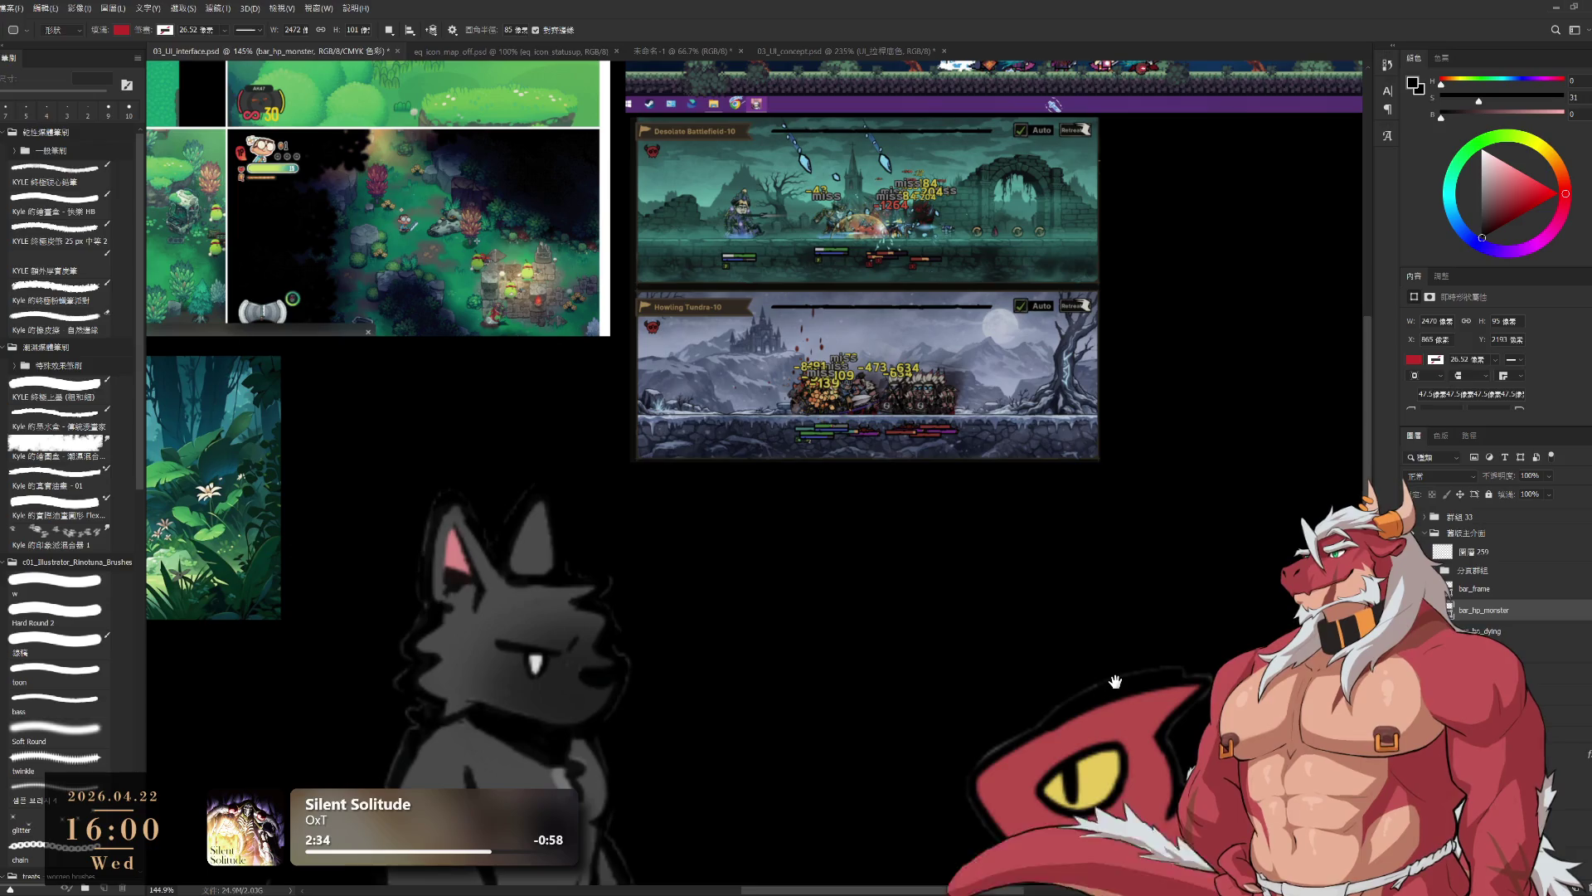
# - Zoom in on the Howling Tundra reference, zoom back out, then zoom the bottom HP bar to about 232%
pyautogui.moveTo(922, 438); pyautogui.dragTo(969, 448)
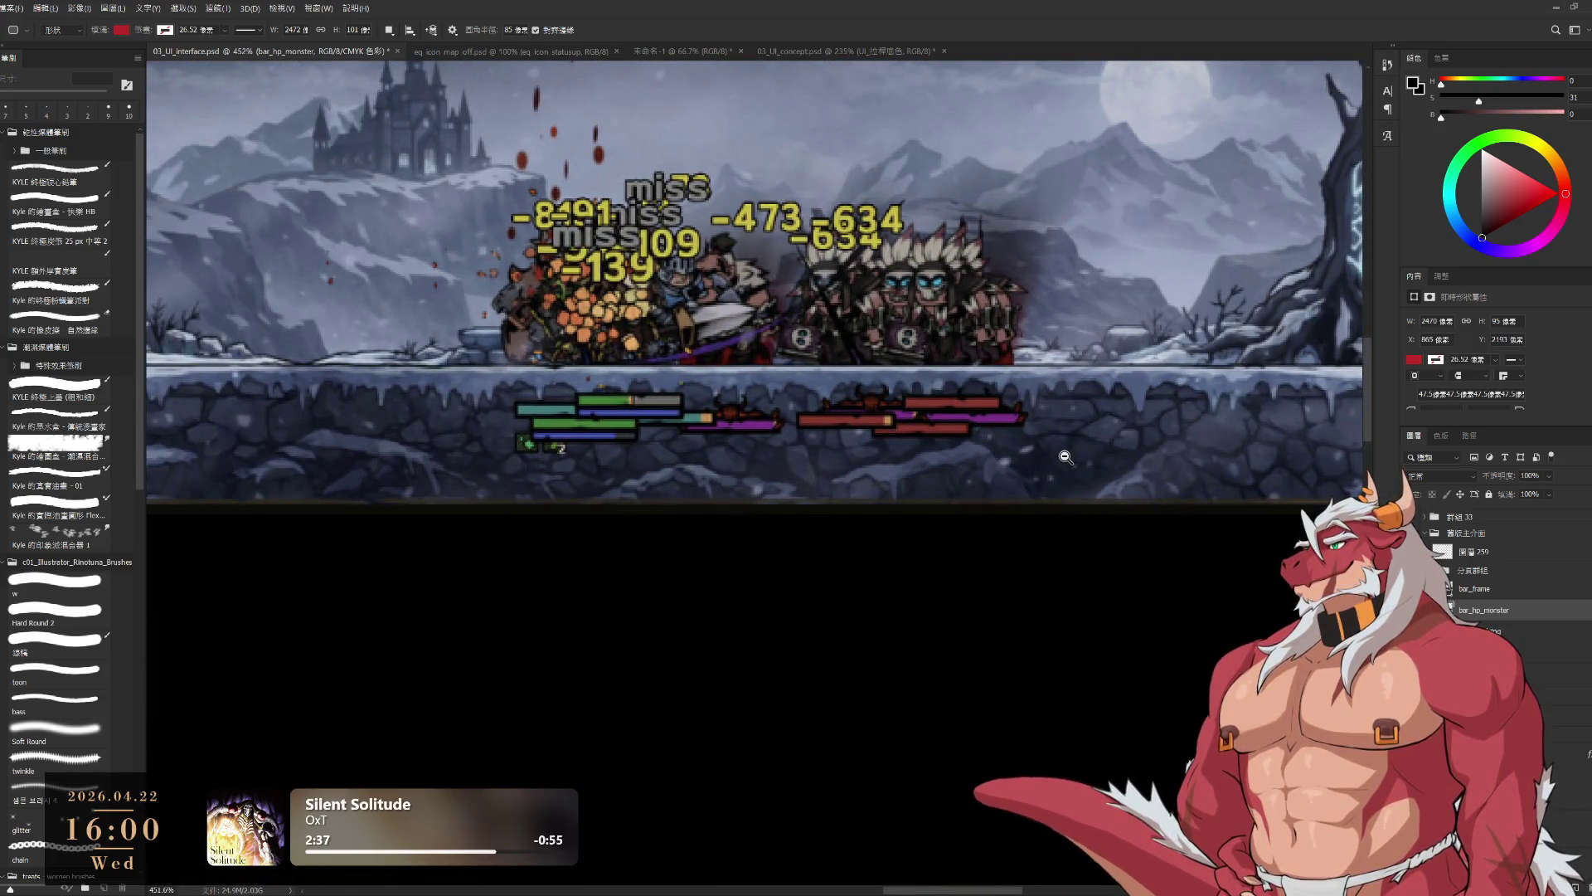
pyautogui.moveTo(1051, 455)
pyautogui.mouseDown()
pyautogui.moveTo(1016, 455)
pyautogui.moveTo(858, 107)
pyautogui.mouseUp()
pyautogui.scroll(-3, 960, 306)
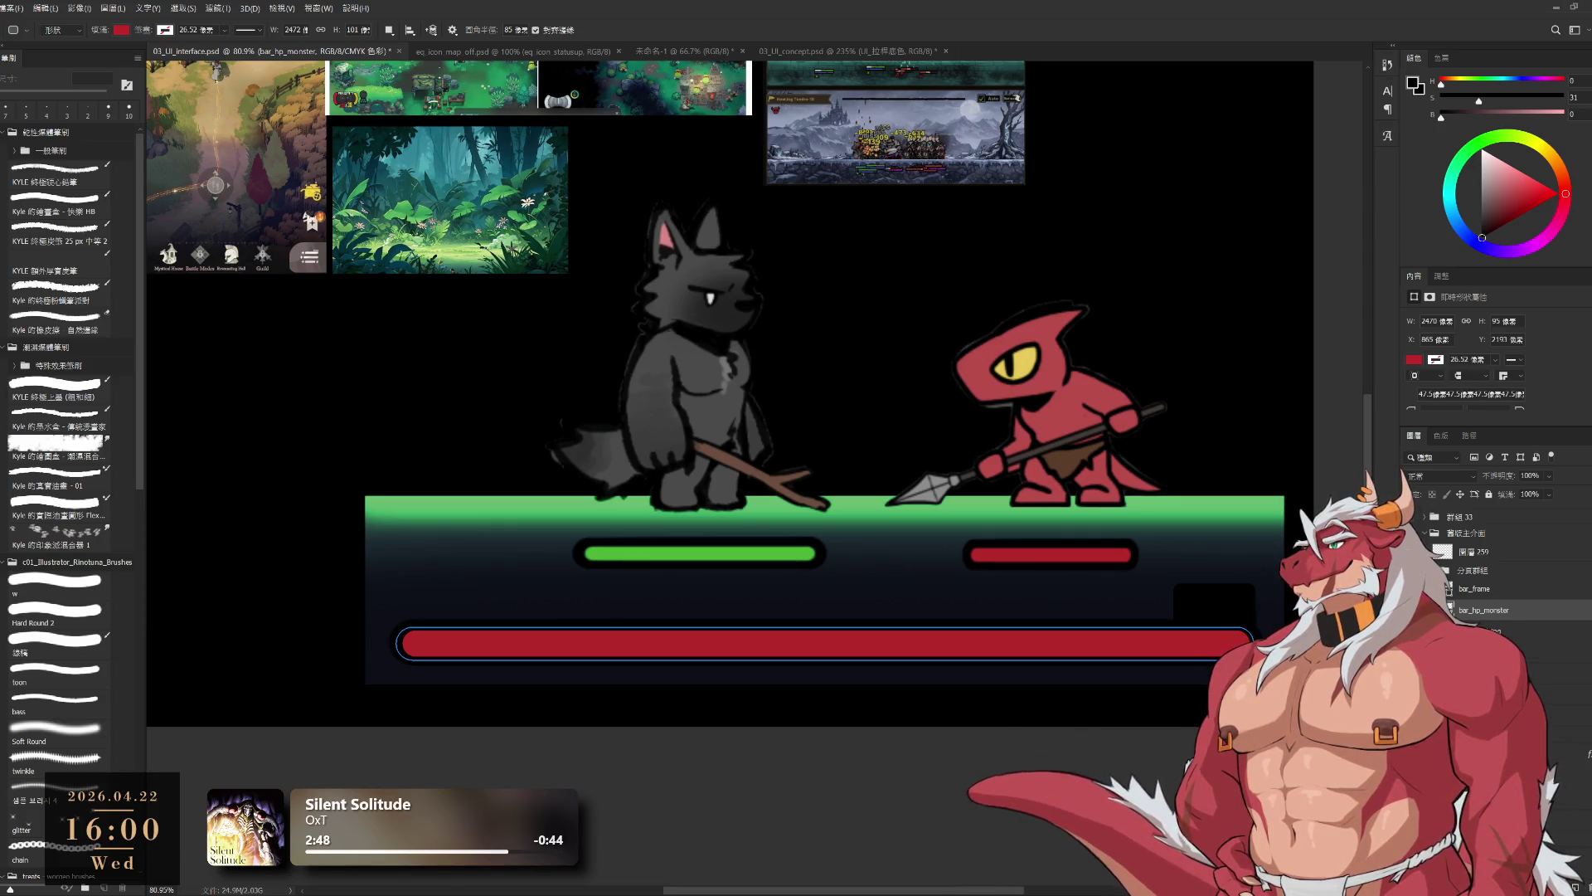
pyautogui.scroll(5, 1281, 690)
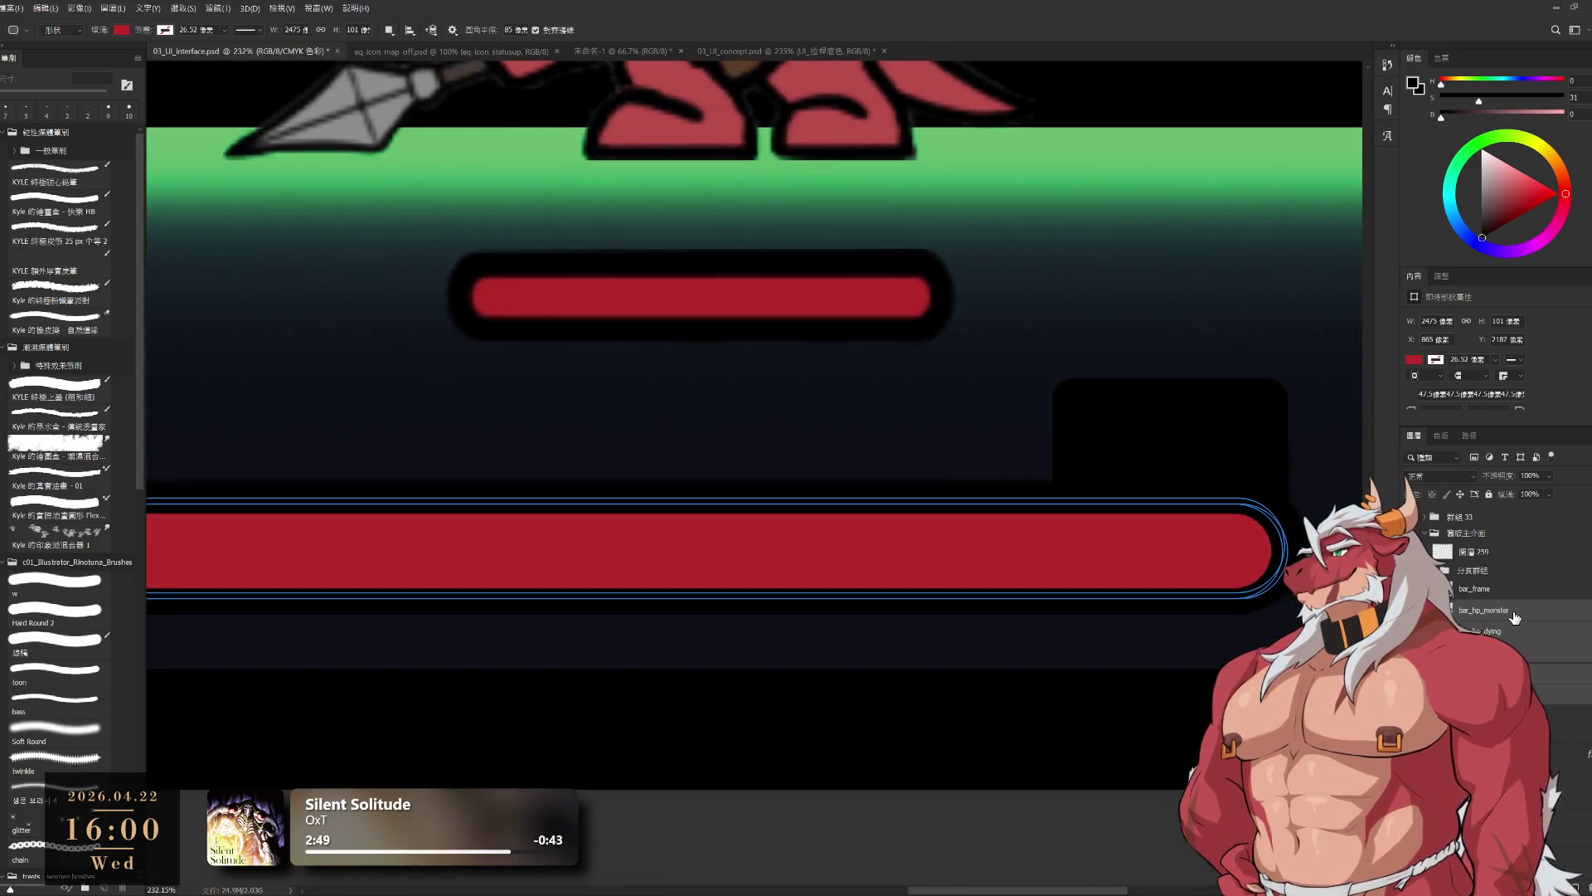
# - Check the bar_hp_dying and bar_hp_health shape bounds with a free transform, cancelling without changes
pyautogui.click(1501, 627)
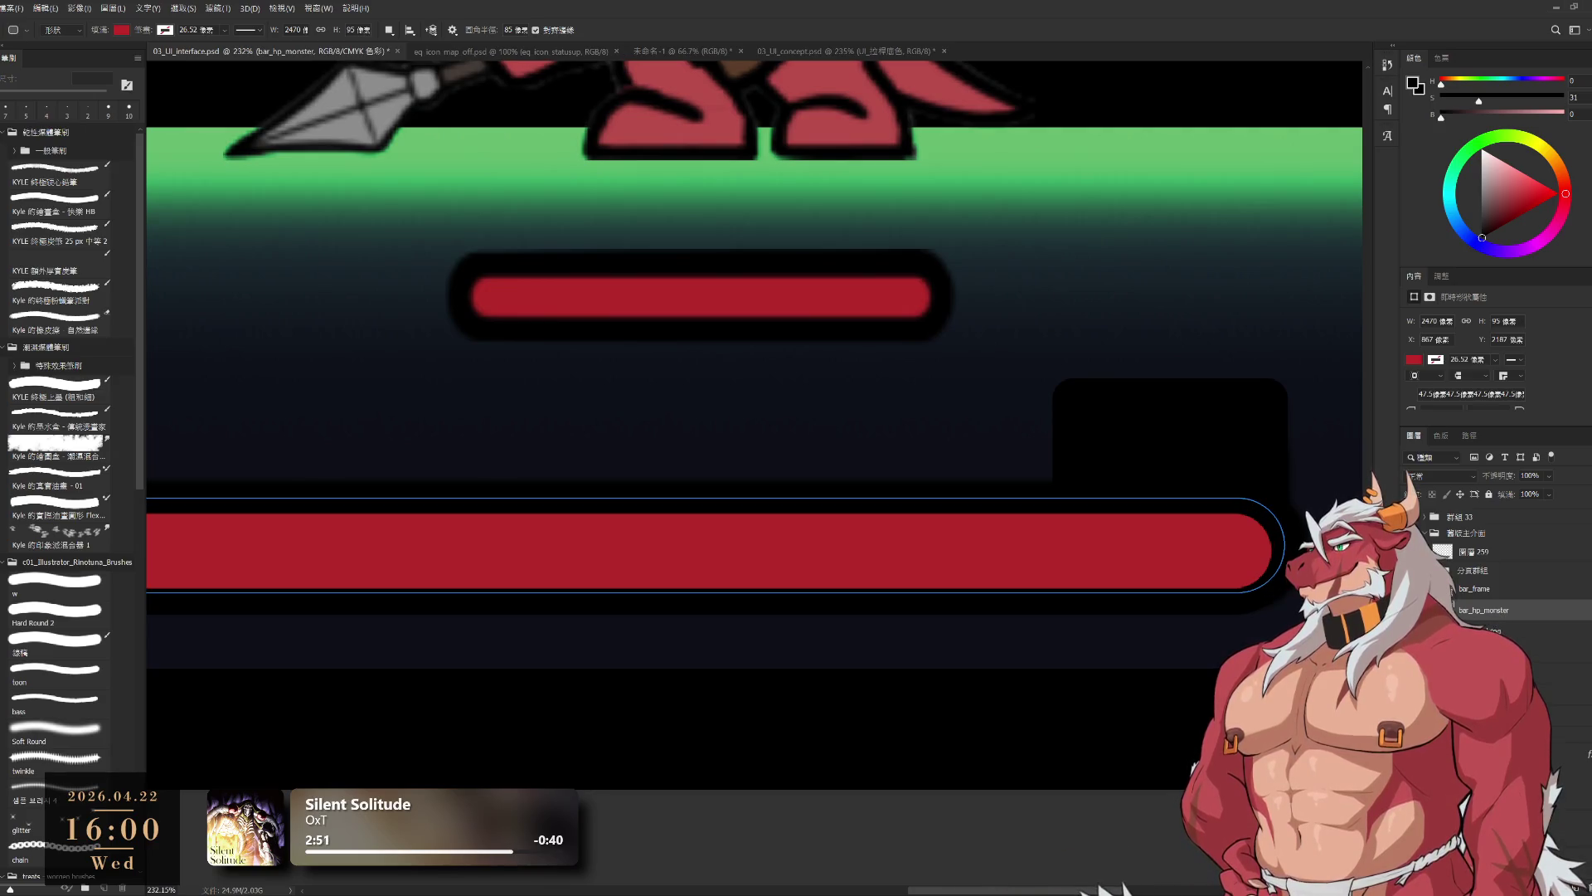
pyautogui.hotkey('ctrl', 't')
pyautogui.moveTo(1256, 550); pyautogui.dragTo(1255, 554)
pyautogui.press('Escape')
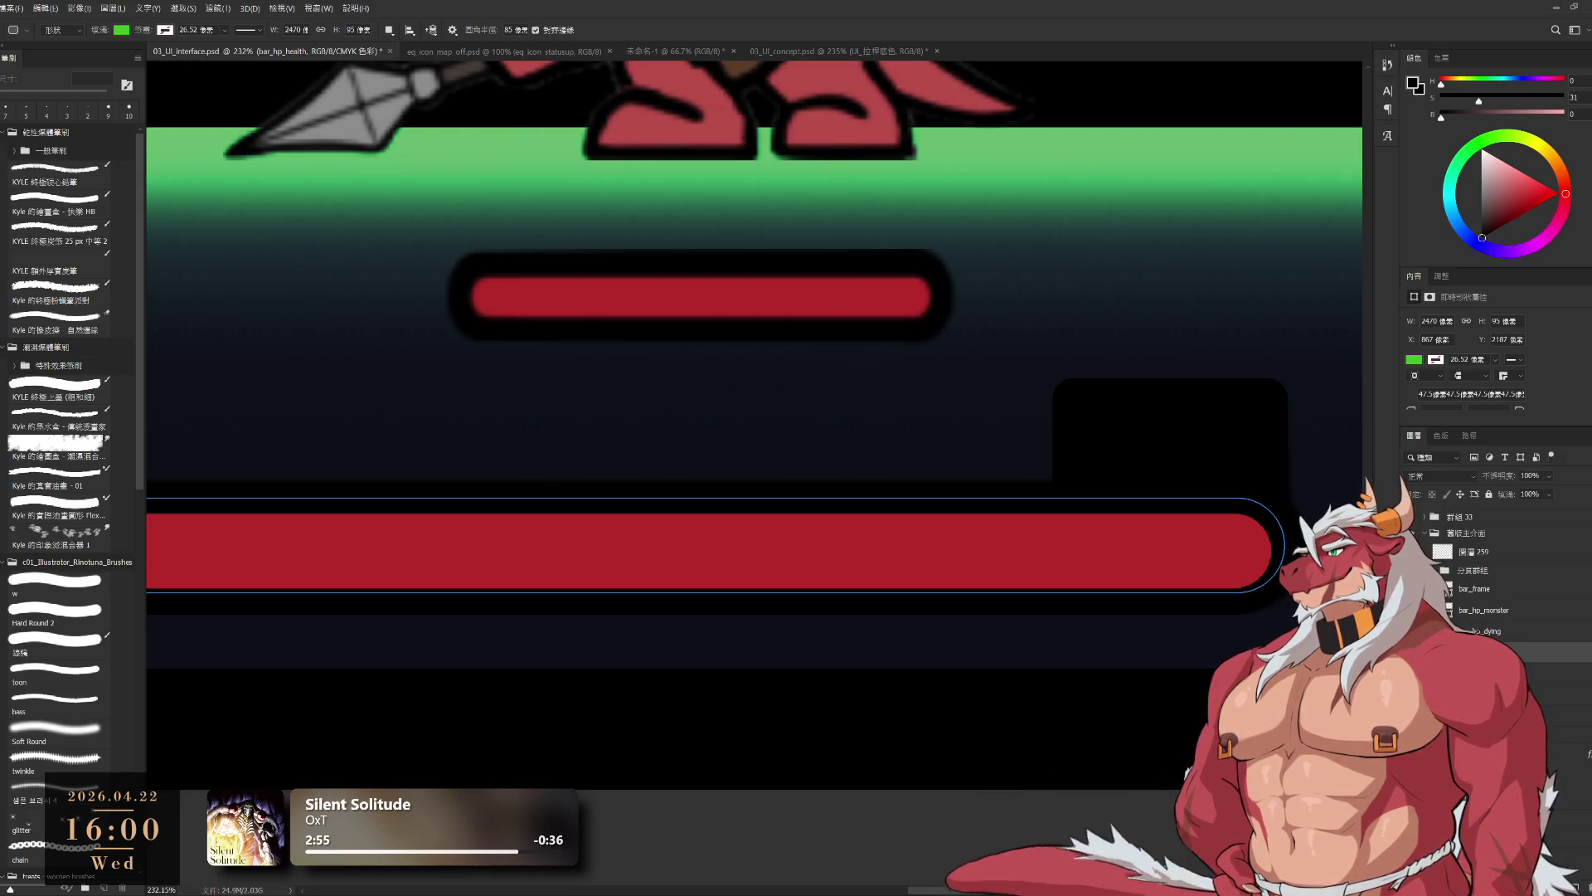
pyautogui.hotkey('alt', '[')
pyautogui.moveTo(1484, 653); pyautogui.dragTo(1503, 621)
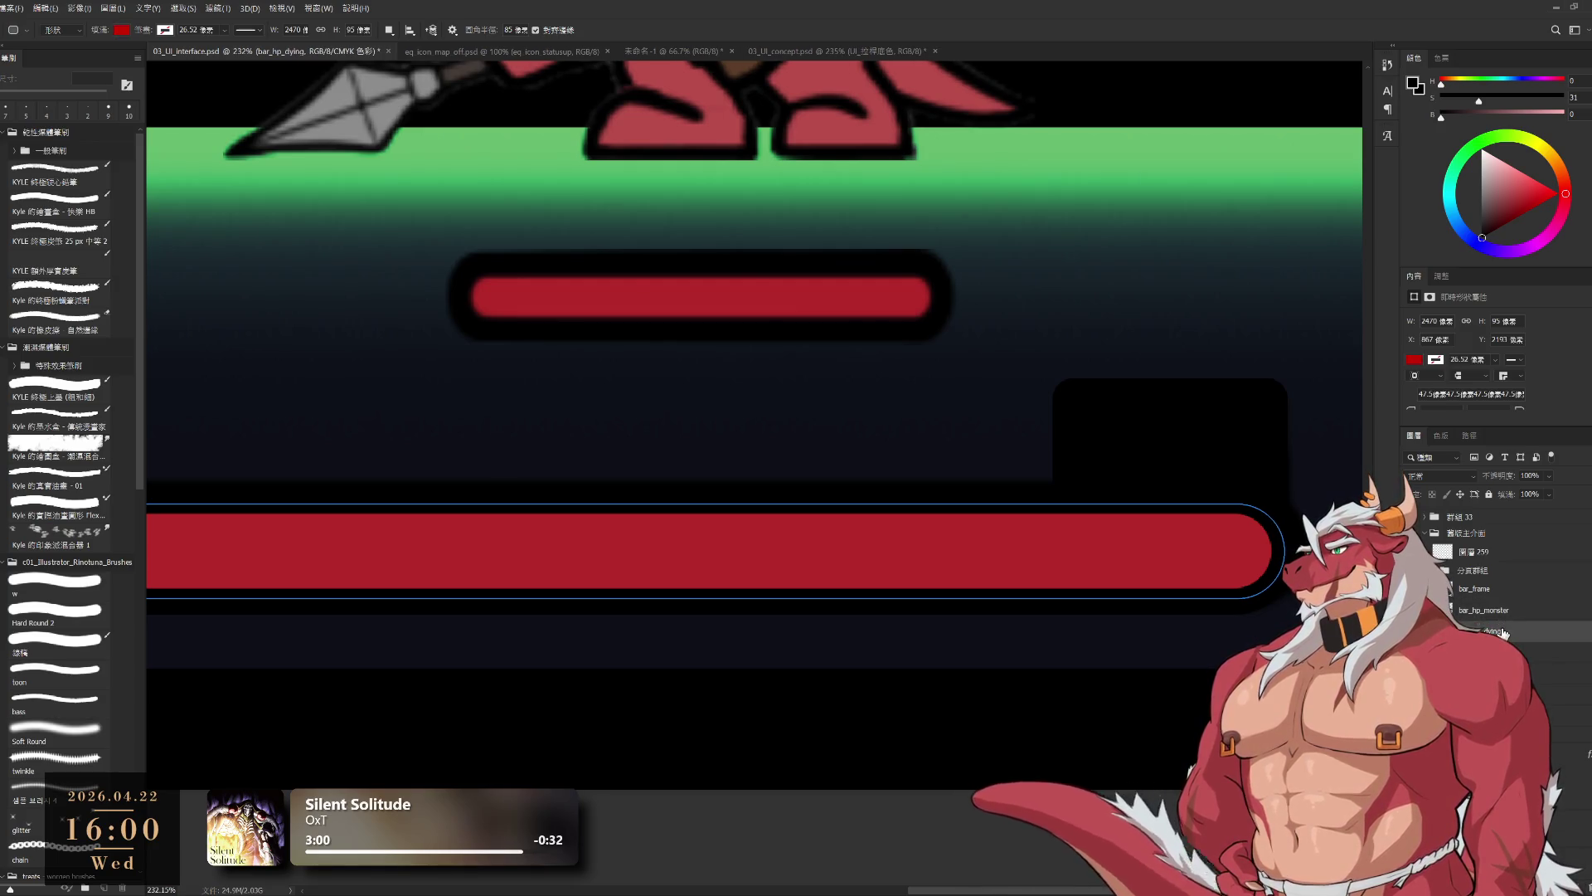
# - Nudge bar_hp_dying 2 px right and confirm its transform bounds
pyautogui.press('Right')
pyautogui.press('Right')
pyautogui.hotkey('ctrl', 't')
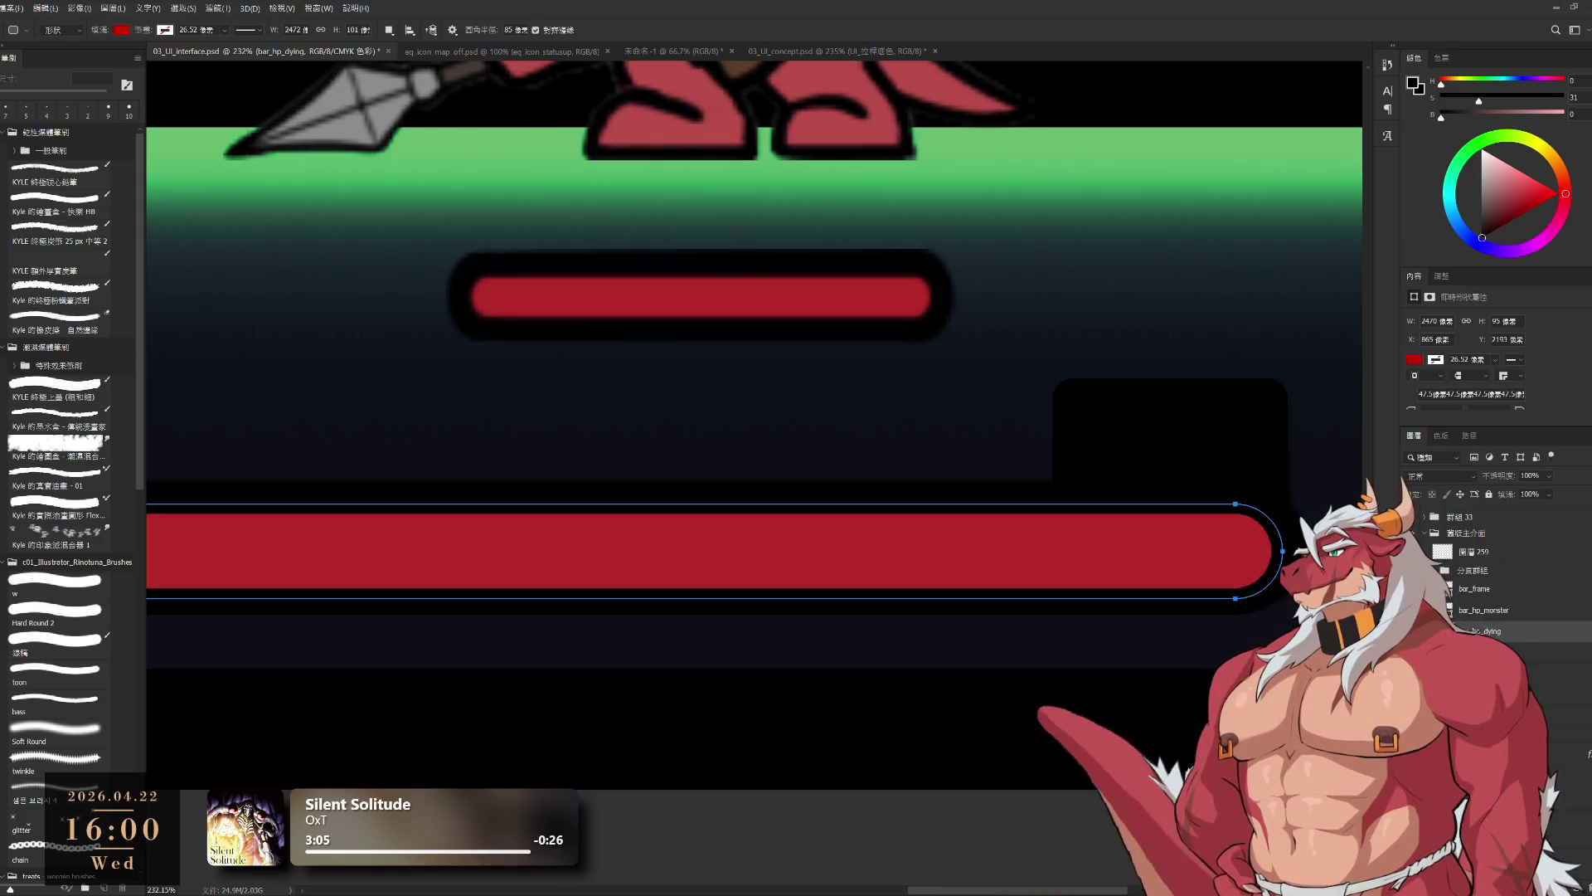
pyautogui.press('Escape')
pyautogui.hotkey('ctrl', 't')
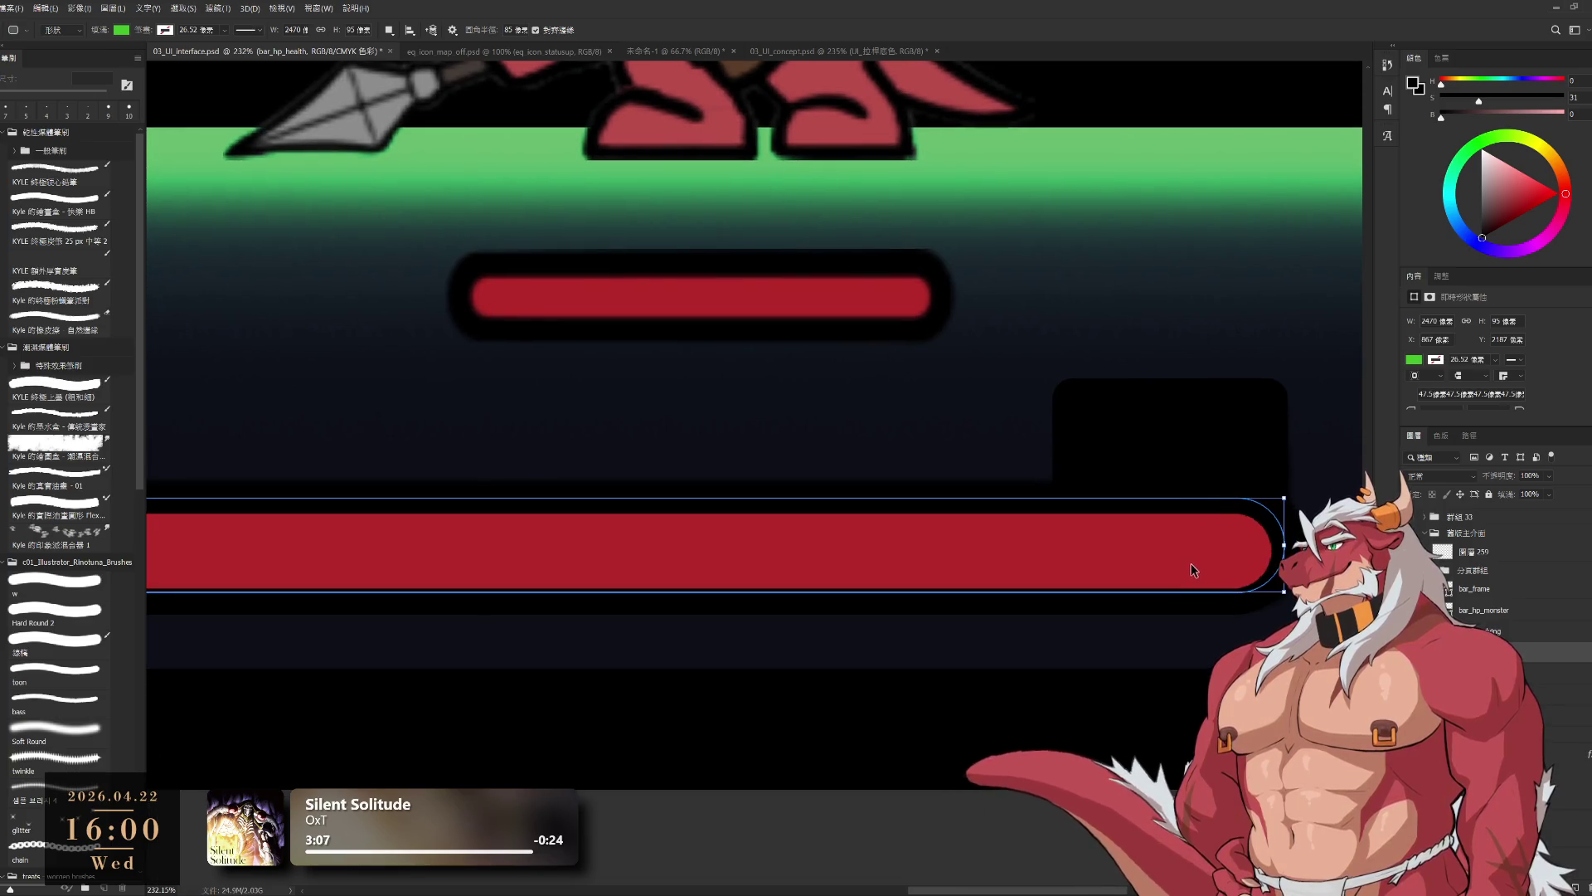
pyautogui.press('Return')
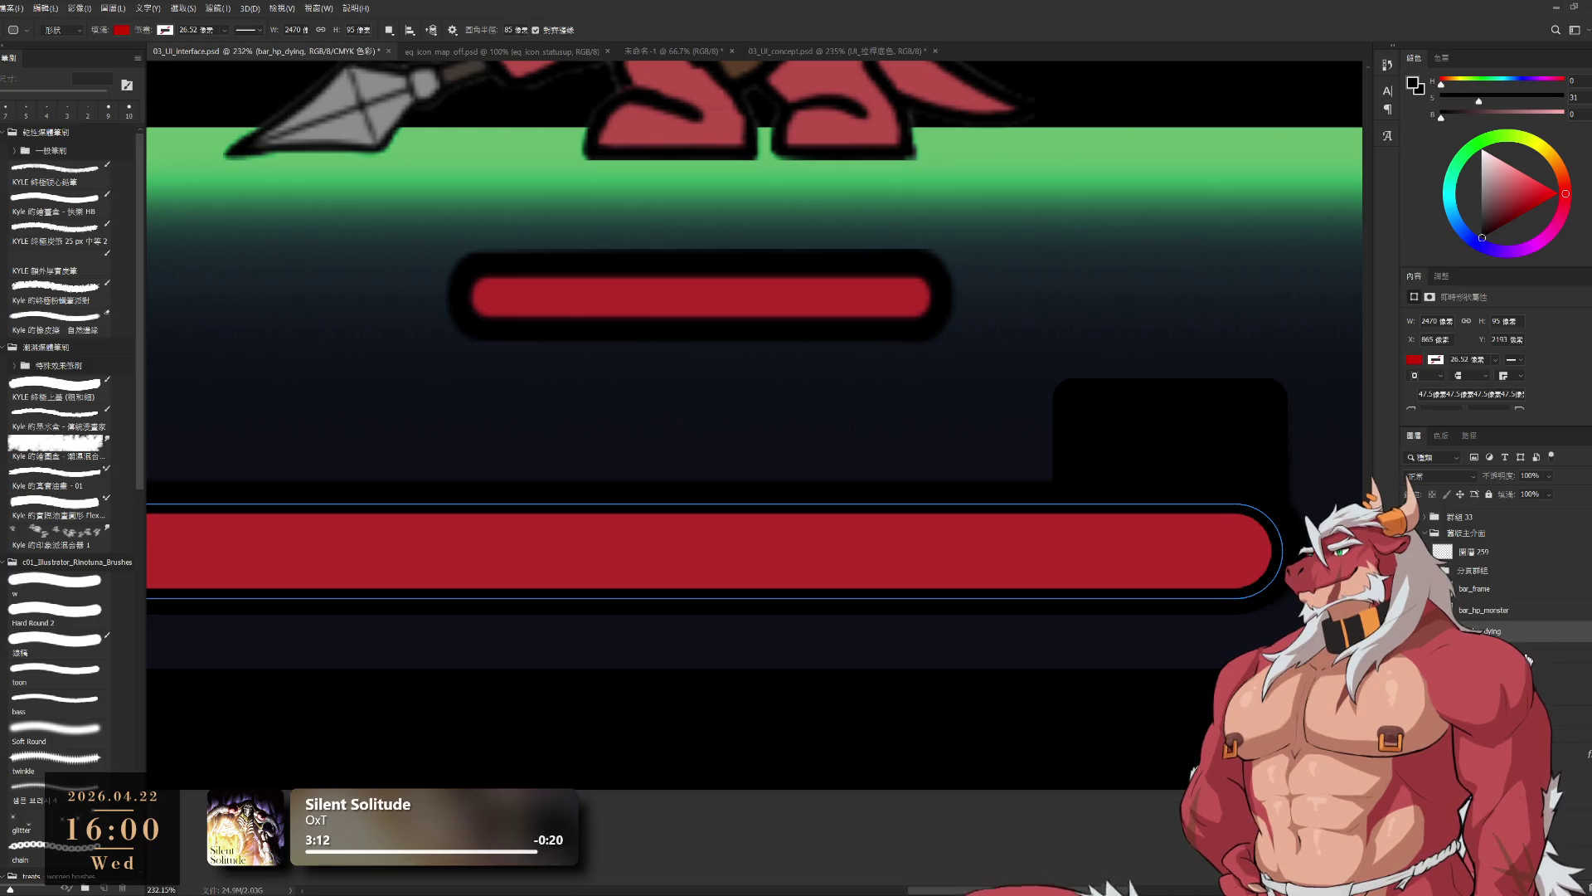
# - Check the bar_exp shape's bounds with a free transform and commit
pyautogui.click(1542, 672)
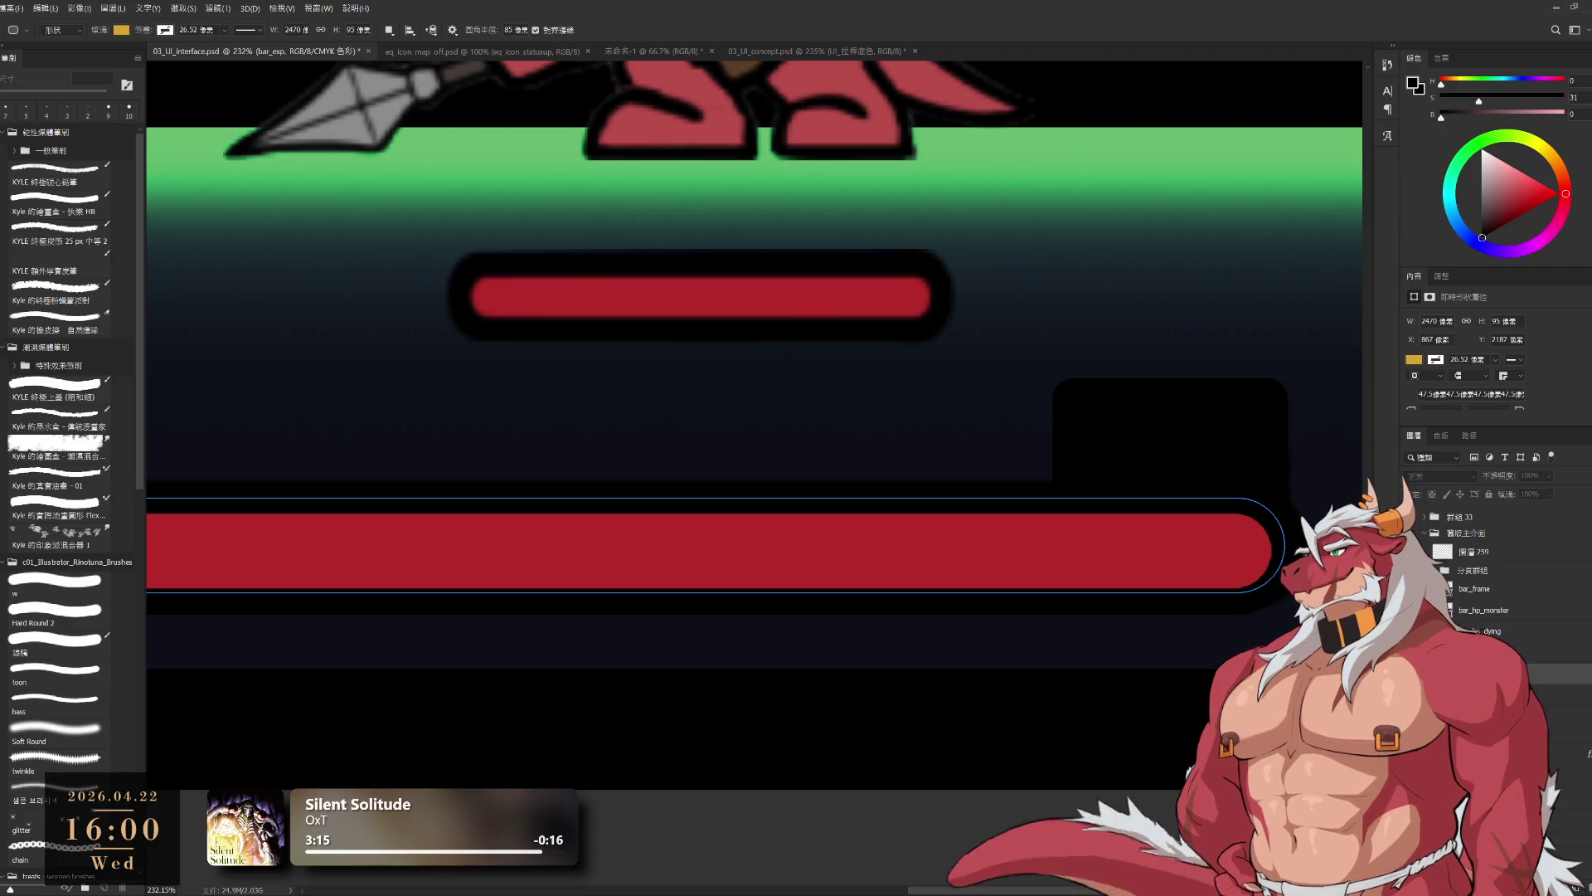
pyautogui.hotkey('ctrl', 't')
pyautogui.press('Return')
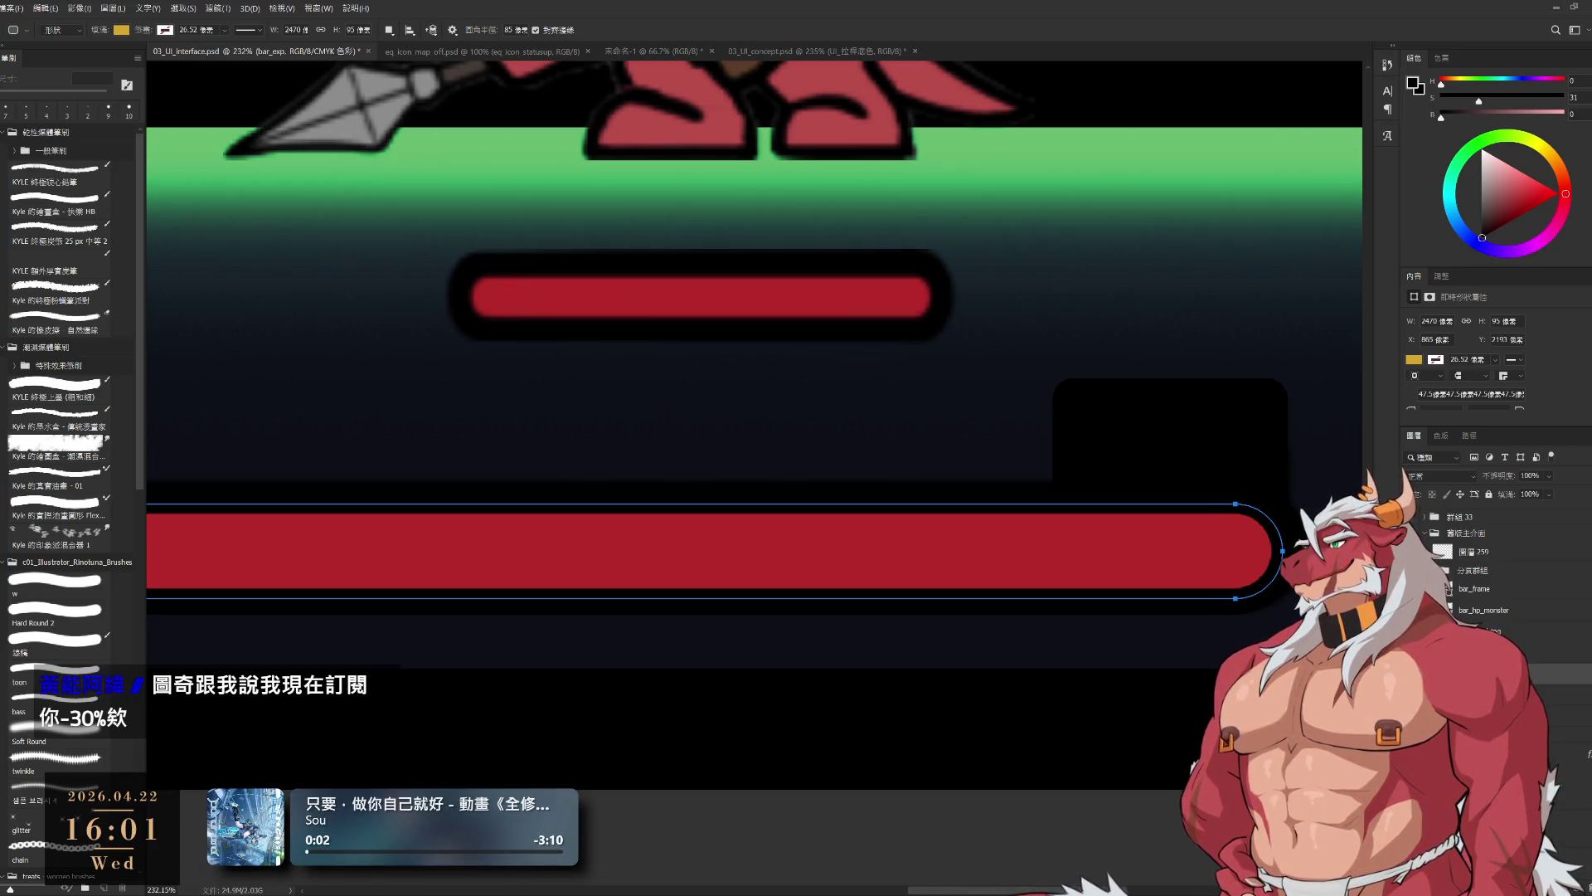
# - Zoom out to about 126% so the wolf, the lizard and their small HP bars show
pyautogui.scroll(-1, 1047, 417)
pyautogui.scroll(-5, 1048, 417)
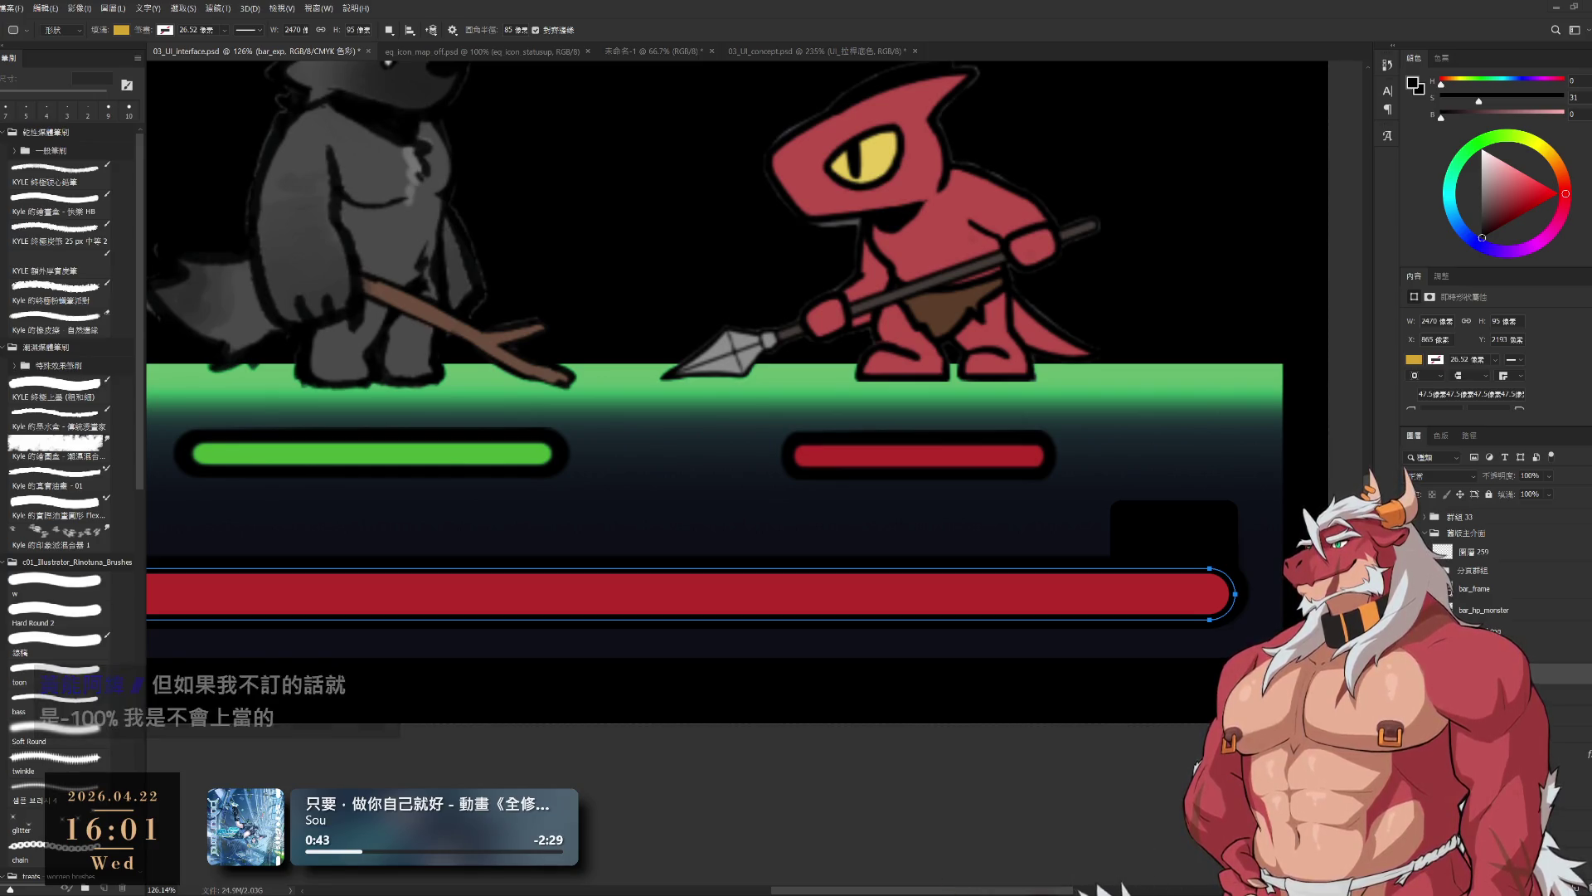
# - Zoom out to about 85% to show the full bottom bar and the reference screenshots above
pyautogui.moveTo(873, 137); pyautogui.dragTo(937, 580)
pyautogui.scroll(-1, 1094, 707)
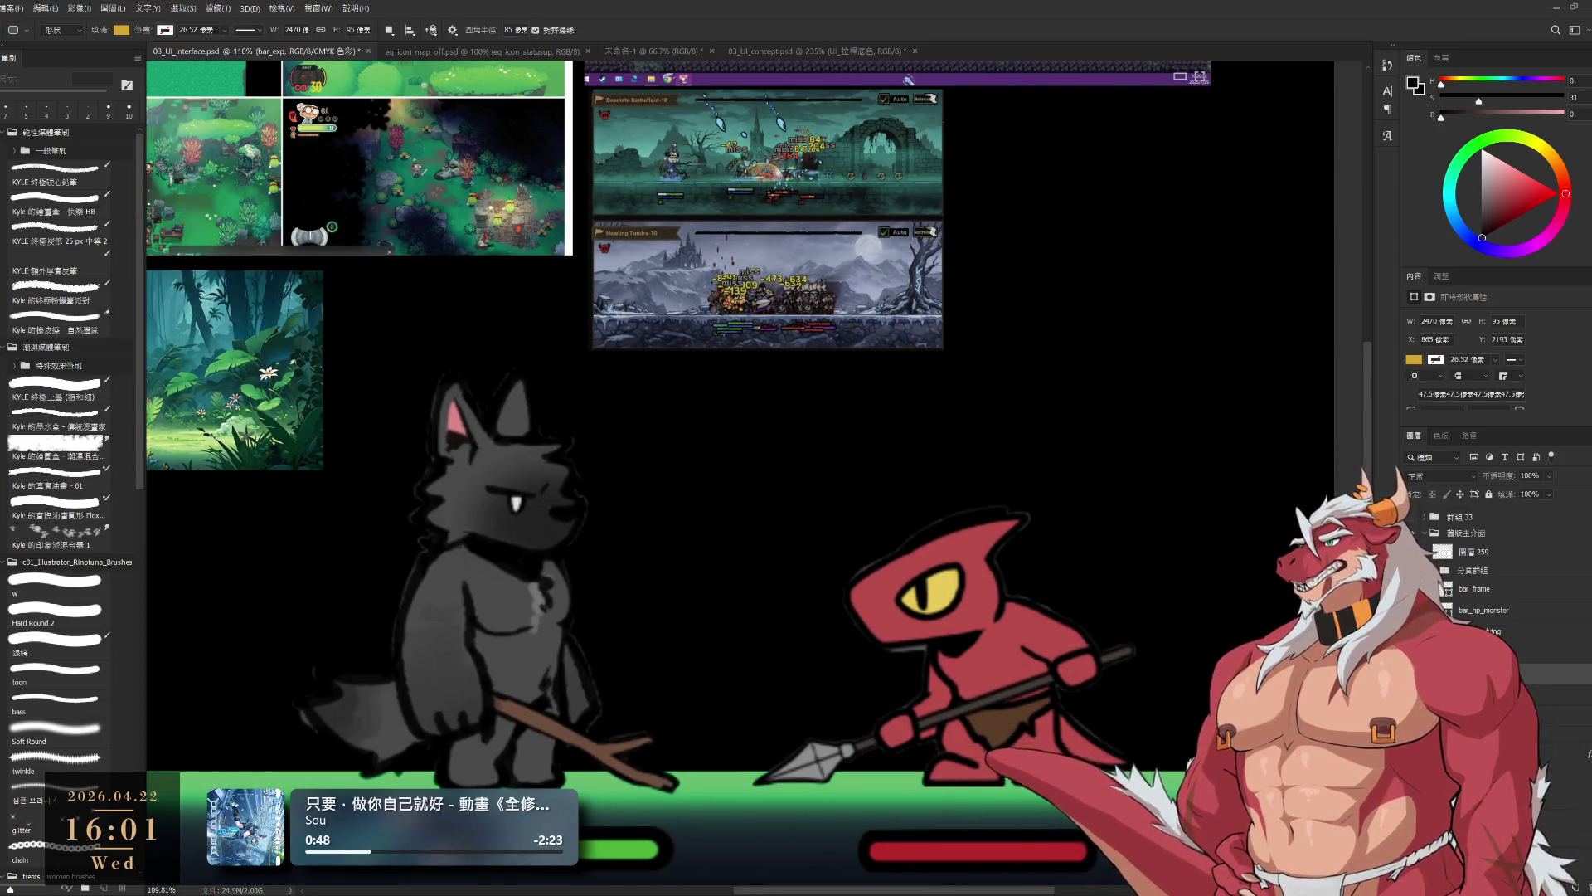
pyautogui.scroll(-3, 835, 301)
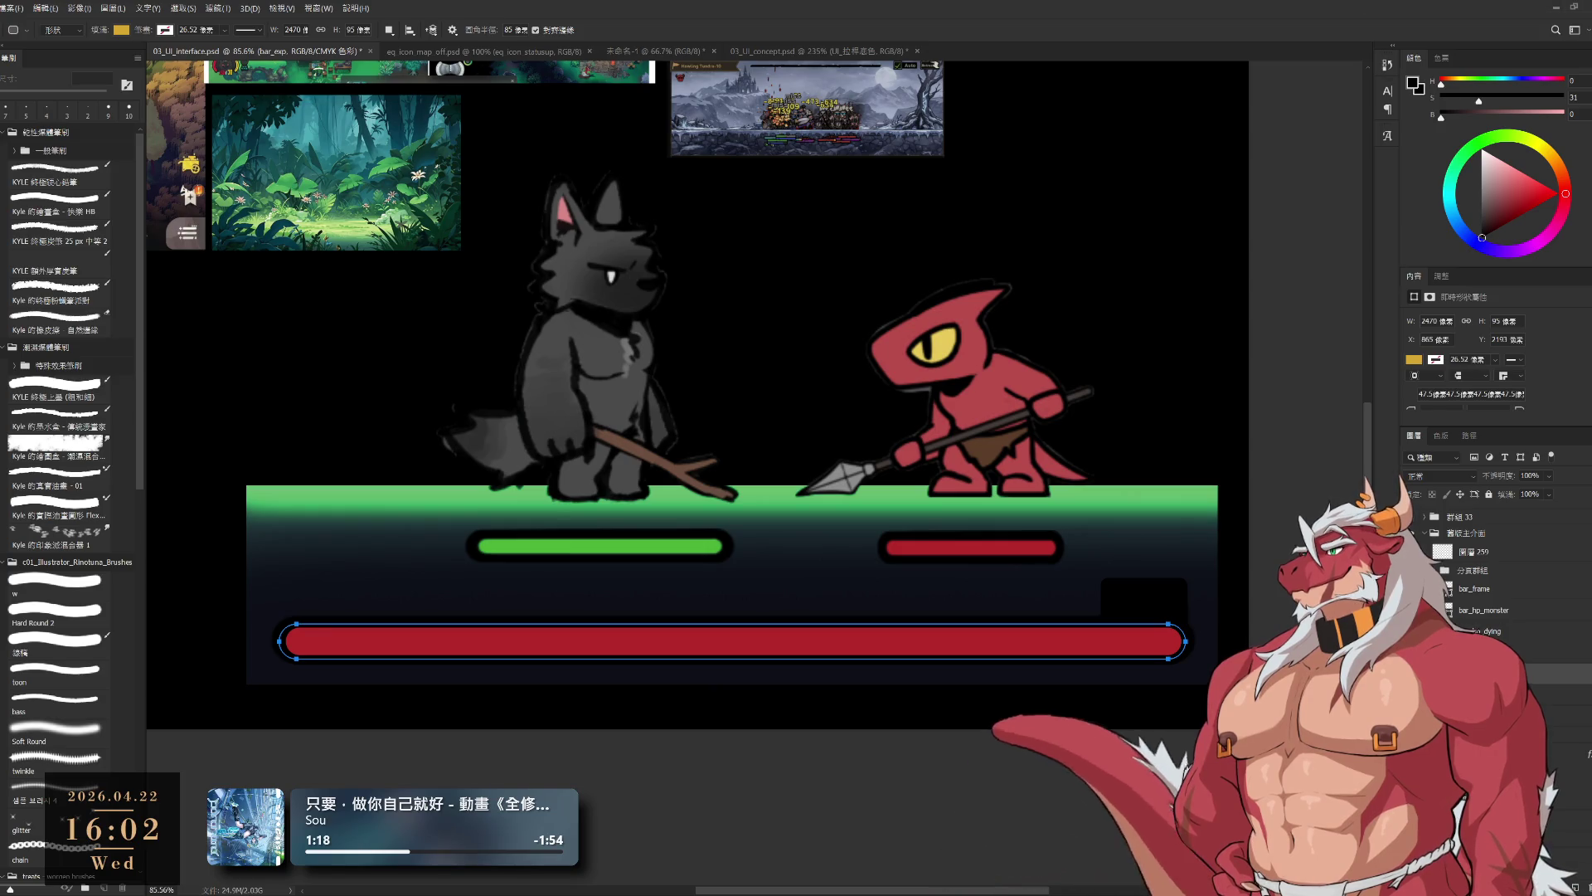
# - Delete the bar_hp_monster layer from the bar shapes, leaving the grey bar_base visible
pyautogui.hotkey('alt', '[')
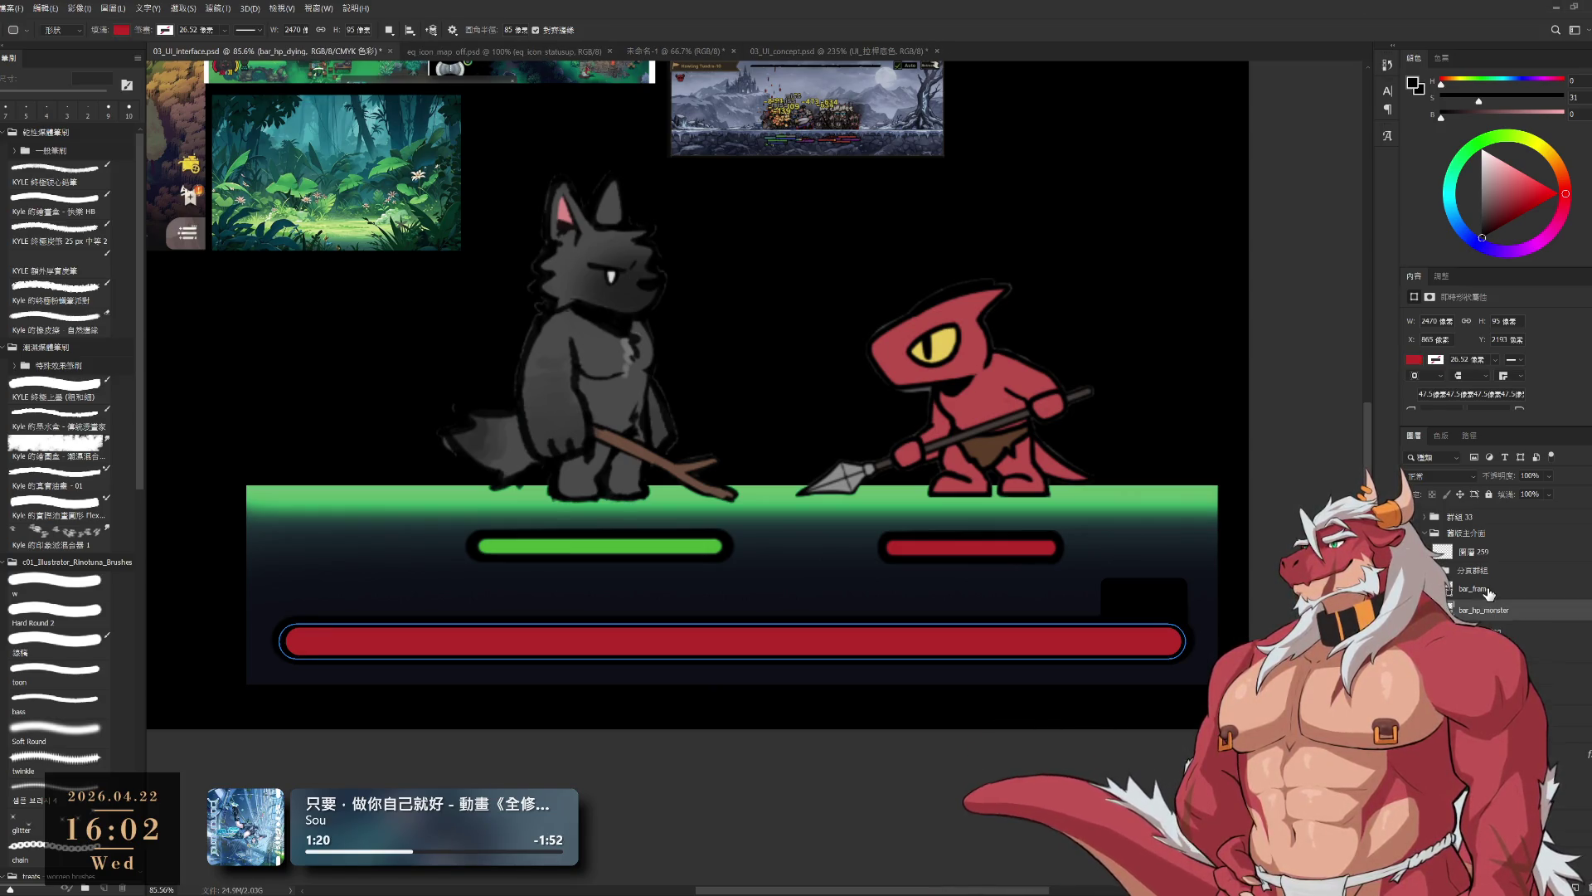
pyautogui.click(1489, 590)
pyautogui.click(1489, 611)
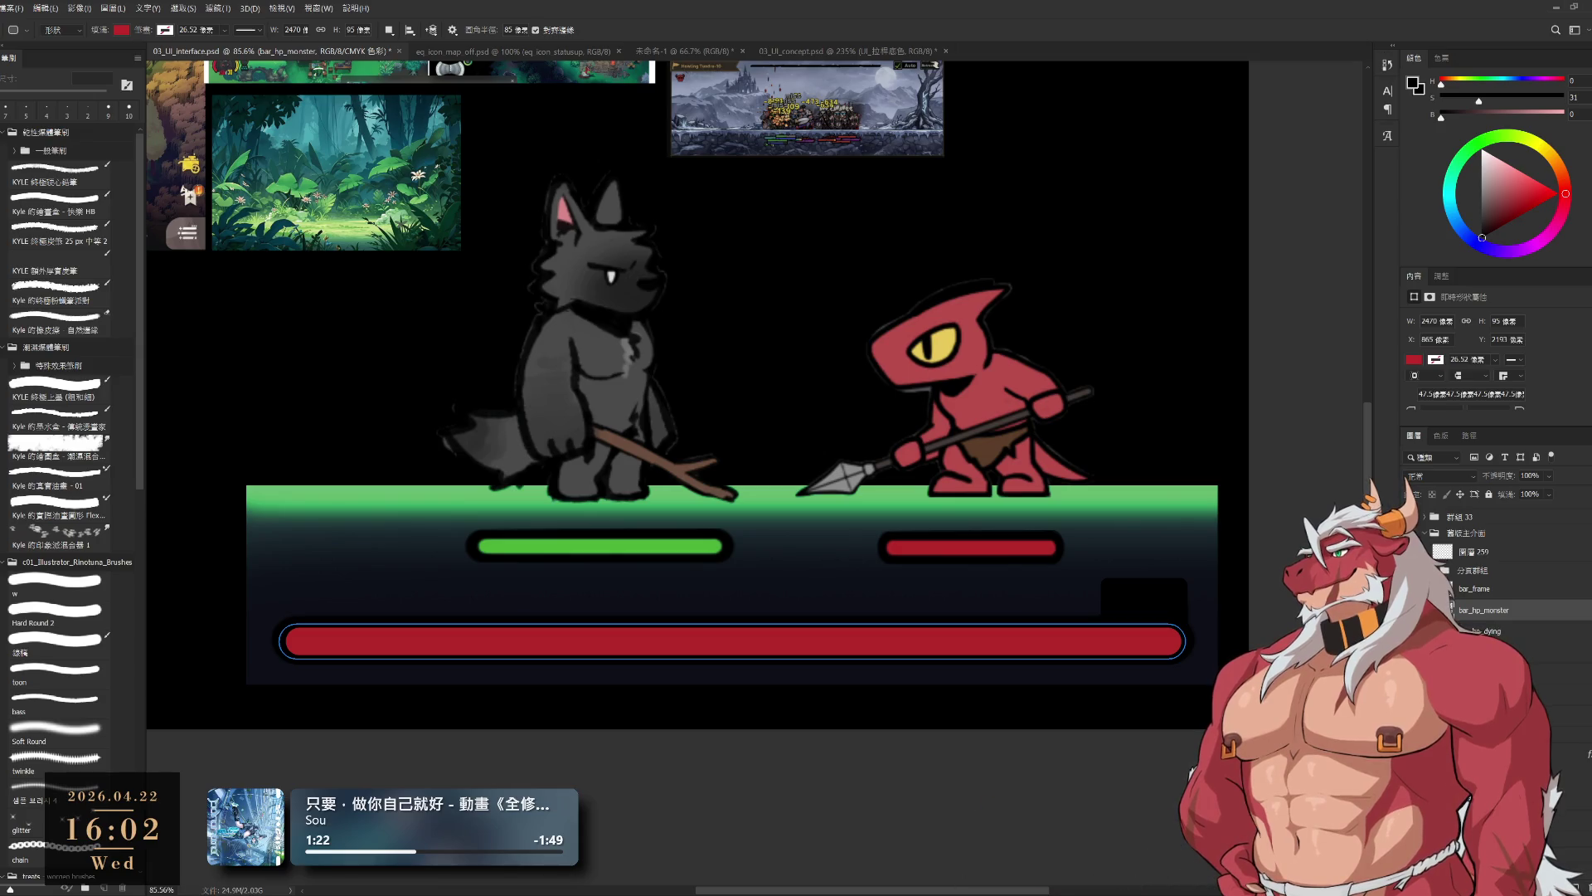
pyautogui.click(1488, 693)
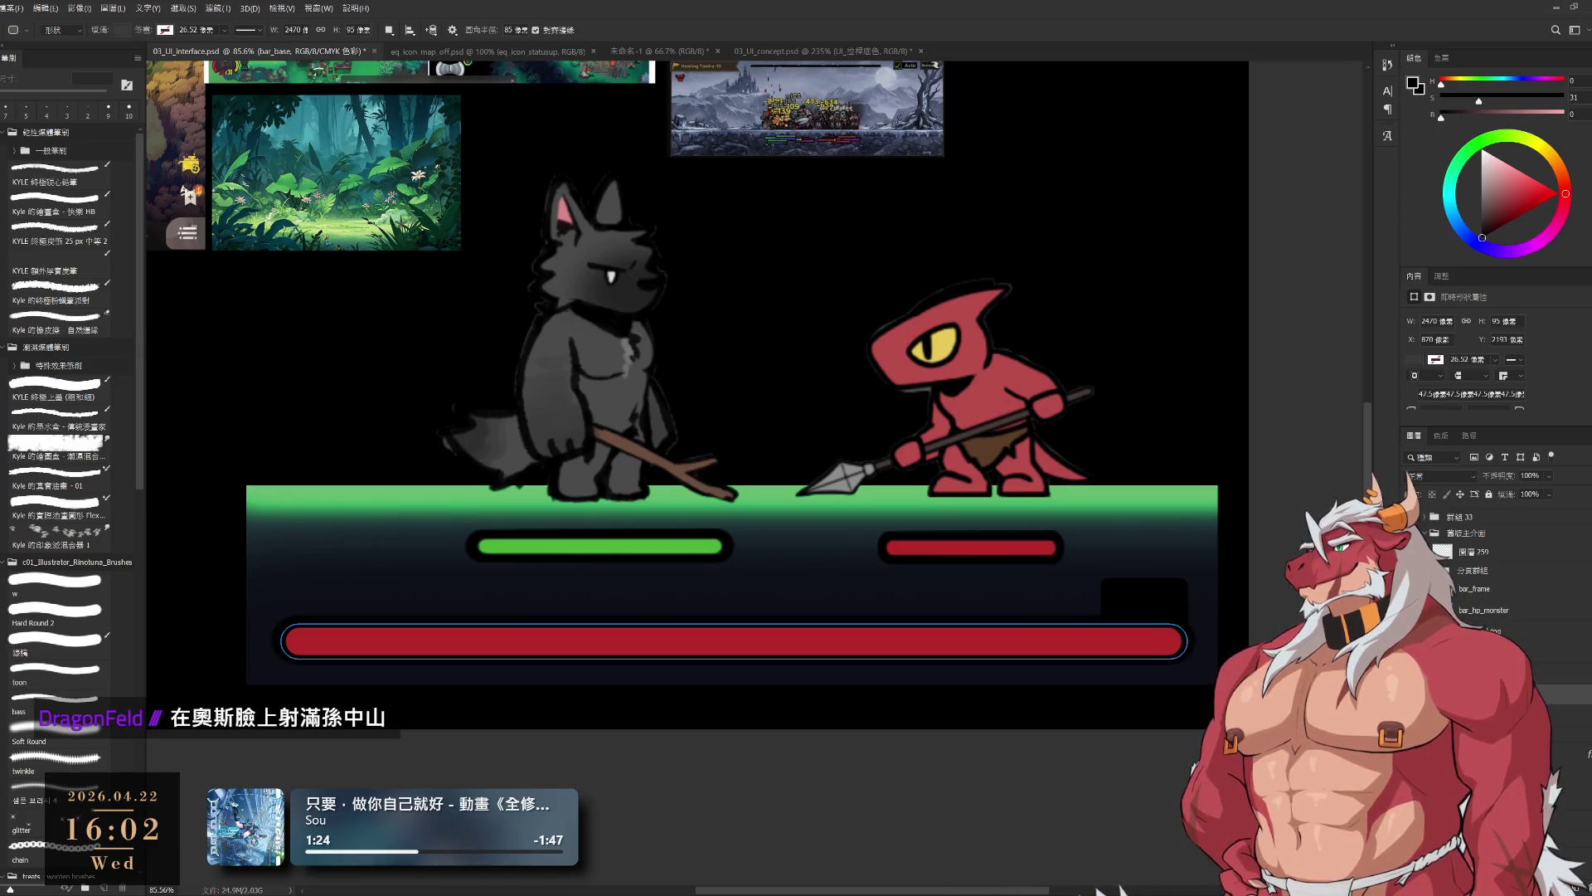
pyautogui.keyDown('shift'); pyautogui.click(1509, 633); pyautogui.keyUp('shift')
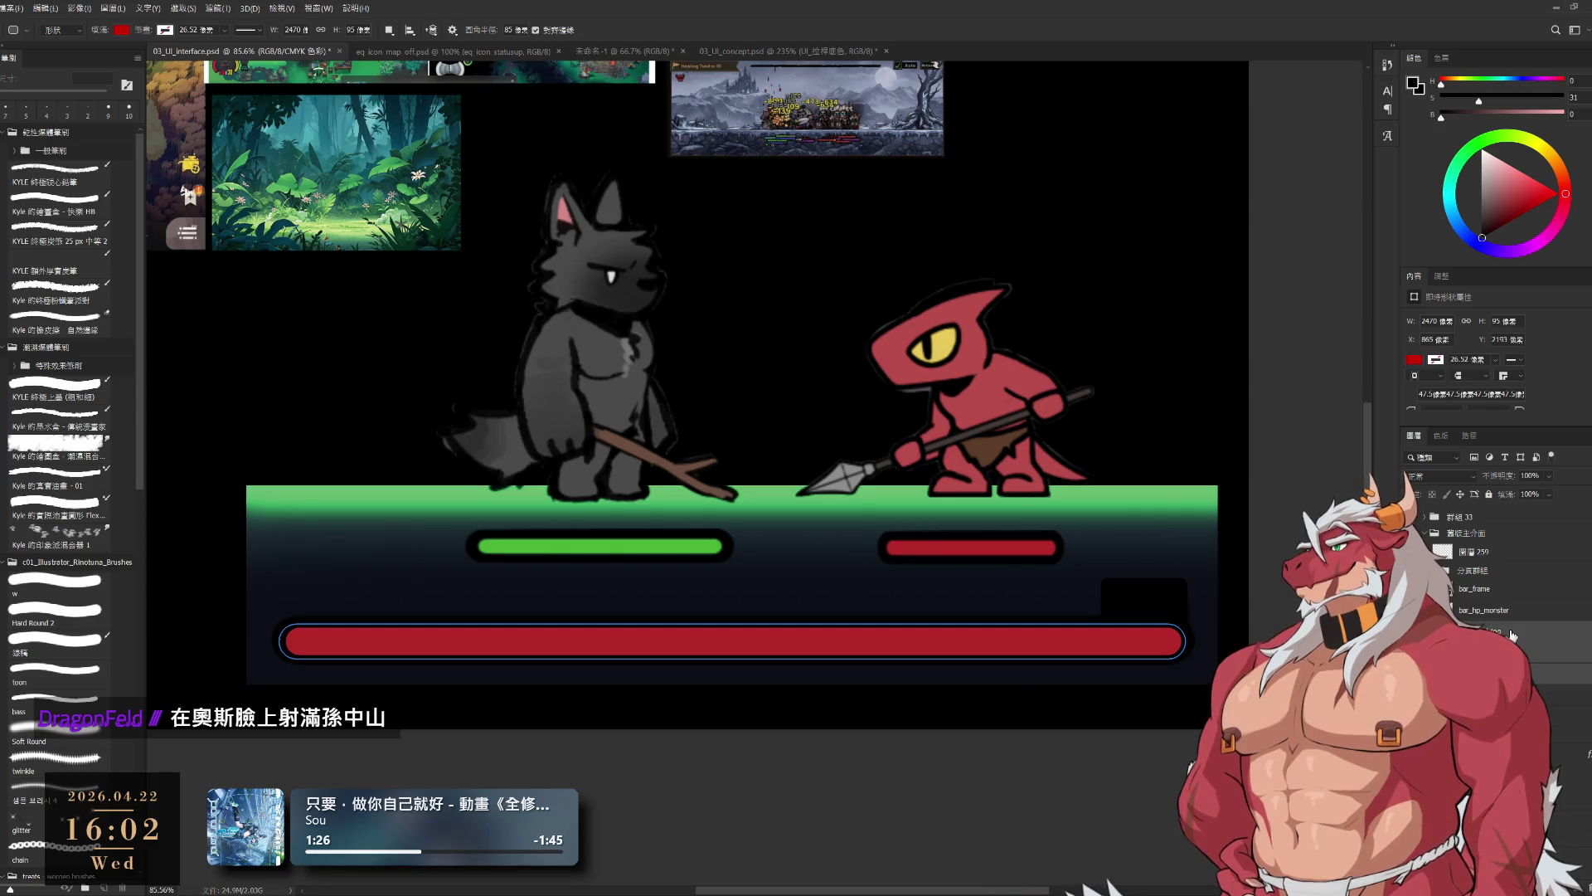
pyautogui.click(1510, 633)
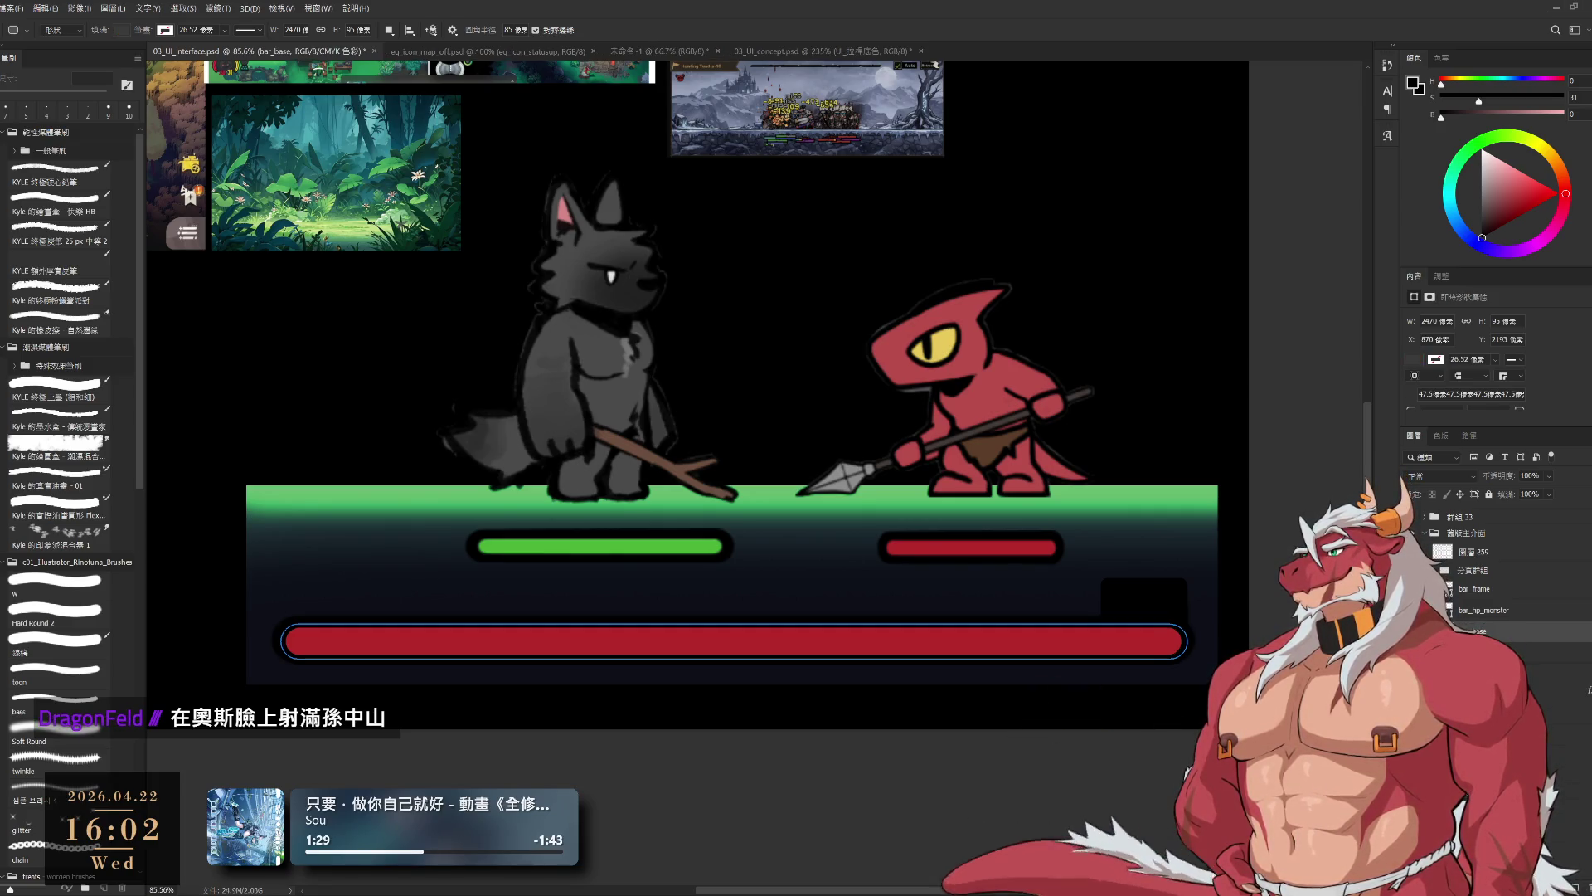
pyautogui.click(1513, 589)
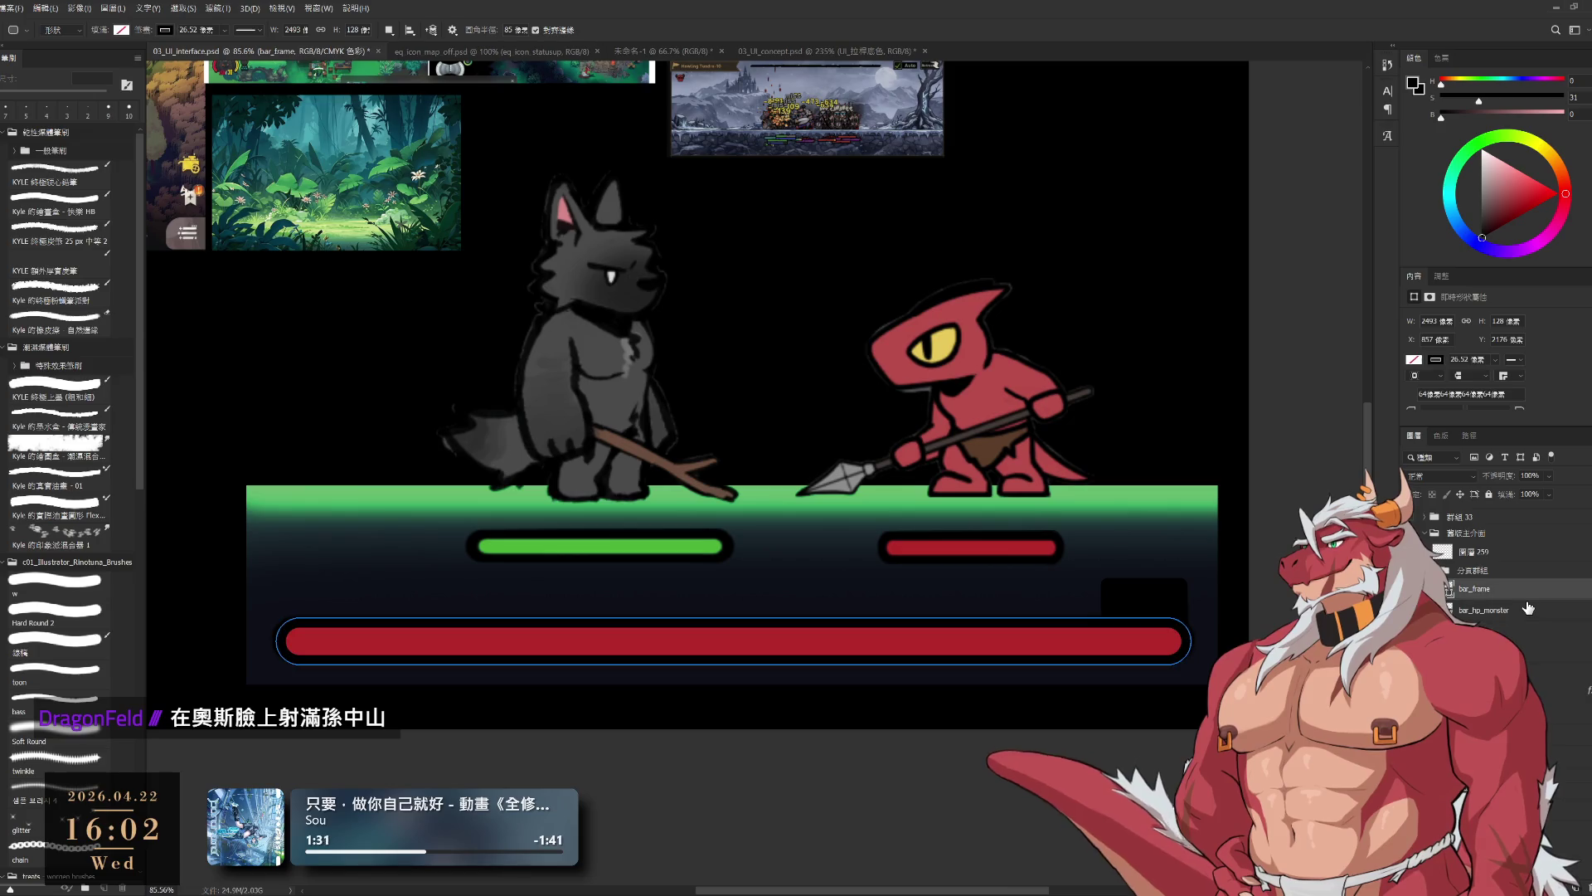
pyautogui.click(1502, 614)
pyautogui.press('Delete')
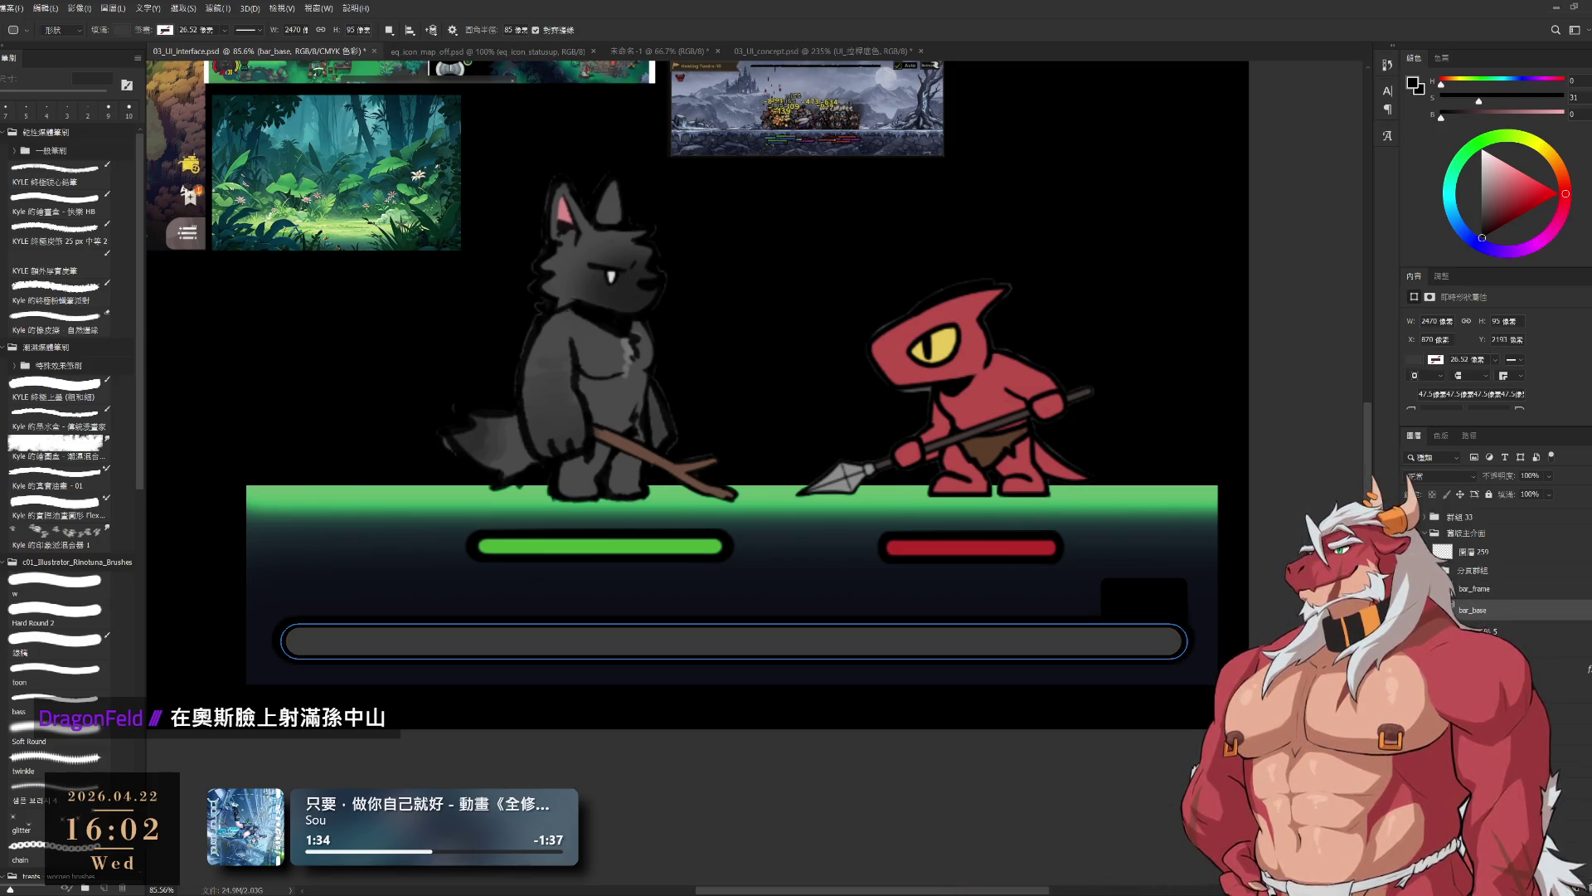
pyautogui.moveTo(1147, 724)
pyautogui.mouseDown()
pyautogui.moveTo(1215, 657)
pyautogui.moveTo(1143, 667)
pyautogui.moveTo(1218, 636)
pyautogui.moveTo(968, 599)
pyautogui.mouseUp()
pyautogui.hotkey('ctrl', 't')
pyautogui.press('Left')
pyautogui.press('Left')
pyautogui.press('Left')
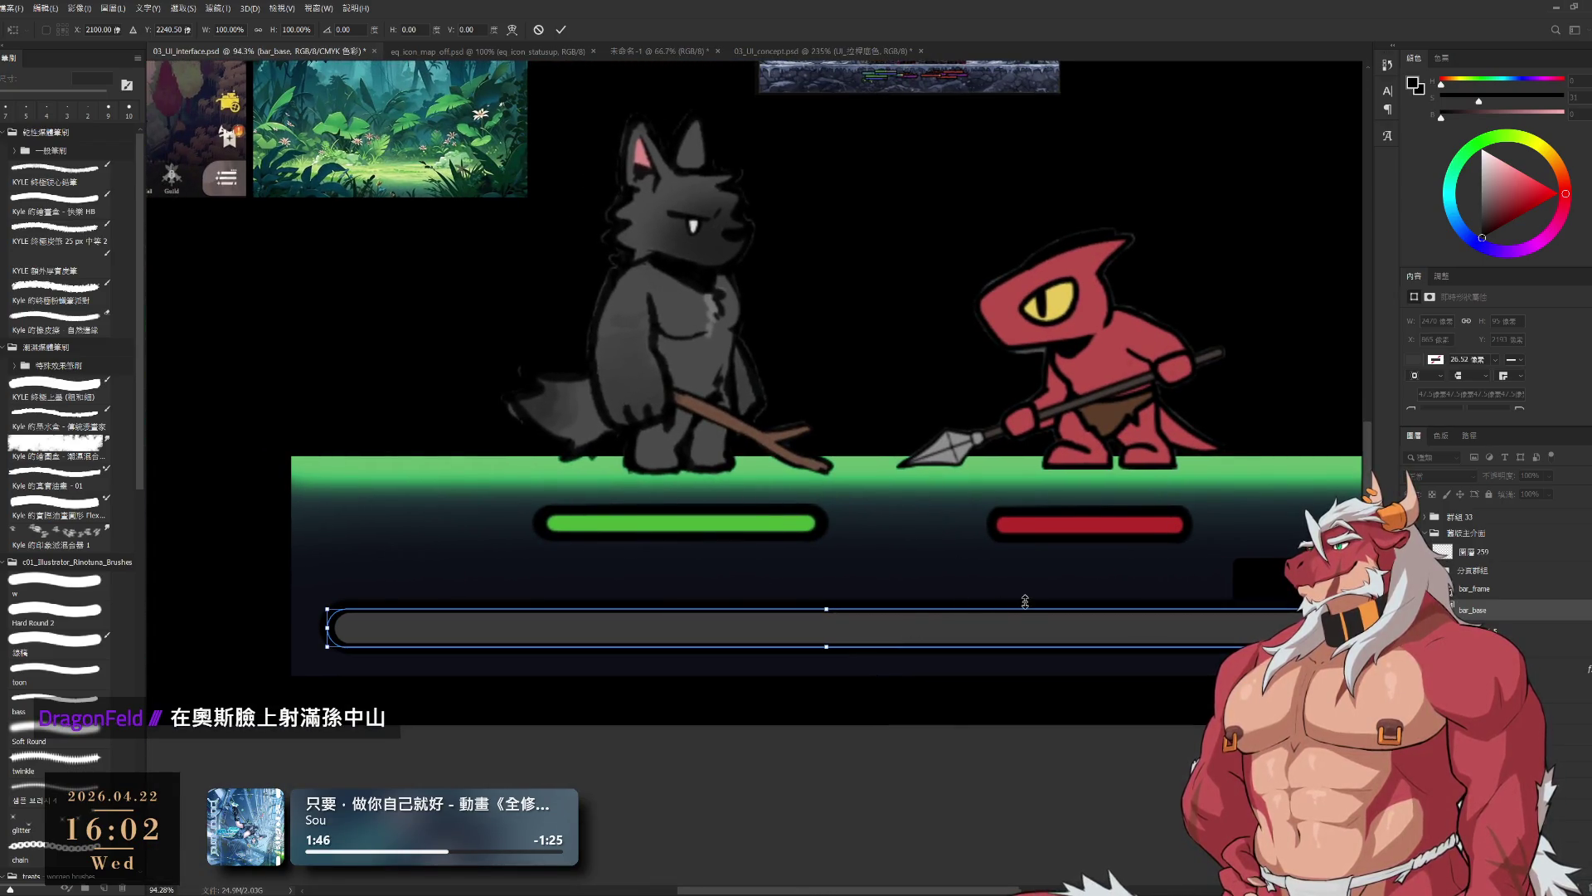
pyautogui.scroll(5, 854, 612)
pyautogui.moveTo(676, 687); pyautogui.dragTo(885, 632)
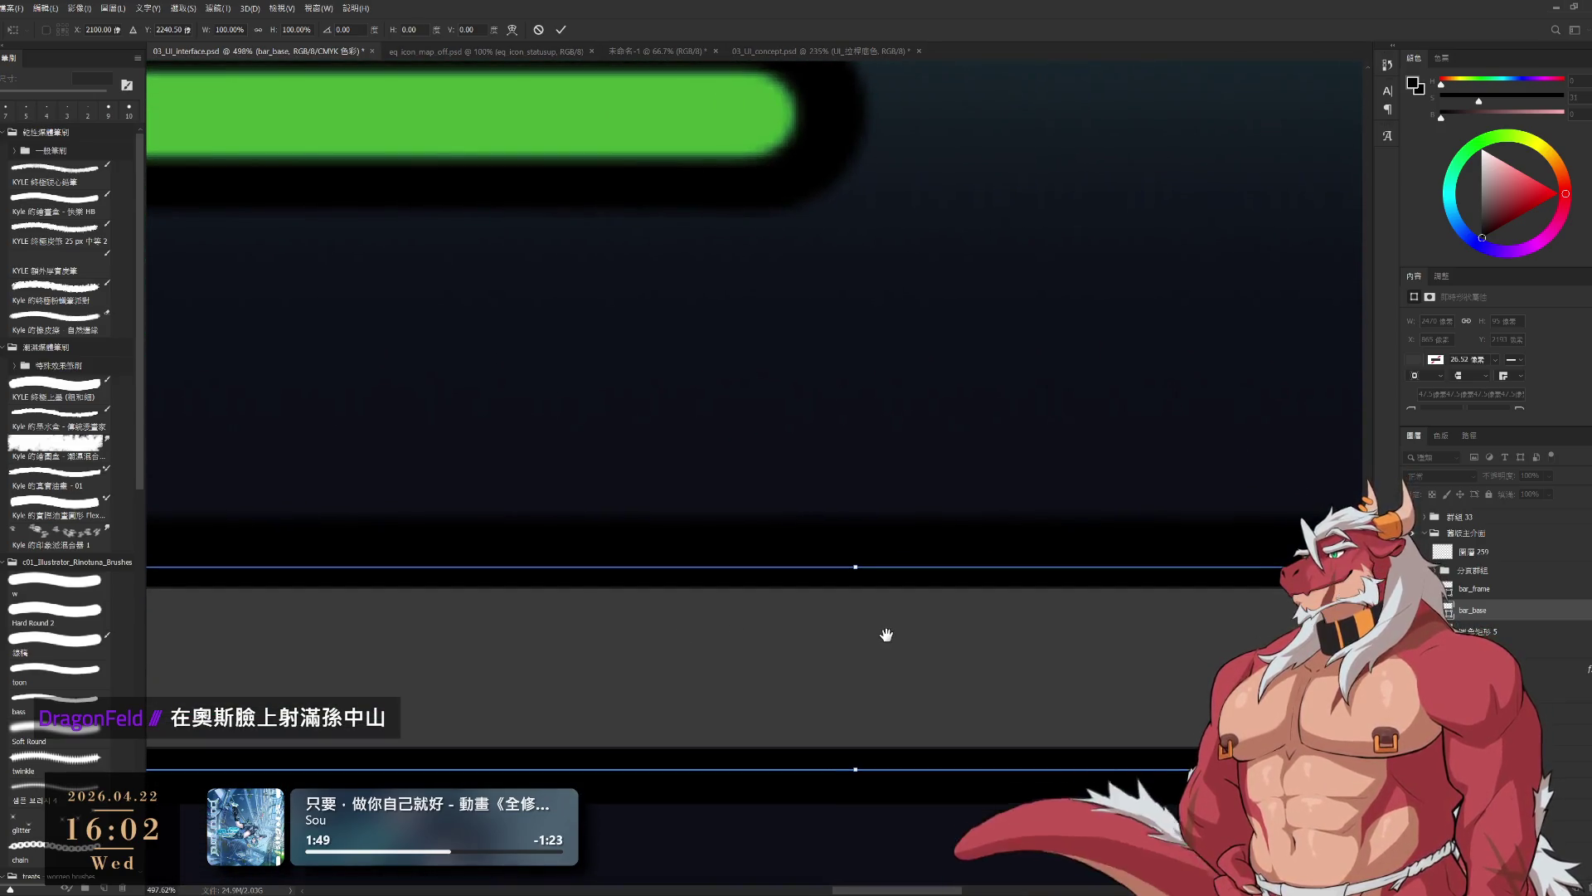
pyautogui.moveTo(857, 564); pyautogui.dragTo(855, 566)
pyautogui.press('Return')
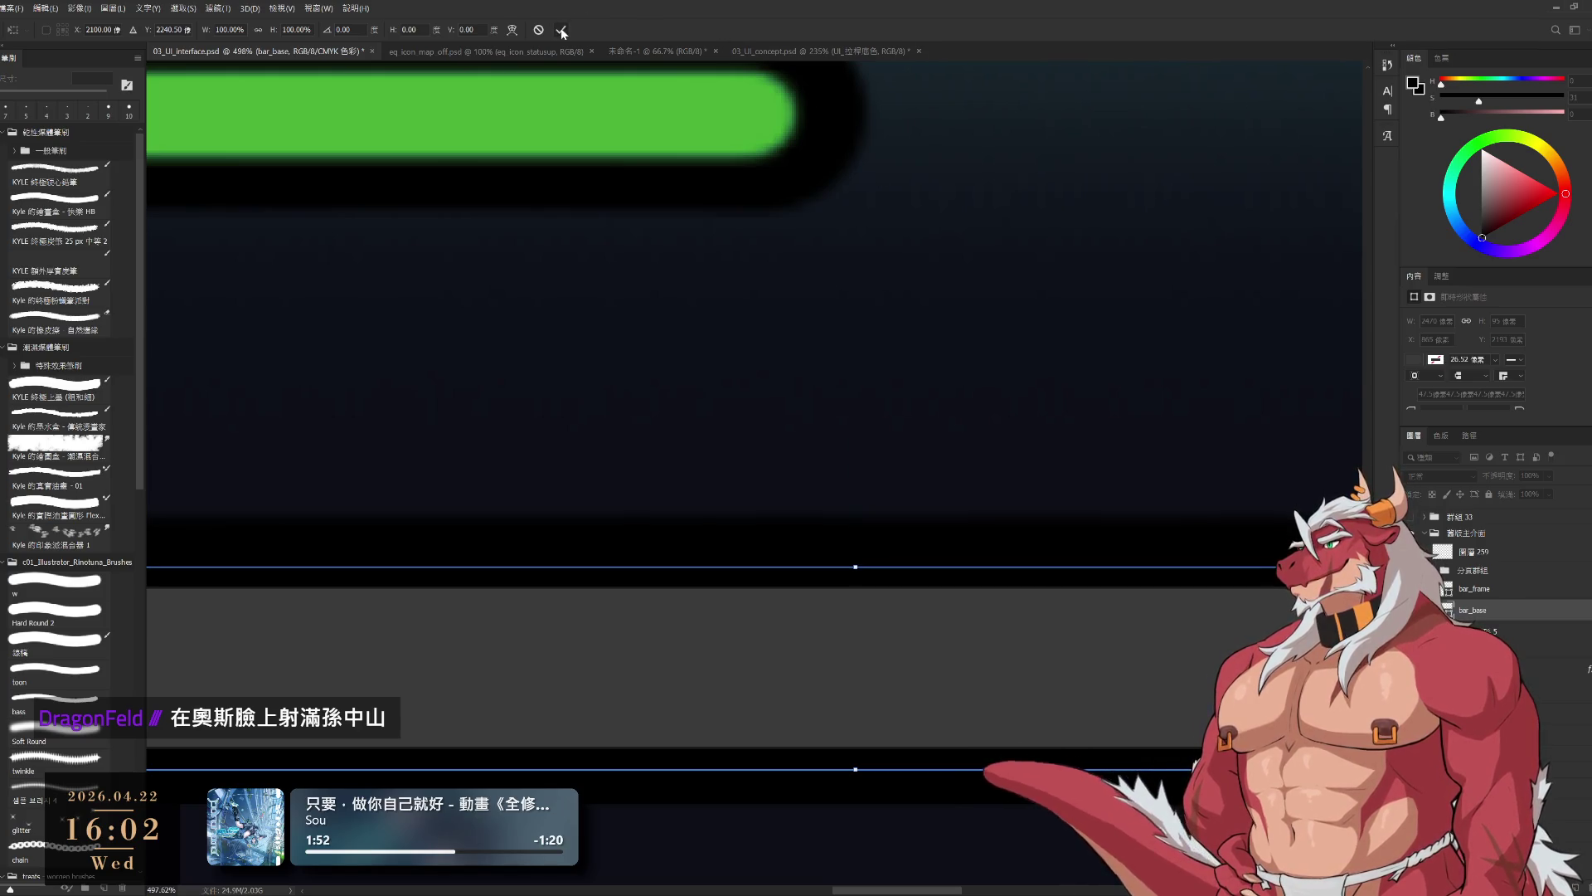
pyautogui.scroll(-5, 1069, 381)
pyautogui.hotkey('ctrl', 't')
pyautogui.scroll(1, 995, 469)
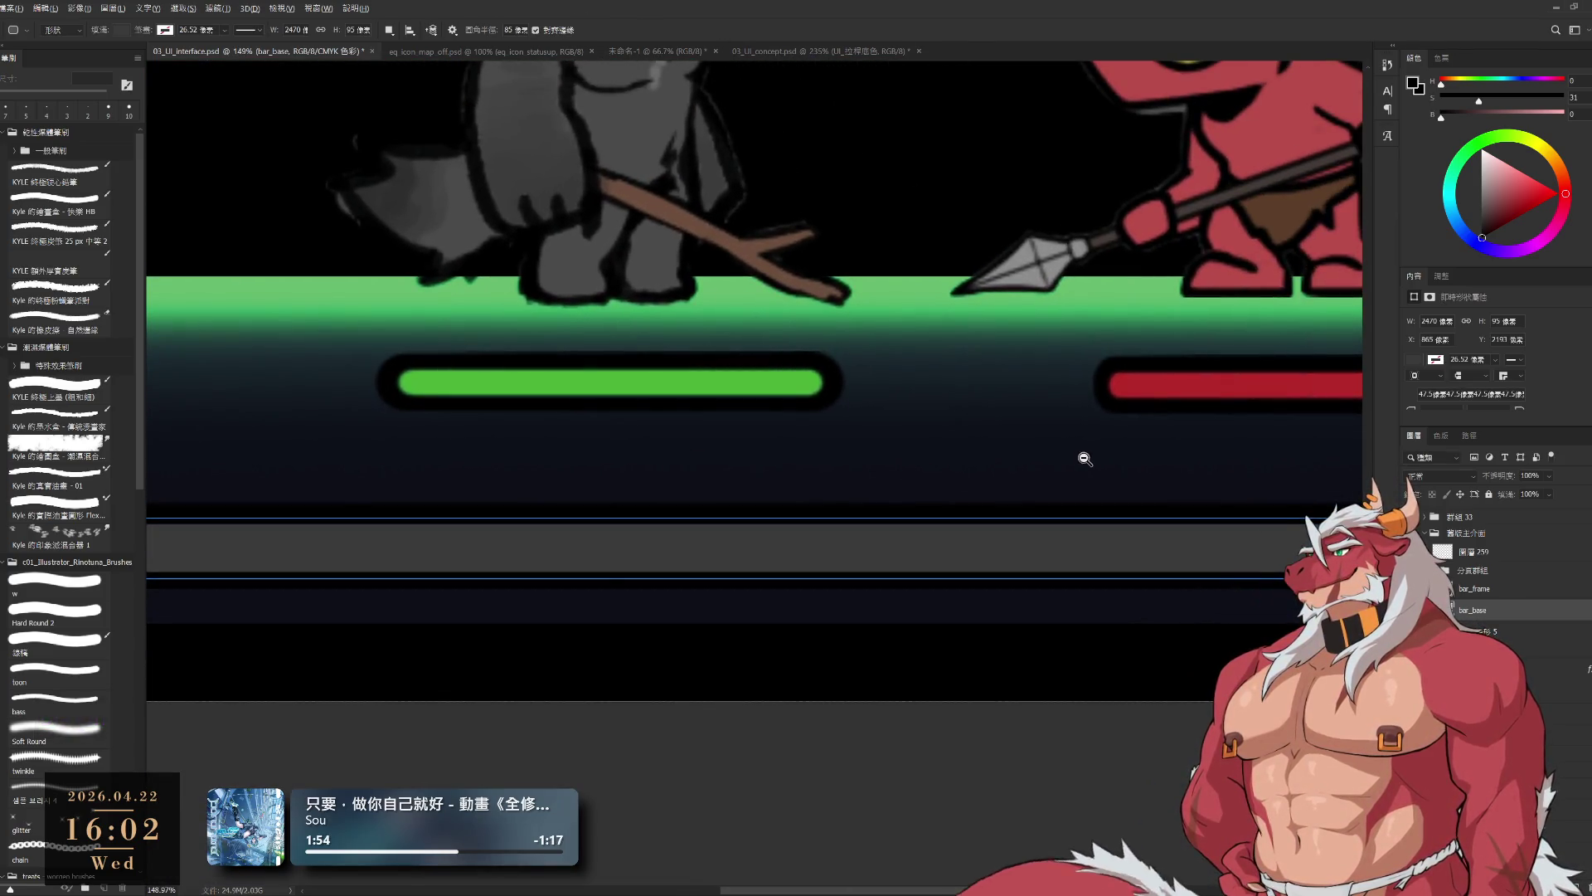
pyautogui.scroll(3, 825, 515)
pyautogui.moveTo(858, 525); pyautogui.dragTo(858, 520)
pyautogui.moveTo(866, 626); pyautogui.dragTo(860, 627)
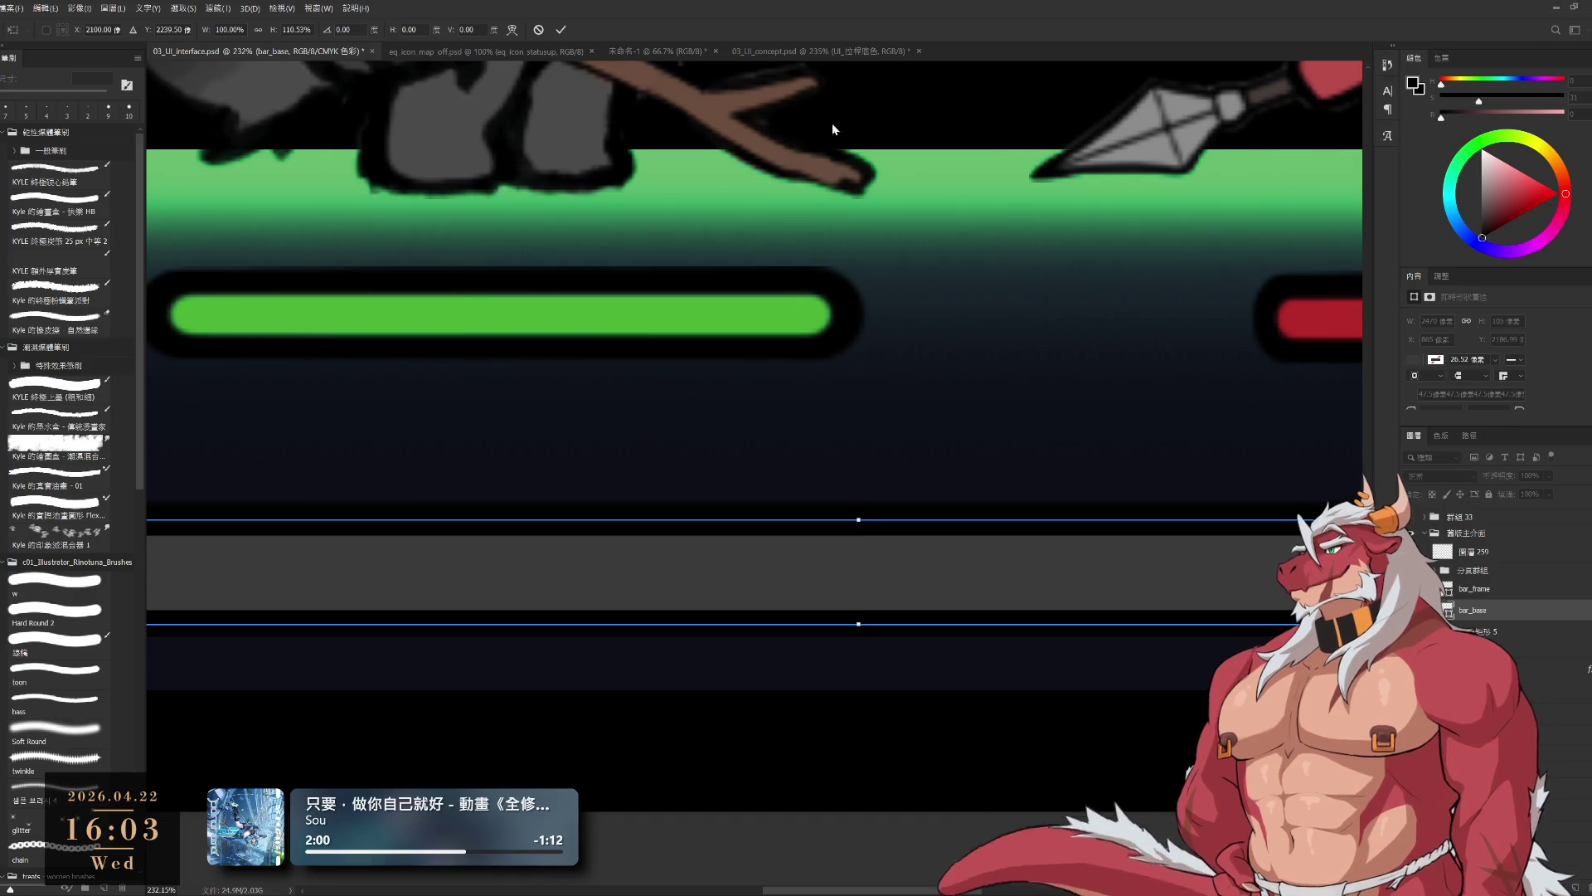
pyautogui.click(538, 31)
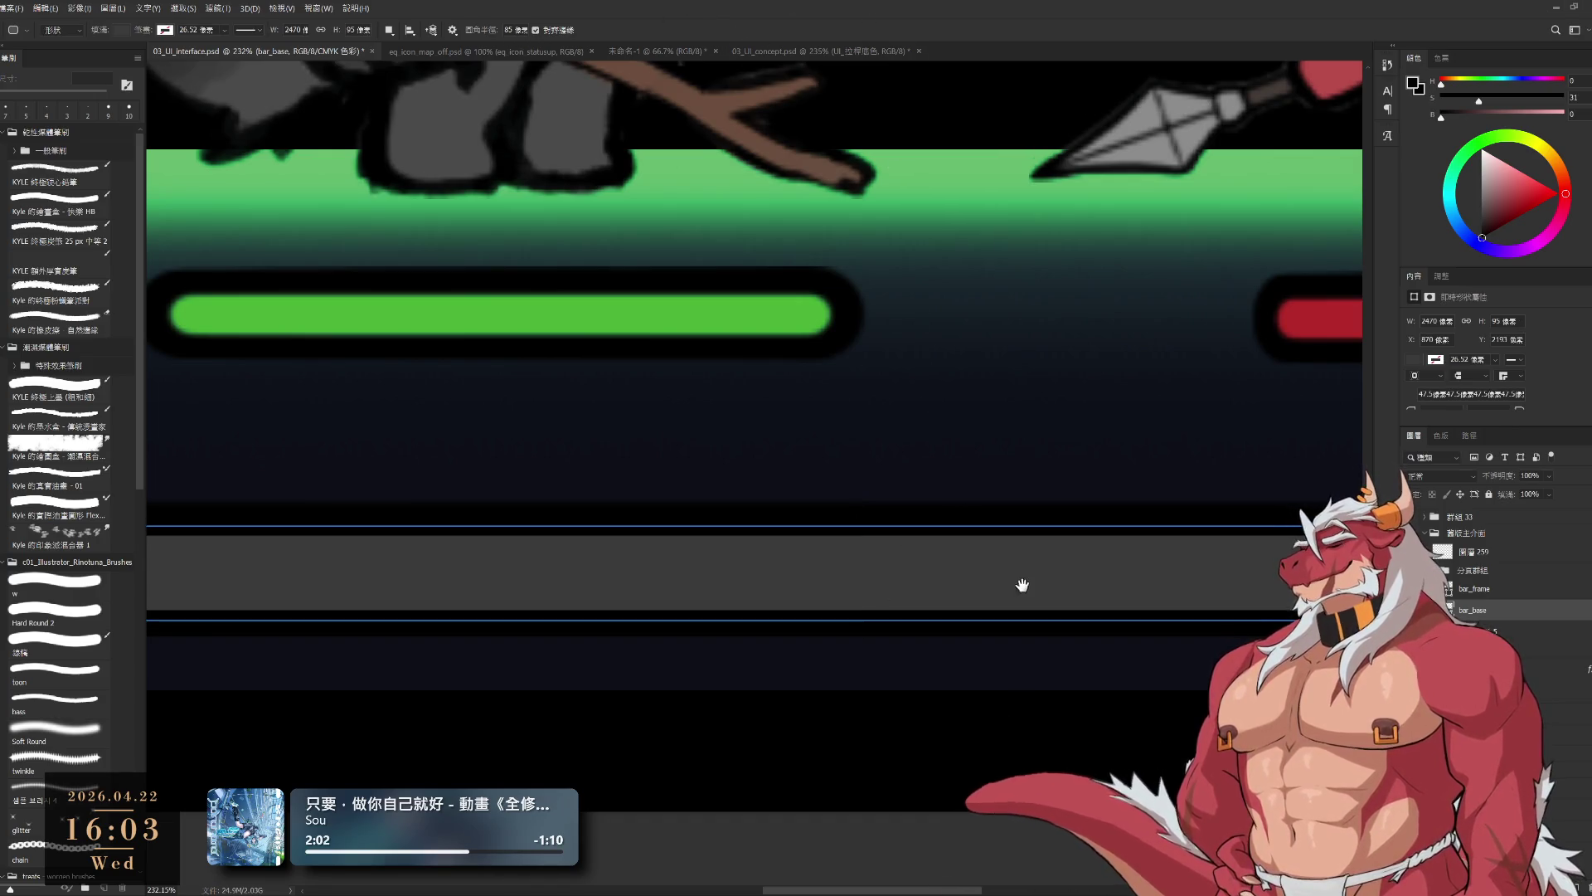
pyautogui.scroll(-5, 1021, 586)
pyautogui.scroll(2, 1049, 562)
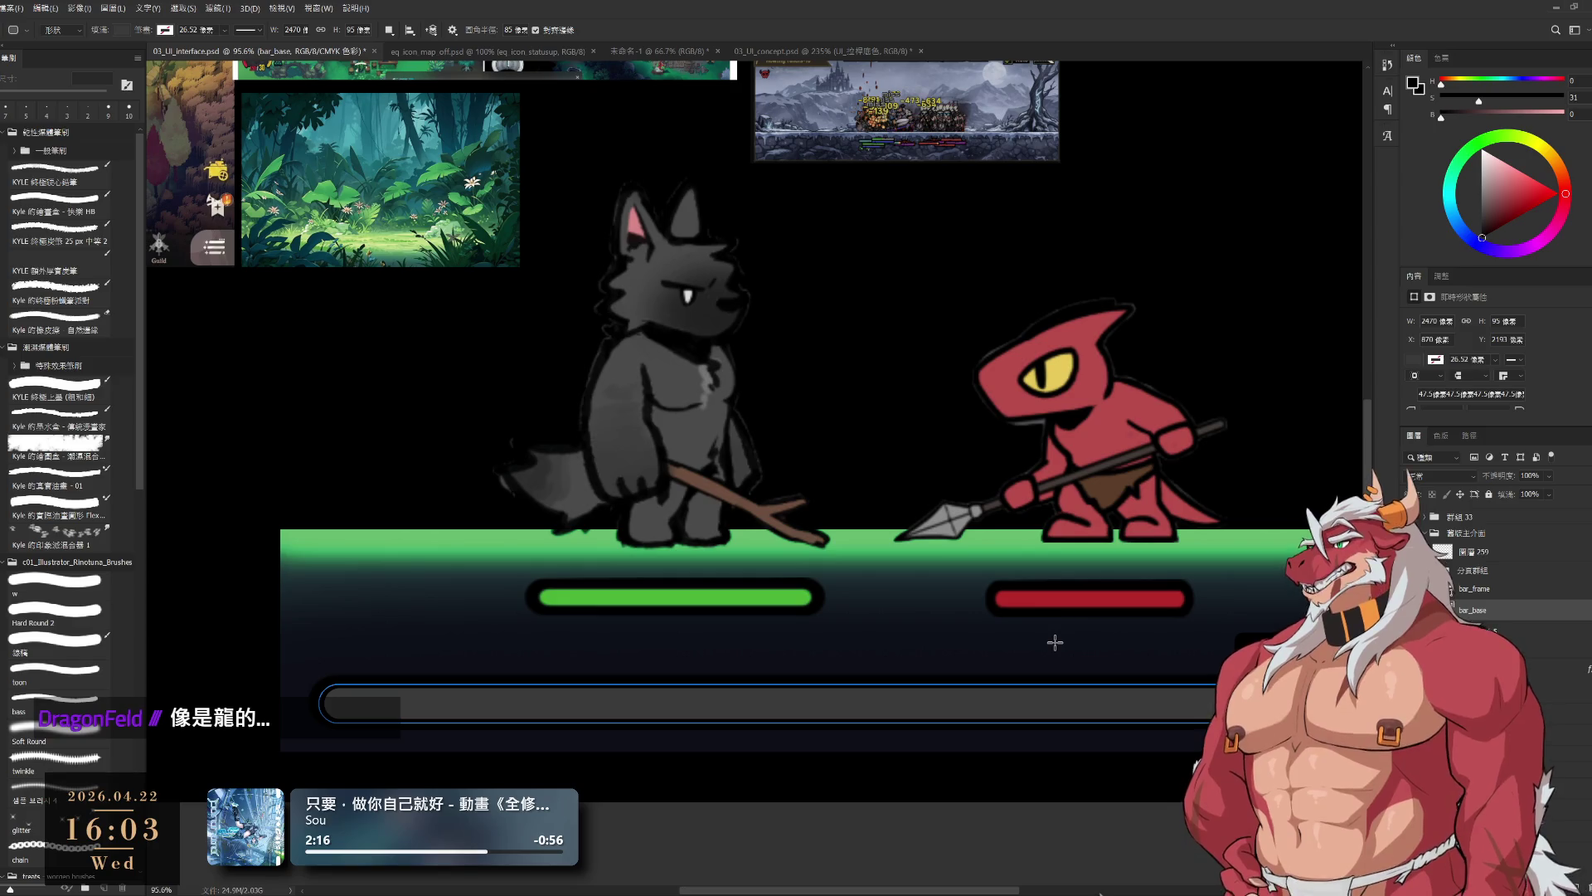
pyautogui.scroll(-2, 1100, 644)
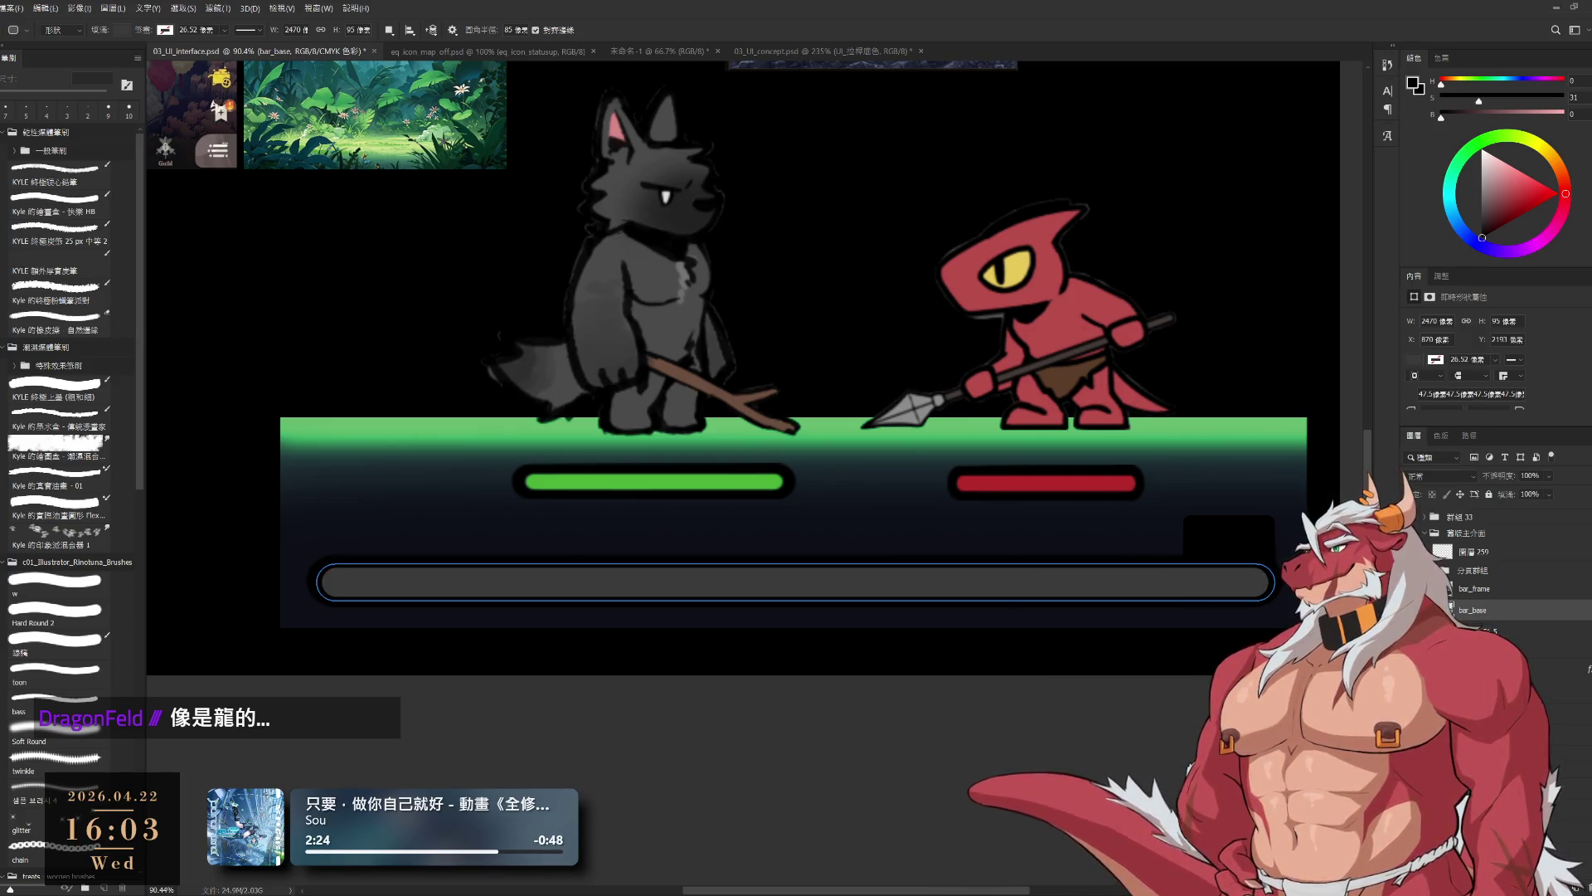
# - Fill the long bottom bar with yellow, then hide that fill so the grey track shows
pyautogui.hotkey('ctrl', 'z')
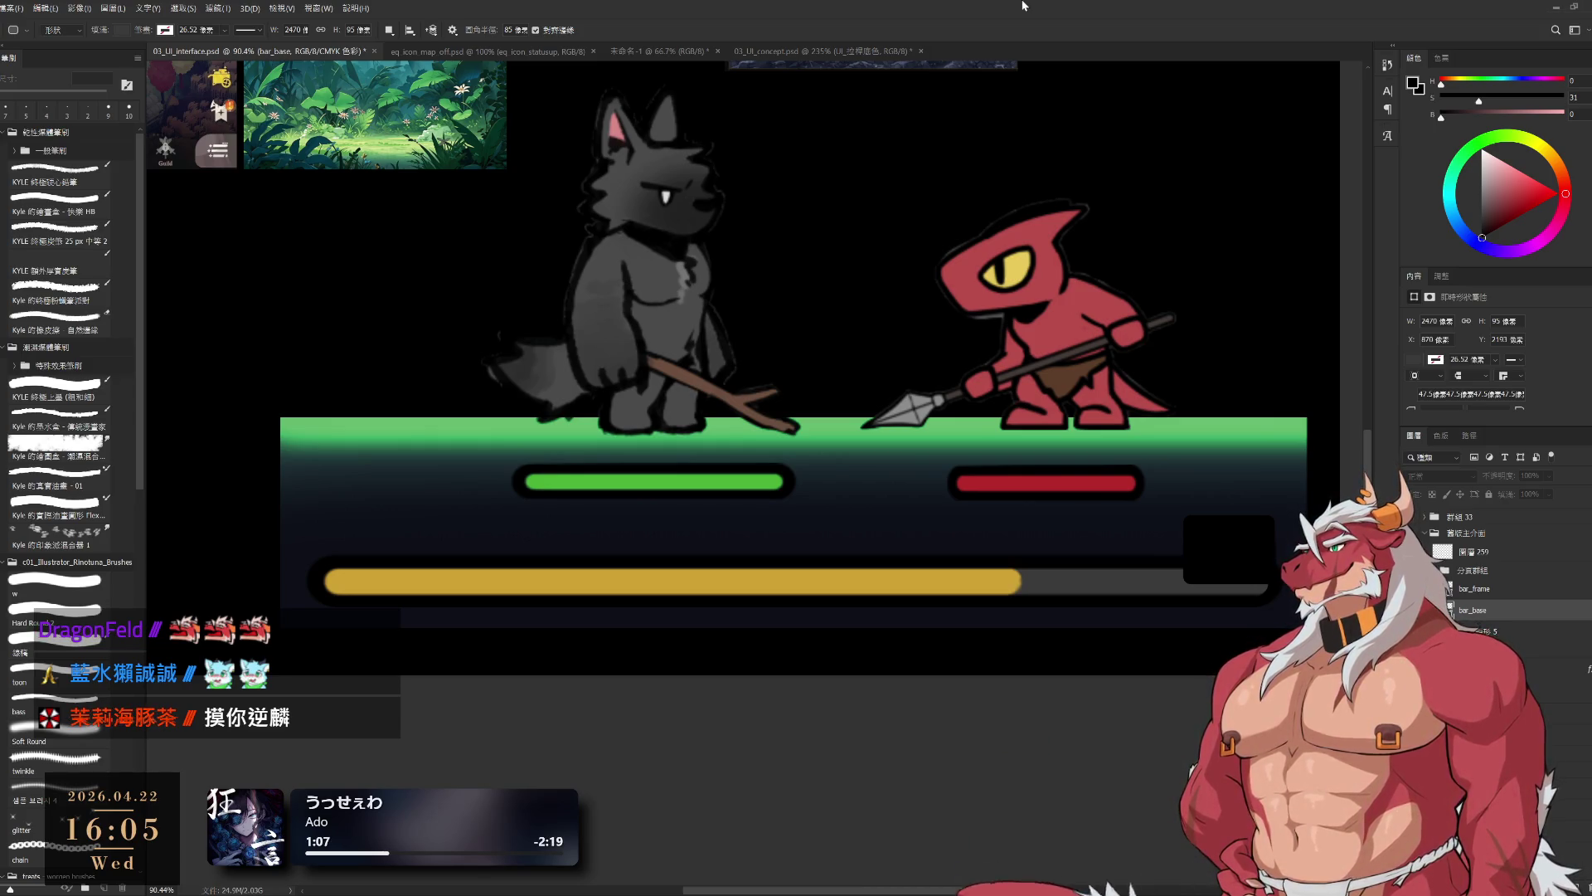
pyautogui.scroll(-2, 1106, 380)
pyautogui.scroll(1, 1194, 501)
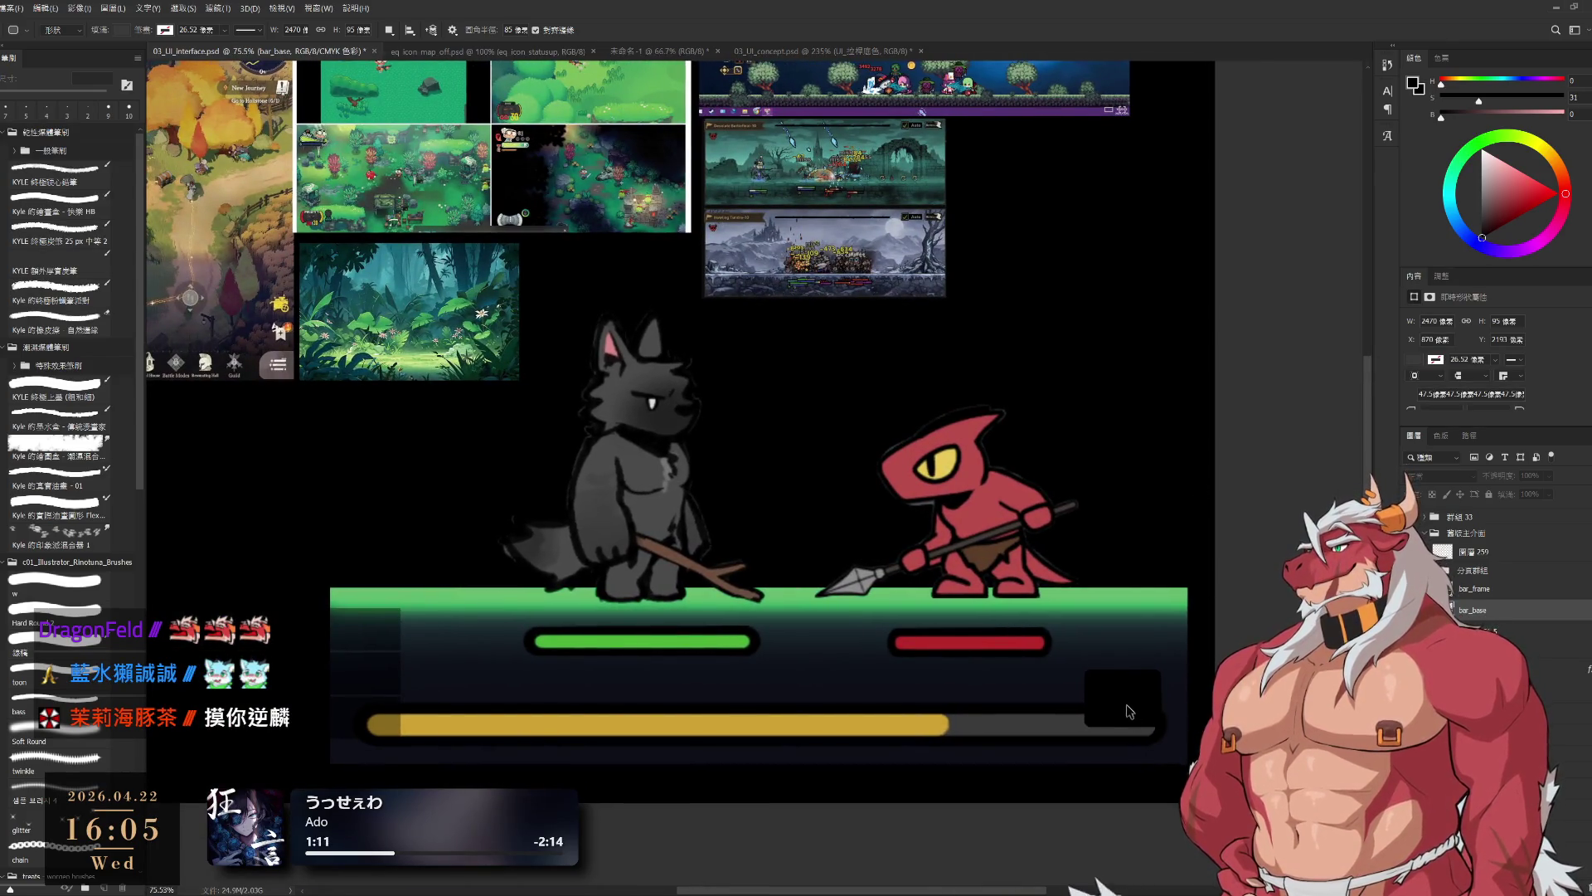
pyautogui.click(1484, 630)
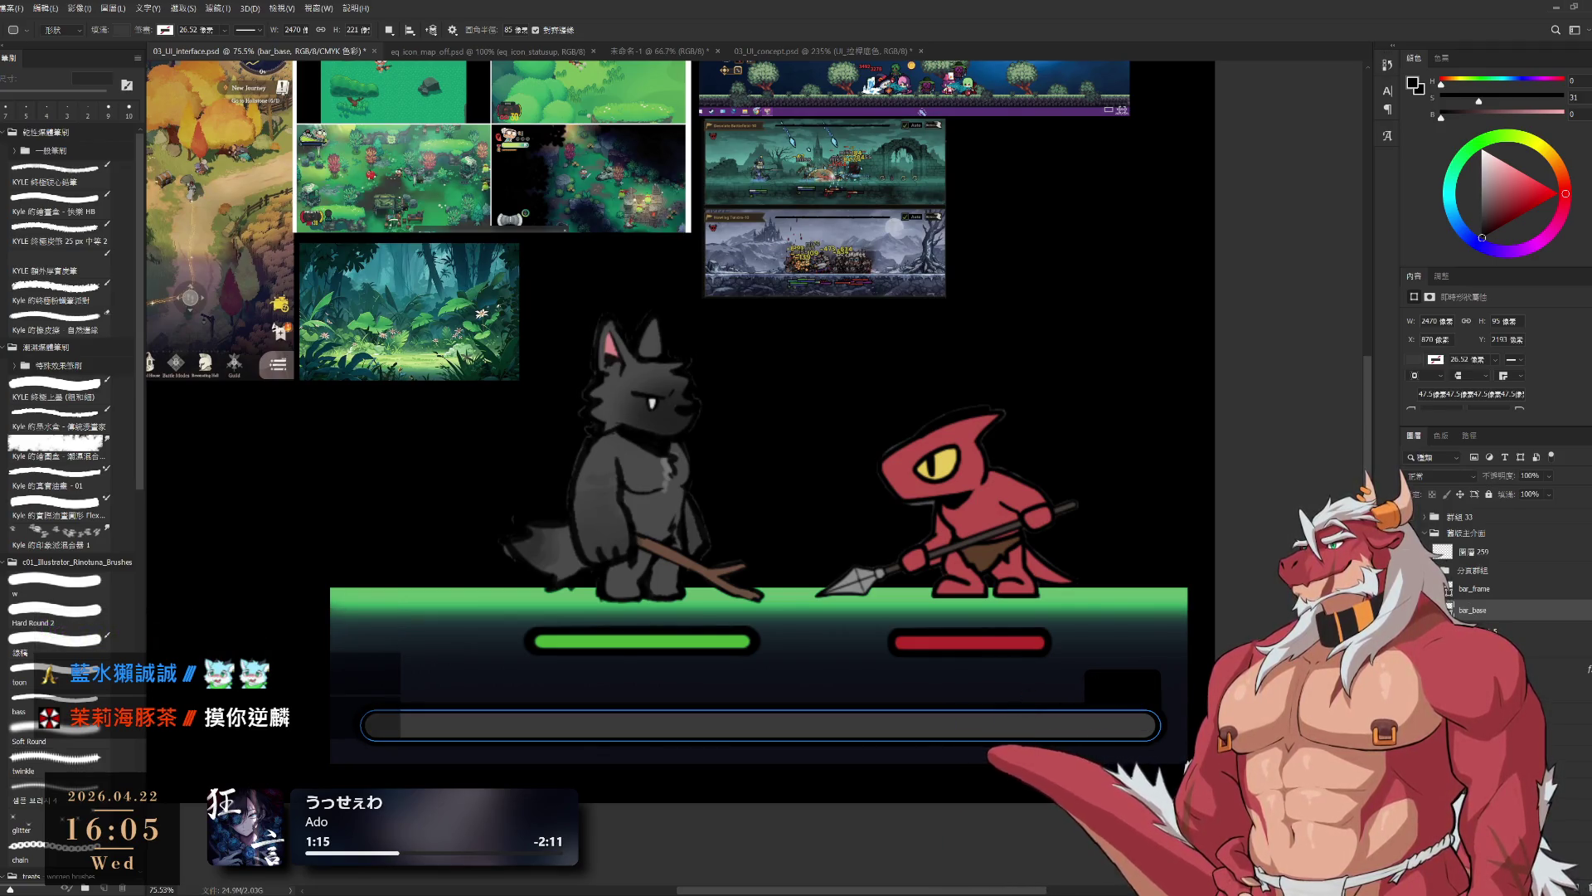
# - Set all four corner radii of the small dark box 圓角矩形 5 to 30 px and commit
pyautogui.click(1518, 632)
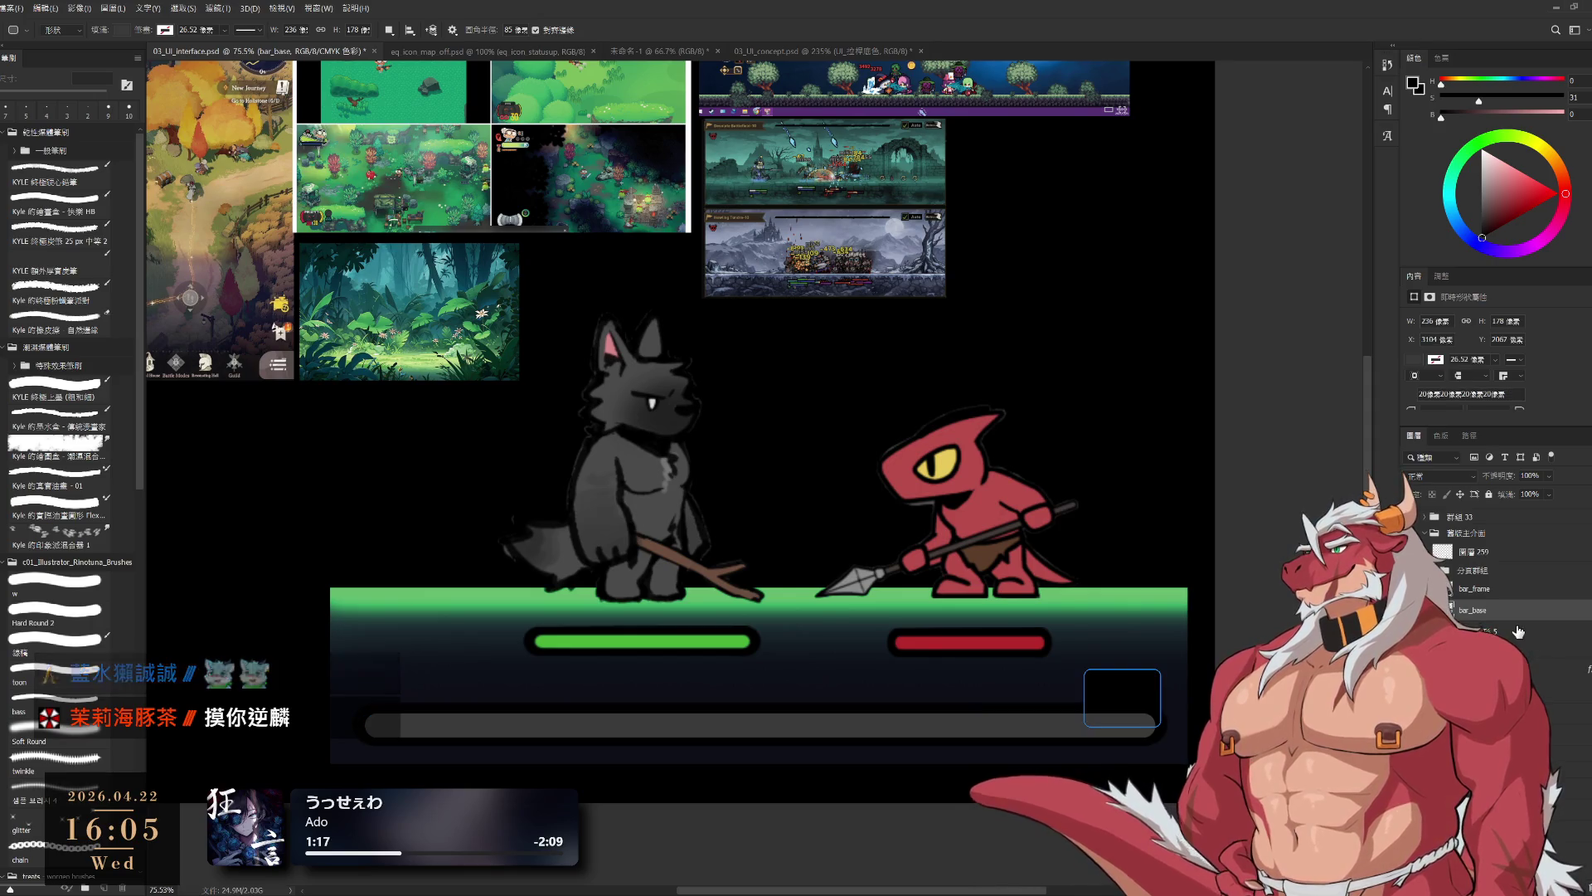
pyautogui.scroll(-1, 1462, 393)
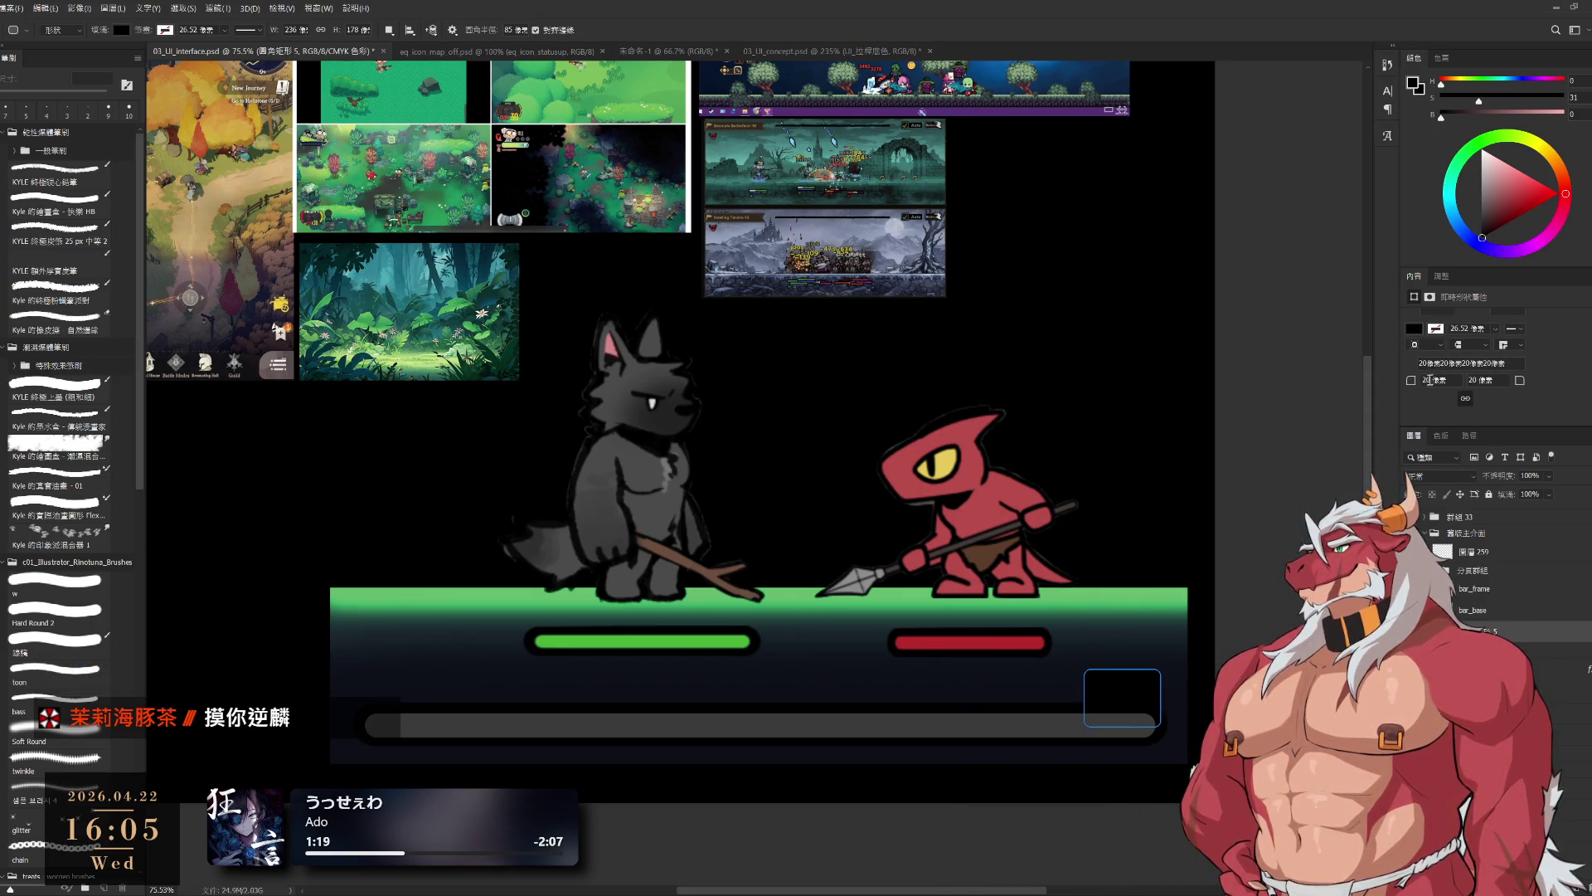
pyautogui.press('Return')
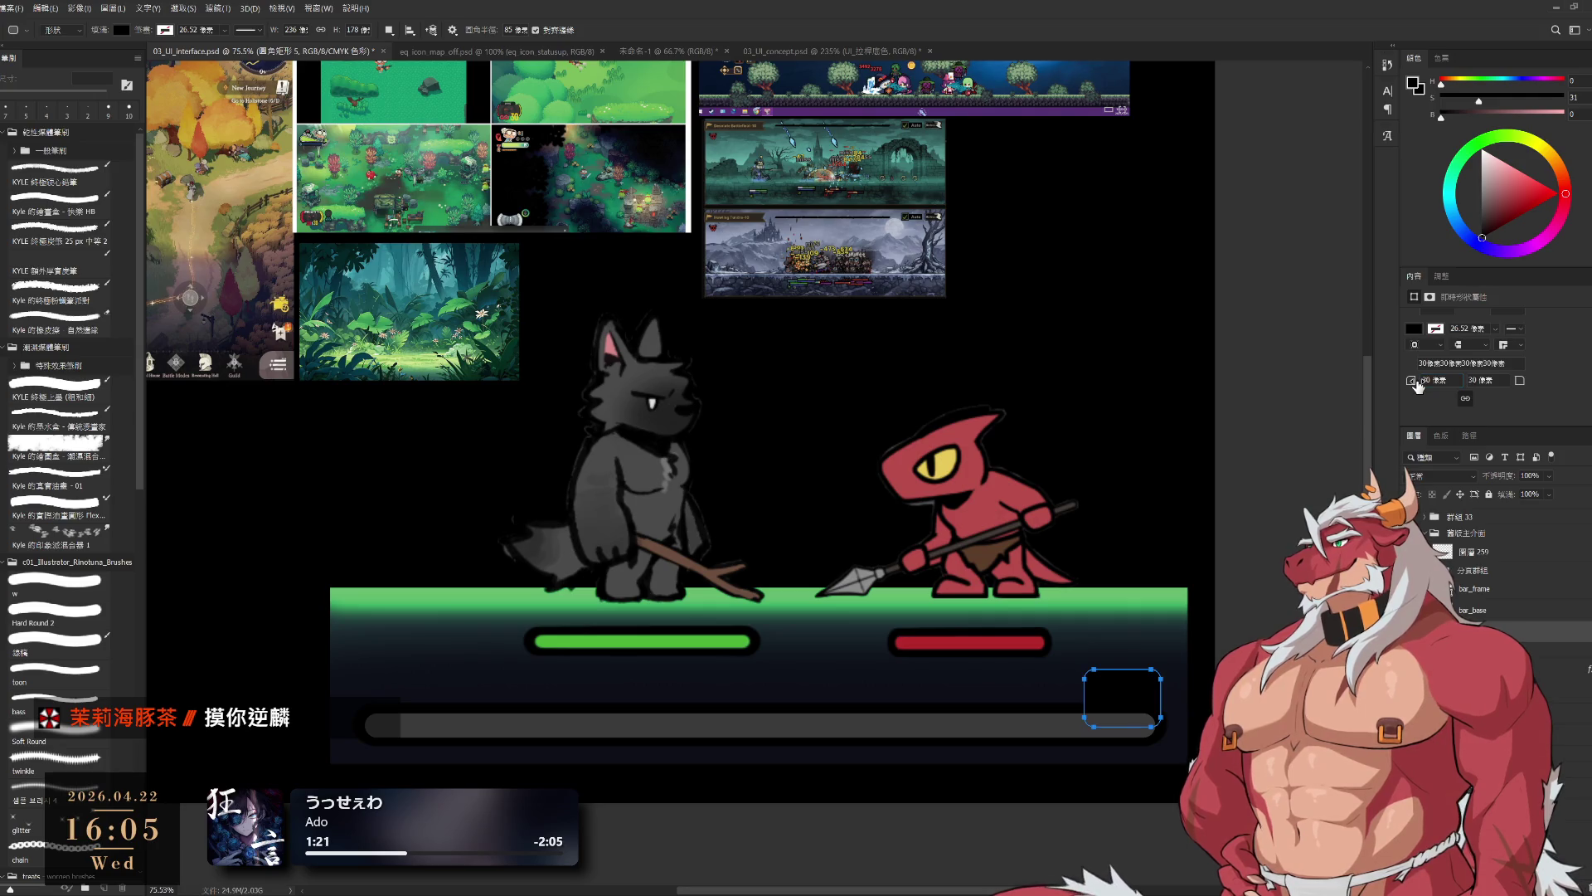
pyautogui.click(1540, 590)
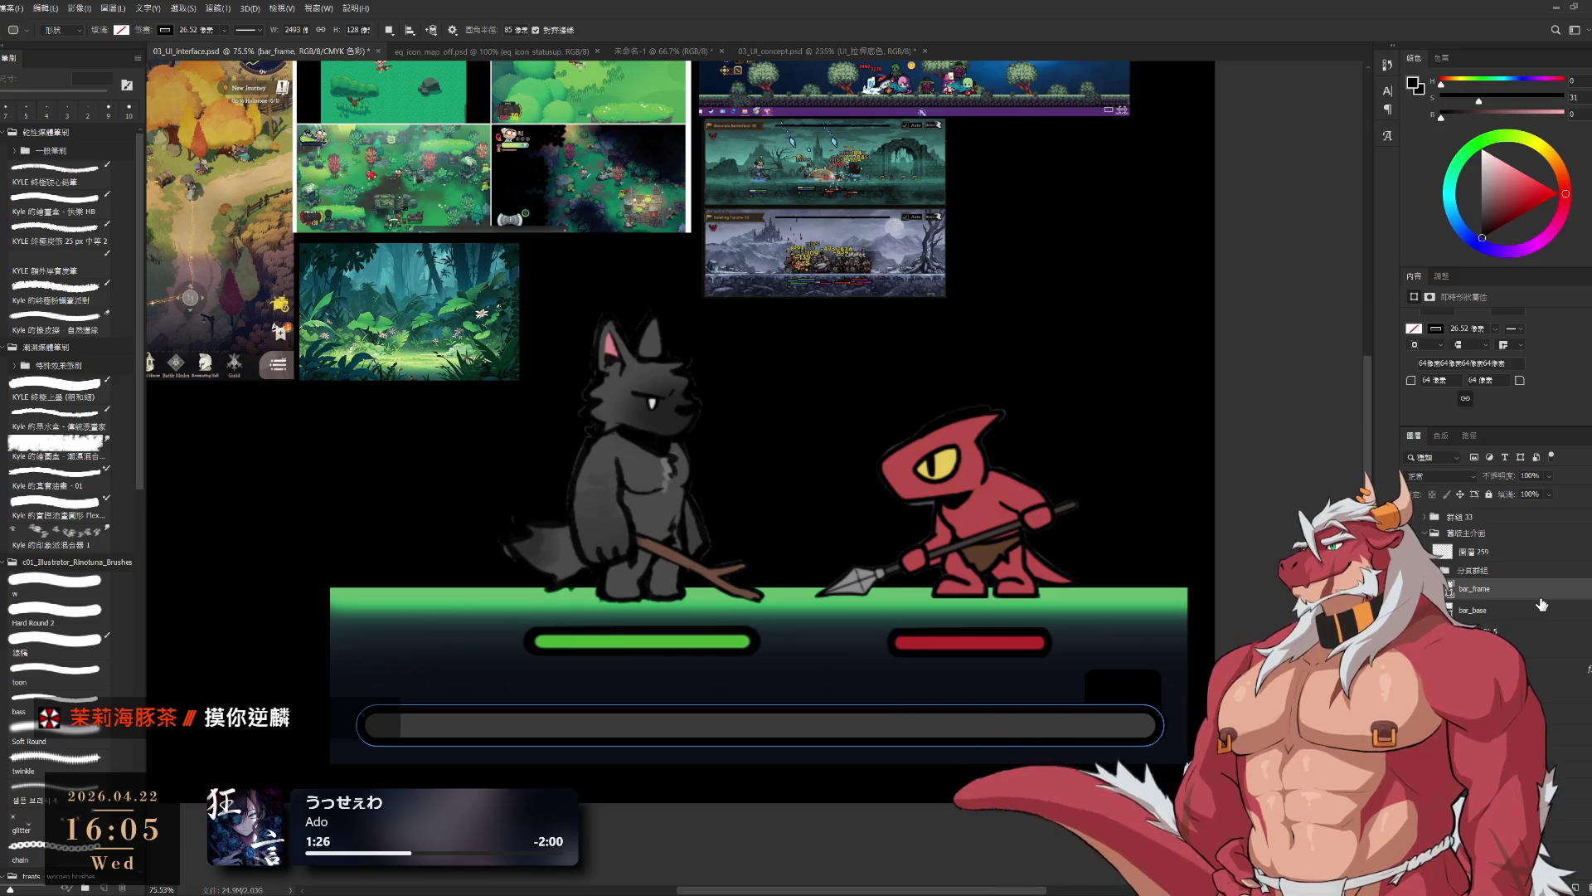
pyautogui.click(1541, 630)
pyautogui.scroll(3, 1173, 769)
pyautogui.scroll(2, 1173, 769)
pyautogui.hotkey('ctrl', 't')
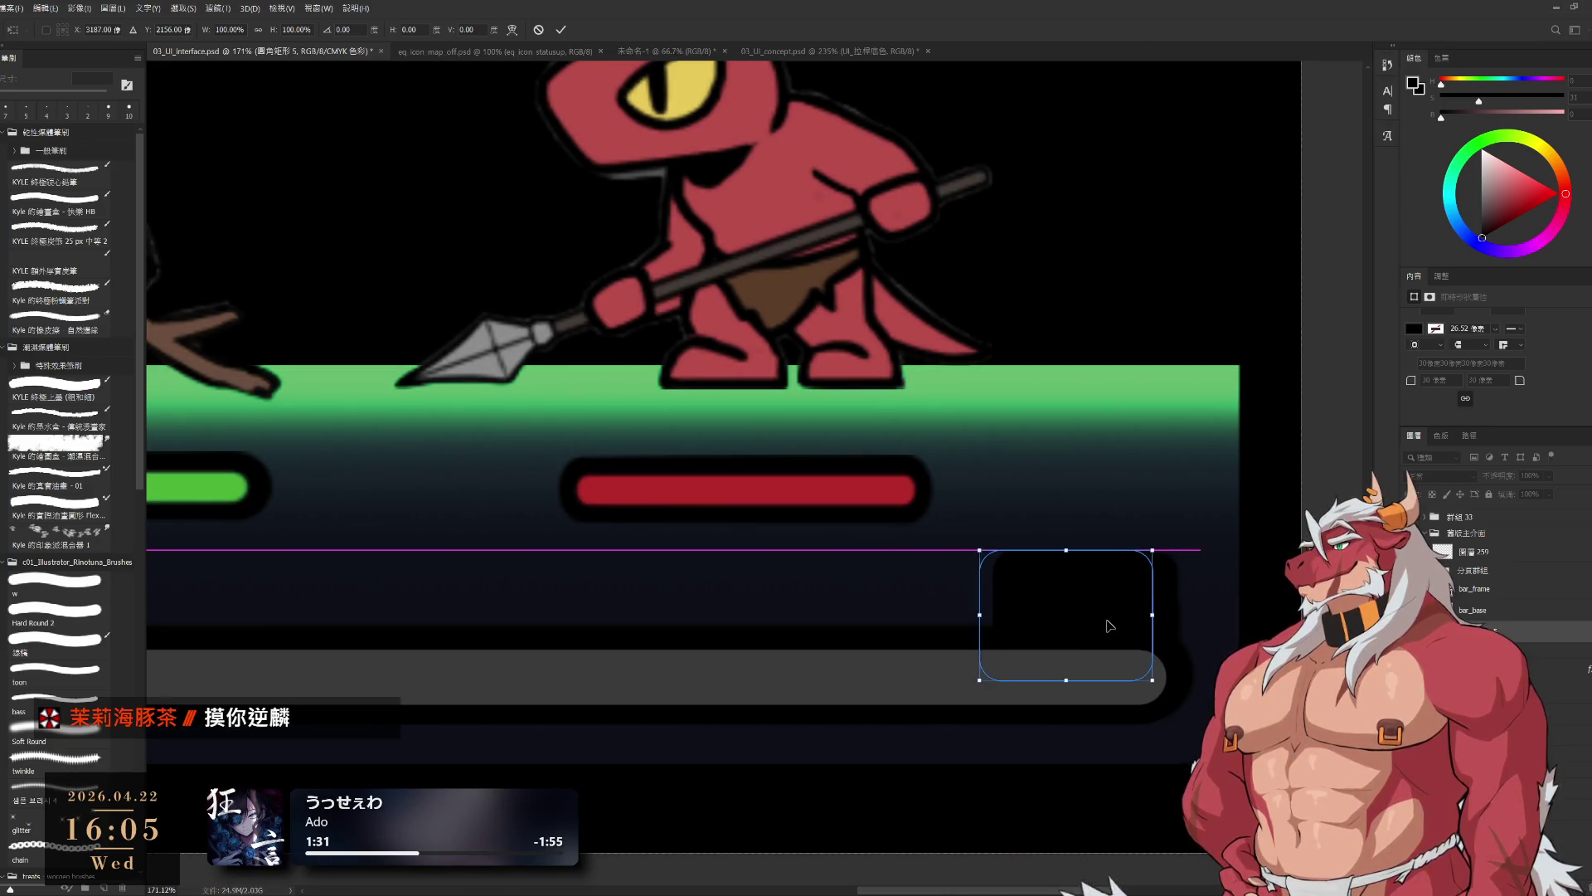
pyautogui.press('Return')
# - Make pixel layer 圖層 184 active with a 5 px brush and bring all references into view
pyautogui.hotkey('alt', ']')
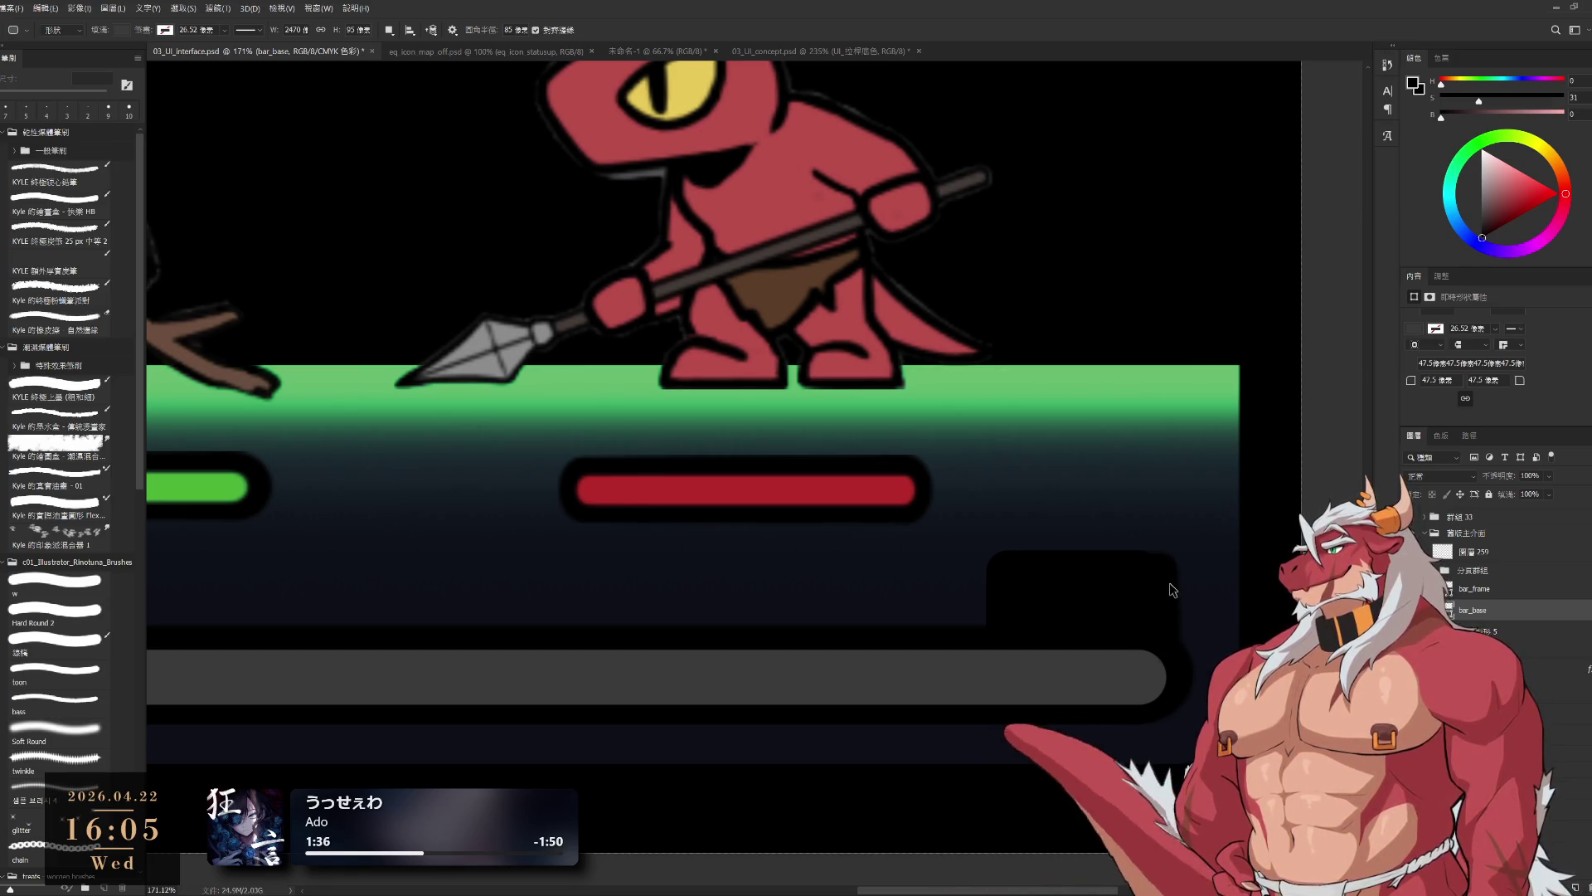
pyautogui.press('b')
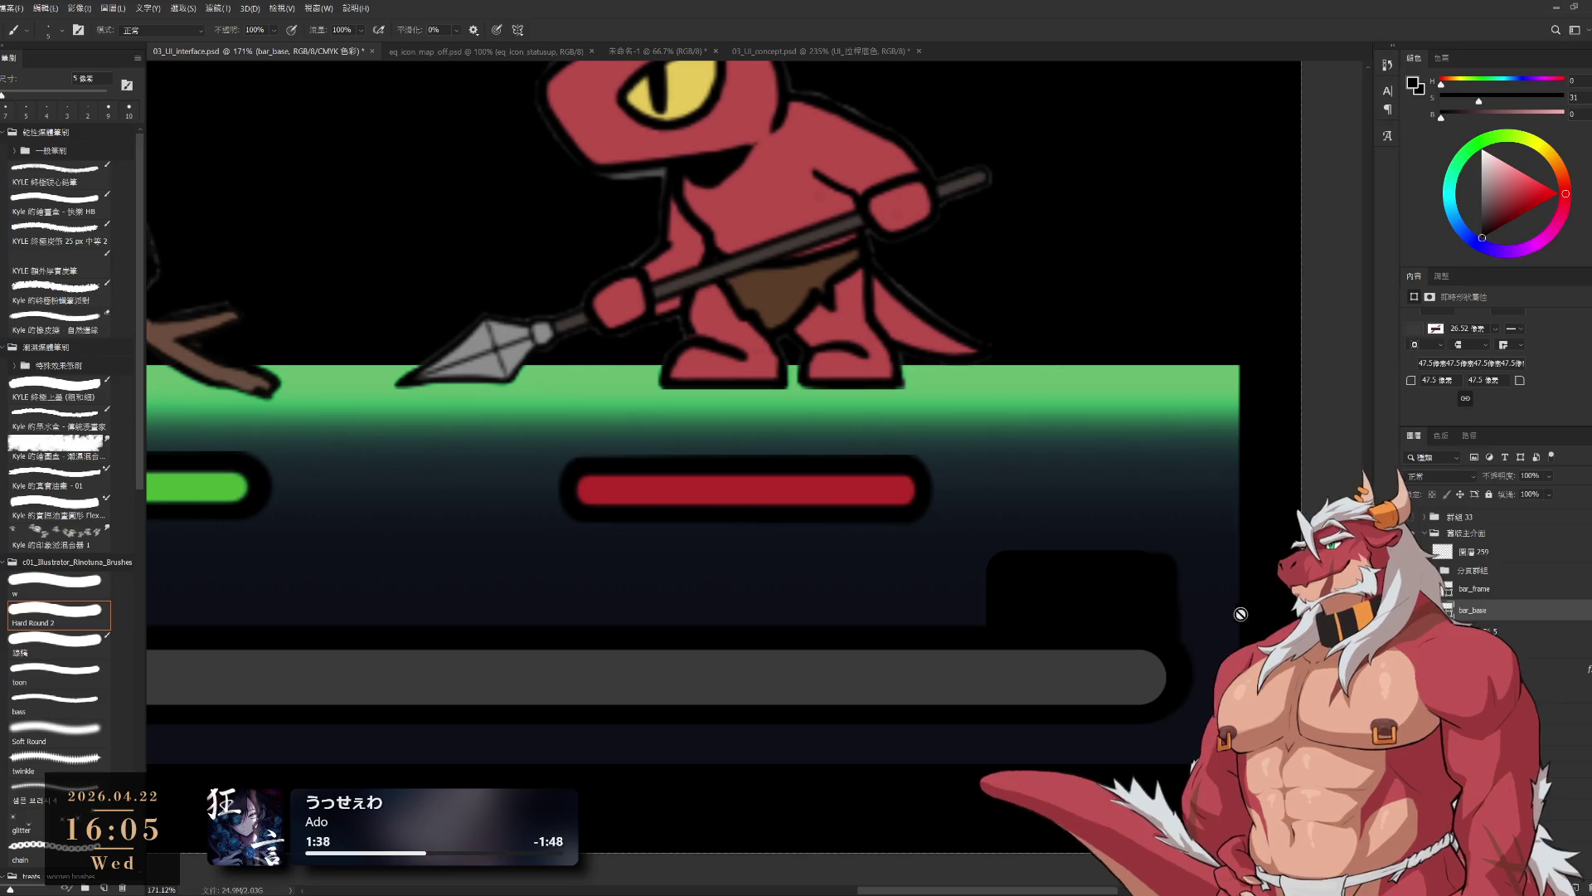
pyautogui.click(1184, 589)
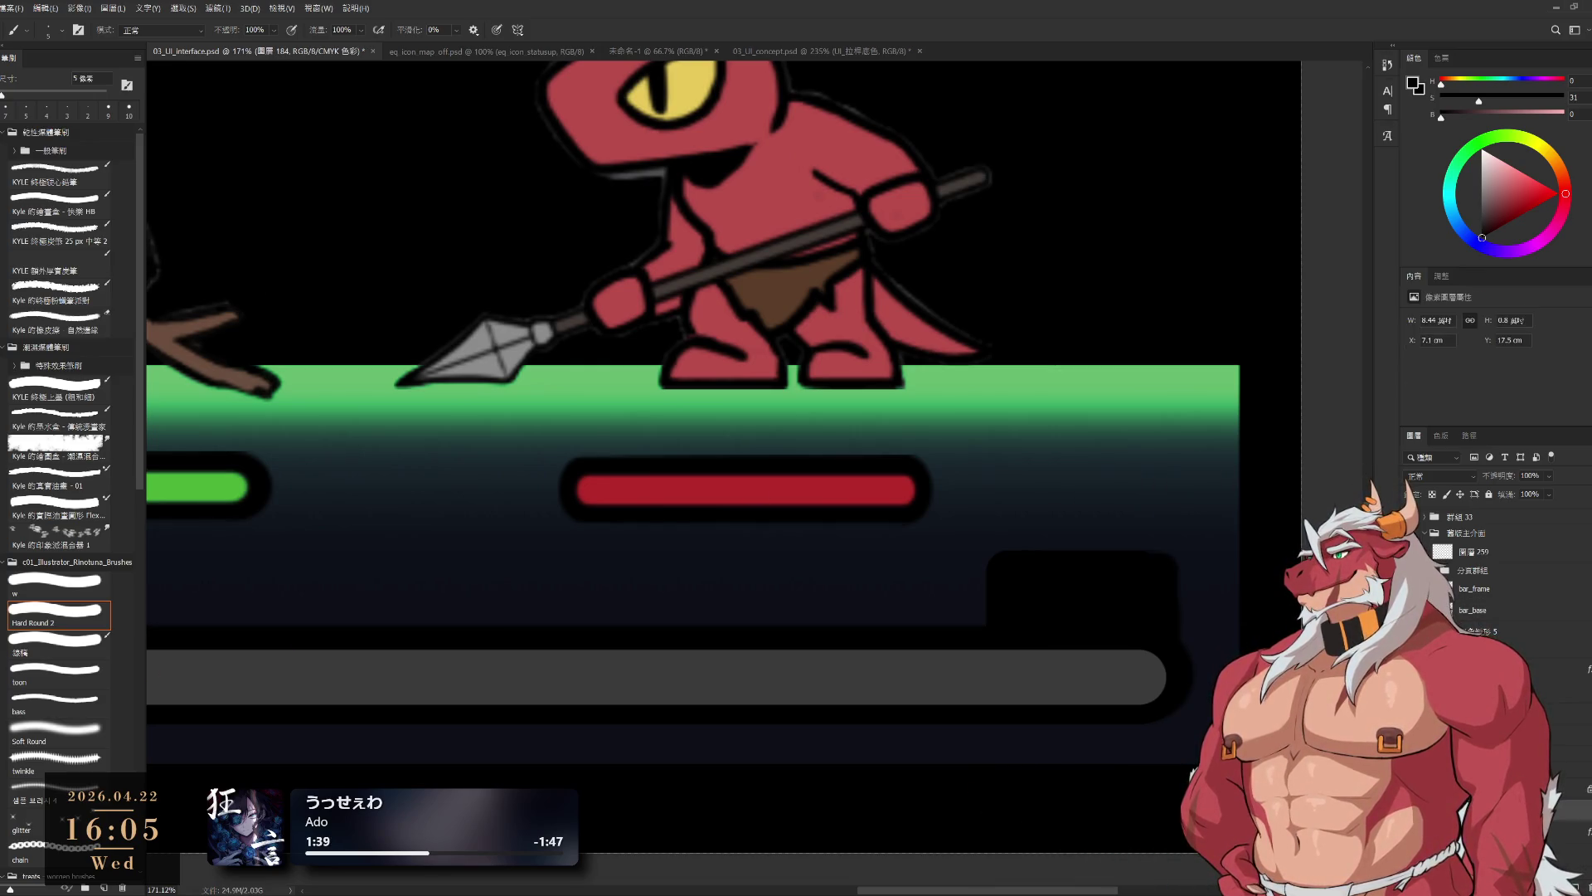
pyautogui.scroll(-5, 1110, 665)
pyautogui.scroll(2, 1110, 665)
pyautogui.scroll(-1, 1110, 665)
pyautogui.moveTo(1110, 665)
pyautogui.mouseDown()
pyautogui.moveTo(1228, 665)
pyautogui.moveTo(1196, 711)
pyautogui.mouseUp()
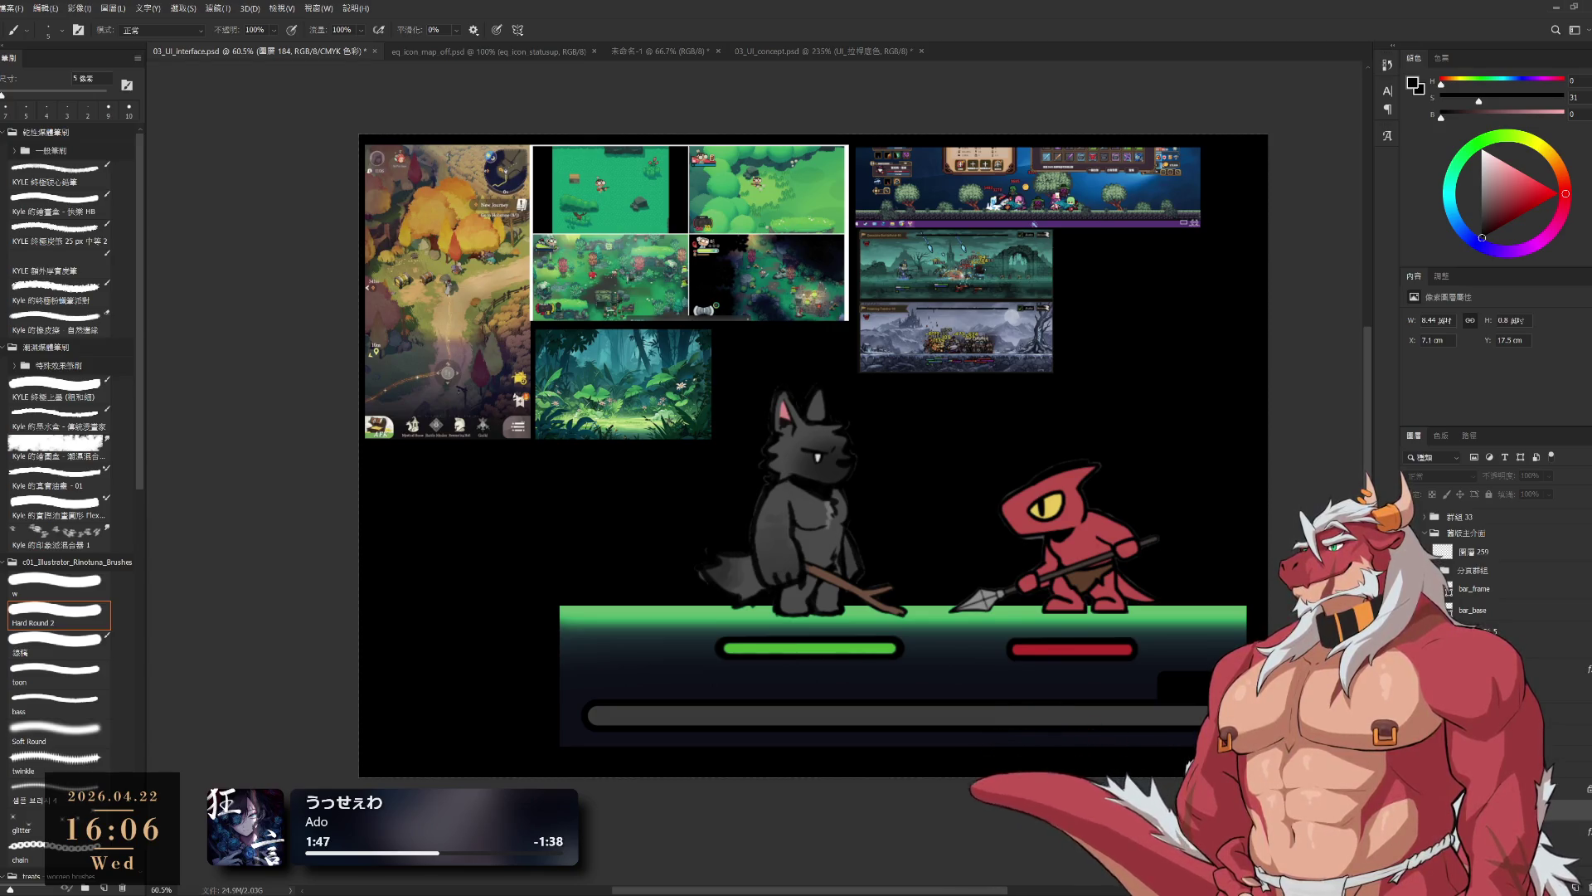
pyautogui.scroll(6, 1198, 670)
pyautogui.keyDown('ctrl'); pyautogui.click(1168, 647); pyautogui.keyUp('ctrl')
pyautogui.hotkey('ctrl', 't')
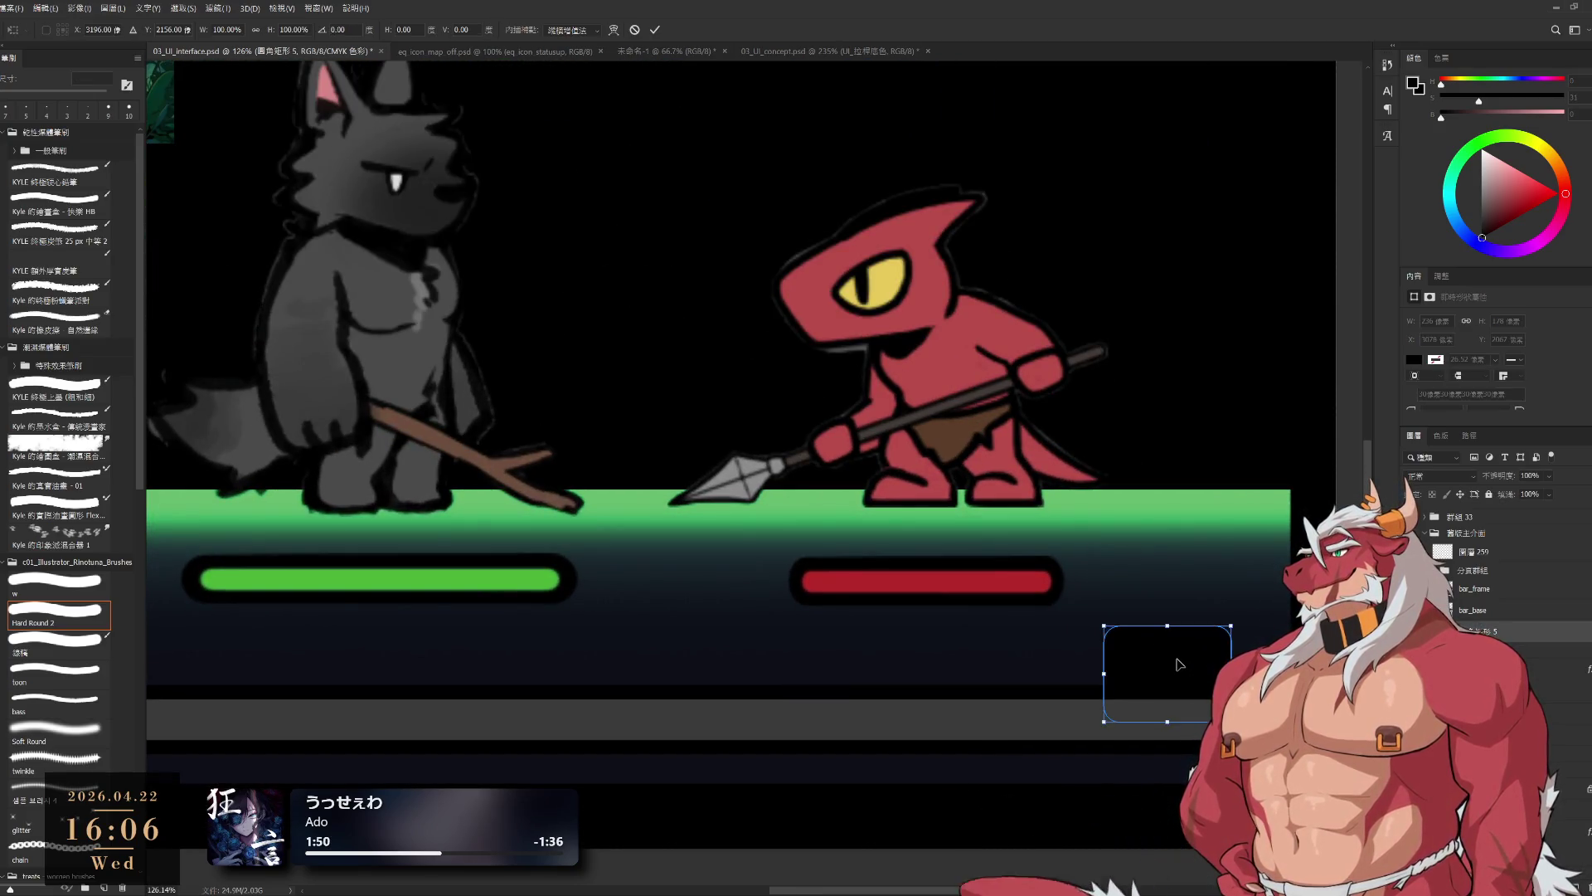
pyautogui.click(655, 30)
pyautogui.scroll(-4, 1117, 433)
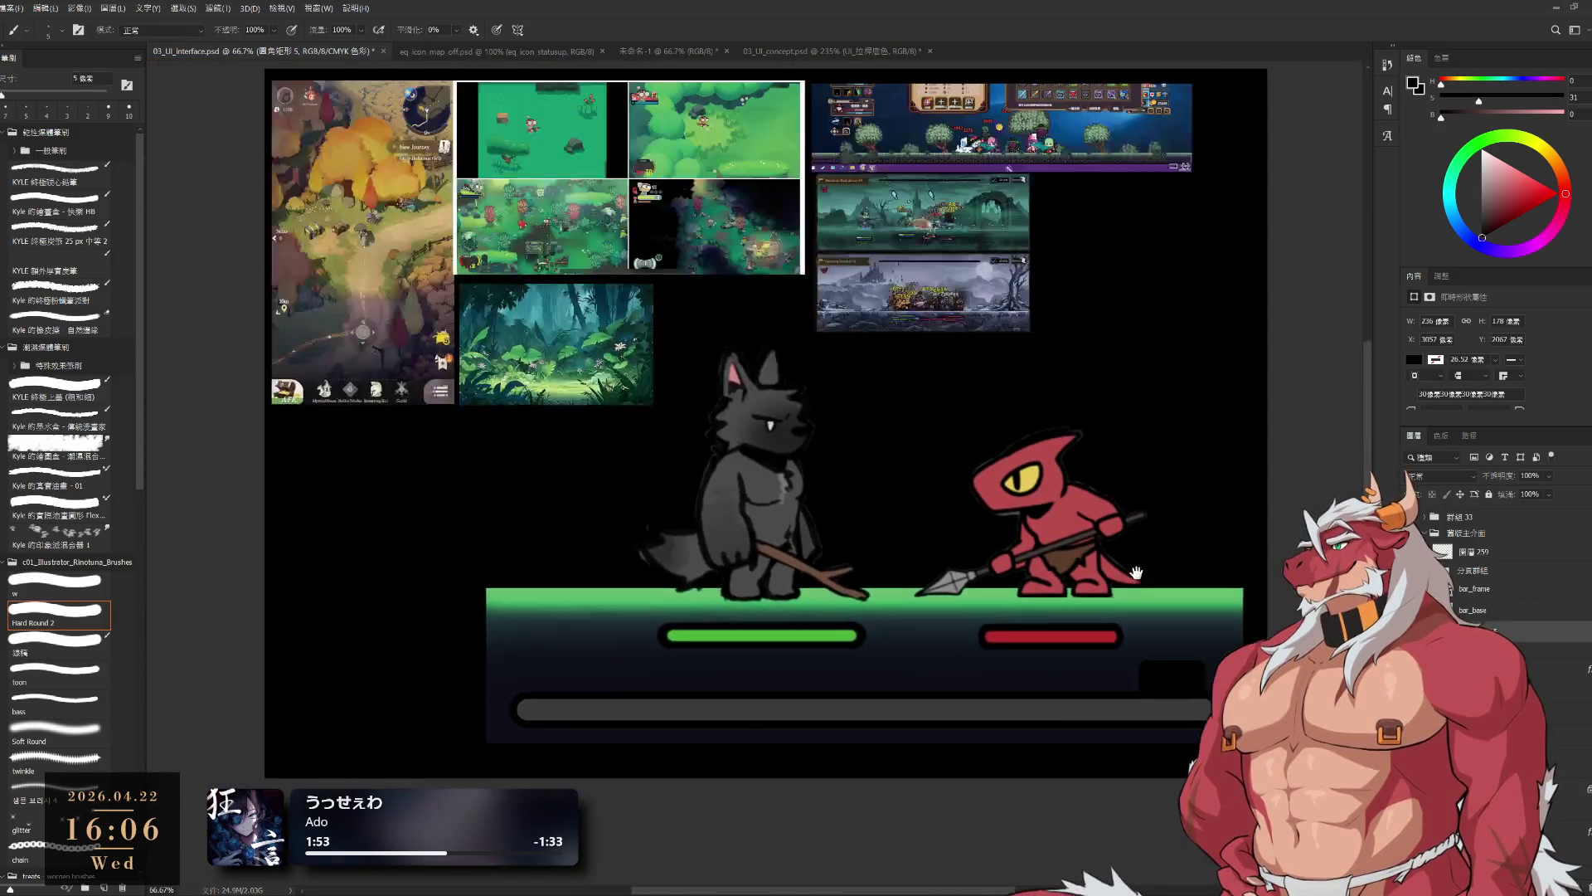
pyautogui.moveTo(1136, 573); pyautogui.dragTo(1154, 601)
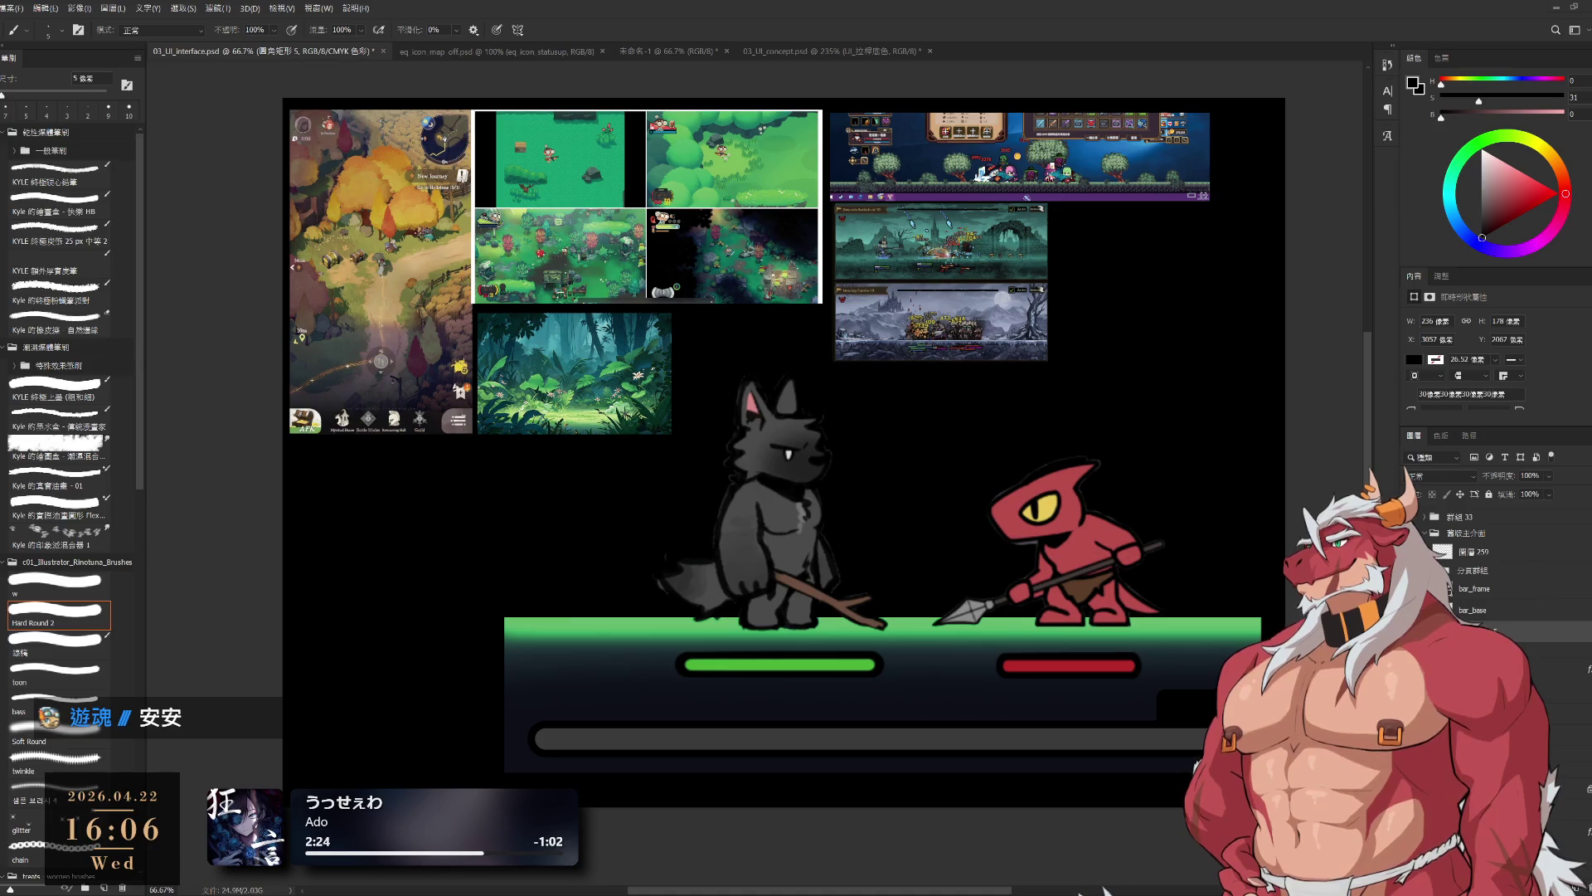
pyautogui.scroll(-1, 1117, 717)
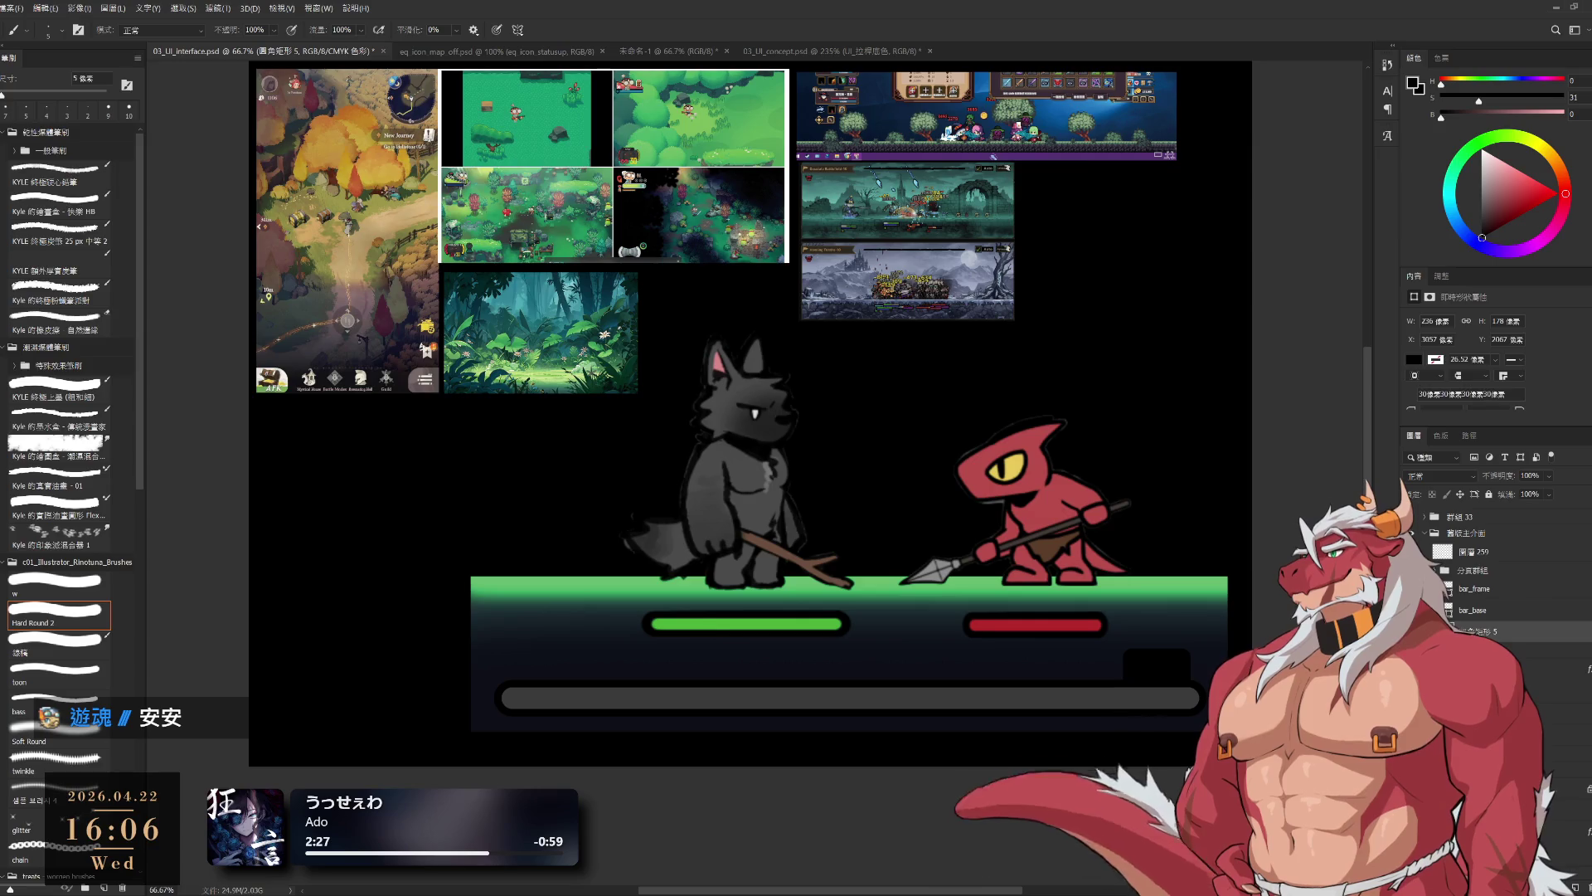
pyautogui.scroll(1, 1484, 572)
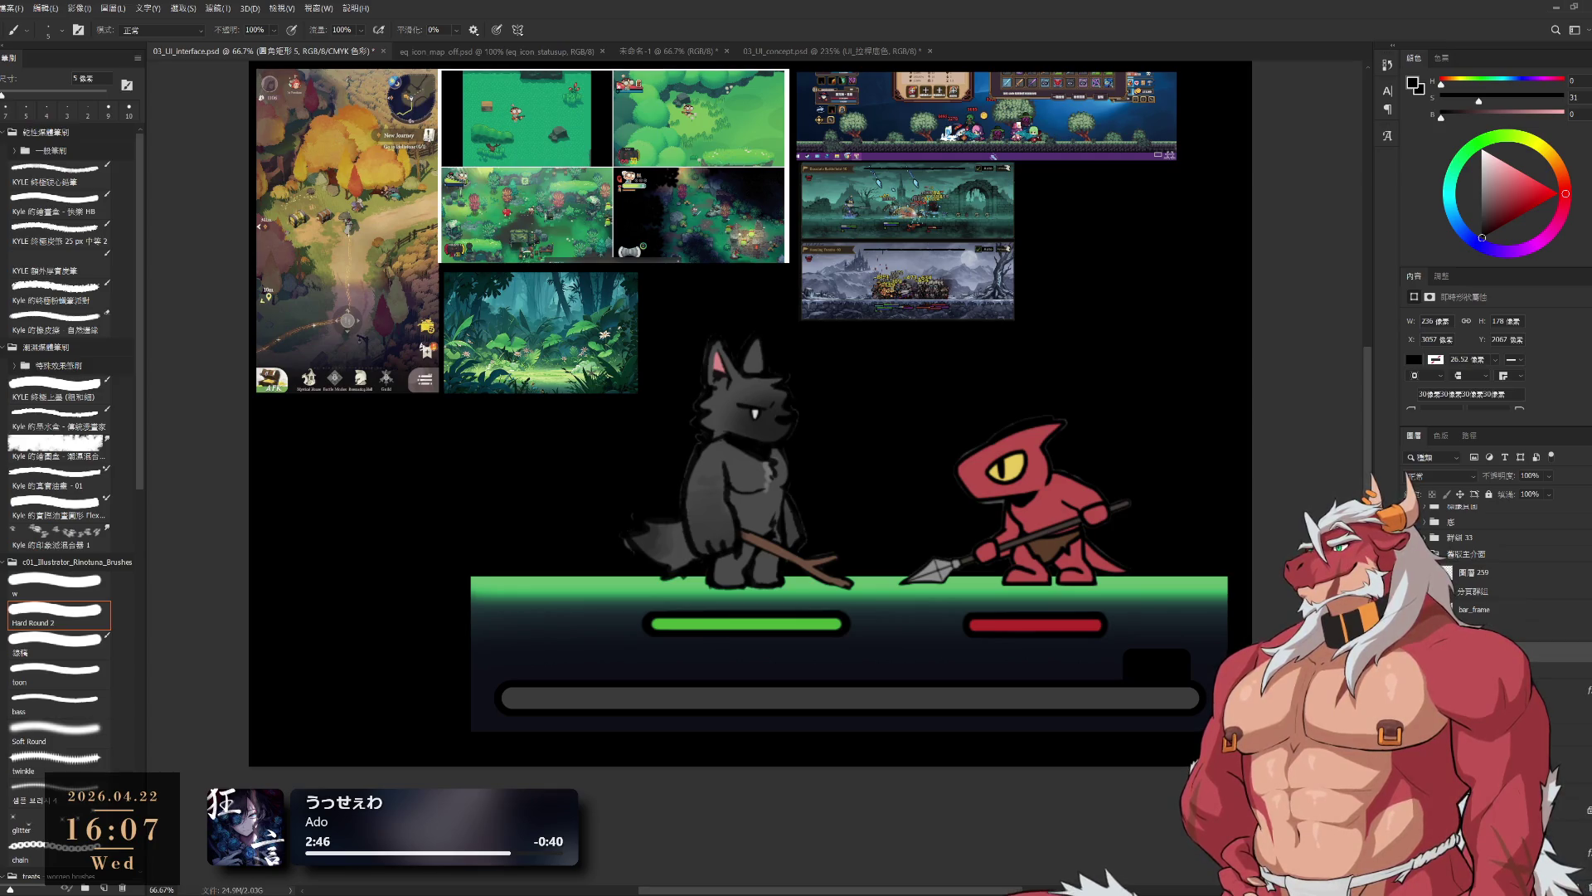
pyautogui.click(1484, 653)
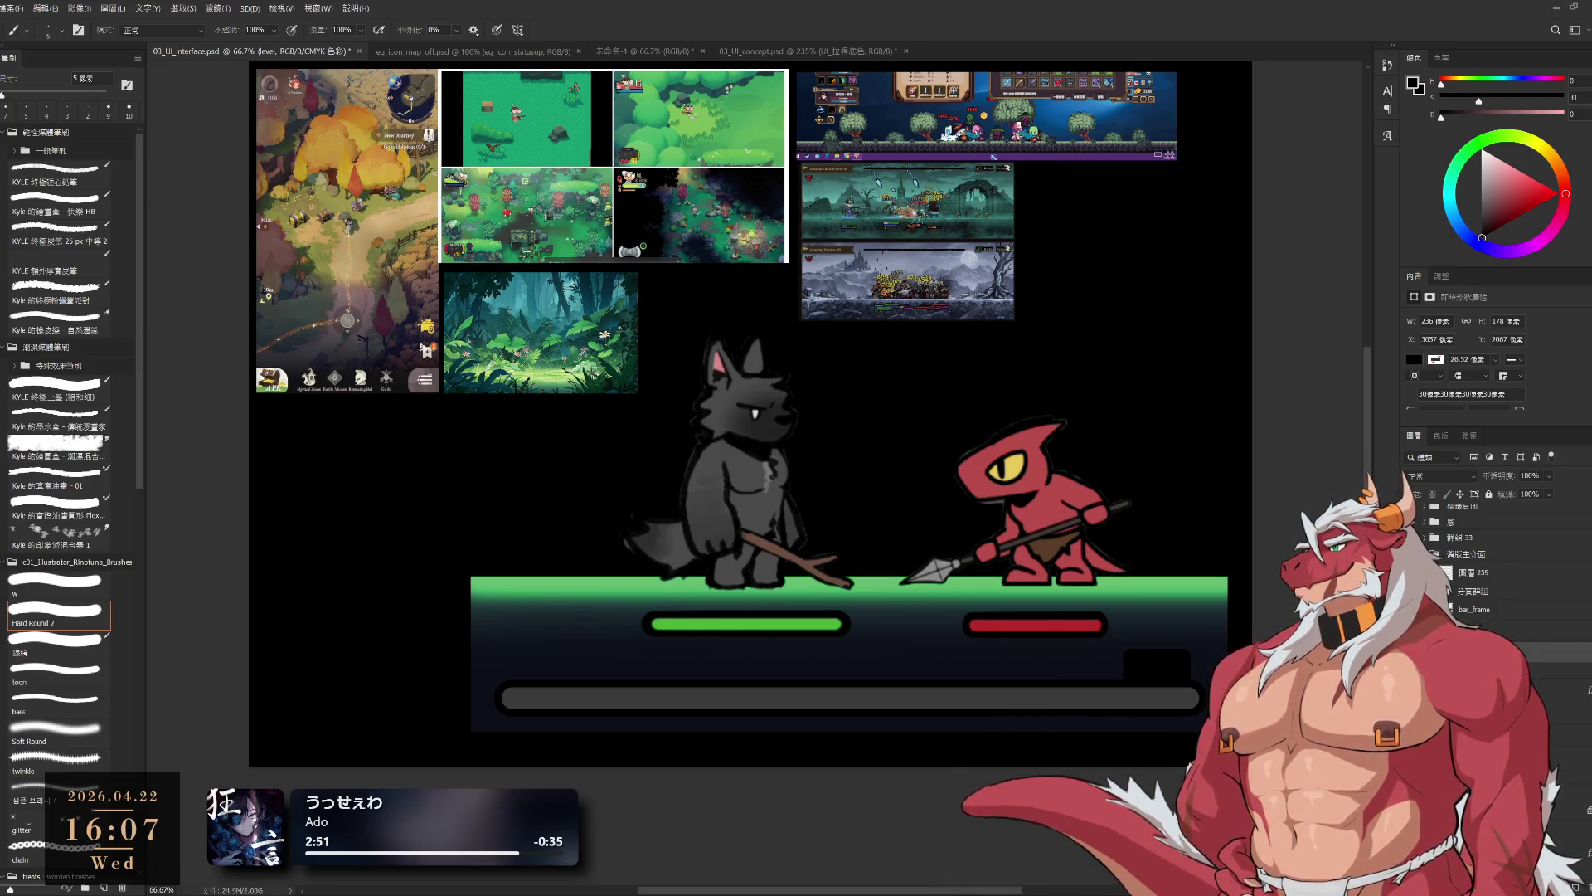
pyautogui.click(1484, 671)
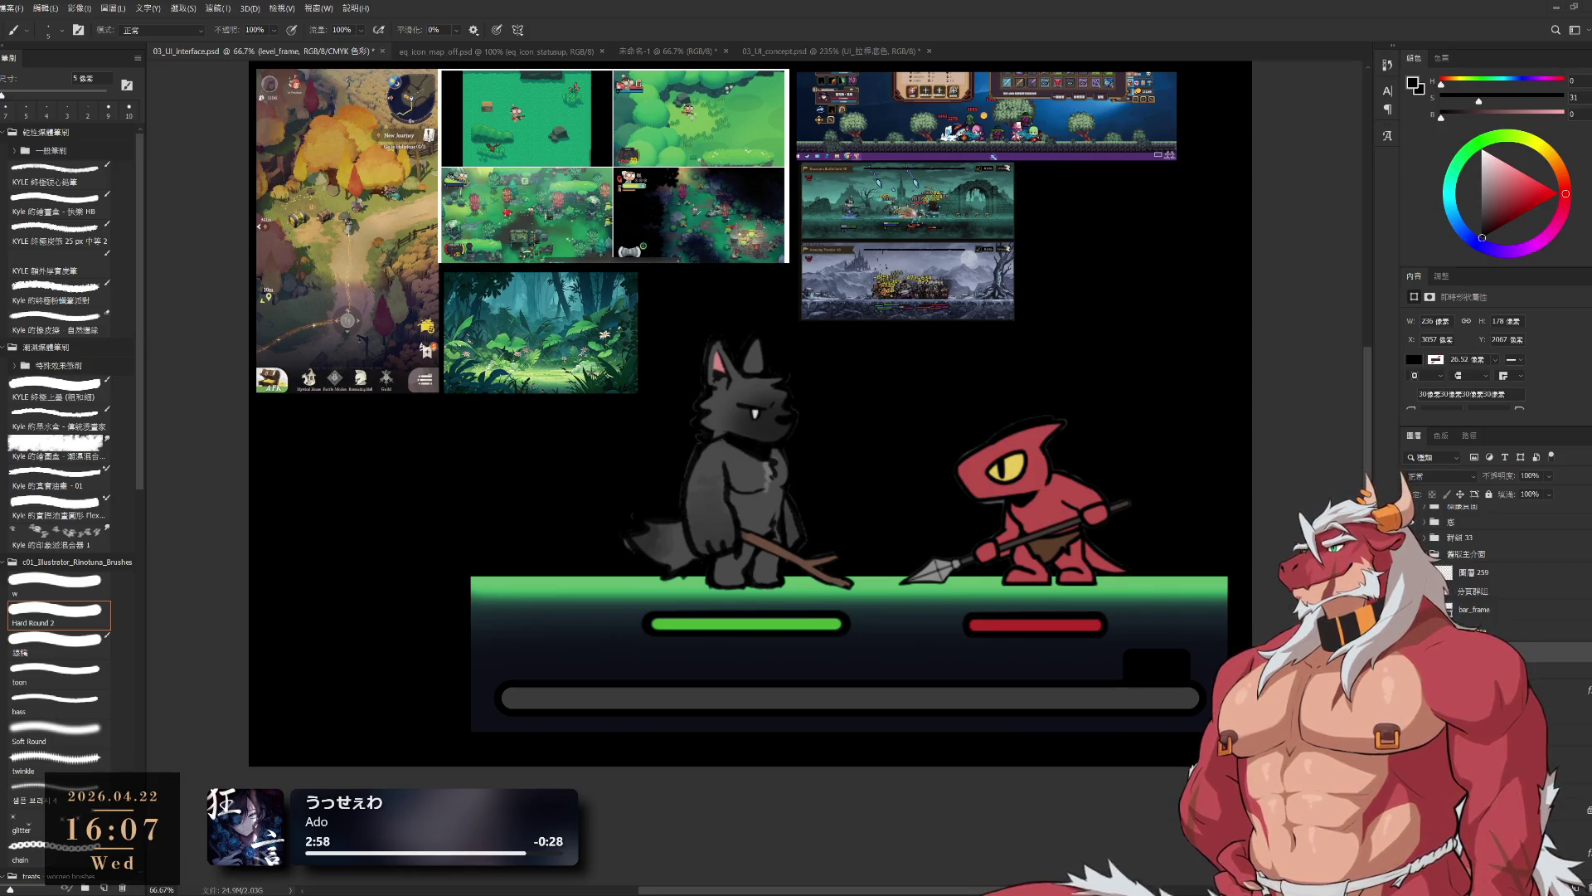
pyautogui.moveTo(1231, 708); pyautogui.dragTo(1200, 714)
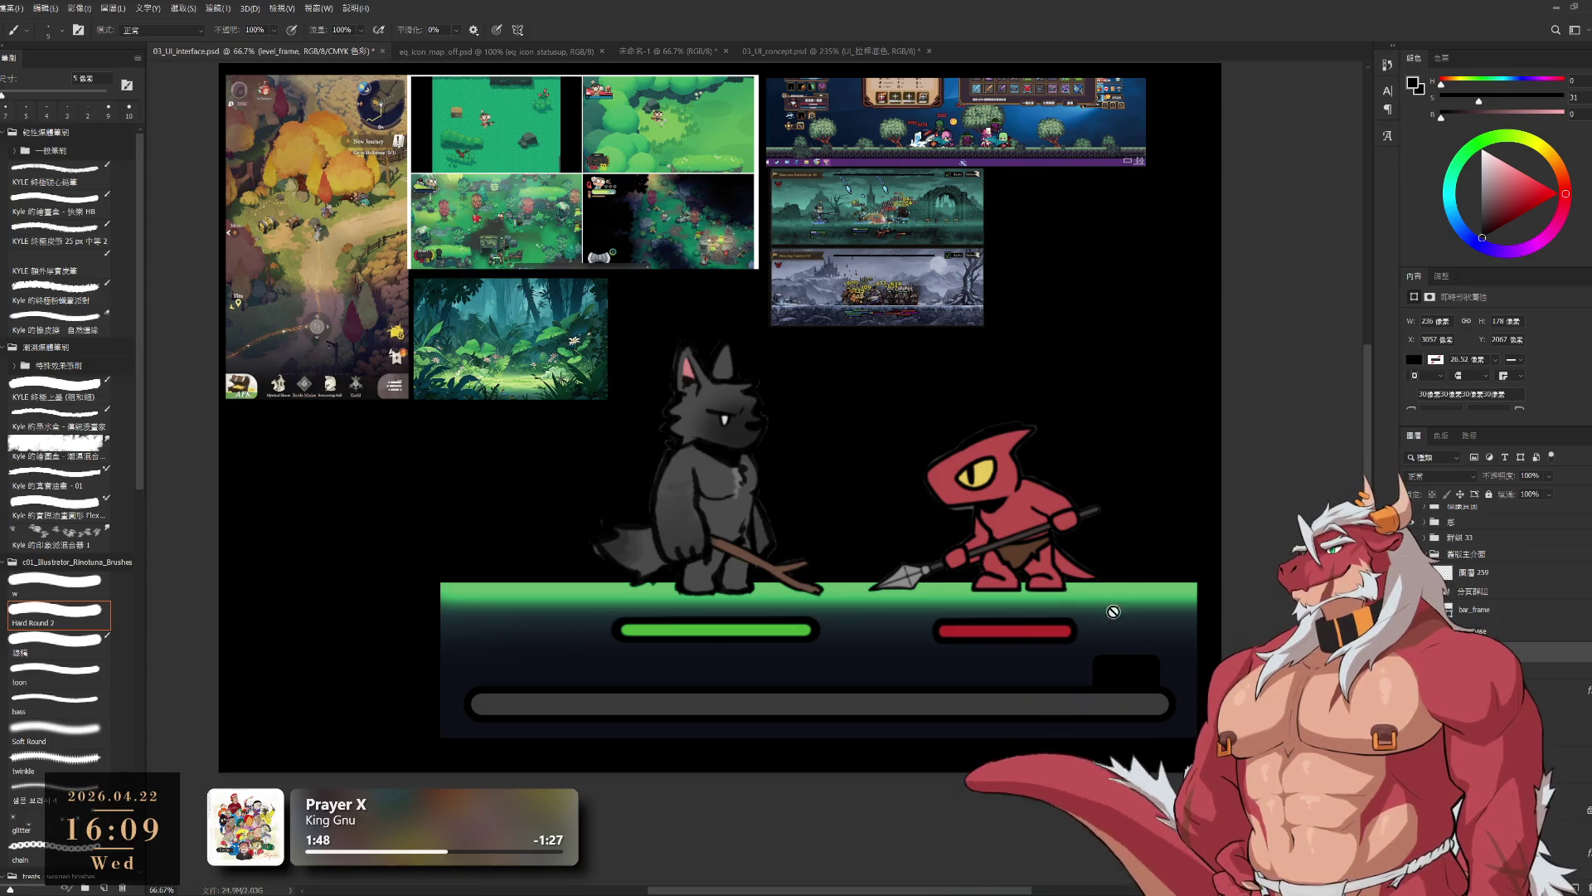
pyautogui.scroll(2, 888, 629)
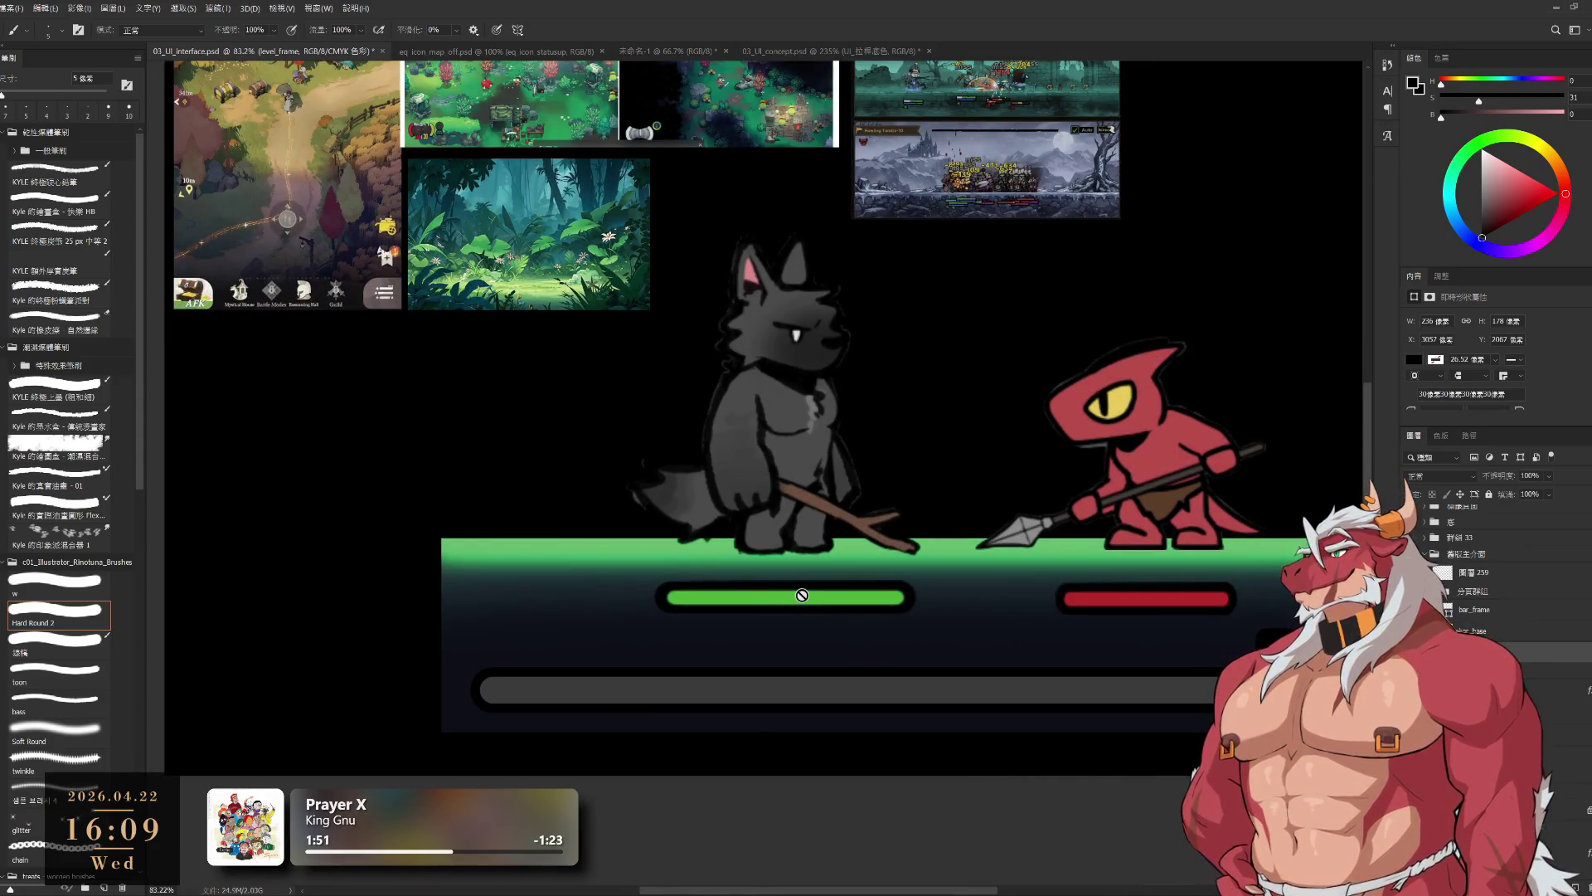
pyautogui.keyDown('ctrl'); pyautogui.click(912, 615); pyautogui.keyUp('ctrl')
pyautogui.keyDown('ctrl'); pyautogui.click(928, 675); pyautogui.keyUp('ctrl')
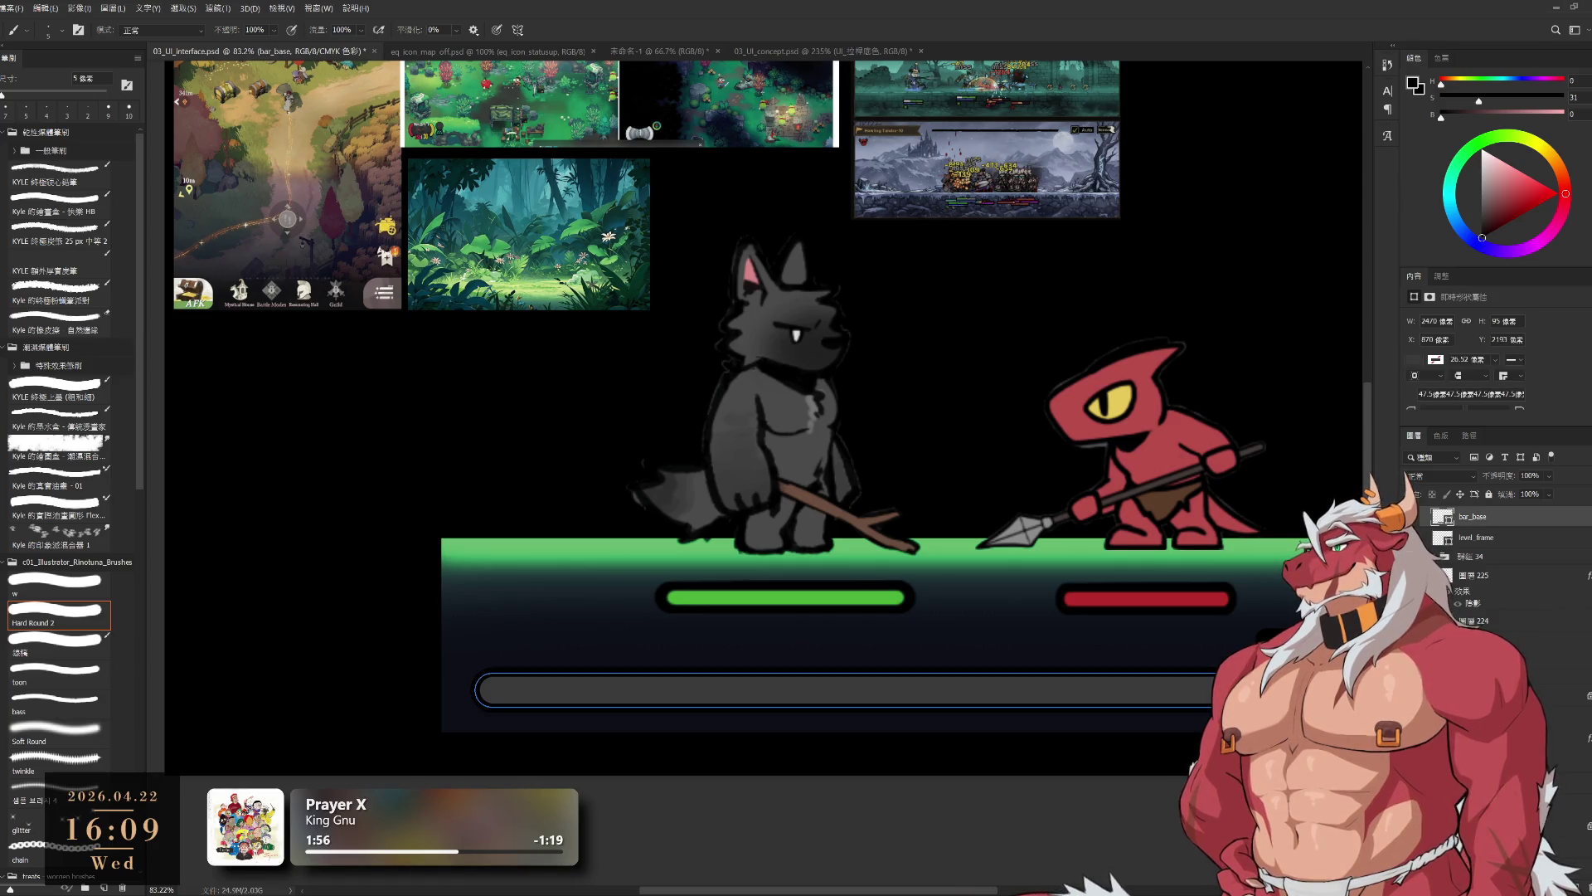
pyautogui.click(1416, 516)
pyautogui.click(1417, 516)
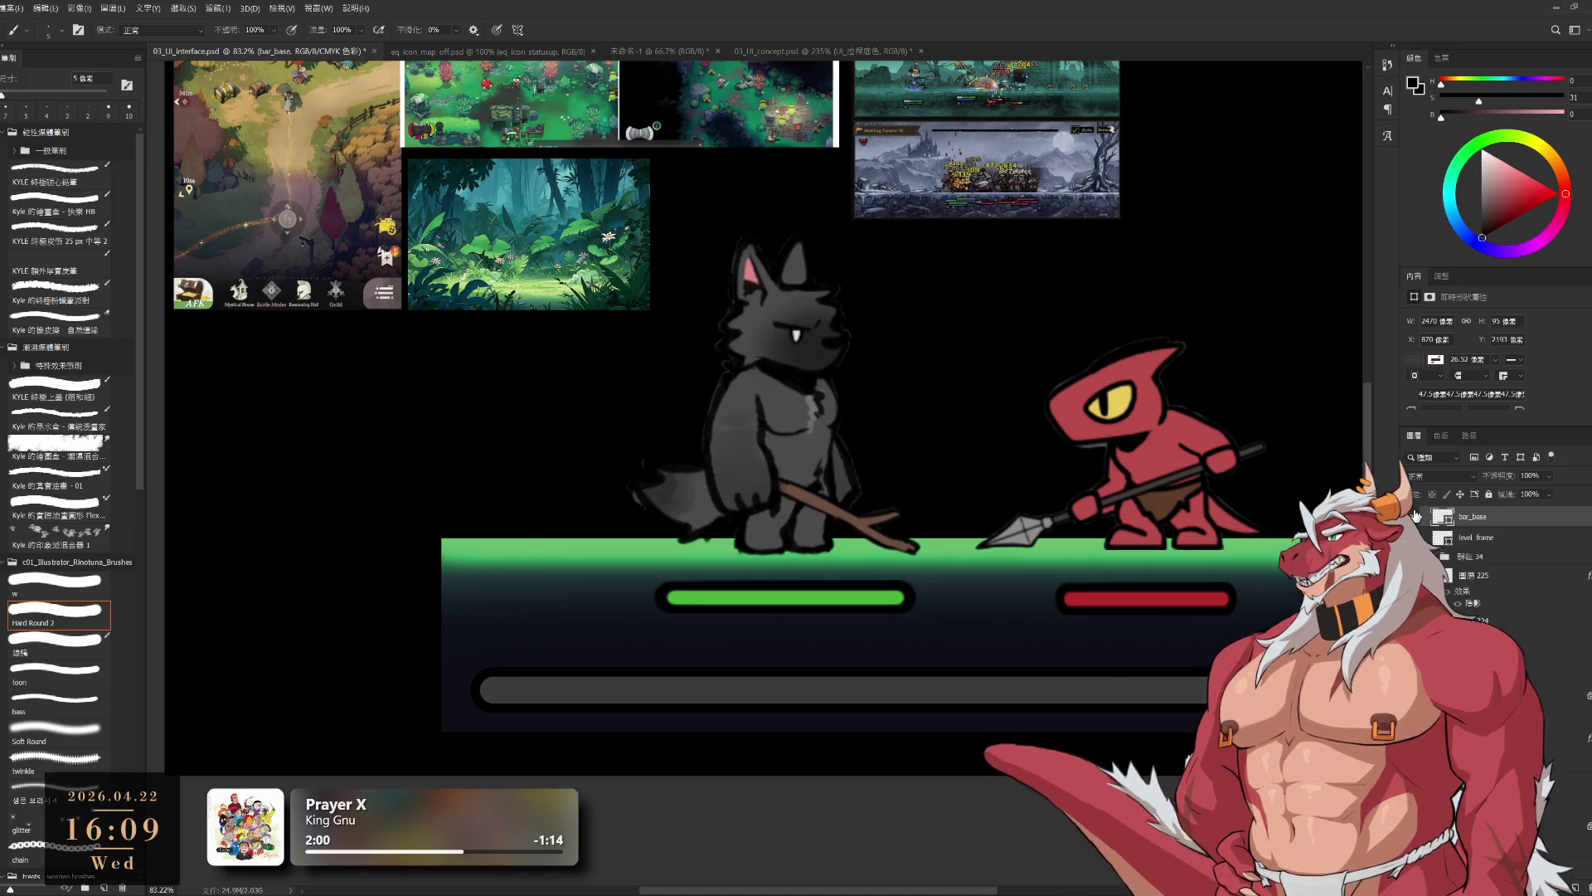
pyautogui.scroll(3, 1484, 564)
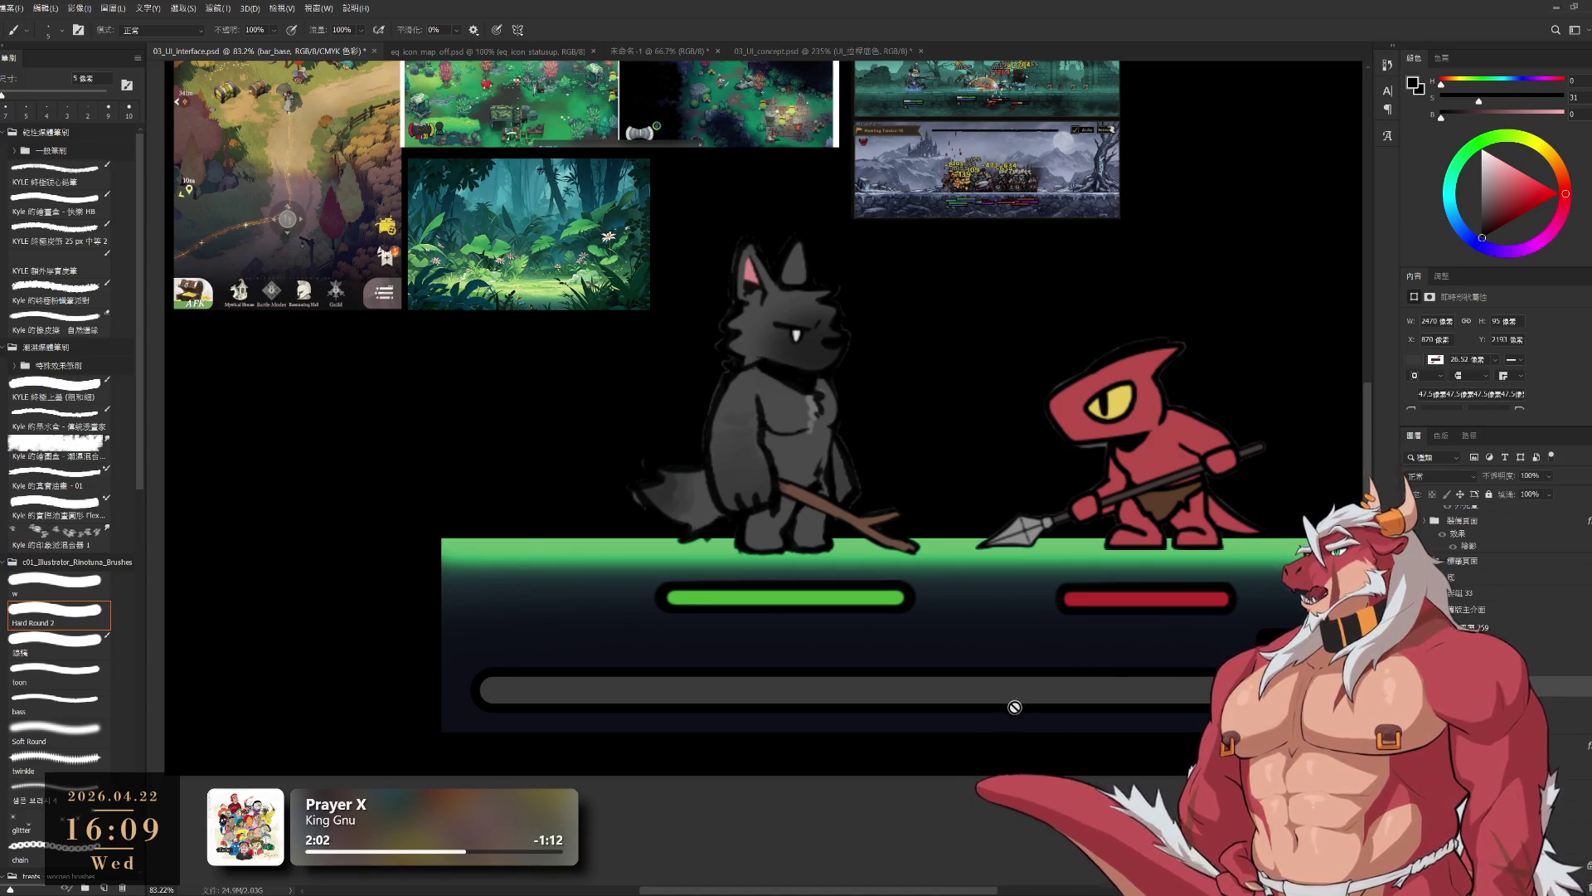
pyautogui.keyDown('ctrl'); pyautogui.click(1052, 675); pyautogui.keyUp('ctrl')
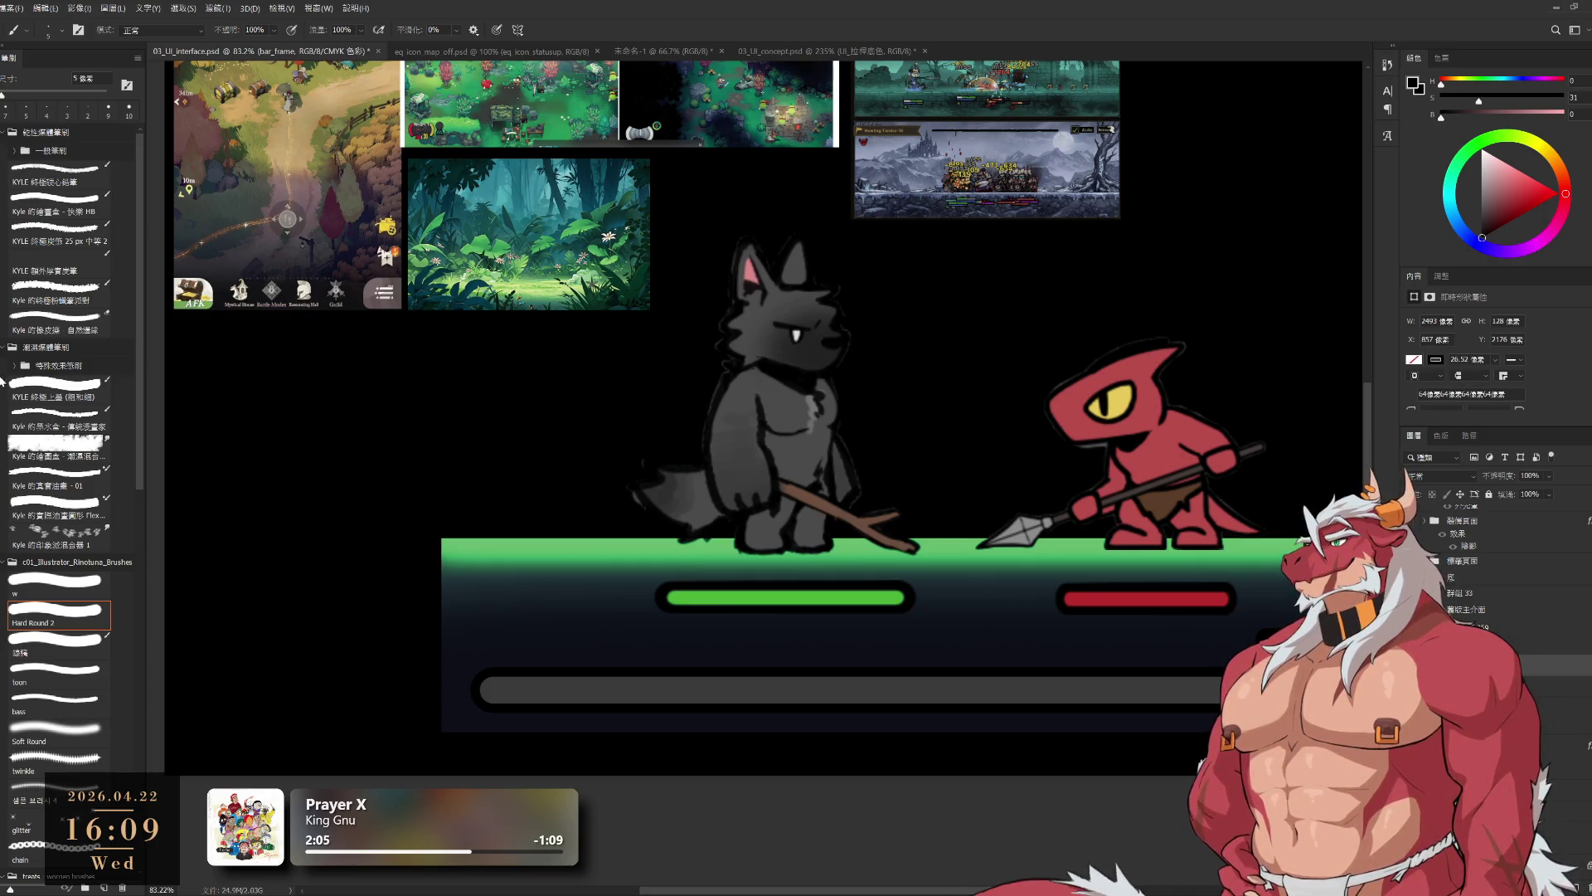
pyautogui.press('u')
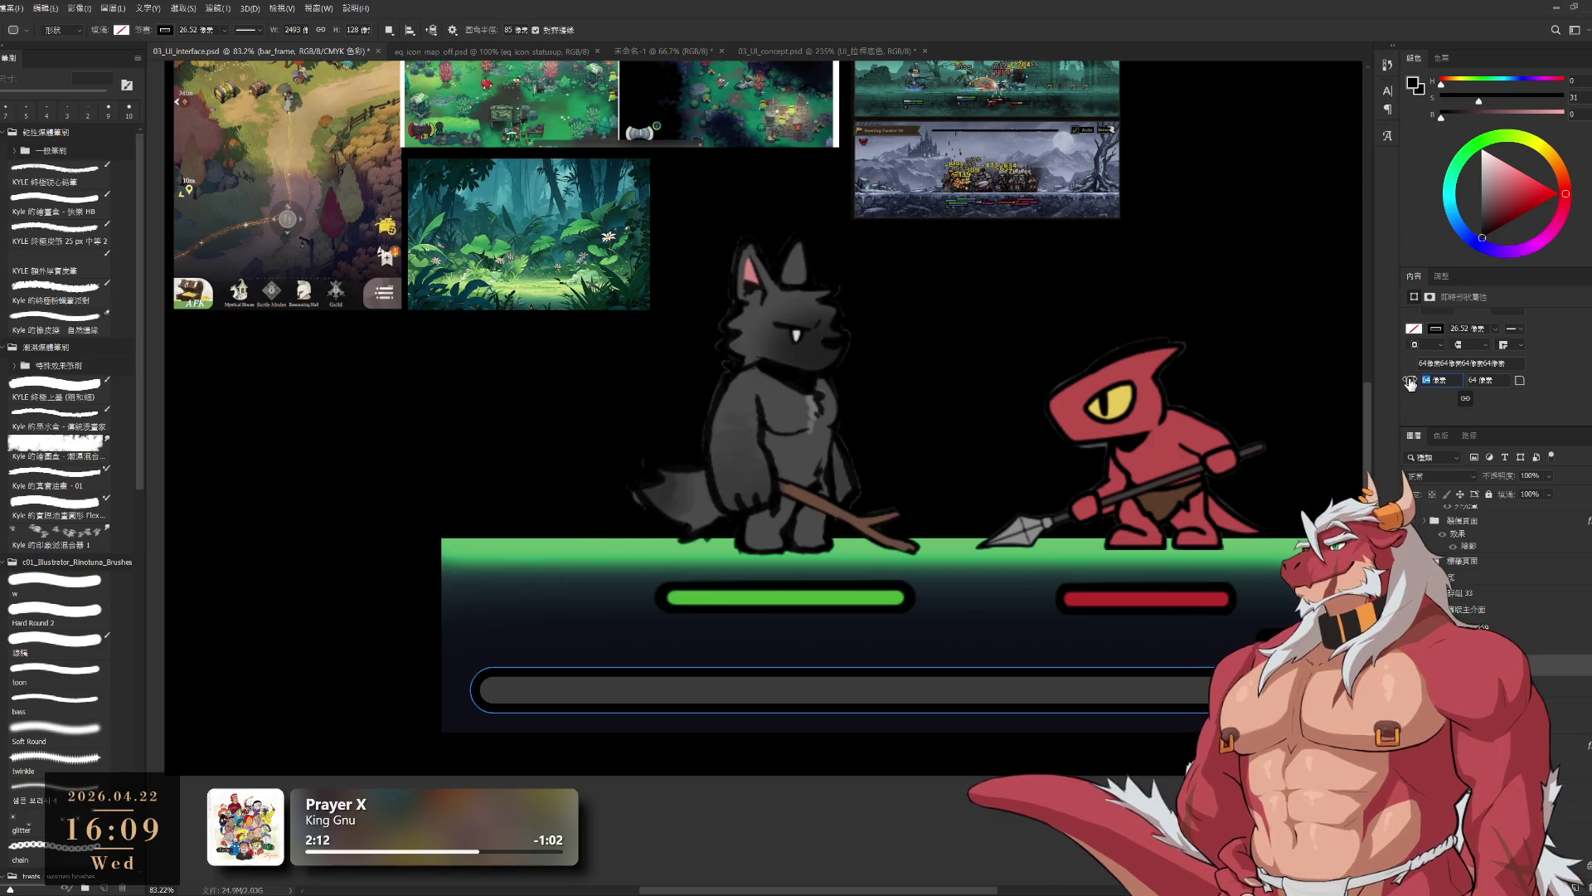
pyautogui.write('20')
pyautogui.press('Return')
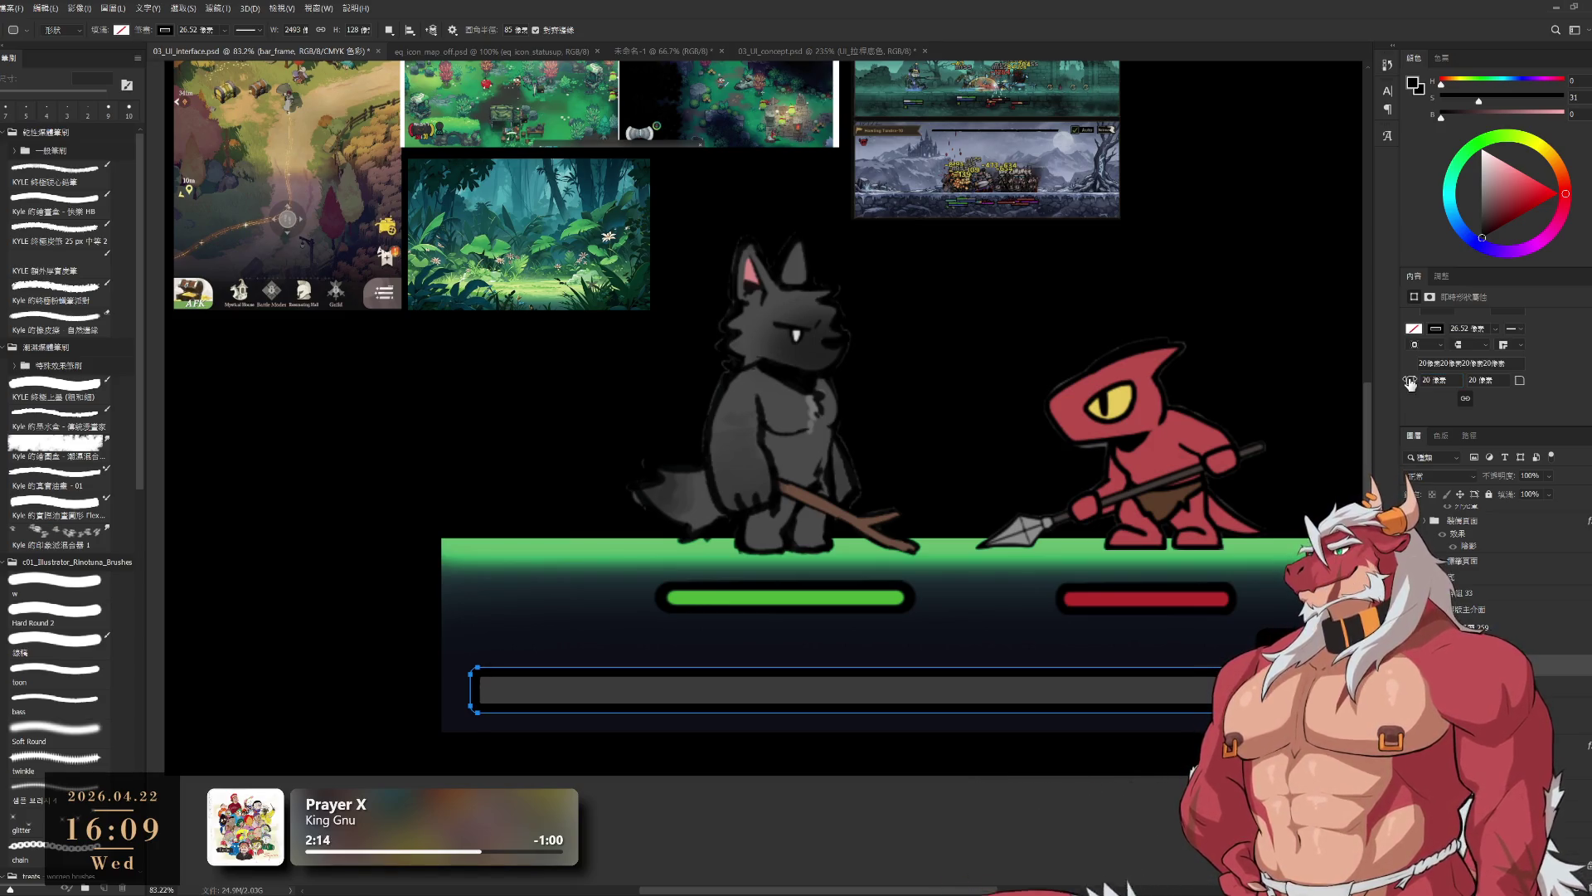
pyautogui.hotkey('ctrl', 'z')
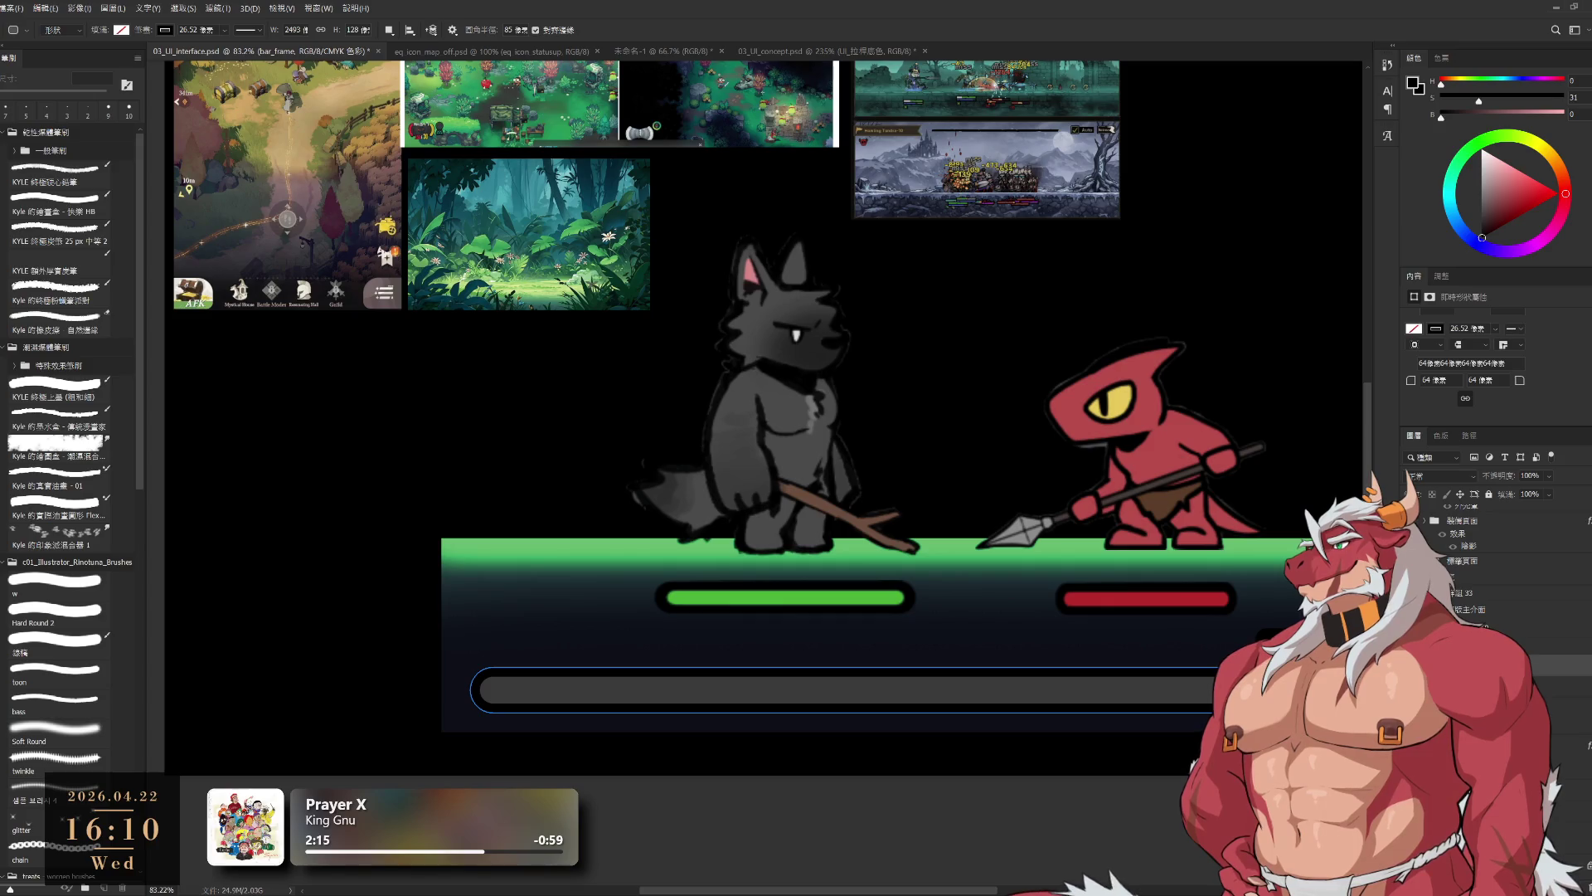
# - Draw a new shape at the green bar's left end, fill it black, corner radius 10 px
pyautogui.moveTo(647, 530)
pyautogui.mouseDown()
pyautogui.moveTo(686, 551)
pyautogui.moveTo(724, 617)
pyautogui.mouseUp()
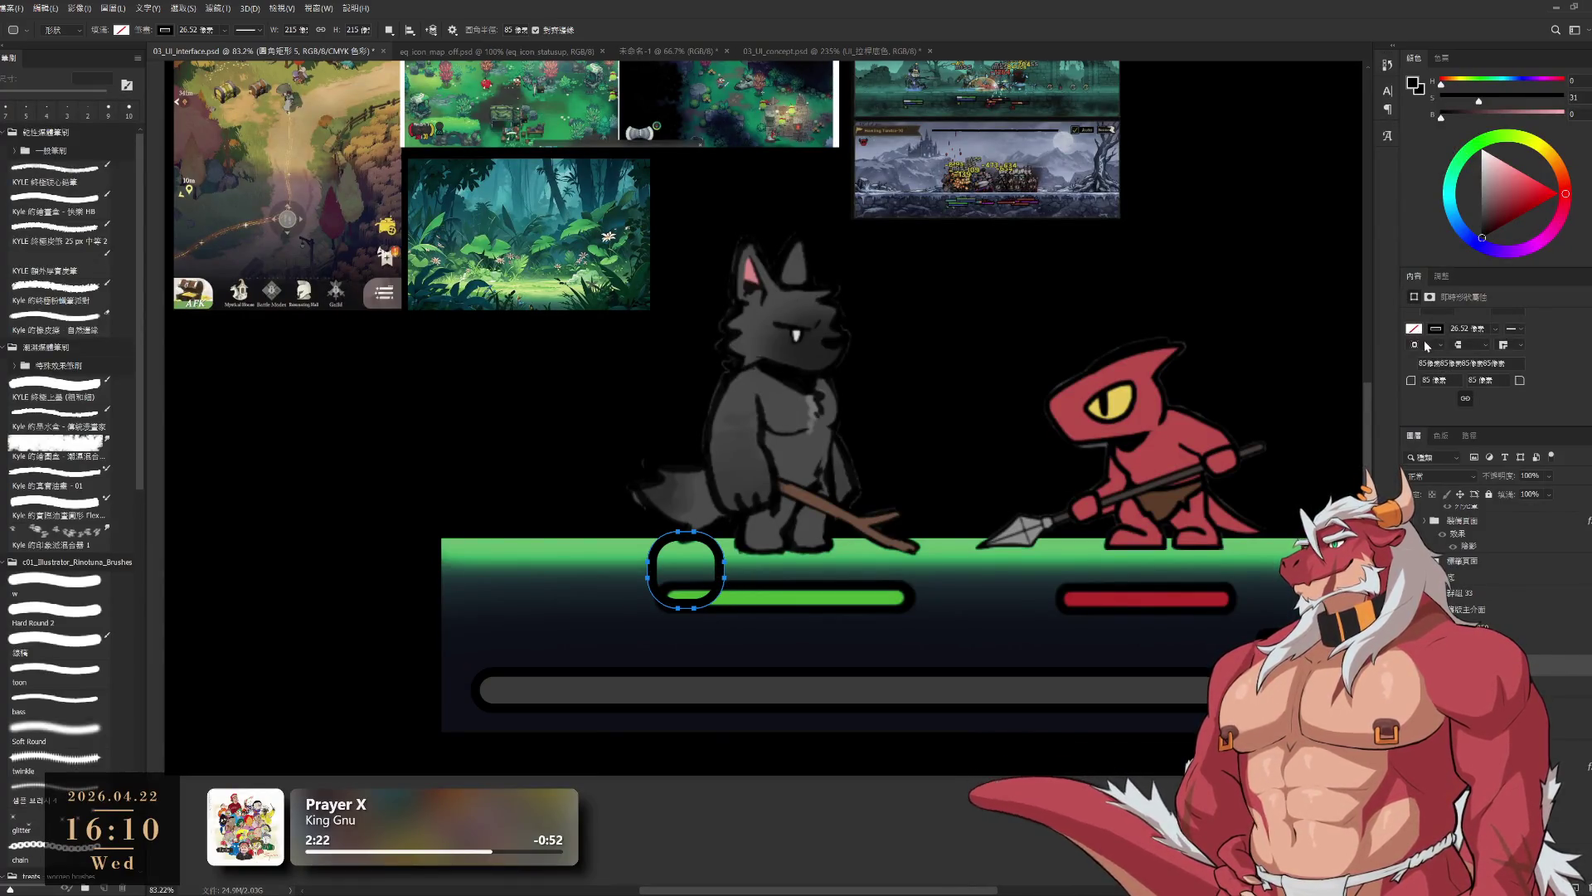
pyautogui.hotkey('alt', 'BackSpace')
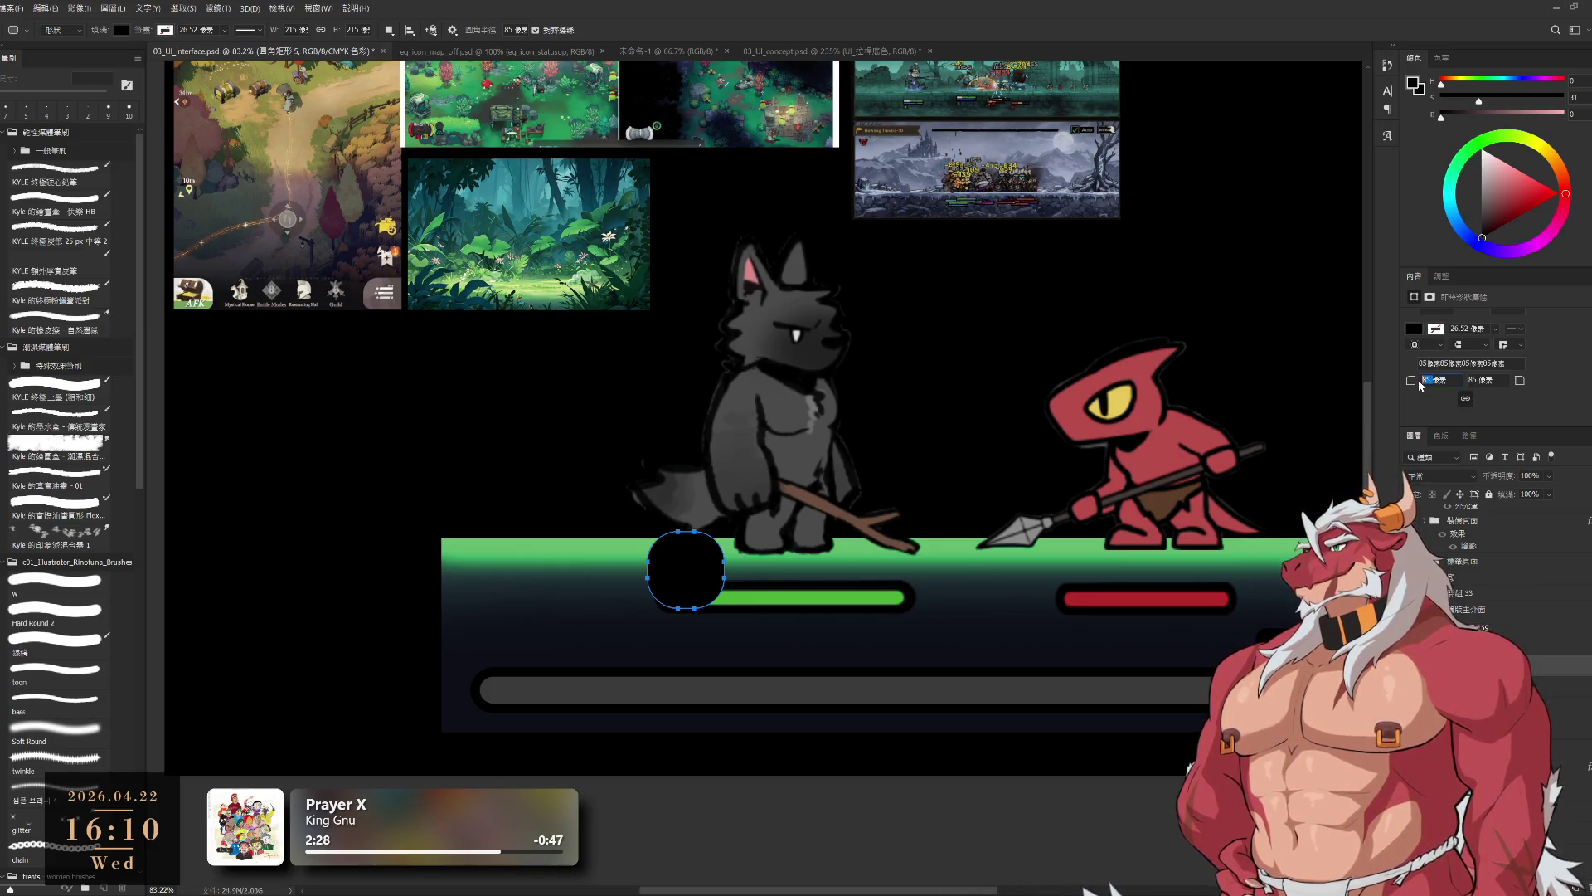
pyautogui.write('10')
pyautogui.press('Return')
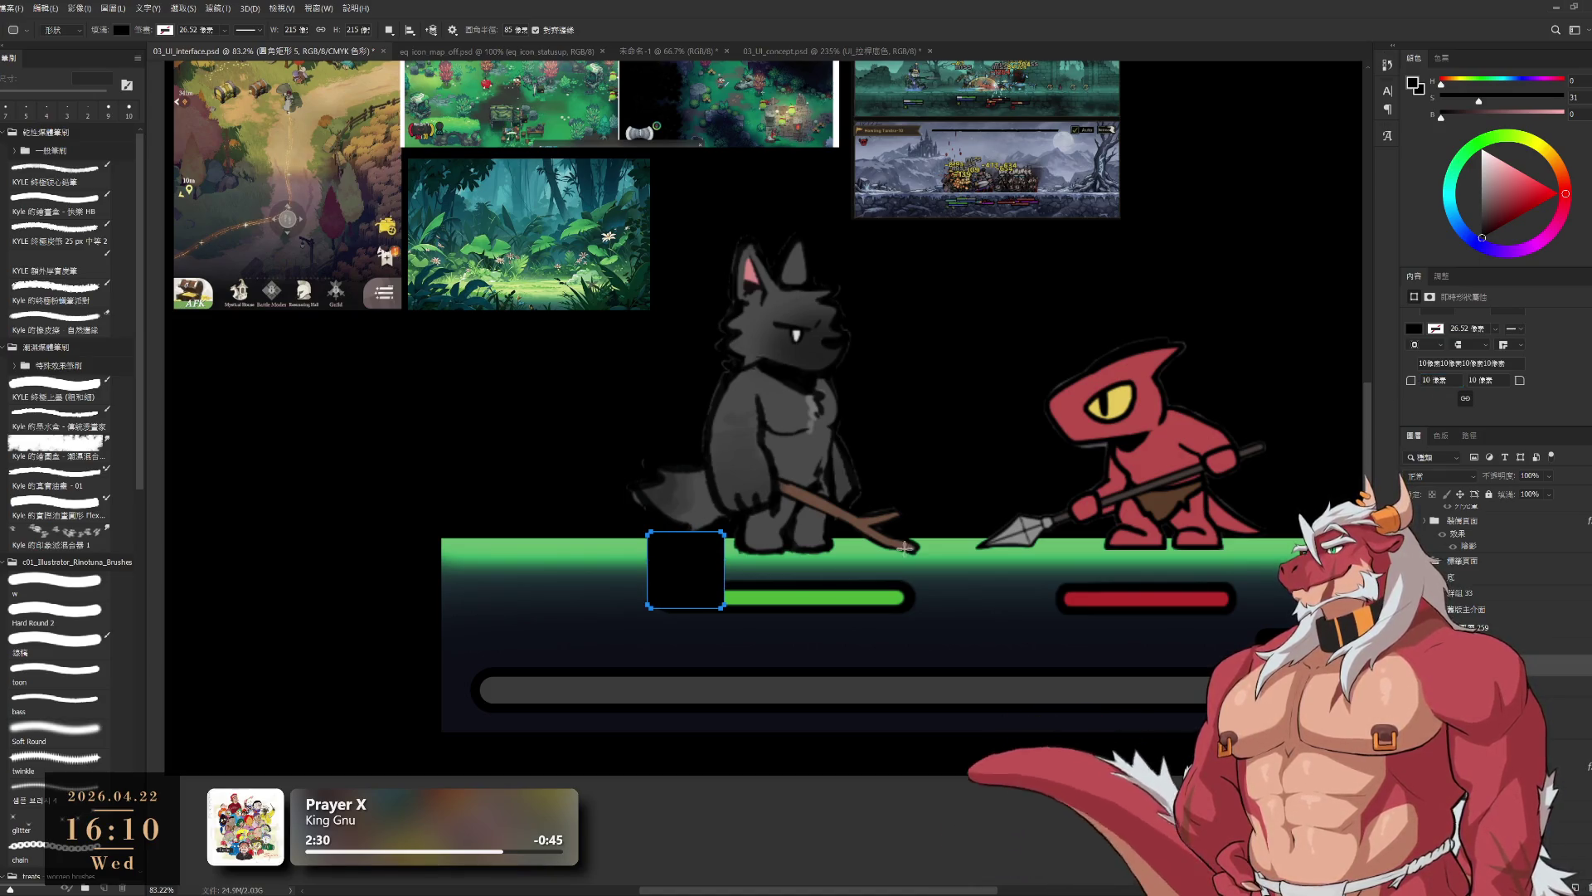
# - Move the black square below the green HP bar and shrink it to about half size
pyautogui.scroll(3, 672, 618)
pyautogui.hotkey('ctrl', 't')
pyautogui.moveTo(687, 538)
pyautogui.mouseDown()
pyautogui.moveTo(750, 684)
pyautogui.moveTo(715, 689)
pyautogui.mouseUp()
pyautogui.moveTo(789, 760)
pyautogui.mouseDown()
pyautogui.moveTo(707, 697)
pyautogui.moveTo(772, 742)
pyautogui.moveTo(746, 715)
pyautogui.moveTo(780, 723)
pyautogui.mouseUp()
pyautogui.moveTo(714, 678); pyautogui.dragTo(707, 686)
pyautogui.moveTo(757, 747); pyautogui.dragTo(695, 672)
pyautogui.click(561, 30)
# - Centre the zoomed view on the black square and set a hard round brush on pixel layer 262
pyautogui.press('l')
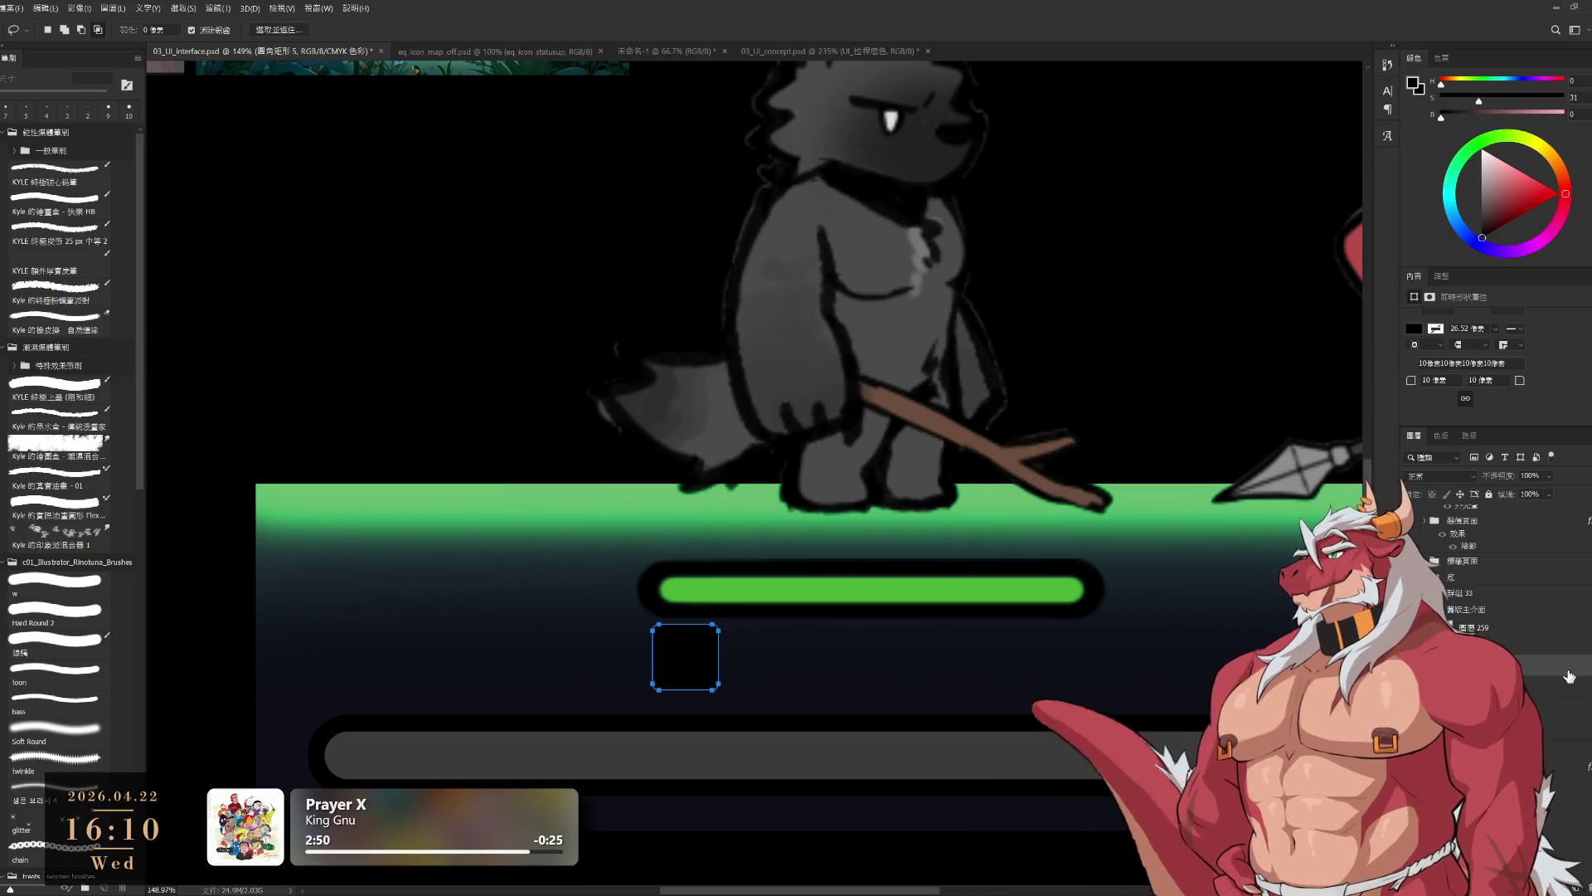
pyautogui.moveTo(743, 712); pyautogui.dragTo(817, 687)
pyautogui.scroll(4, 817, 688)
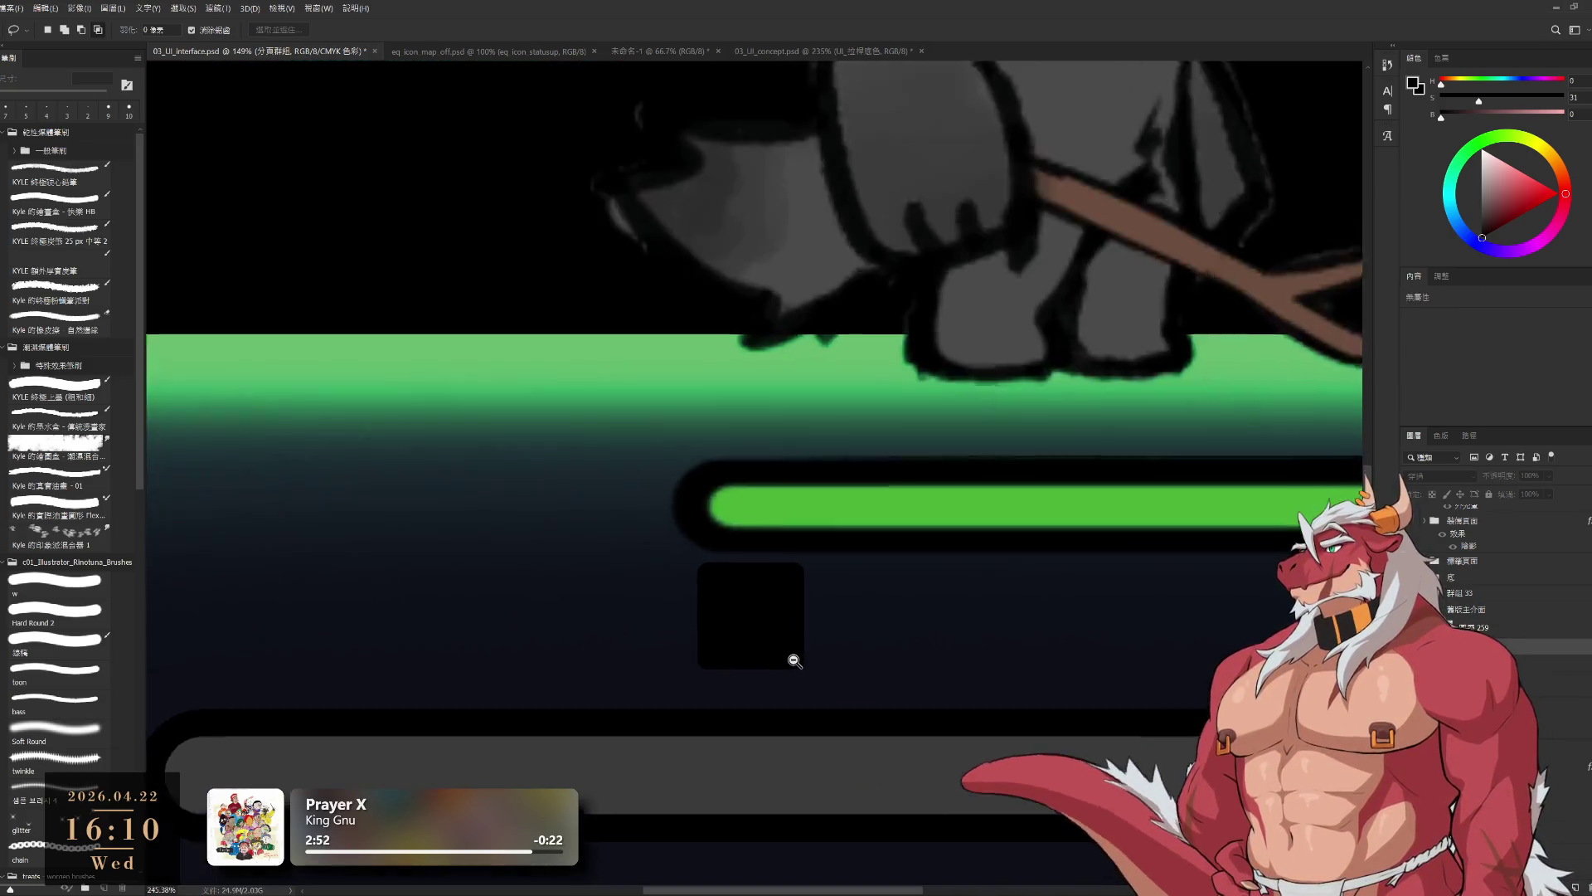
pyautogui.press('b')
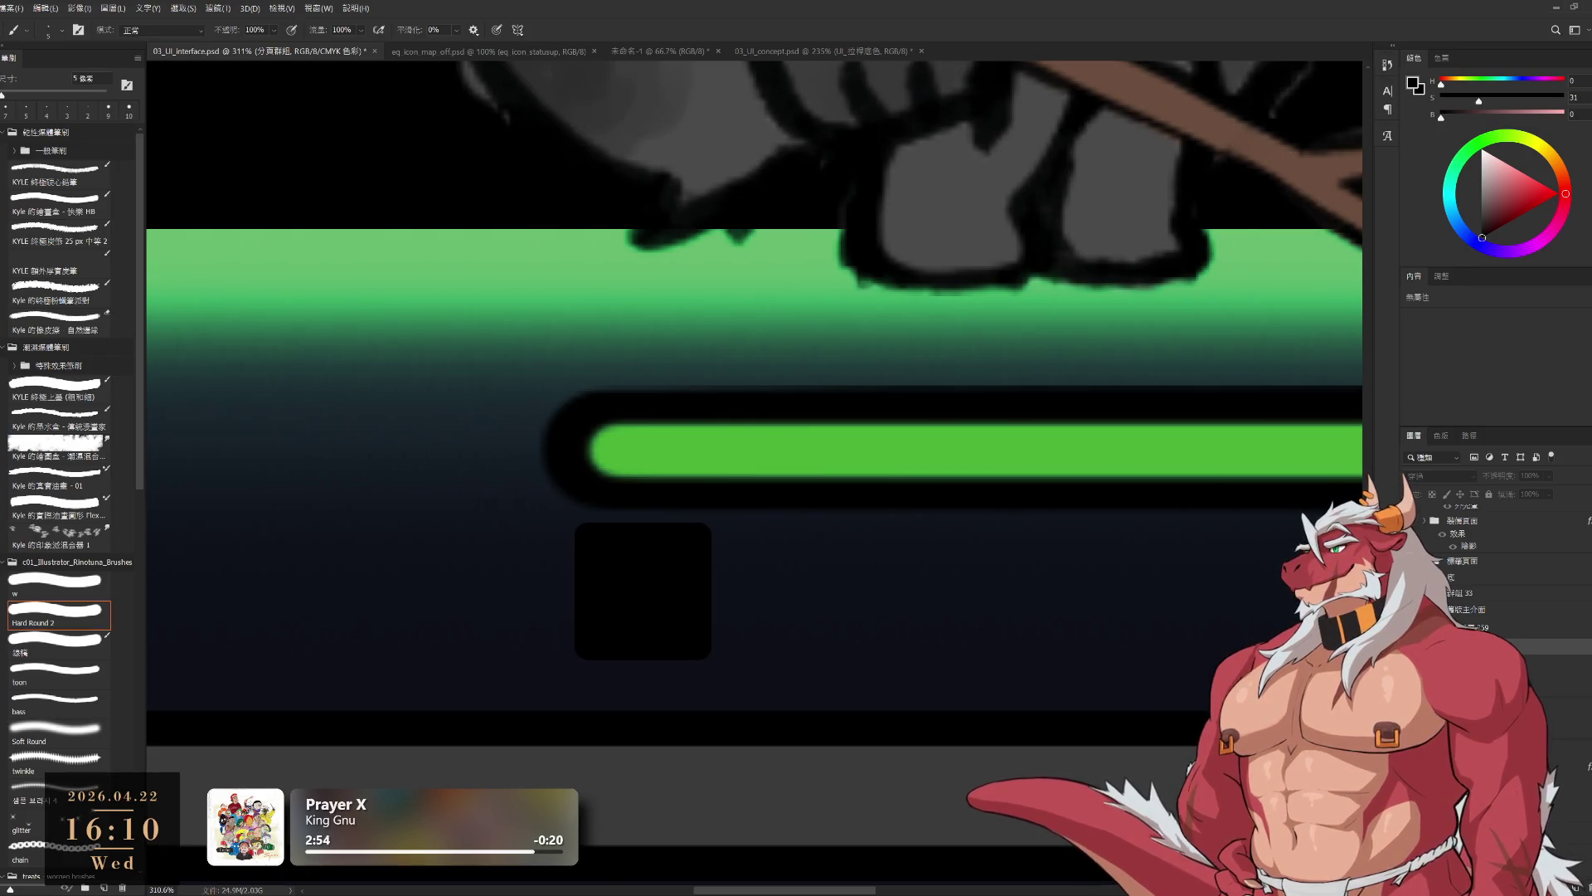
pyautogui.keyDown('ctrl'); pyautogui.click(643, 591); pyautogui.keyUp('ctrl')
pyautogui.keyDown('ctrl'); pyautogui.click(971, 867); pyautogui.keyUp('ctrl')
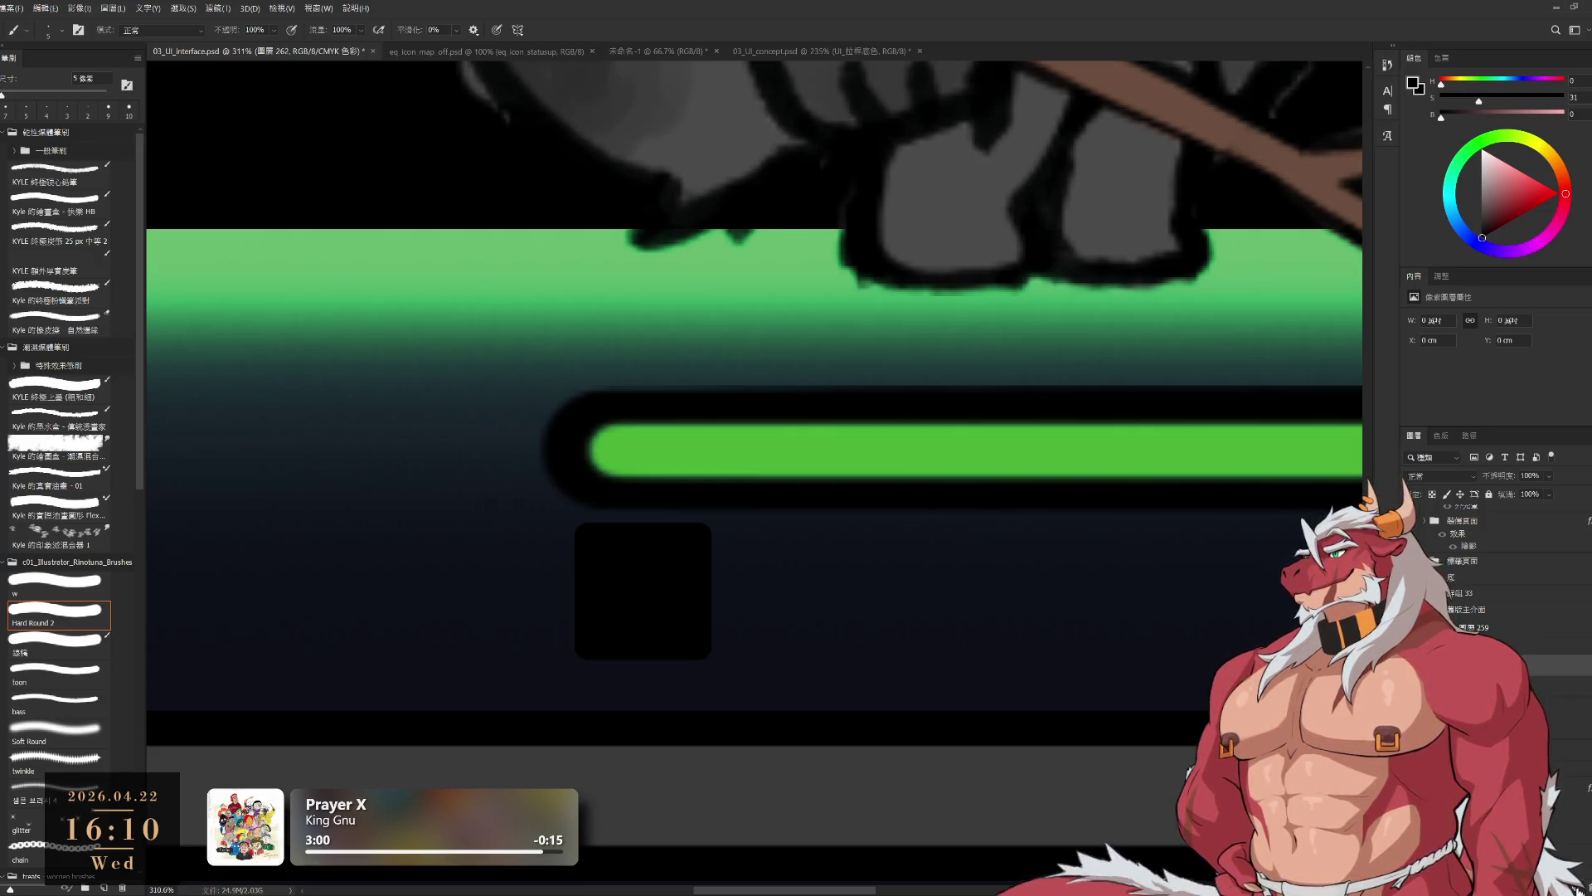
pyautogui.moveTo(710, 632); pyautogui.dragTo(943, 613)
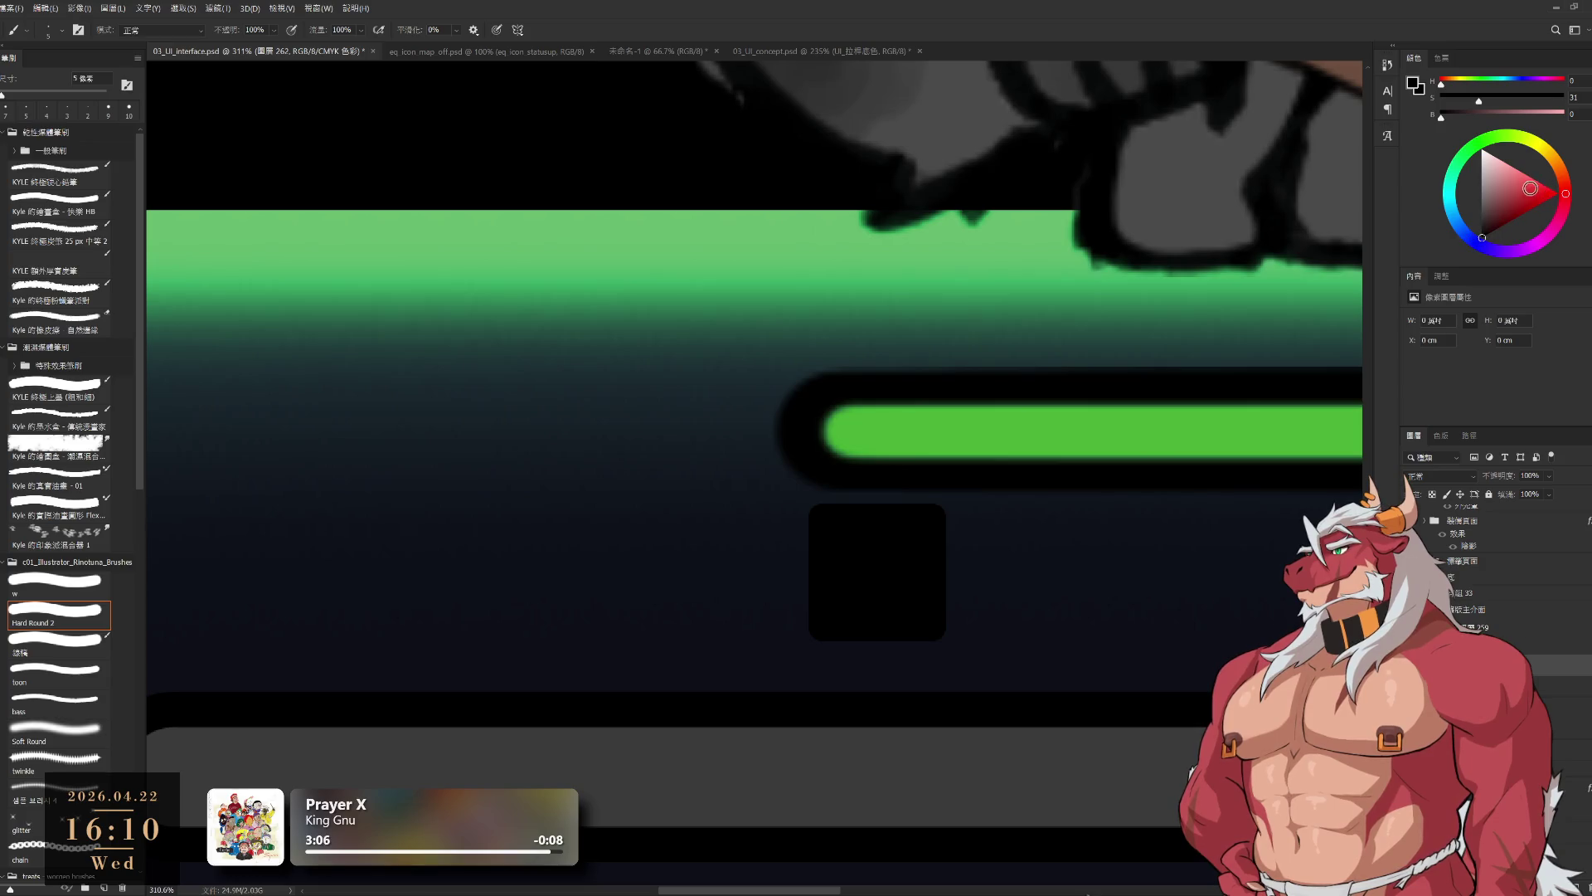
# - Switch to white and try sword strokes inside the square on a rotated view, undoing misfires
pyautogui.press('x')
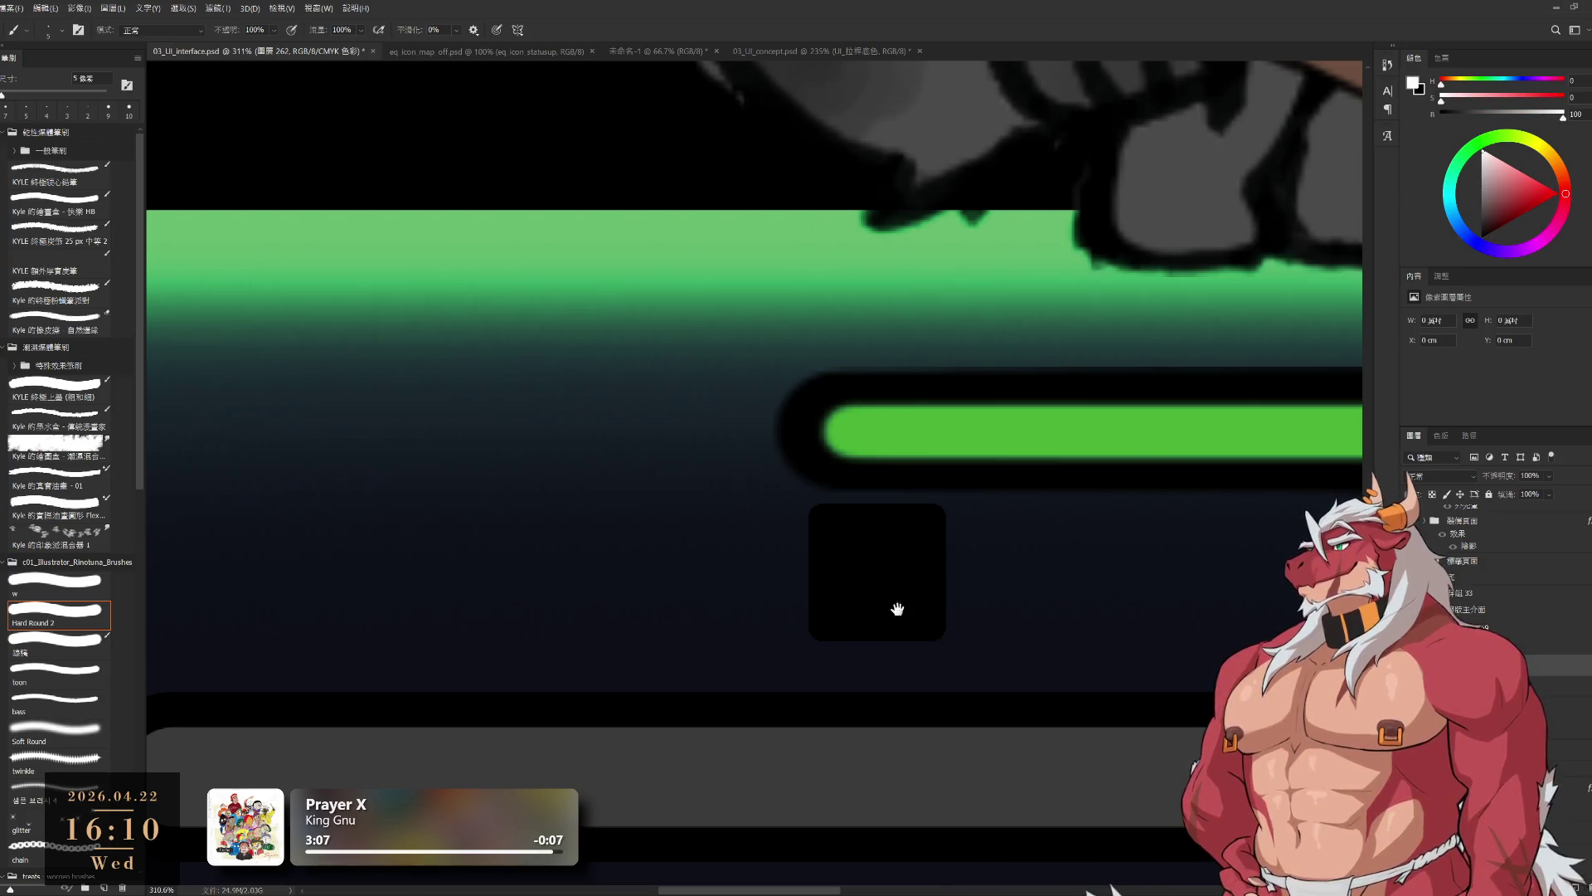
pyautogui.scroll(3, 912, 570)
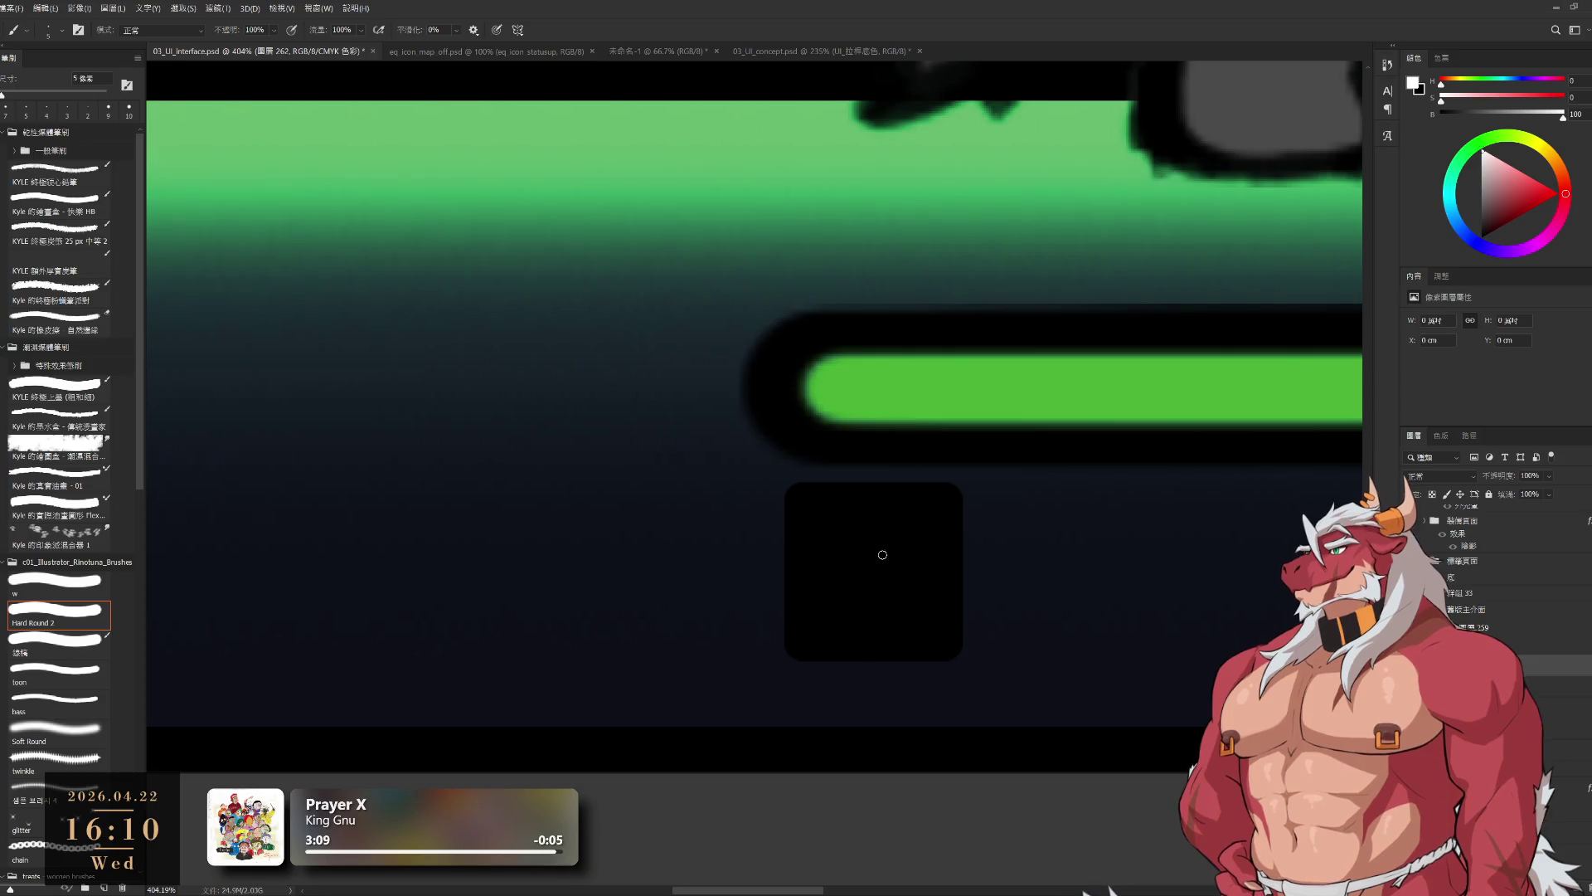
pyautogui.moveTo(832, 516); pyautogui.dragTo(850, 568)
pyautogui.hotkey('ctrl', 'z')
pyautogui.press('r')
pyautogui.moveTo(957, 445); pyautogui.dragTo(907, 561)
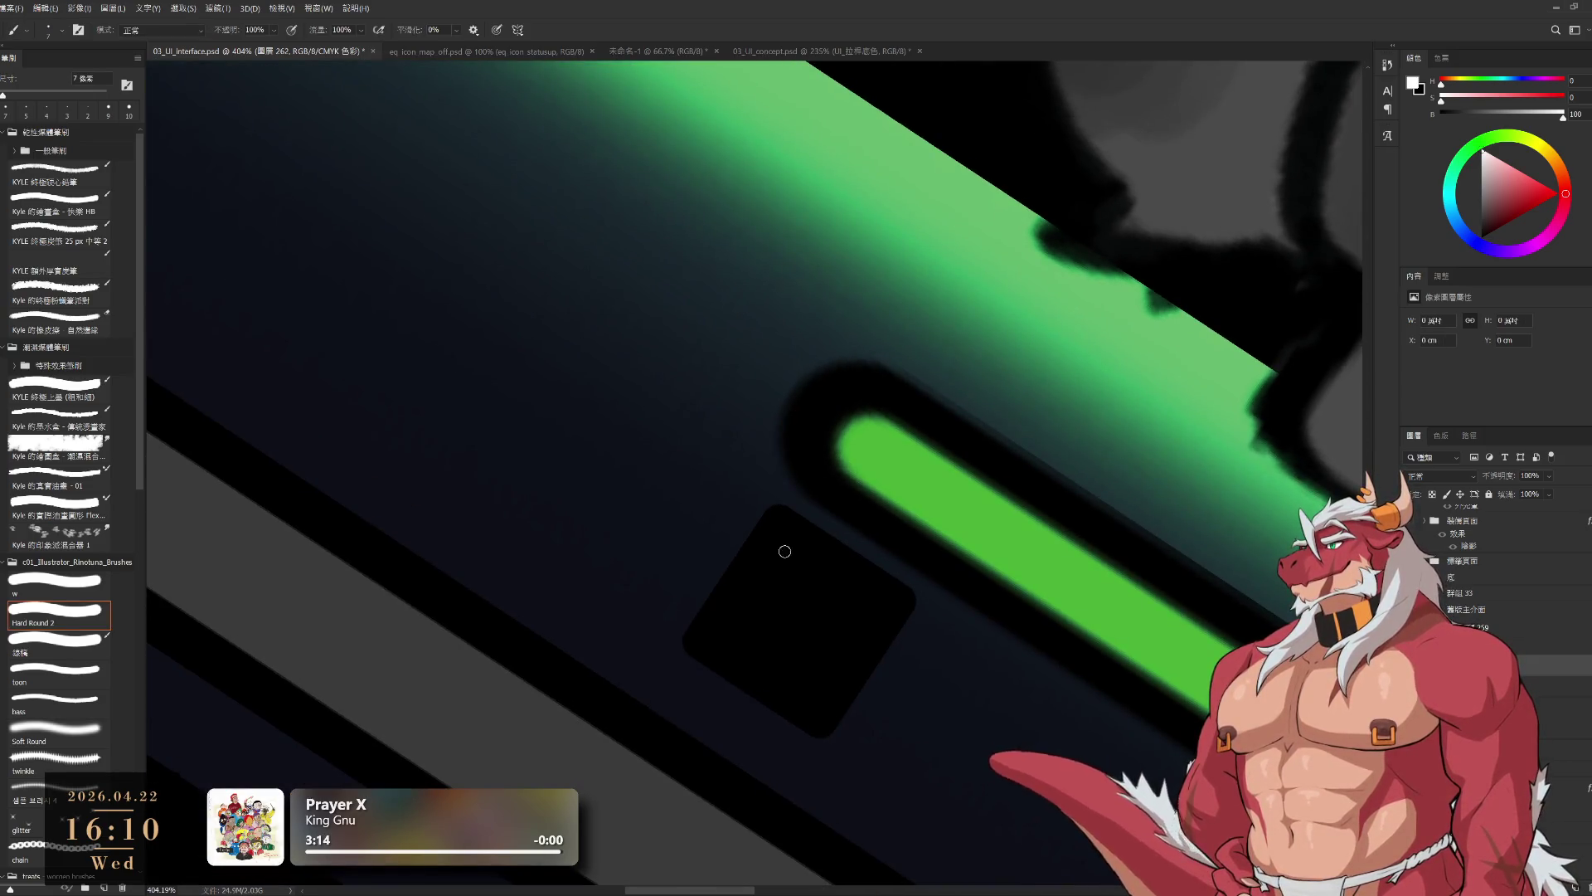
pyautogui.moveTo(782, 578); pyautogui.dragTo(784, 604)
pyautogui.hotkey('ctrl', 'z')
pyautogui.moveTo(778, 534); pyautogui.dragTo(782, 614)
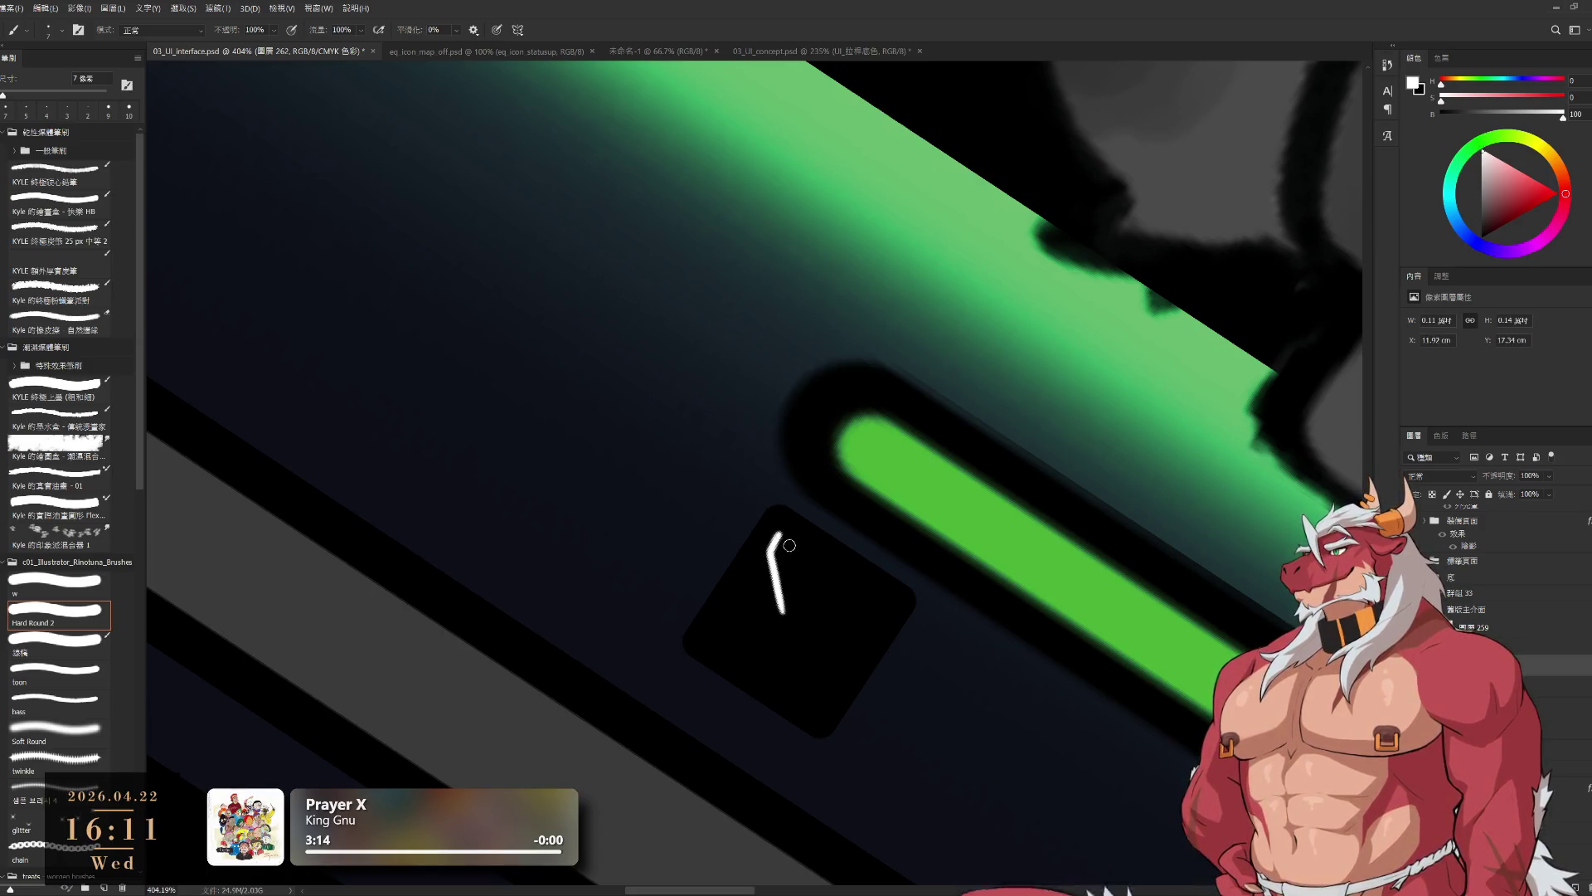
pyautogui.hotkey('ctrl', 'z')
pyautogui.press('r')
pyautogui.moveTo(985, 585)
pyautogui.mouseDown()
pyautogui.moveTo(611, 227)
pyautogui.moveTo(1063, 554)
pyautogui.moveTo(884, 433)
pyautogui.mouseUp()
pyautogui.moveTo(1042, 377); pyautogui.dragTo(1013, 605)
# - Paint the slanted white sword blade on a 35° tilted view, brush 7 px, then nudge it down-right
pyautogui.press('b')
pyautogui.press('r')
pyautogui.moveTo(844, 524)
pyautogui.mouseDown()
pyautogui.moveTo(985, 544)
pyautogui.moveTo(774, 576)
pyautogui.mouseUp()
pyautogui.press('b')
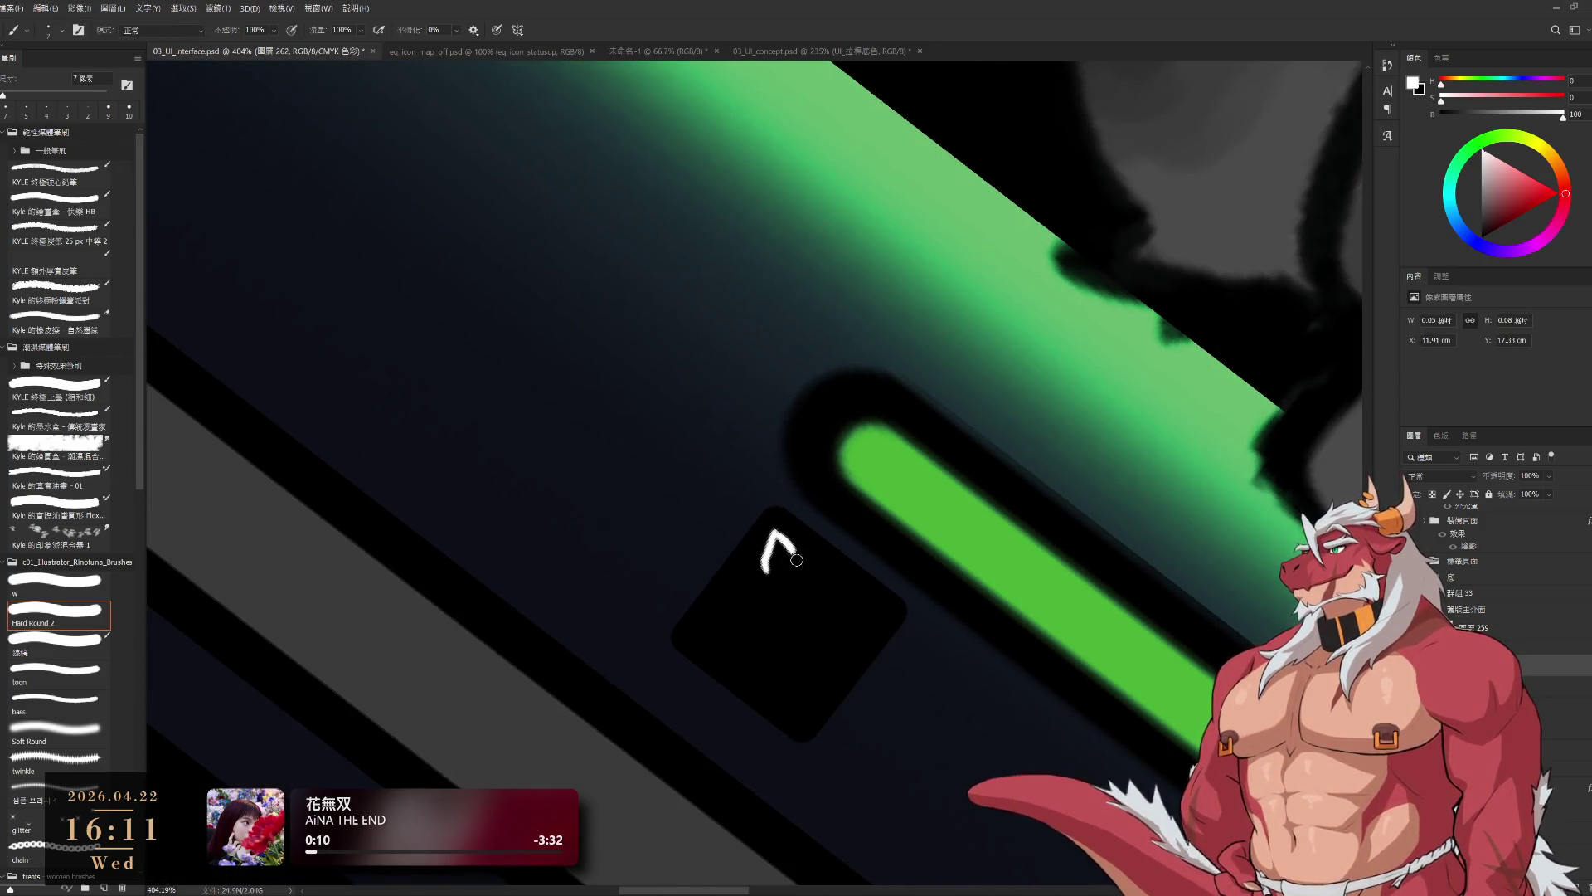
pyautogui.hotkey('ctrl', 'z')
pyautogui.moveTo(776, 535)
pyautogui.mouseDown()
pyautogui.moveTo(767, 567)
pyautogui.moveTo(794, 569)
pyautogui.moveTo(778, 655)
pyautogui.moveTo(775, 572)
pyautogui.moveTo(792, 580)
pyautogui.moveTo(789, 639)
pyautogui.moveTo(823, 641)
pyautogui.moveTo(795, 687)
pyautogui.mouseUp()
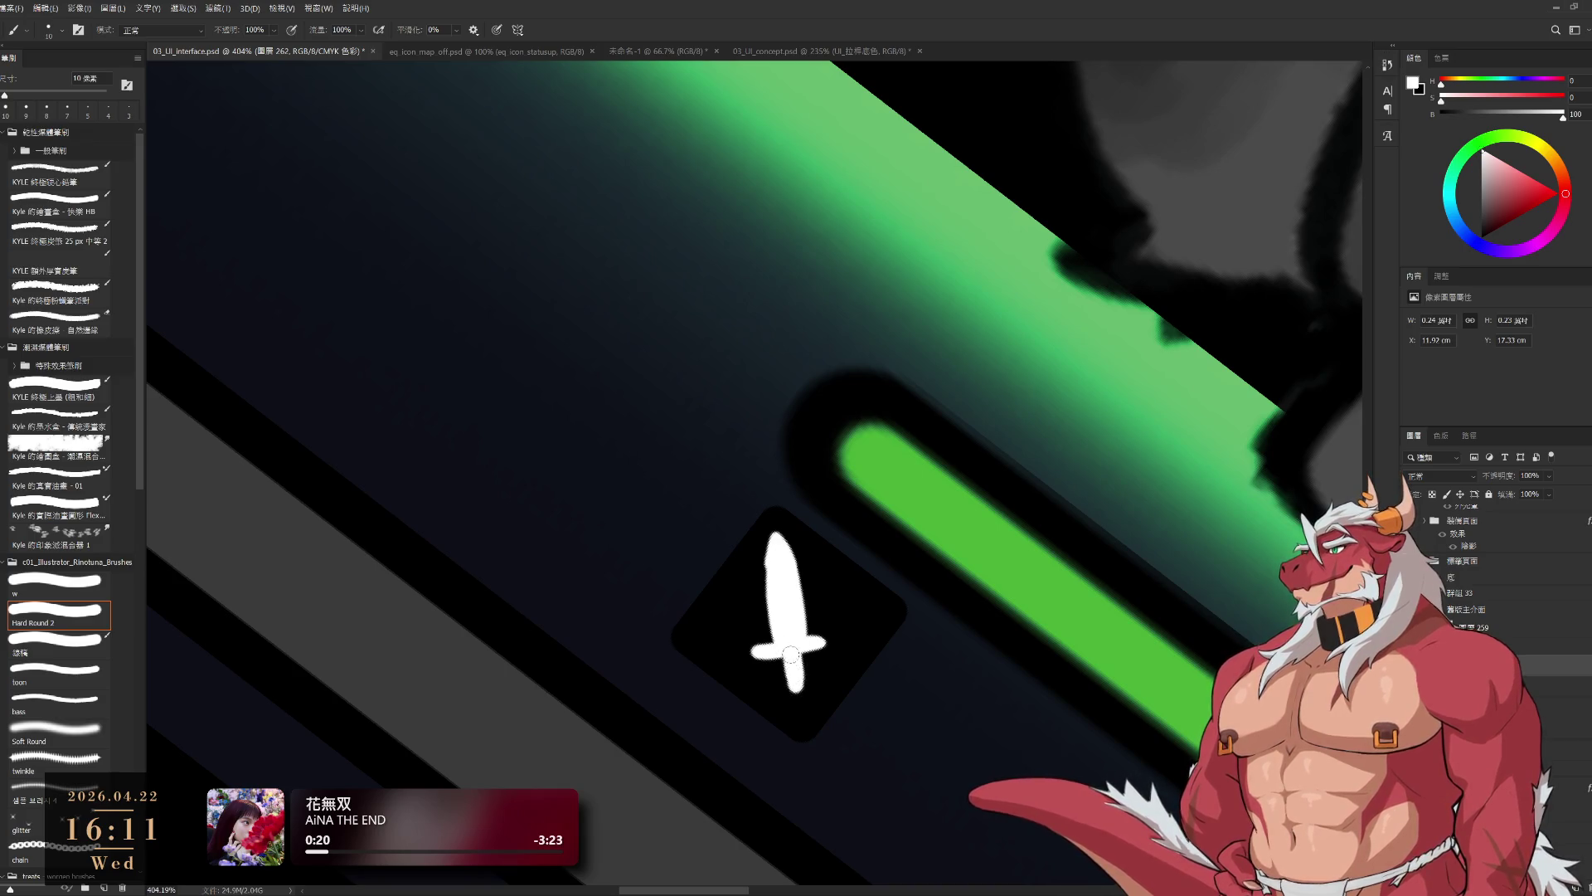
pyautogui.press('[')
pyautogui.press('[')
pyautogui.press('[')
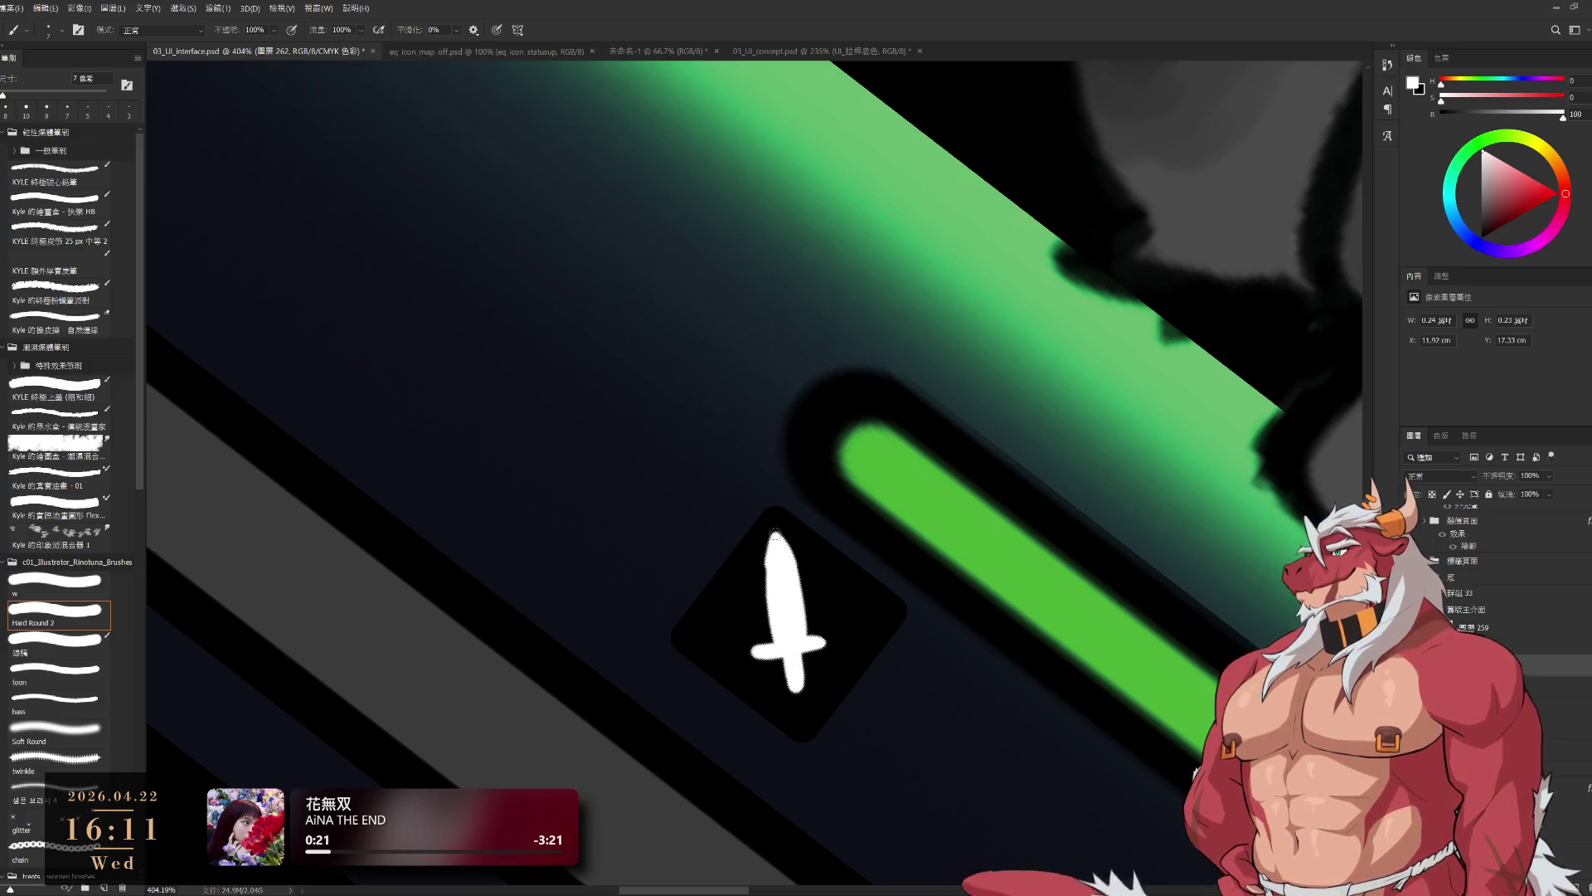
pyautogui.press('[')
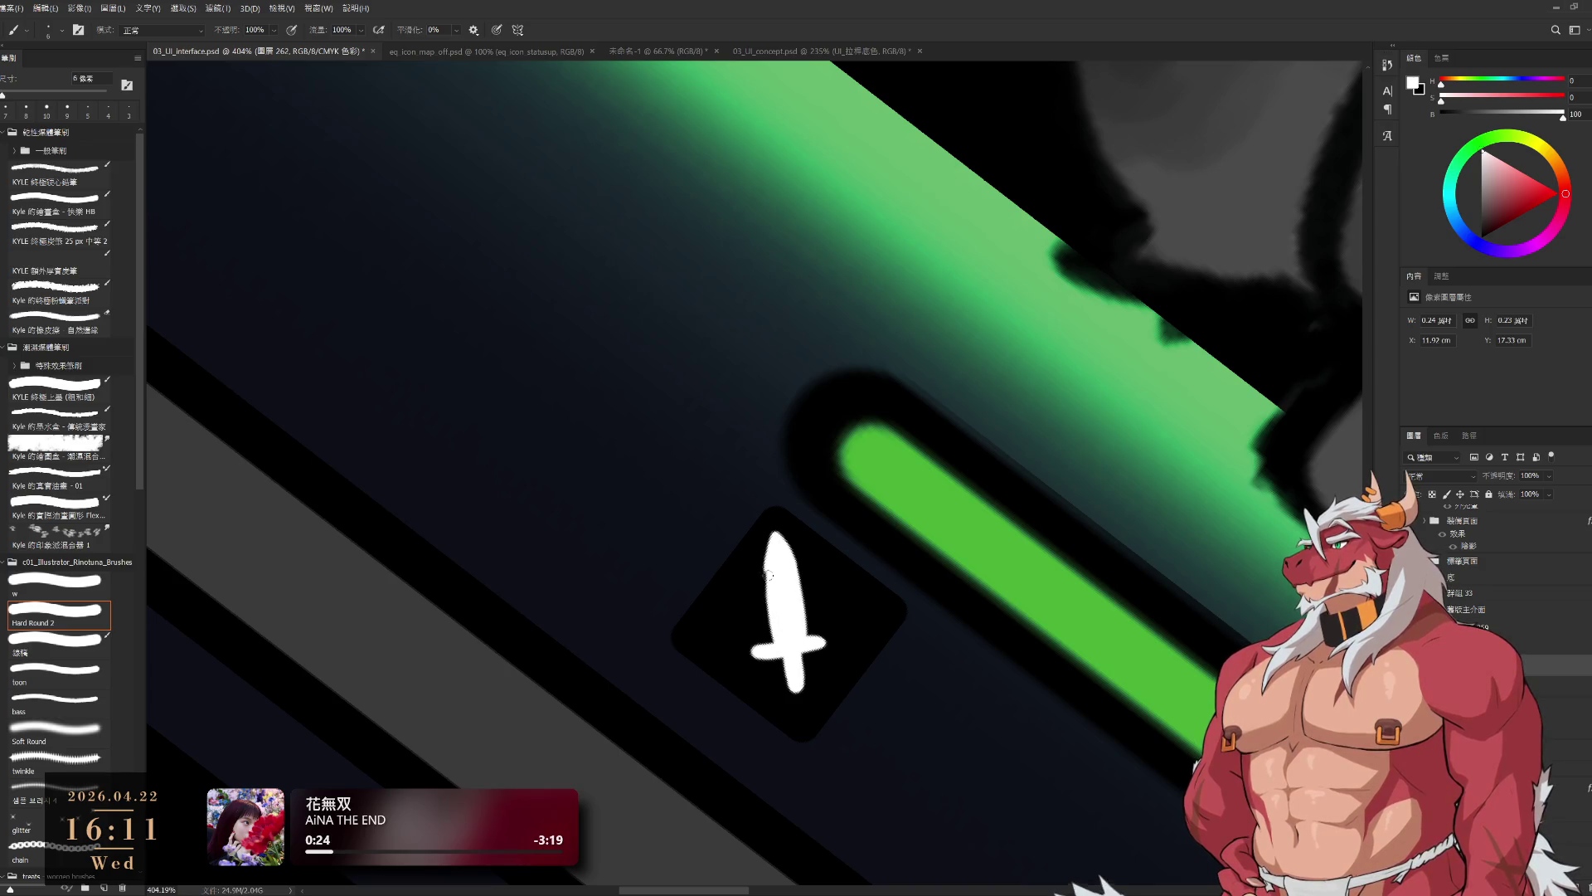
pyautogui.press('r')
pyautogui.moveTo(1037, 705); pyautogui.dragTo(995, 515)
pyautogui.moveTo(890, 620); pyautogui.dragTo(897, 630)
pyautogui.press('b')
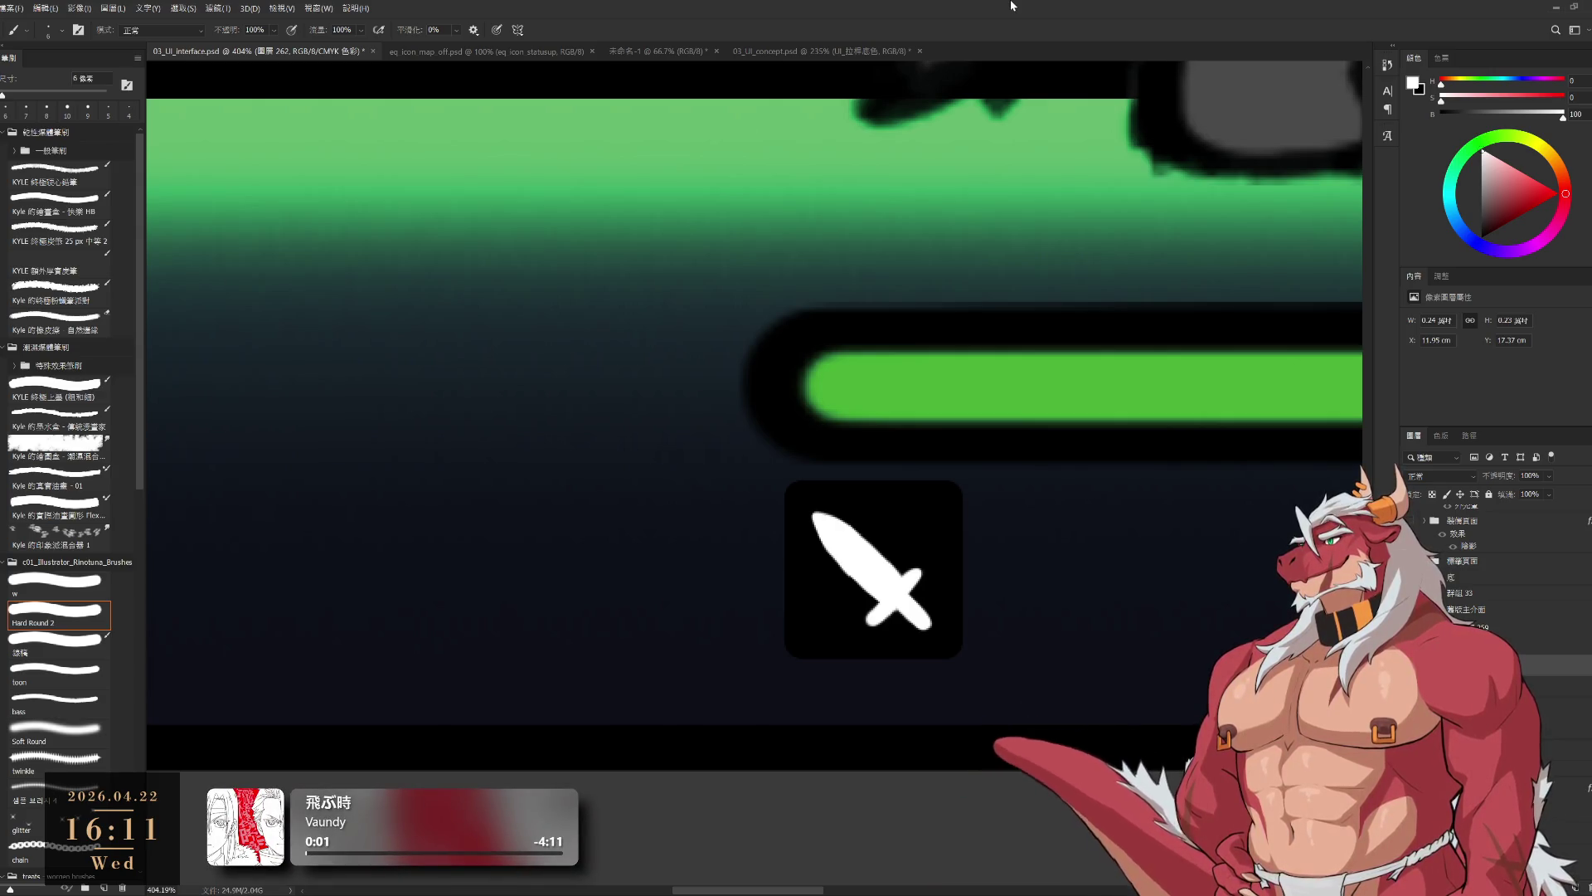
# - Hide the sword icon layer and add a new empty layer for another icon
pyautogui.scroll(-1, 998, 574)
pyautogui.press('Delete')
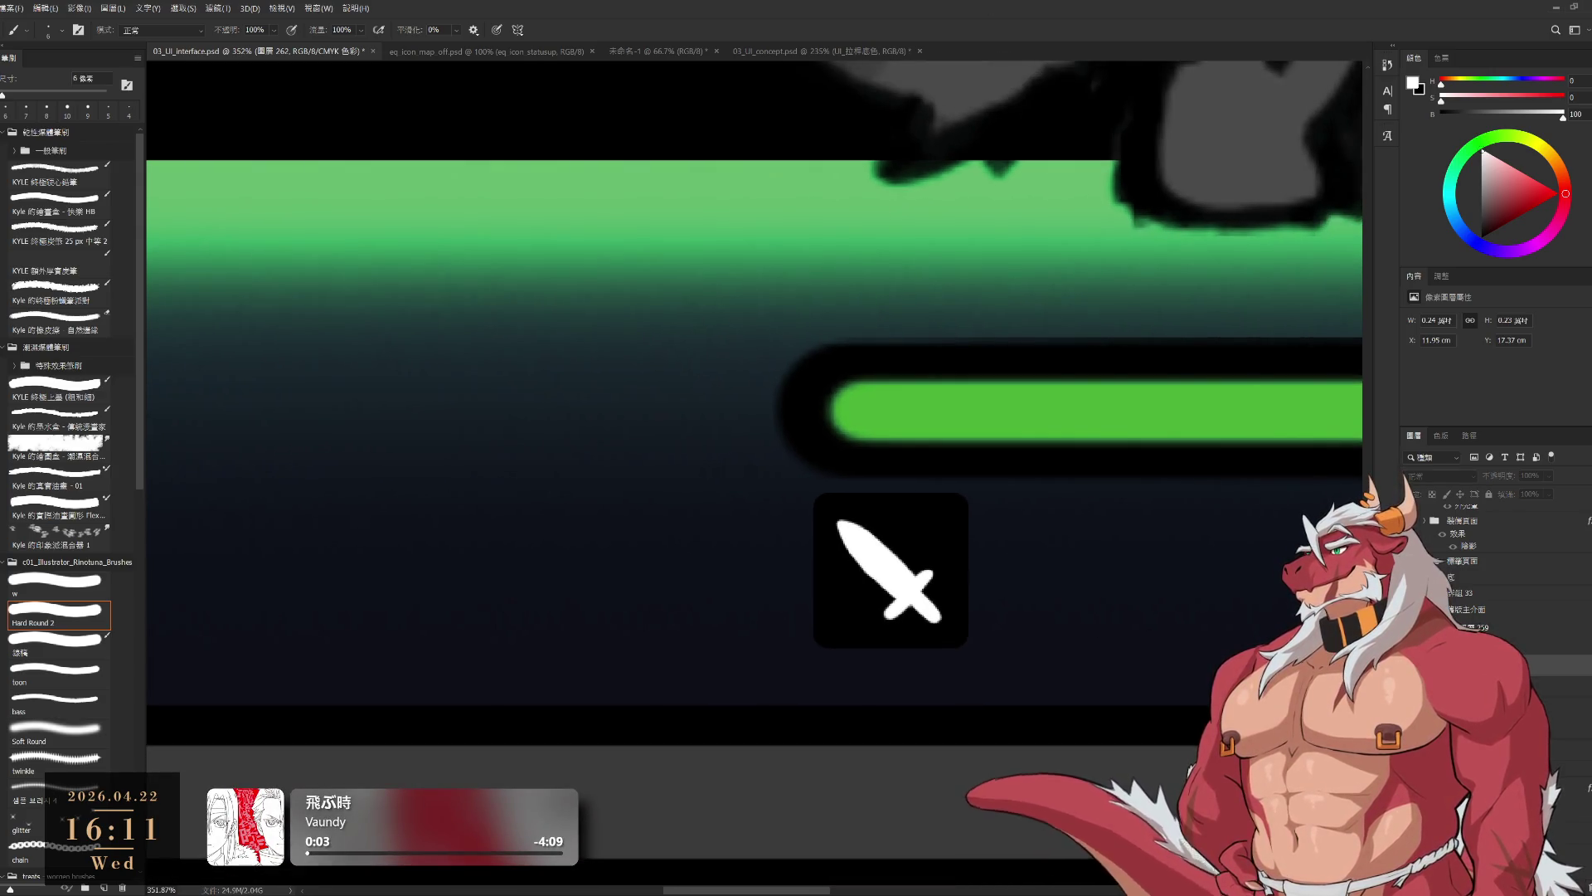
pyautogui.hotkey('ctrl', 'v')
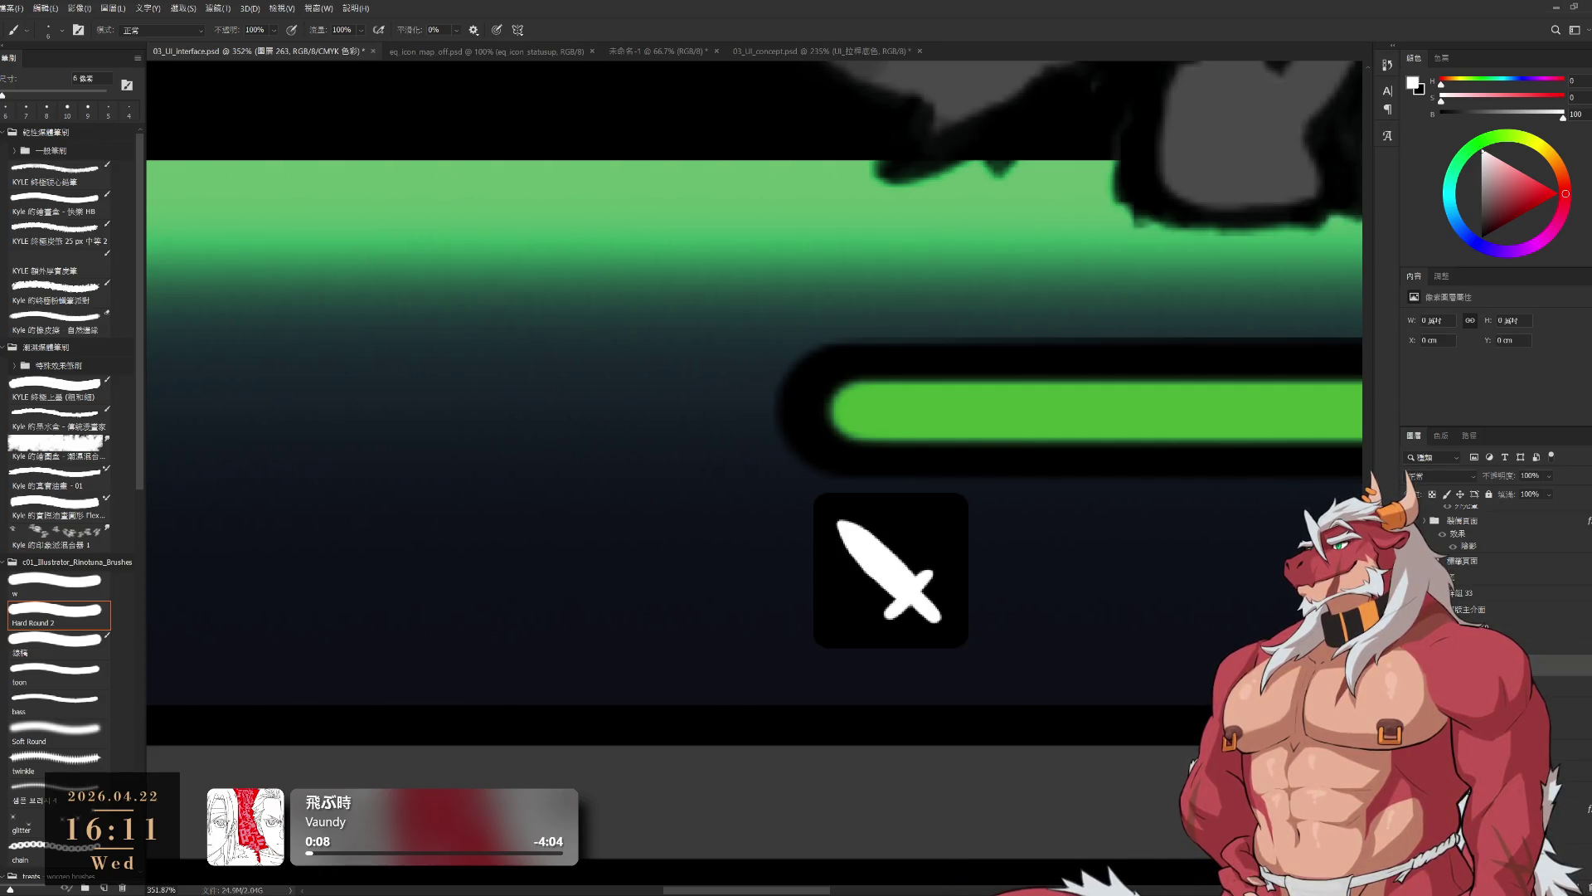
pyautogui.press('Delete')
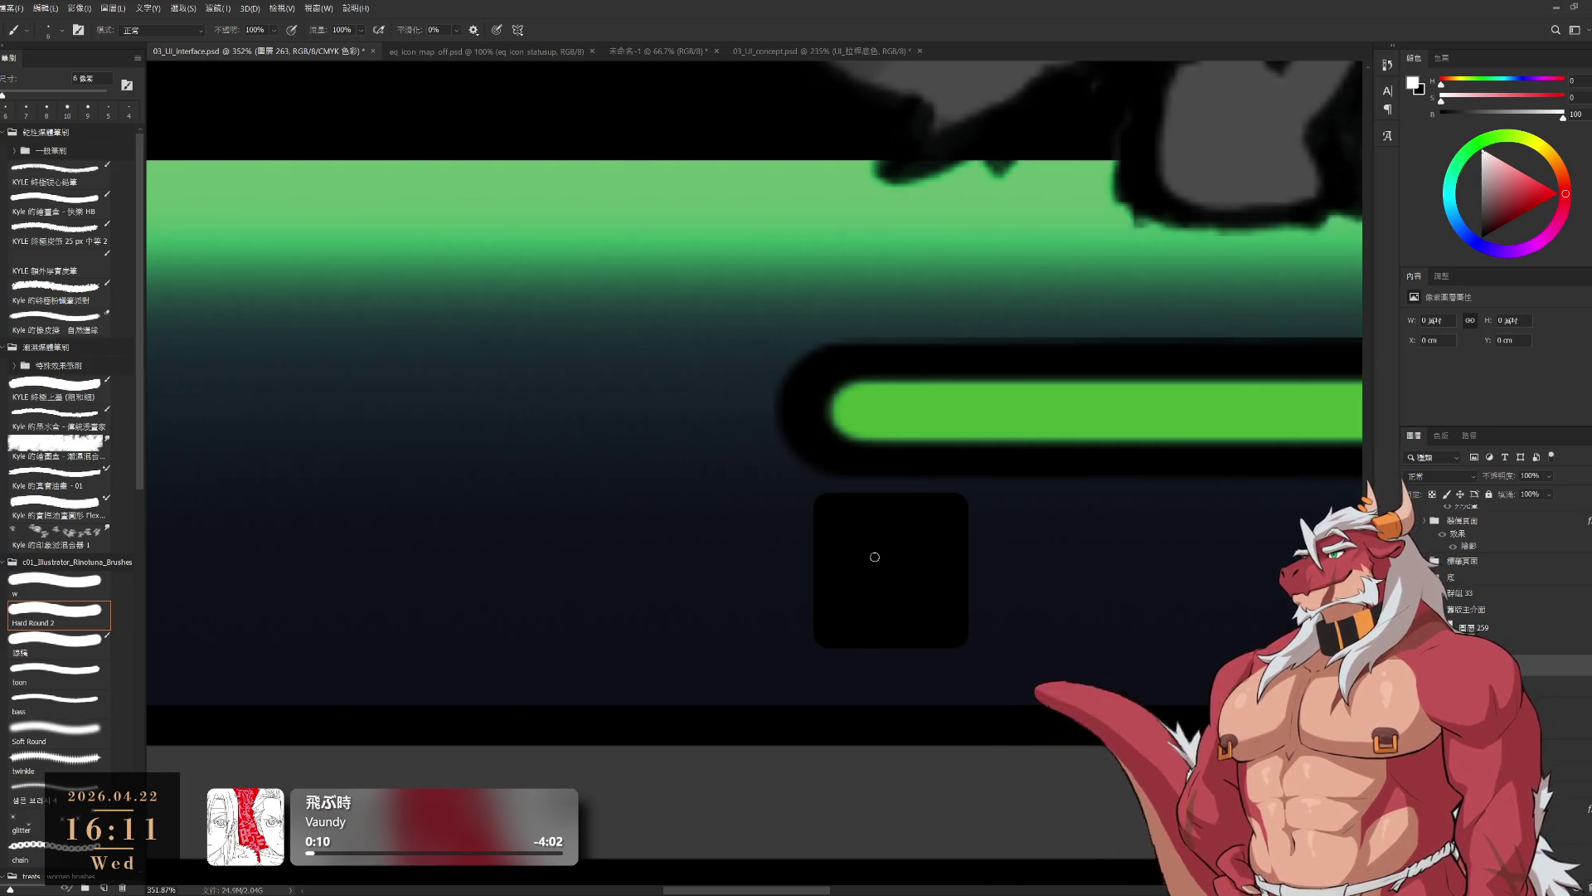
# - Paint a white shield outline and fill inside the black tile with a 10 px brush
pyautogui.moveTo(854, 528); pyautogui.dragTo(854, 592)
pyautogui.moveTo(854, 529)
pyautogui.mouseDown()
pyautogui.moveTo(876, 532)
pyautogui.moveTo(849, 587)
pyautogui.moveTo(866, 607)
pyautogui.moveTo(903, 529)
pyautogui.moveTo(929, 531)
pyautogui.moveTo(923, 607)
pyautogui.mouseUp()
pyautogui.hotkey('ctrl', 'z')
pyautogui.hotkey('ctrl', 'z')
pyautogui.hotkey('ctrl', 'z')
pyautogui.press(']')
pyautogui.press(']')
pyautogui.press(']')
pyautogui.moveTo(855, 540)
pyautogui.mouseDown()
pyautogui.moveTo(925, 537)
pyautogui.moveTo(858, 593)
pyautogui.moveTo(885, 618)
pyautogui.mouseUp()
pyautogui.moveTo(873, 550)
pyautogui.mouseDown()
pyautogui.moveTo(885, 597)
pyautogui.moveTo(919, 554)
pyautogui.moveTo(904, 618)
pyautogui.moveTo(873, 601)
pyautogui.moveTo(887, 626)
pyautogui.moveTo(920, 610)
pyautogui.moveTo(896, 630)
pyautogui.mouseUp()
pyautogui.press(']')
pyautogui.press('[')
# - Trim the shield's left edge and shorten its bottom tip with the Eraser
pyautogui.press('e')
pyautogui.press('b')
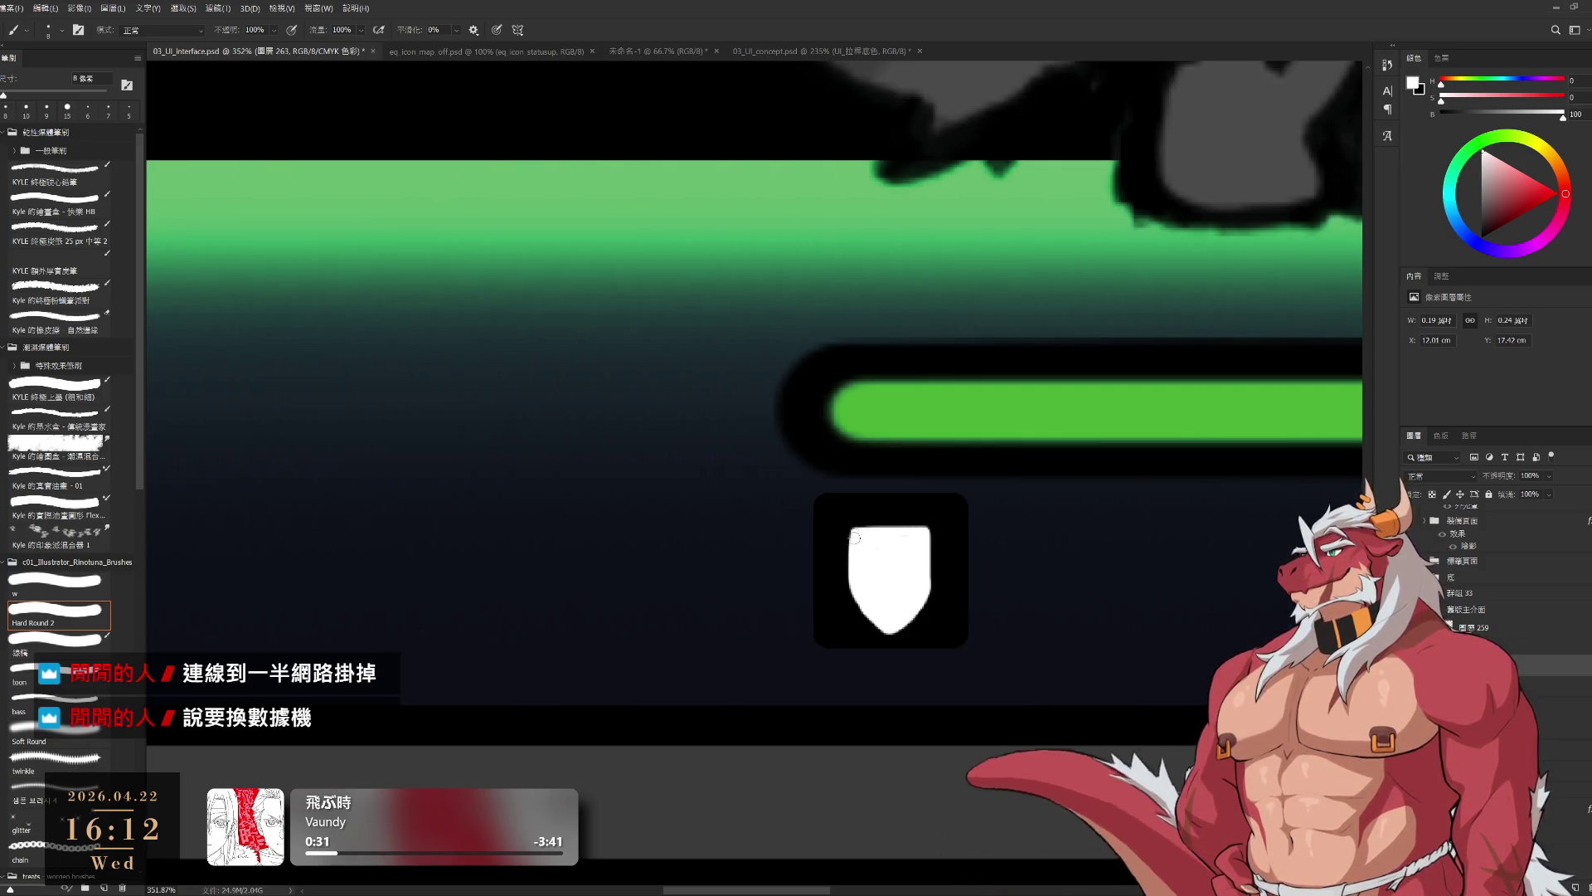
pyautogui.press('e')
pyautogui.moveTo(849, 543); pyautogui.dragTo(848, 587)
pyautogui.moveTo(936, 532); pyautogui.dragTo(872, 599)
pyautogui.hotkey('ctrl', 'z')
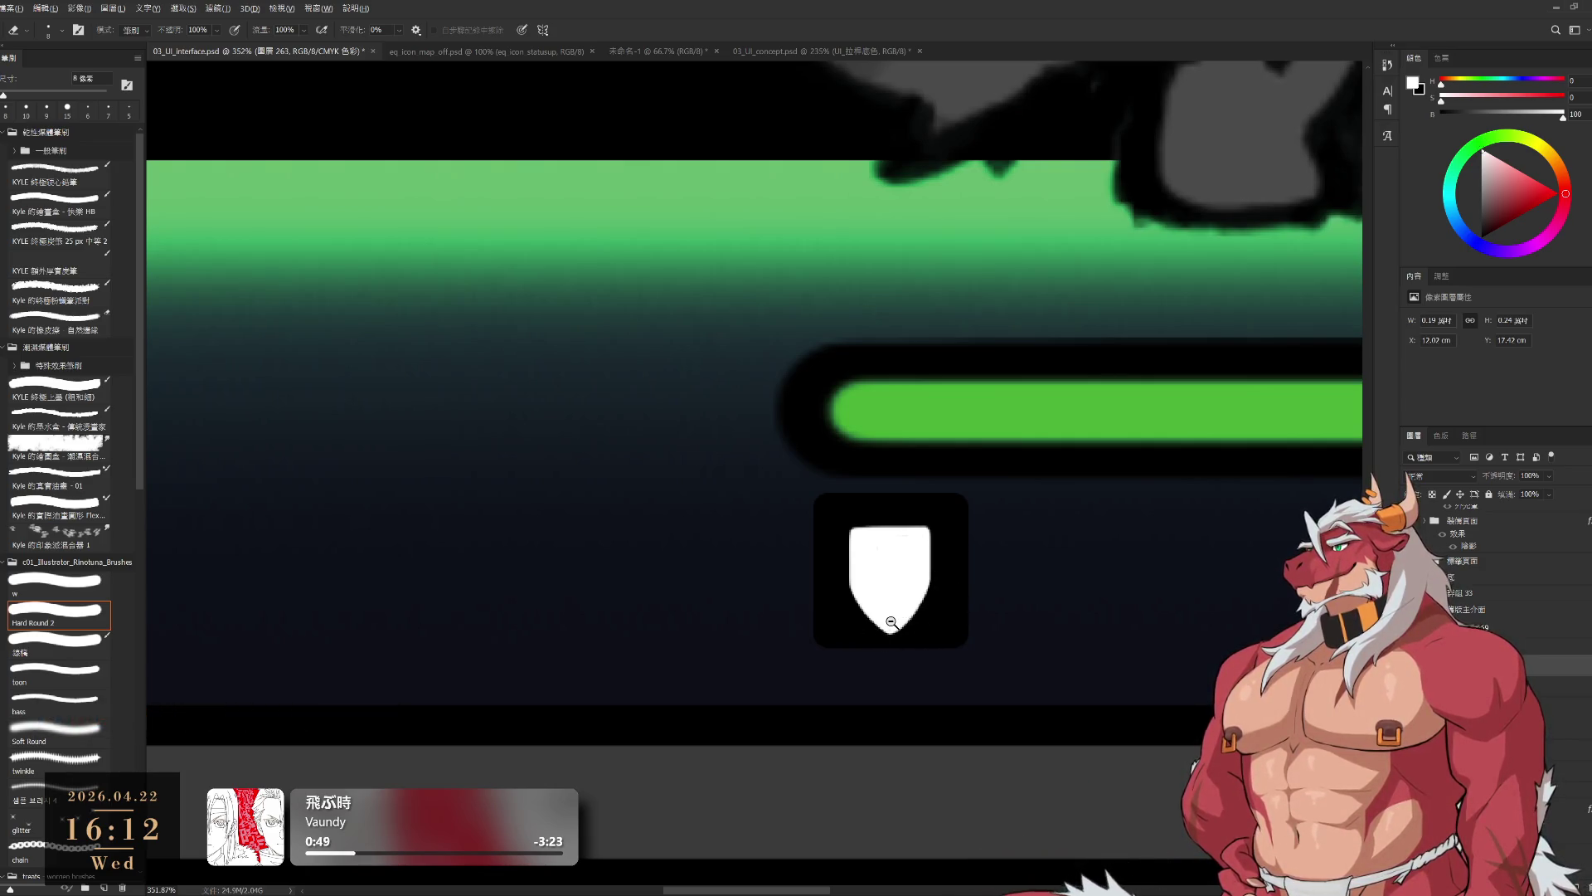
pyautogui.scroll(2, 929, 626)
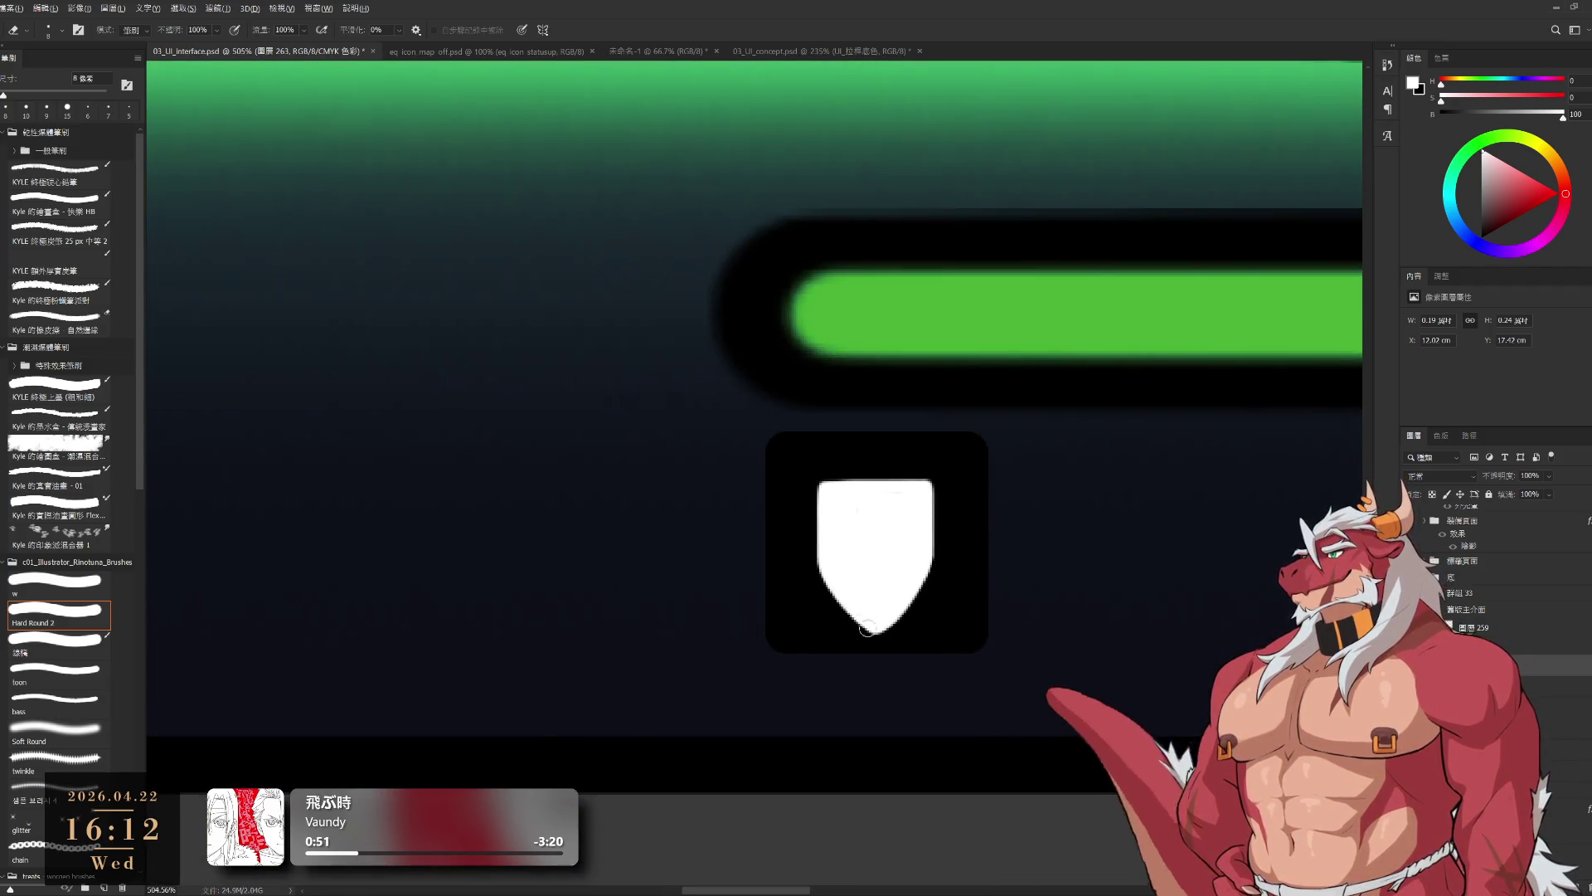
pyautogui.moveTo(818, 558); pyautogui.dragTo(878, 599)
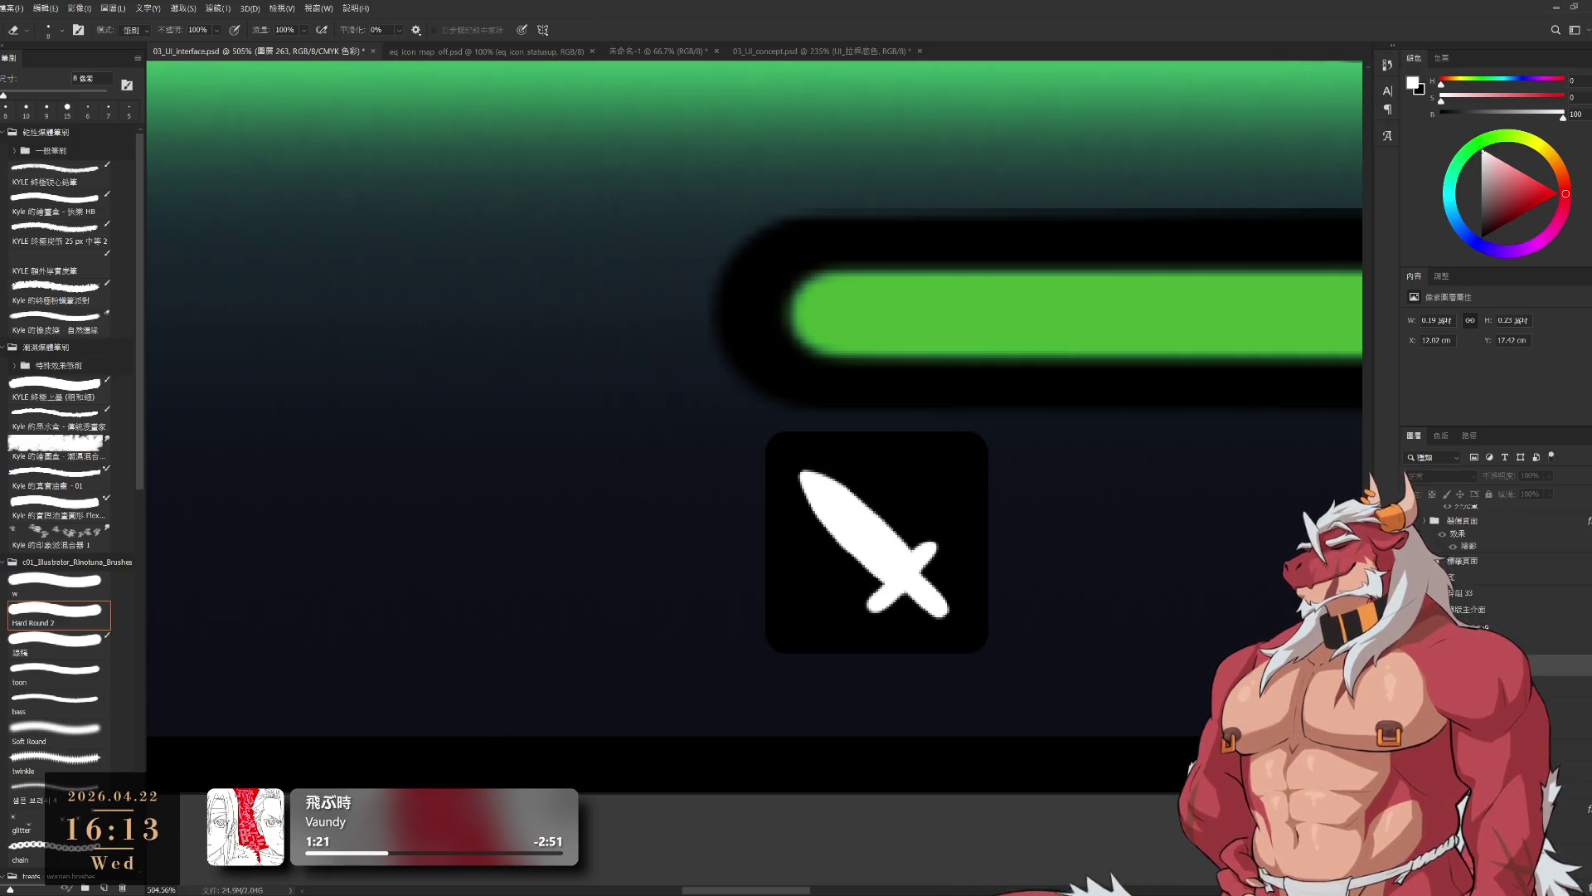
pyautogui.hotkey('ctrl', 'z')
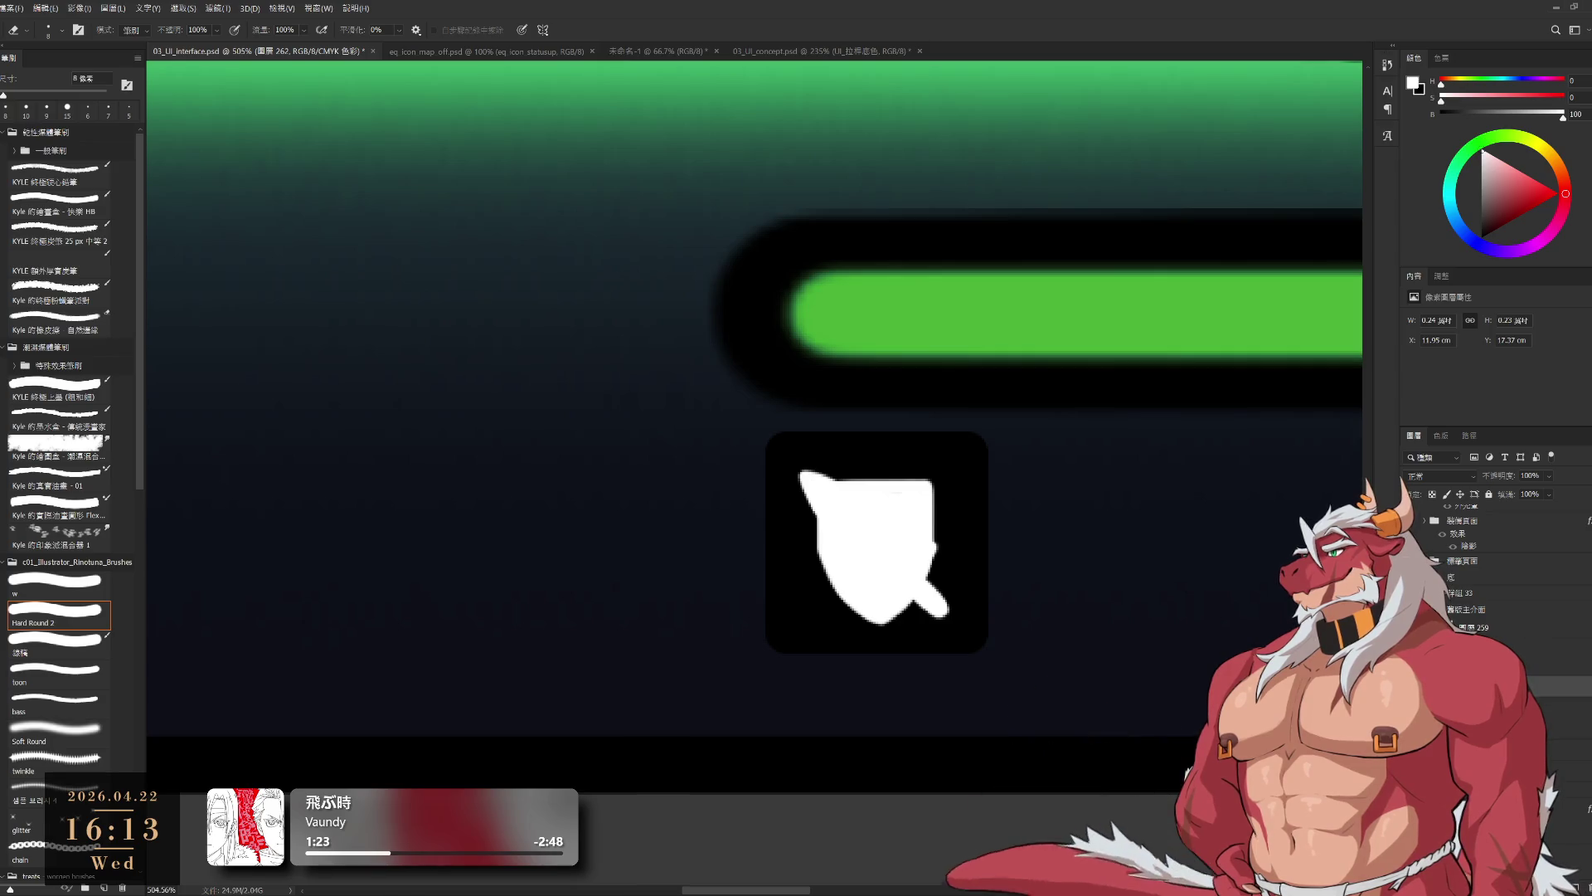
# - Zoom to about 367% and pan across the top-down shooter screenshots and their HUDs
pyautogui.scroll(3, 935, 533)
pyautogui.scroll(-5, 942, 516)
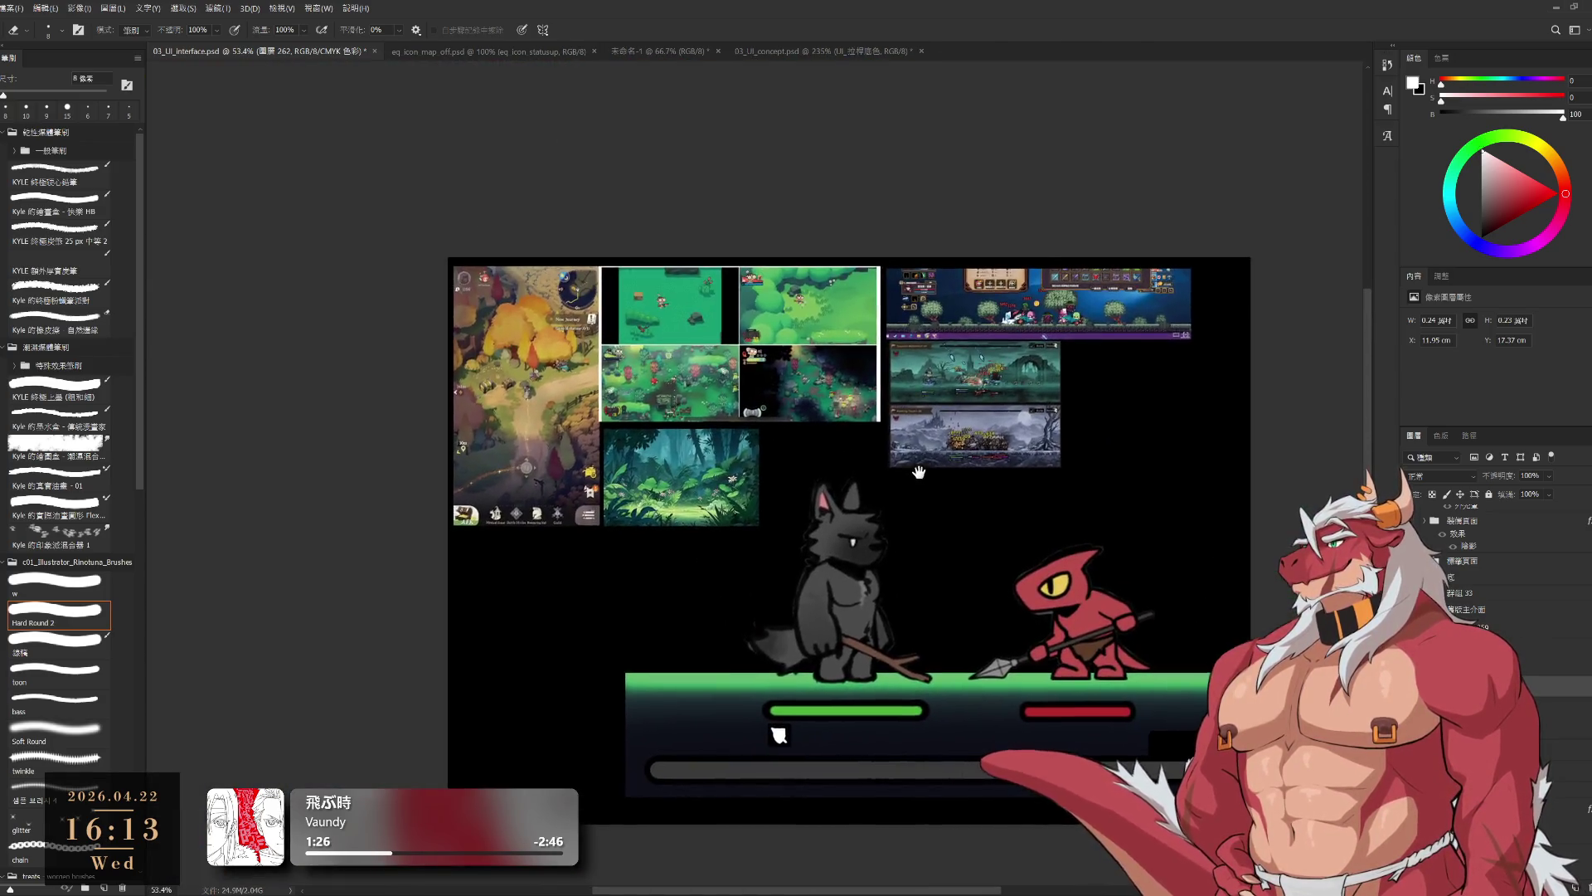
pyautogui.scroll(4, 1041, 419)
pyautogui.moveTo(1160, 594); pyautogui.dragTo(1093, 433)
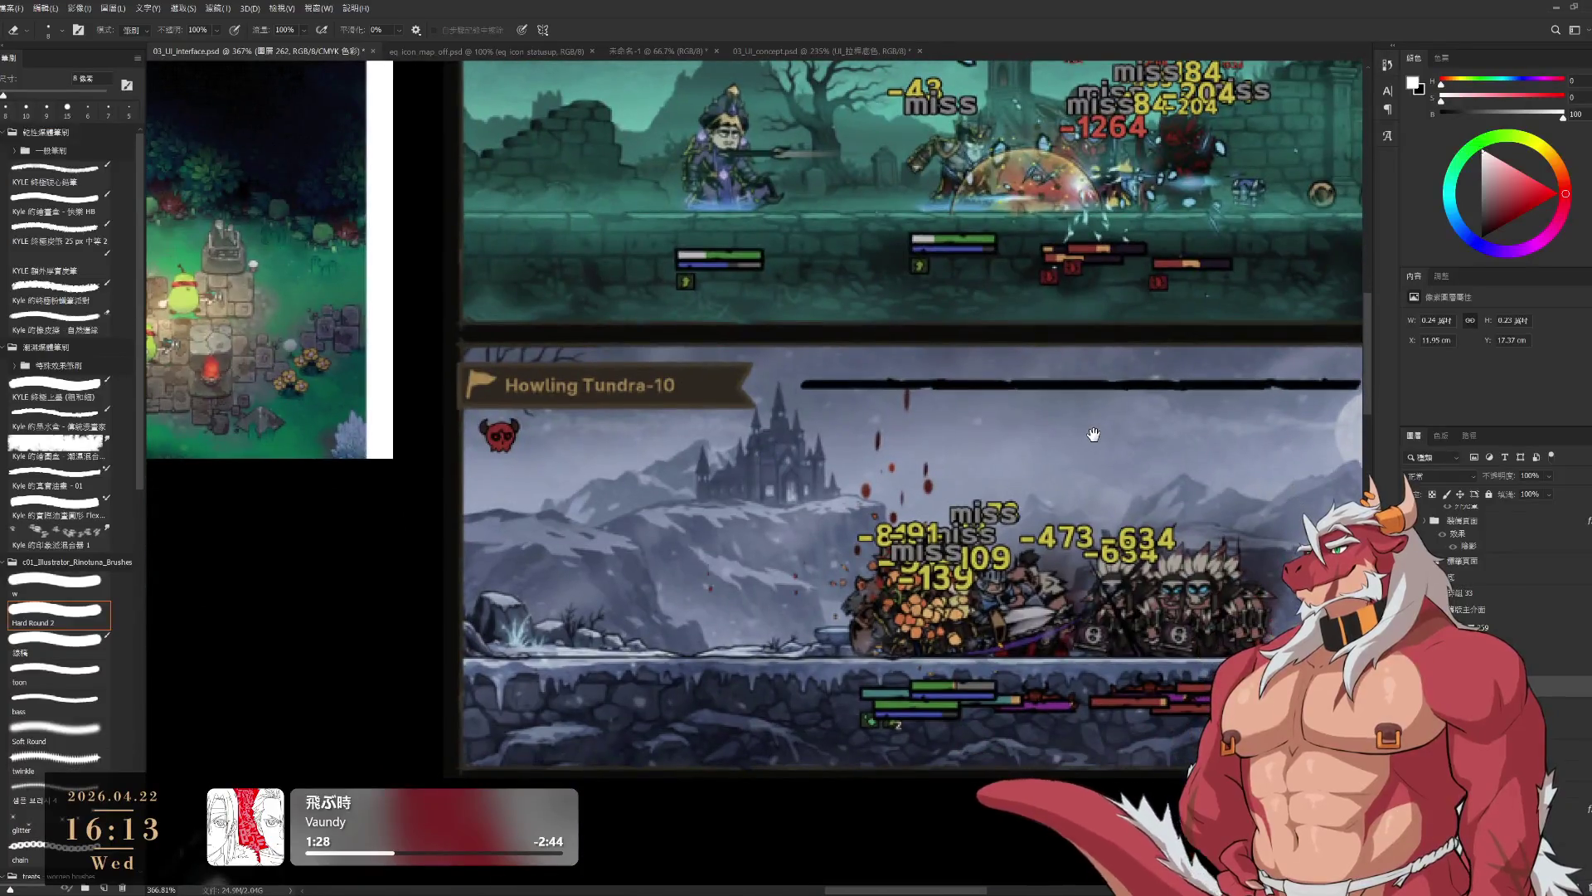
pyautogui.moveTo(1172, 340)
pyautogui.mouseDown()
pyautogui.moveTo(979, 531)
pyautogui.moveTo(704, 273)
pyautogui.moveTo(678, 288)
pyautogui.moveTo(927, 406)
pyautogui.mouseUp()
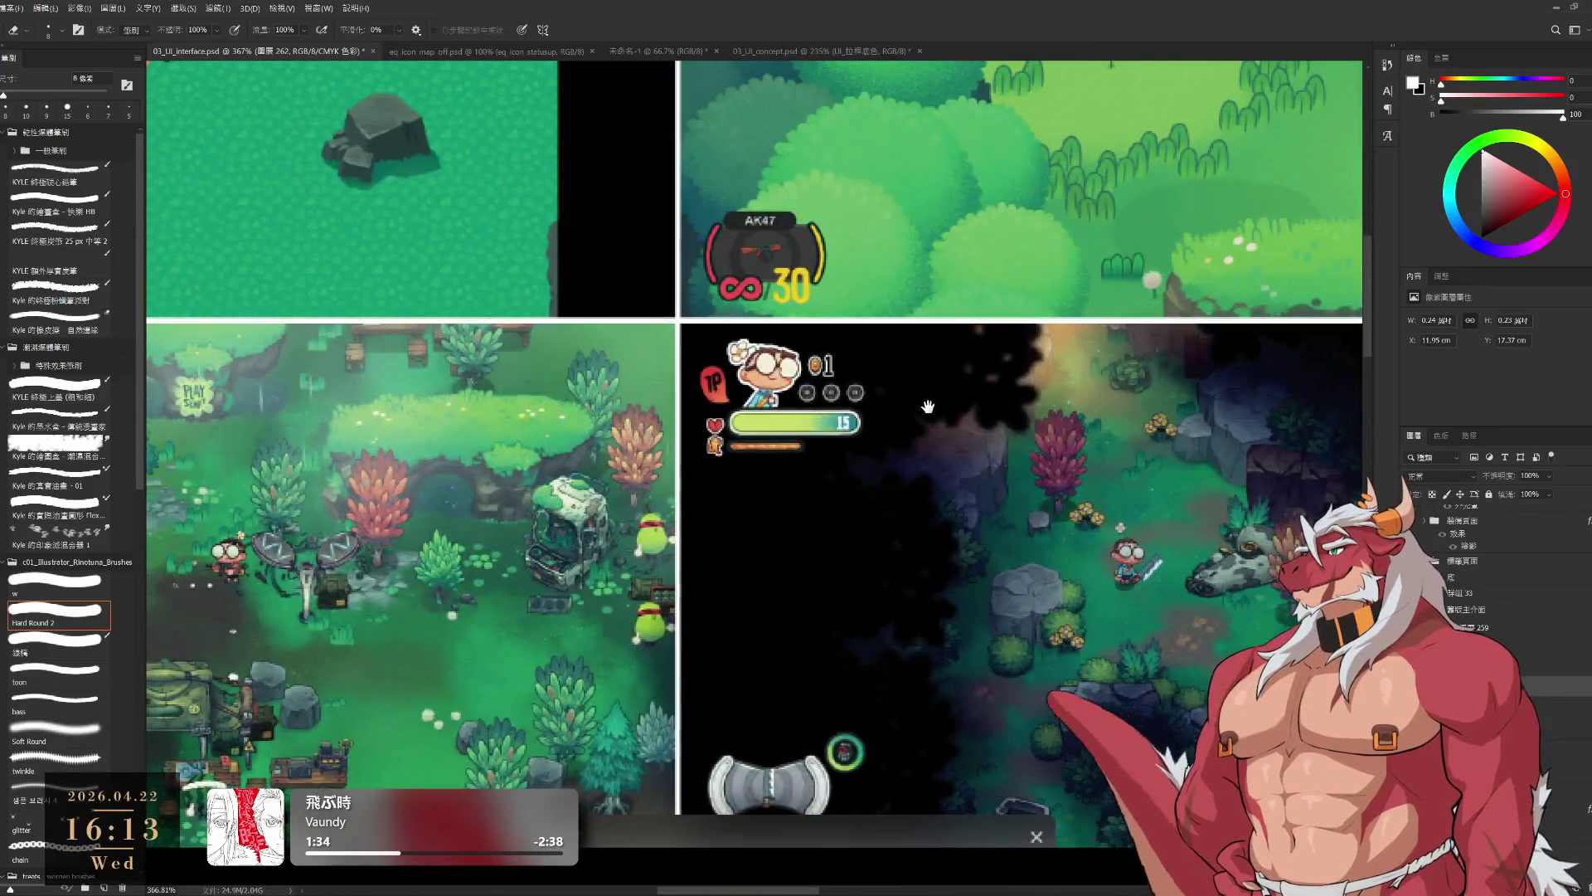
pyautogui.moveTo(859, 505); pyautogui.dragTo(947, 452)
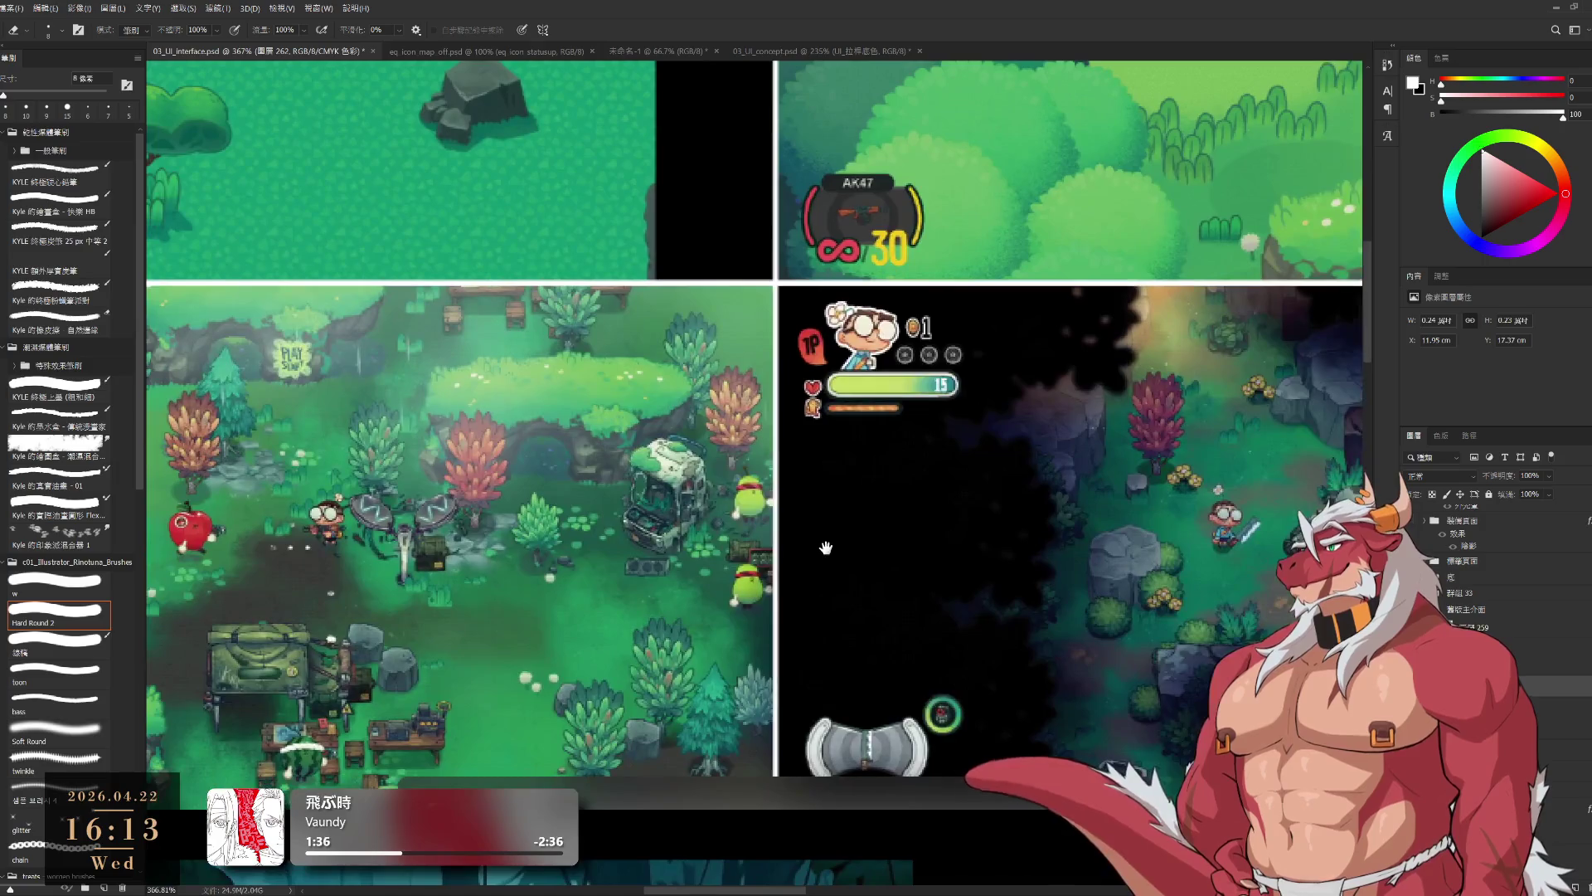
pyautogui.moveTo(830, 547)
pyautogui.mouseDown()
pyautogui.moveTo(1277, 594)
pyautogui.moveTo(1155, 575)
pyautogui.mouseUp()
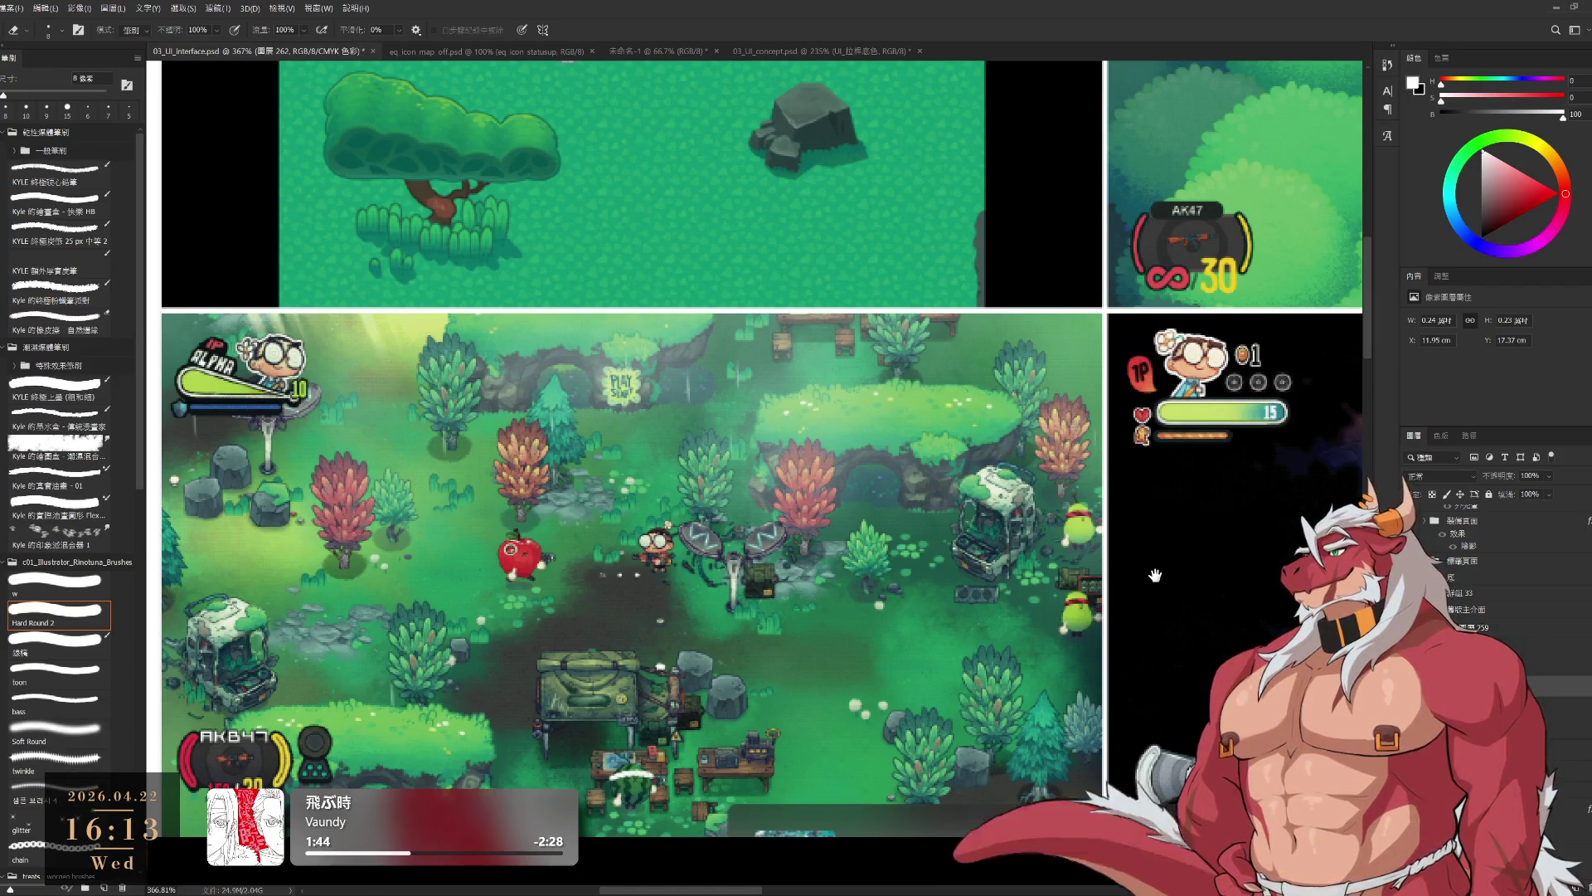
pyautogui.moveTo(1156, 574); pyautogui.dragTo(1162, 524)
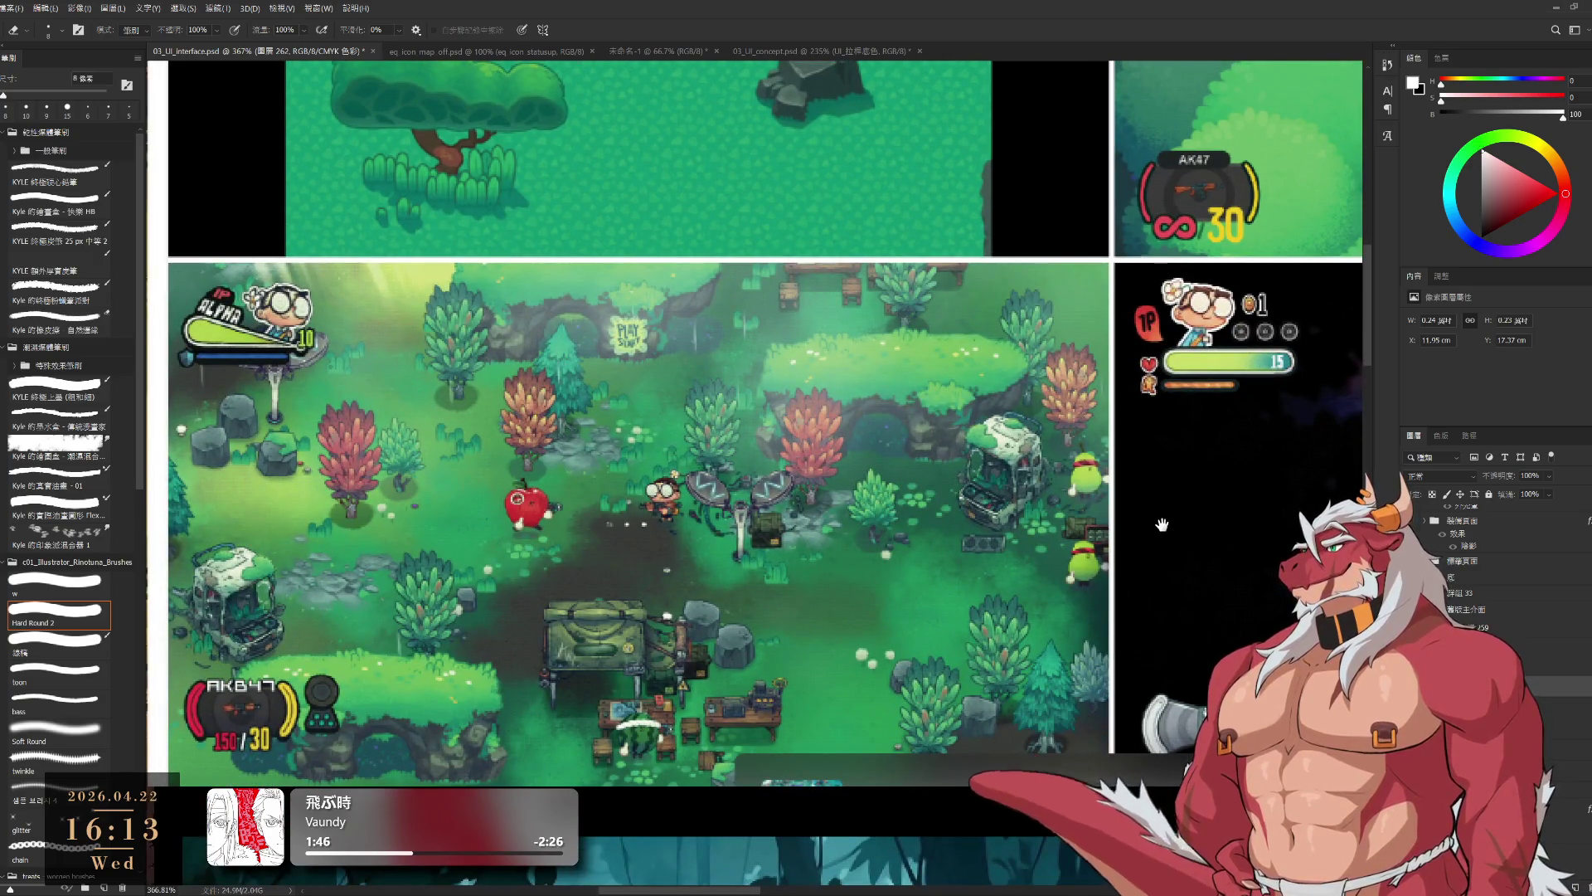
pyautogui.moveTo(681, 651)
pyautogui.mouseDown()
pyautogui.moveTo(713, 349)
pyautogui.moveTo(464, 465)
pyautogui.moveTo(572, 605)
pyautogui.moveTo(99, 597)
pyautogui.moveTo(666, 665)
pyautogui.mouseUp()
pyautogui.moveTo(628, 229)
pyautogui.mouseDown()
pyautogui.moveTo(773, 586)
pyautogui.moveTo(1075, 337)
pyautogui.moveTo(1252, 319)
pyautogui.moveTo(1269, 265)
pyautogui.mouseUp()
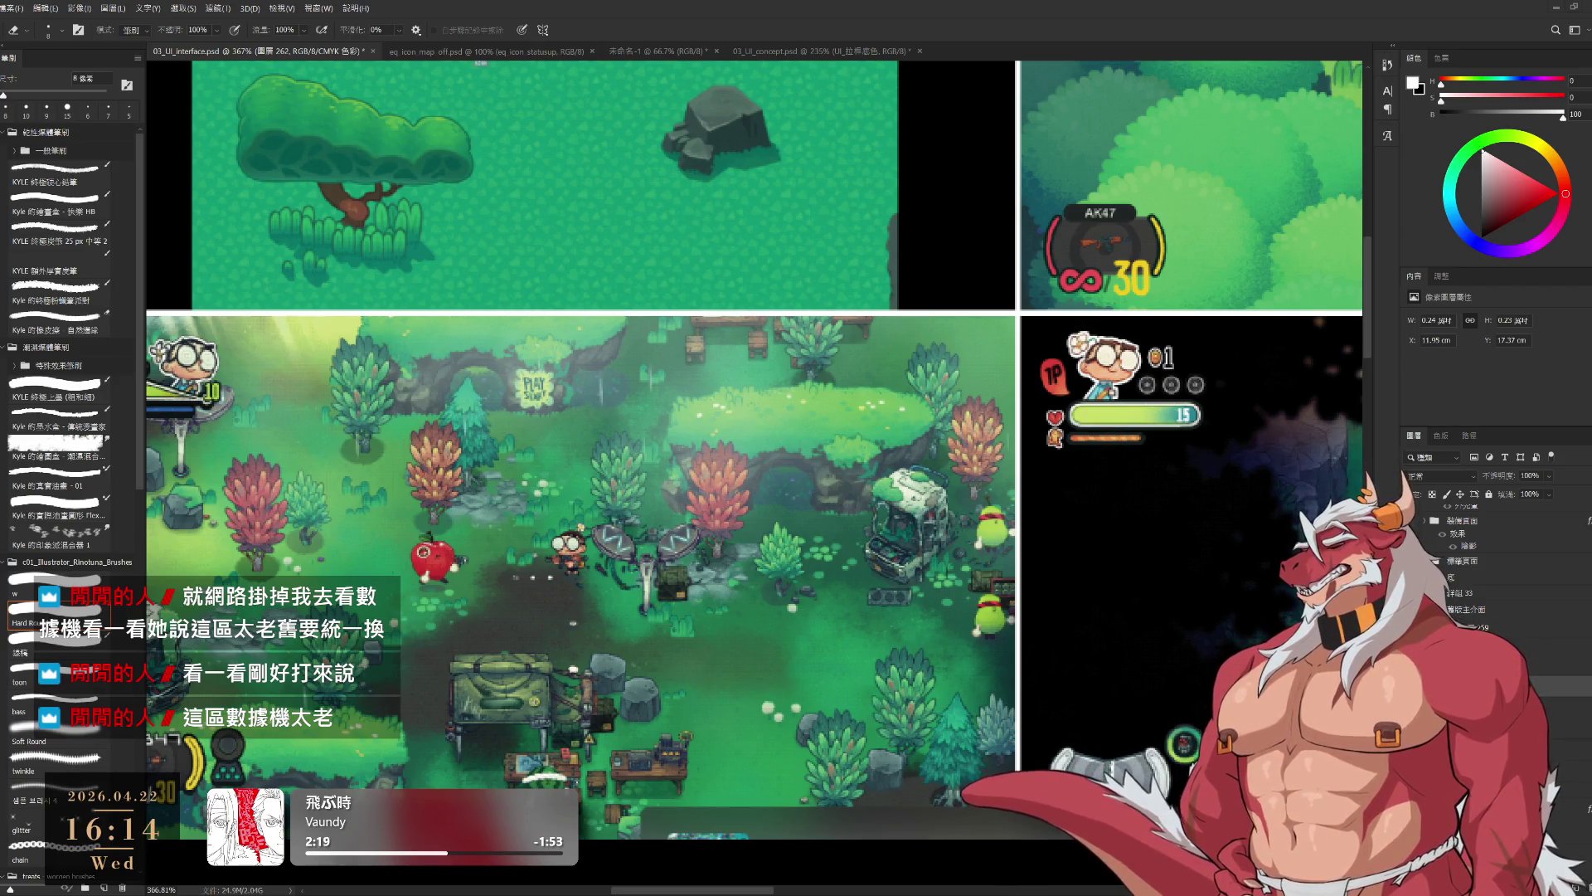
pyautogui.moveTo(1007, 521); pyautogui.dragTo(895, 455)
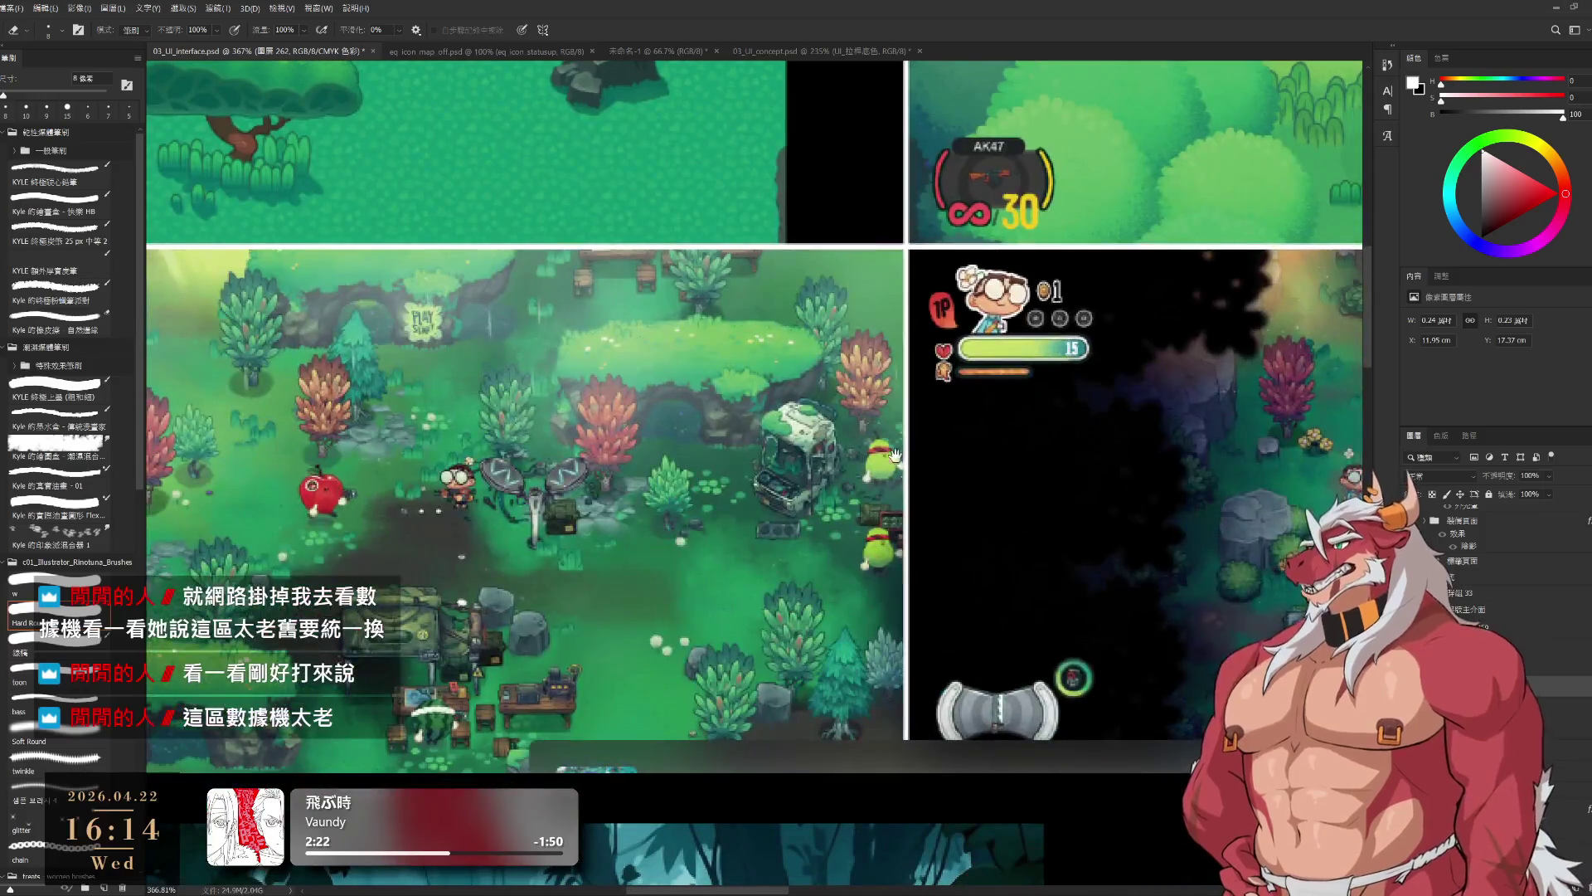
pyautogui.scroll(-4, 1032, 749)
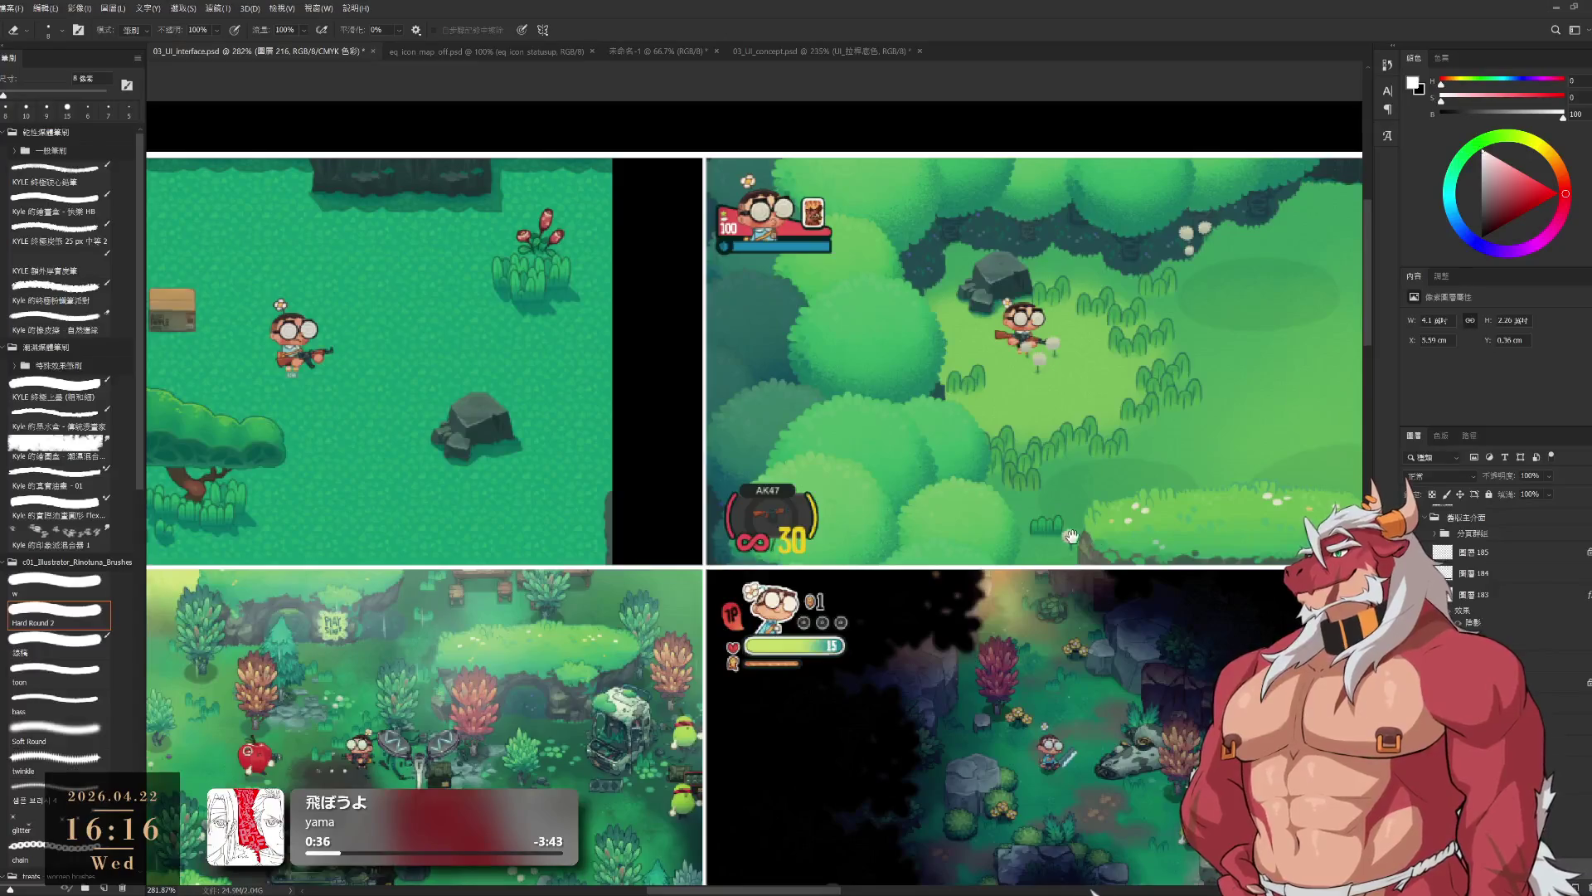
# - Zoom out to 62.2% to frame the whole battle artboard and select the 舊版主介面 group
pyautogui.scroll(-5, 1072, 536)
pyautogui.keyDown('alt'); pyautogui.scroll(-3, 1089, 450); pyautogui.keyUp('alt')
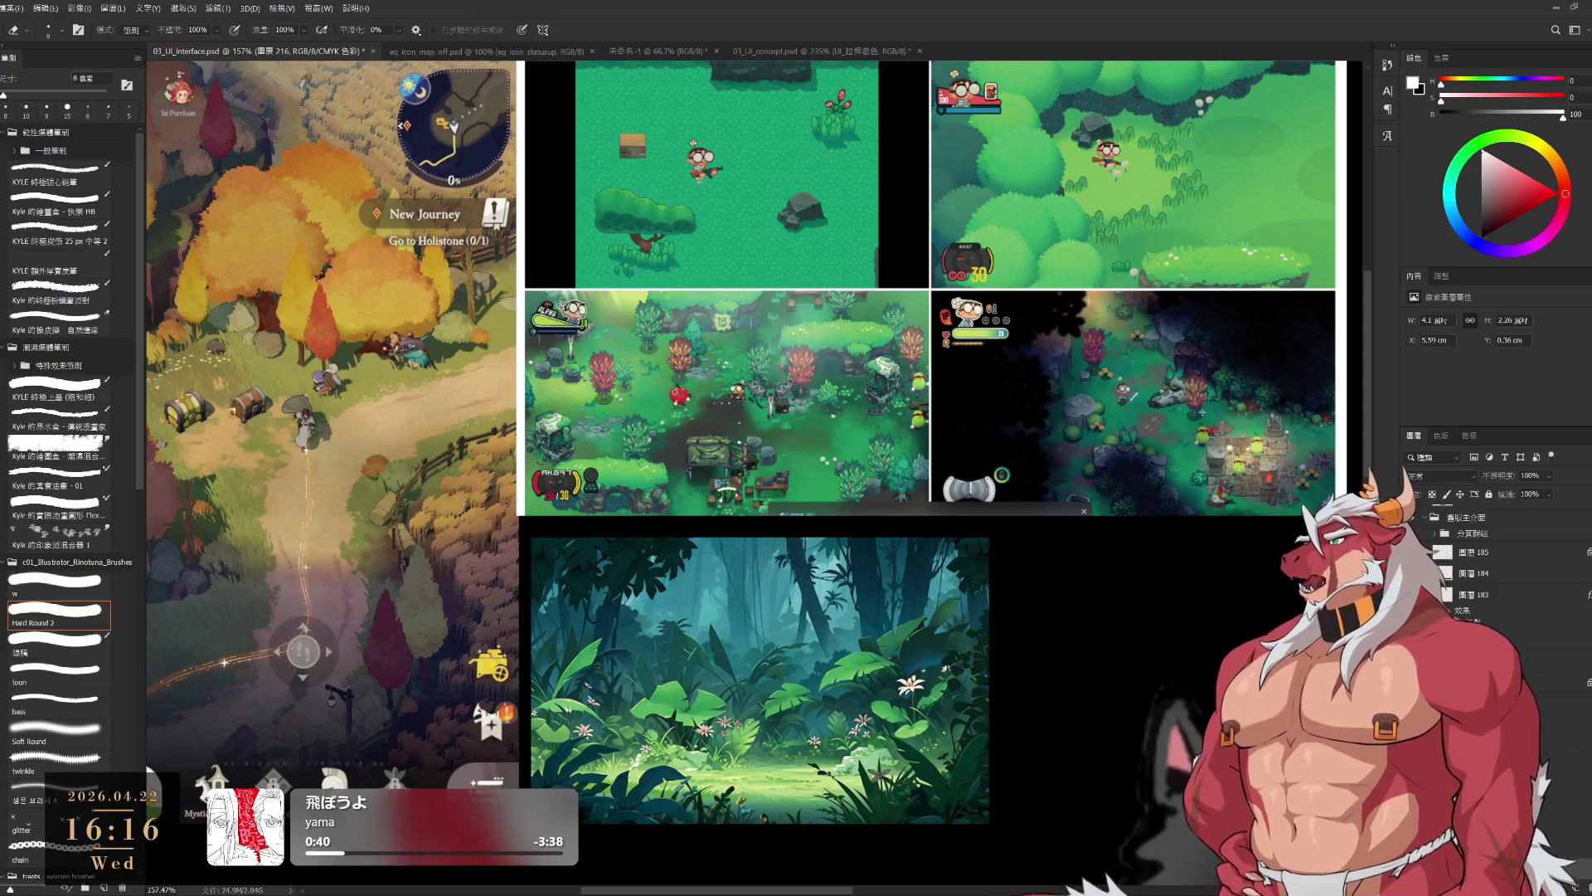
pyautogui.moveTo(909, 425); pyautogui.dragTo(862, 156)
pyautogui.keyDown('alt'); pyautogui.scroll(-5, 960, 539); pyautogui.keyUp('alt')
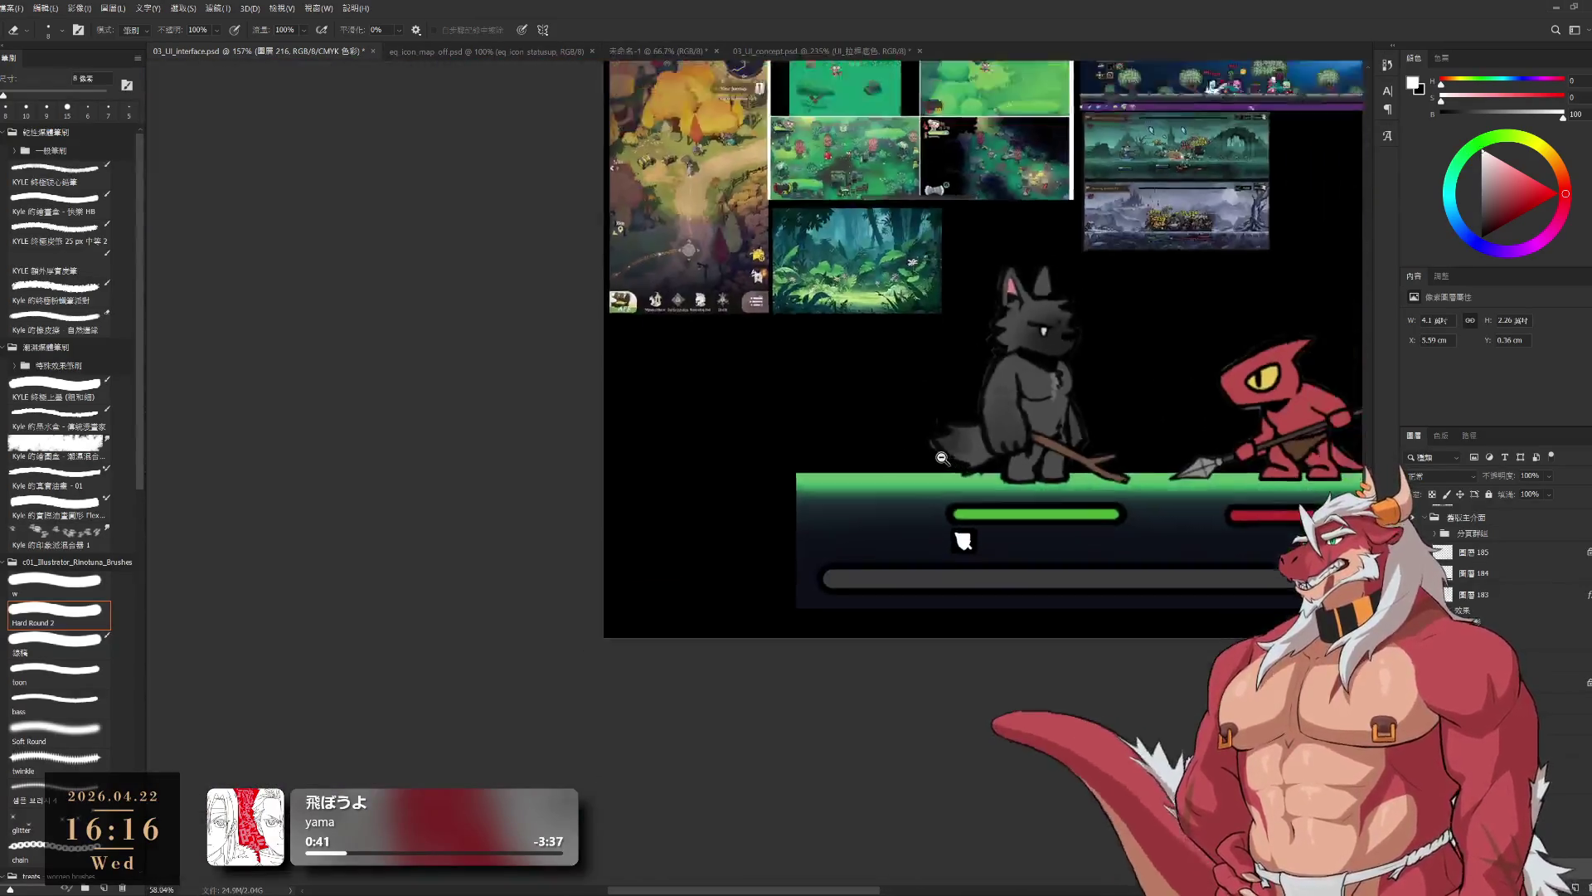
pyautogui.keyDown('alt'); pyautogui.scroll(3, 845, 763); pyautogui.keyUp('alt')
pyautogui.moveTo(829, 779); pyautogui.dragTo(913, 675)
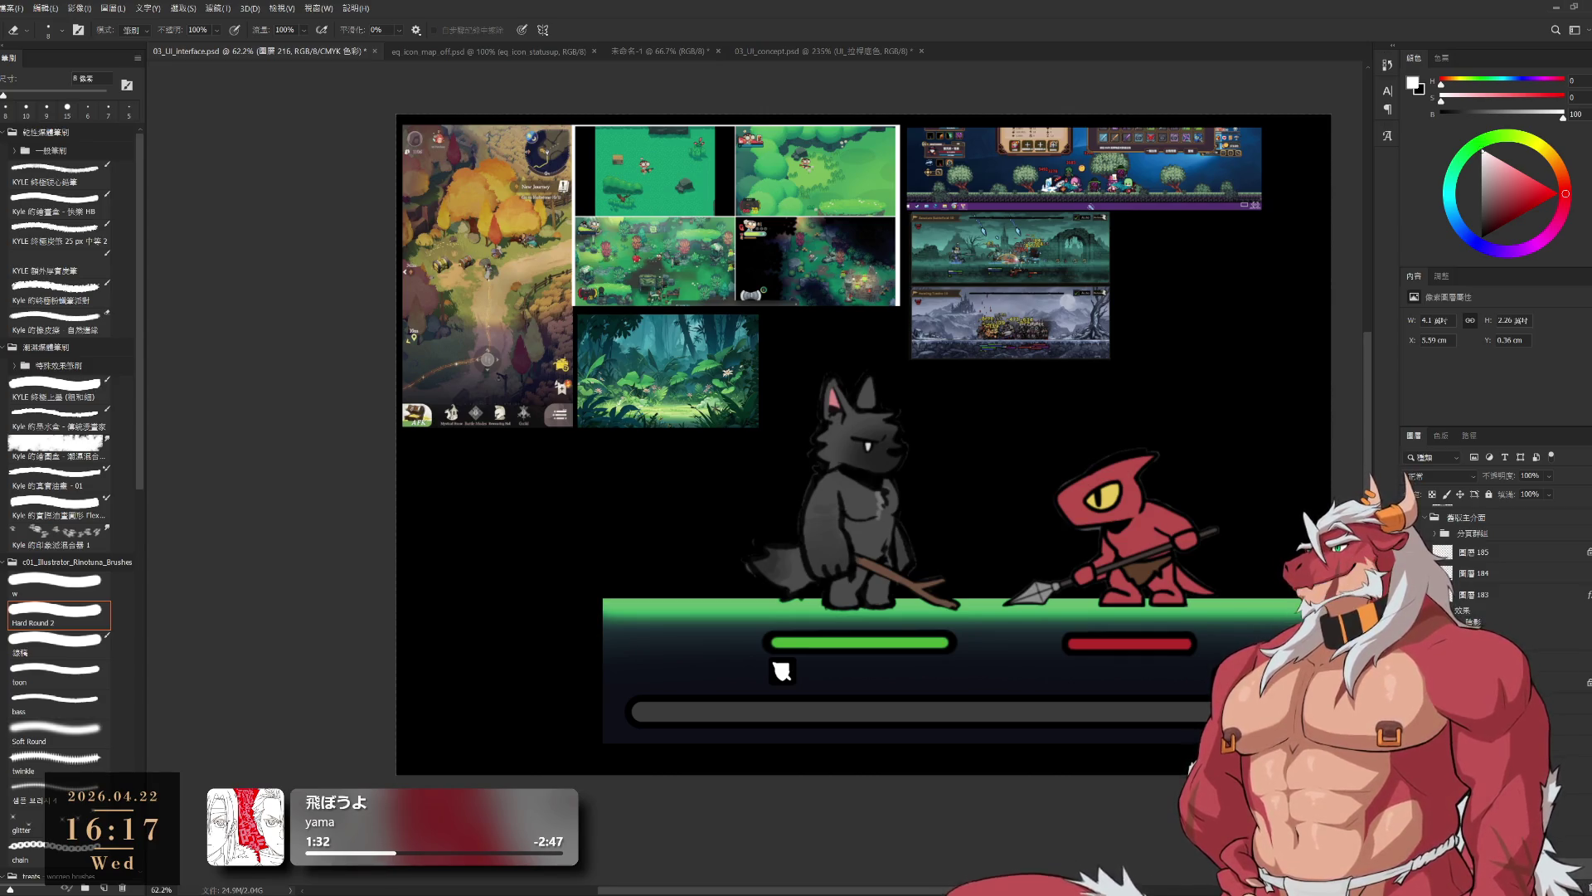
pyautogui.scroll(-2, 1484, 572)
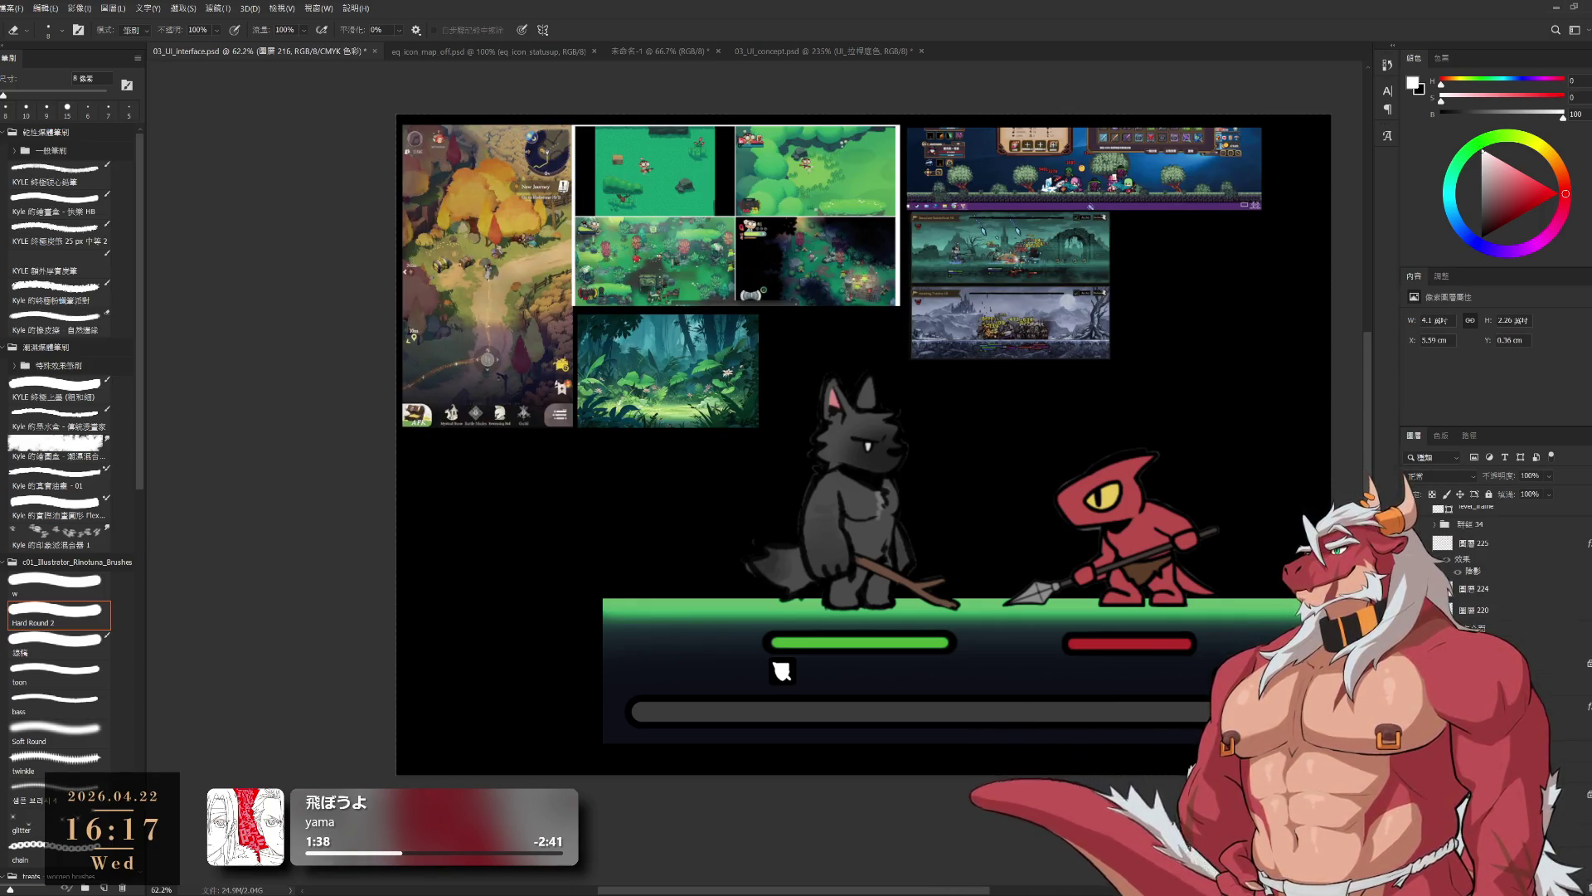
pyautogui.keyDown('ctrl'); pyautogui.click(1169, 670); pyautogui.keyUp('ctrl')
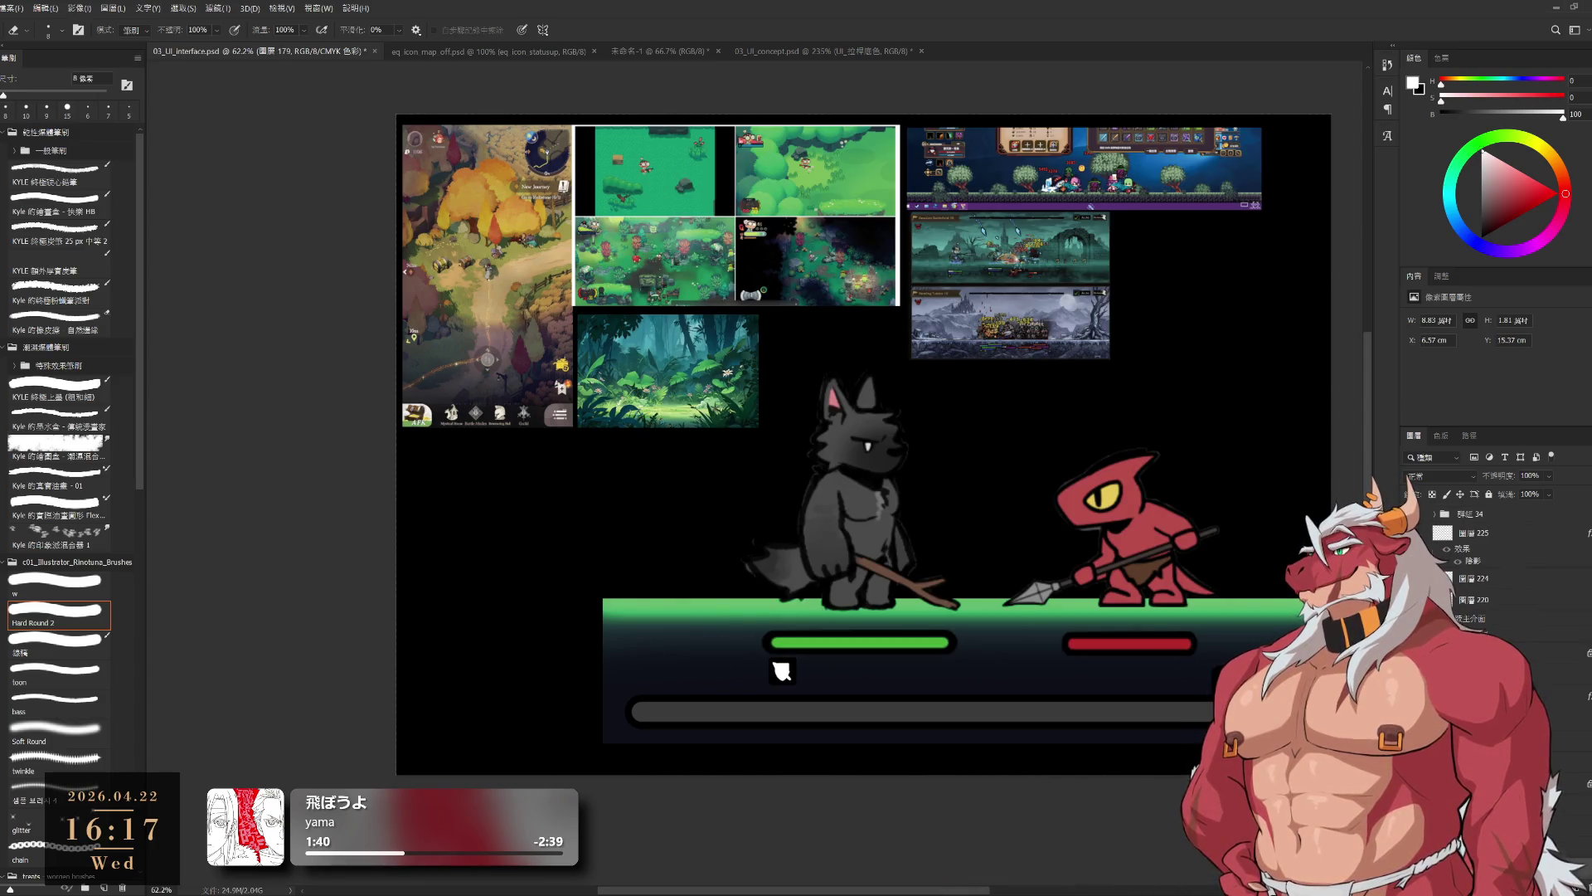
pyautogui.keyDown('ctrl'); pyautogui.click(782, 670); pyautogui.keyUp('ctrl')
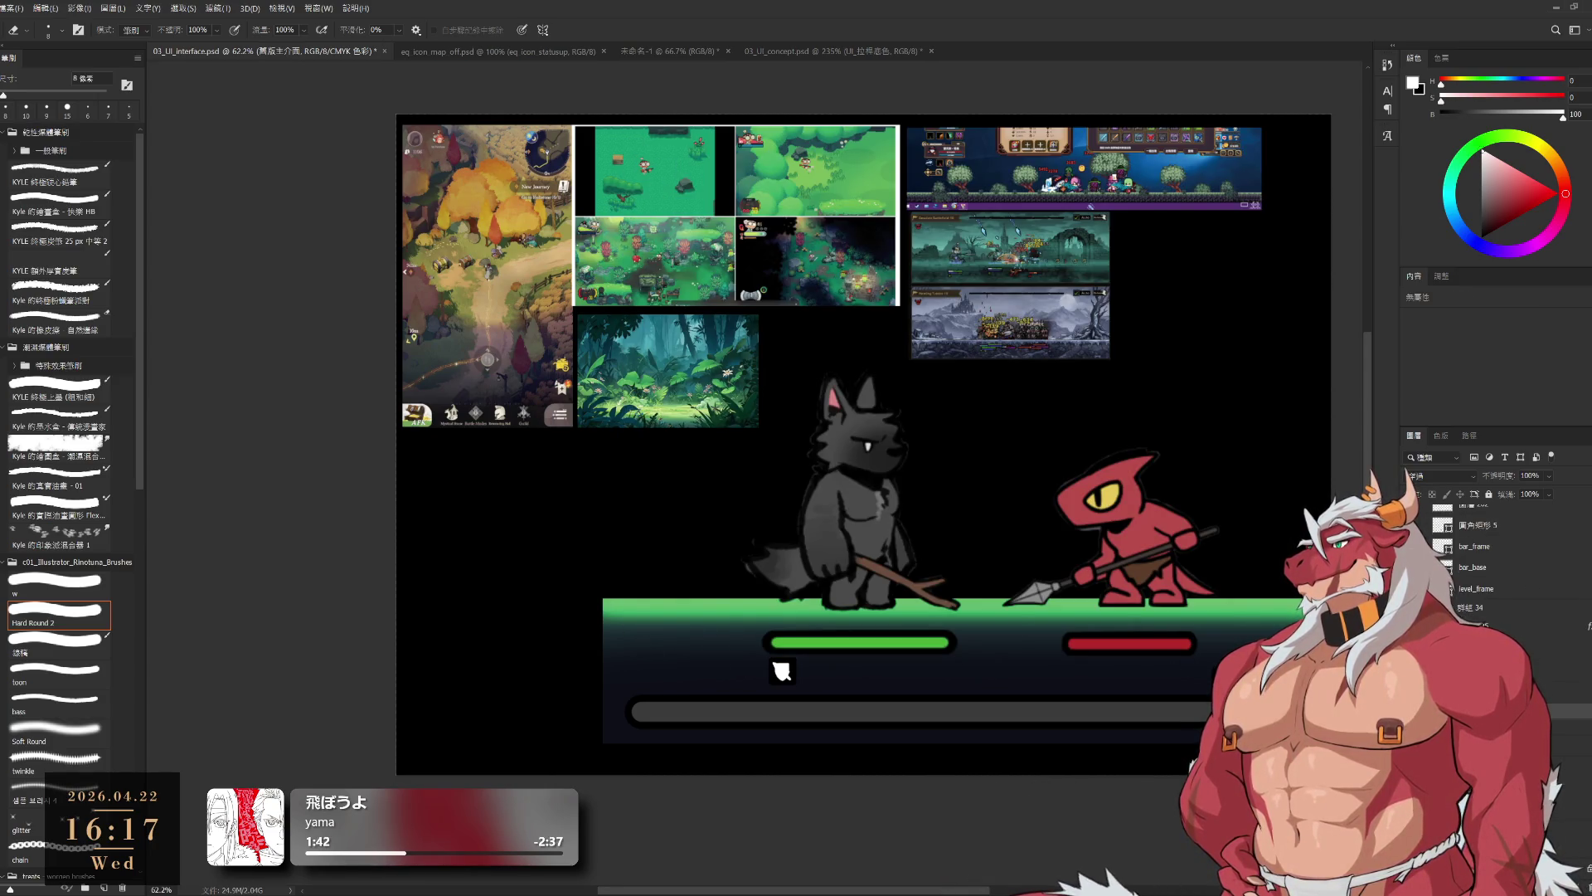
# - Hide the old battle interface group to reveal the moonlit night landscape
pyautogui.hotkey('ctrl', ',')
pyautogui.hotkey('ctrl', ',')
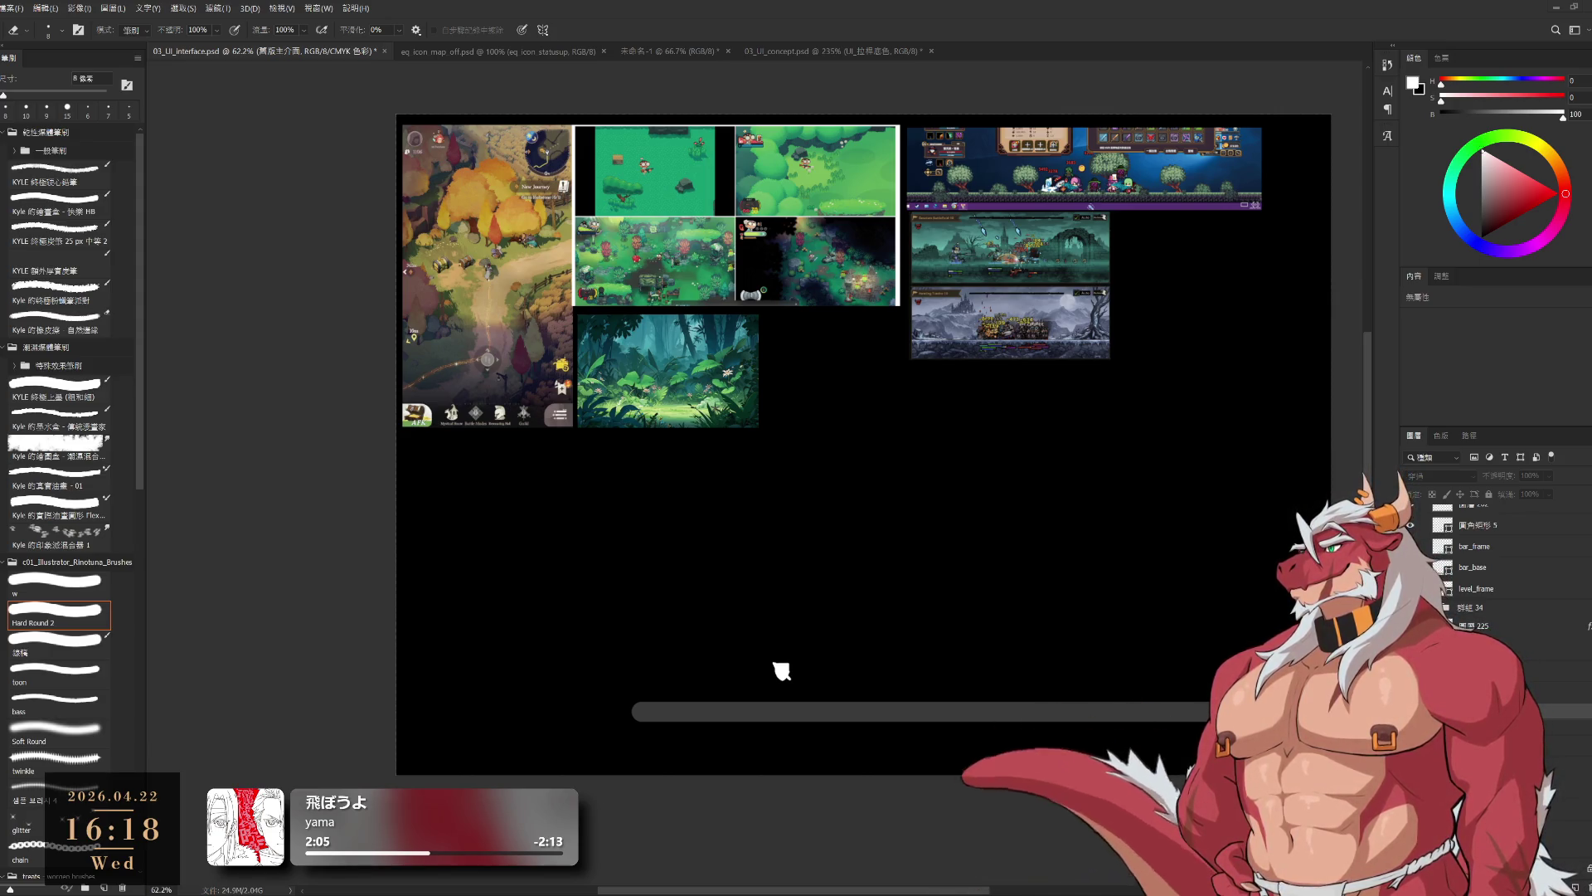
pyautogui.hotkey('ctrl', 'z')
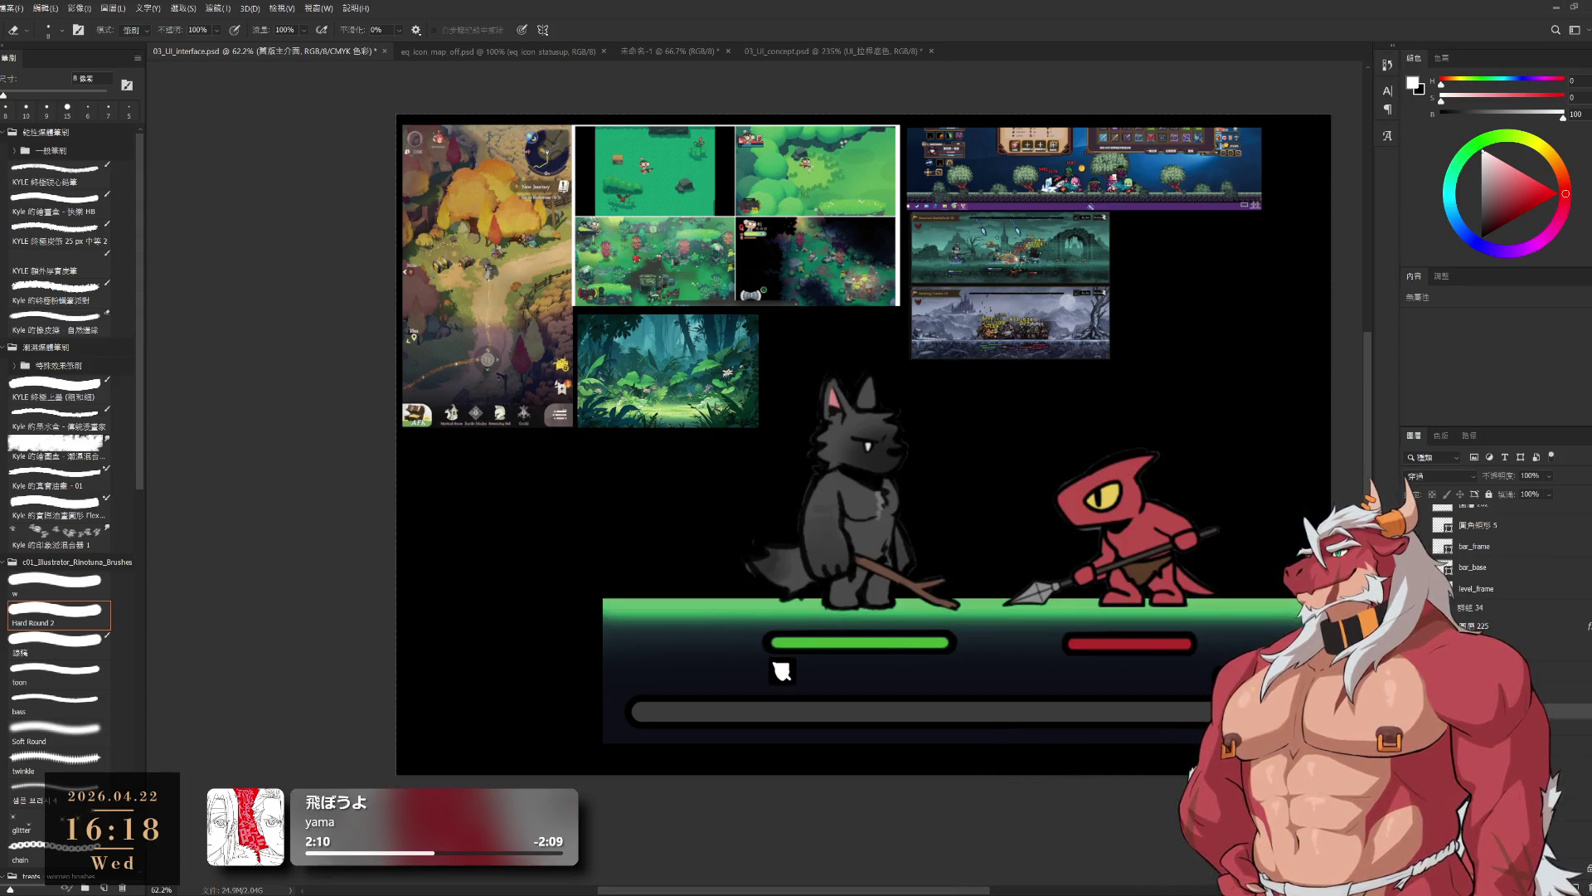
pyautogui.hotkey('ctrl', 'z')
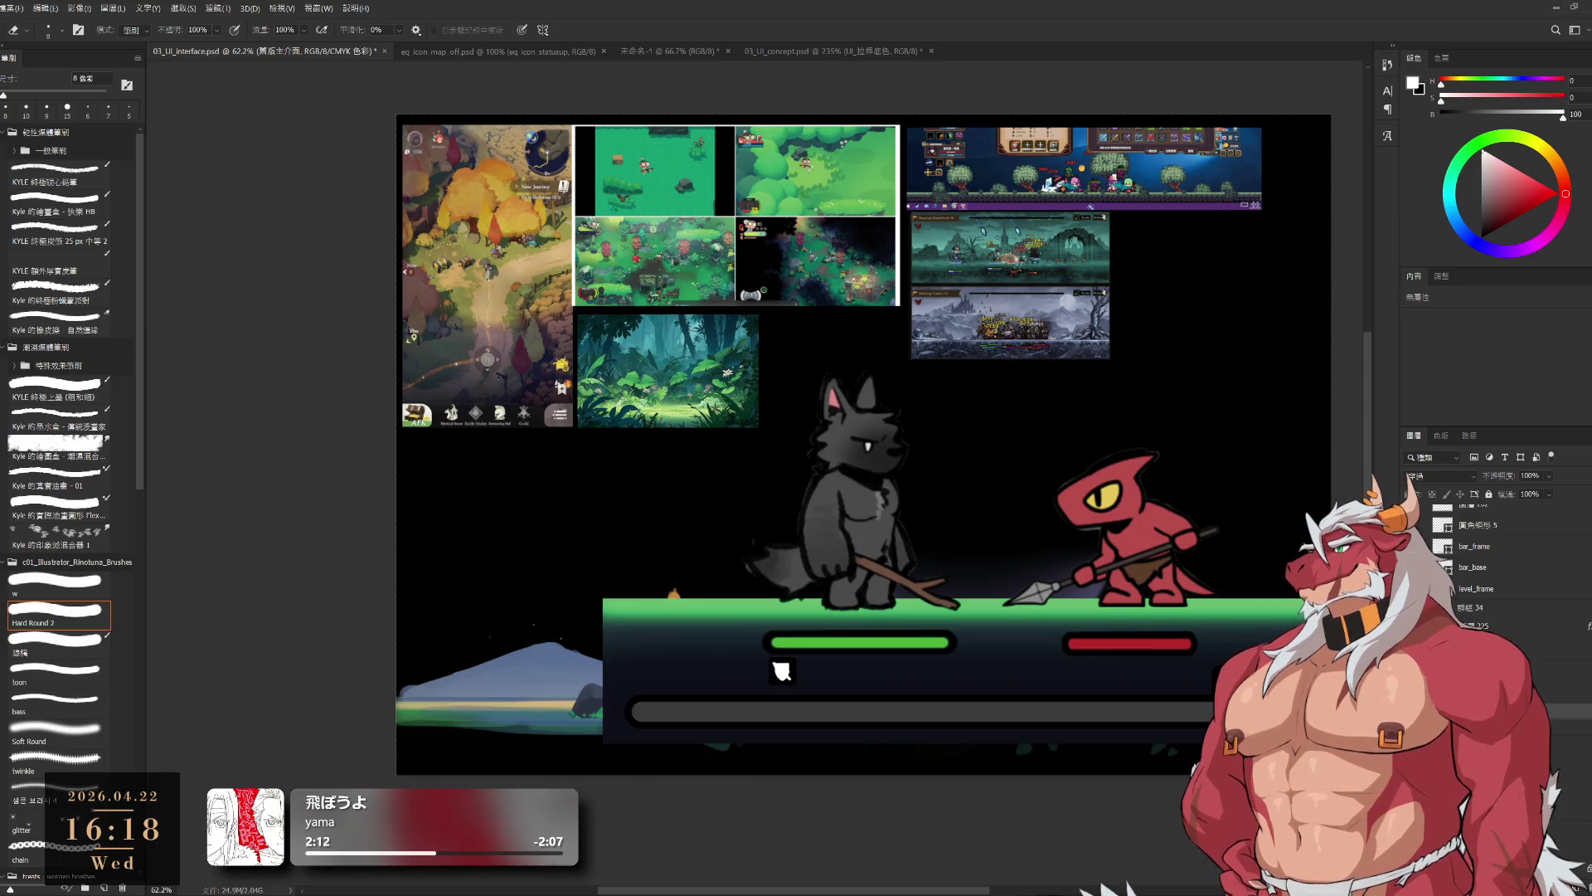
pyautogui.hotkey('ctrl', 'shift', 'z')
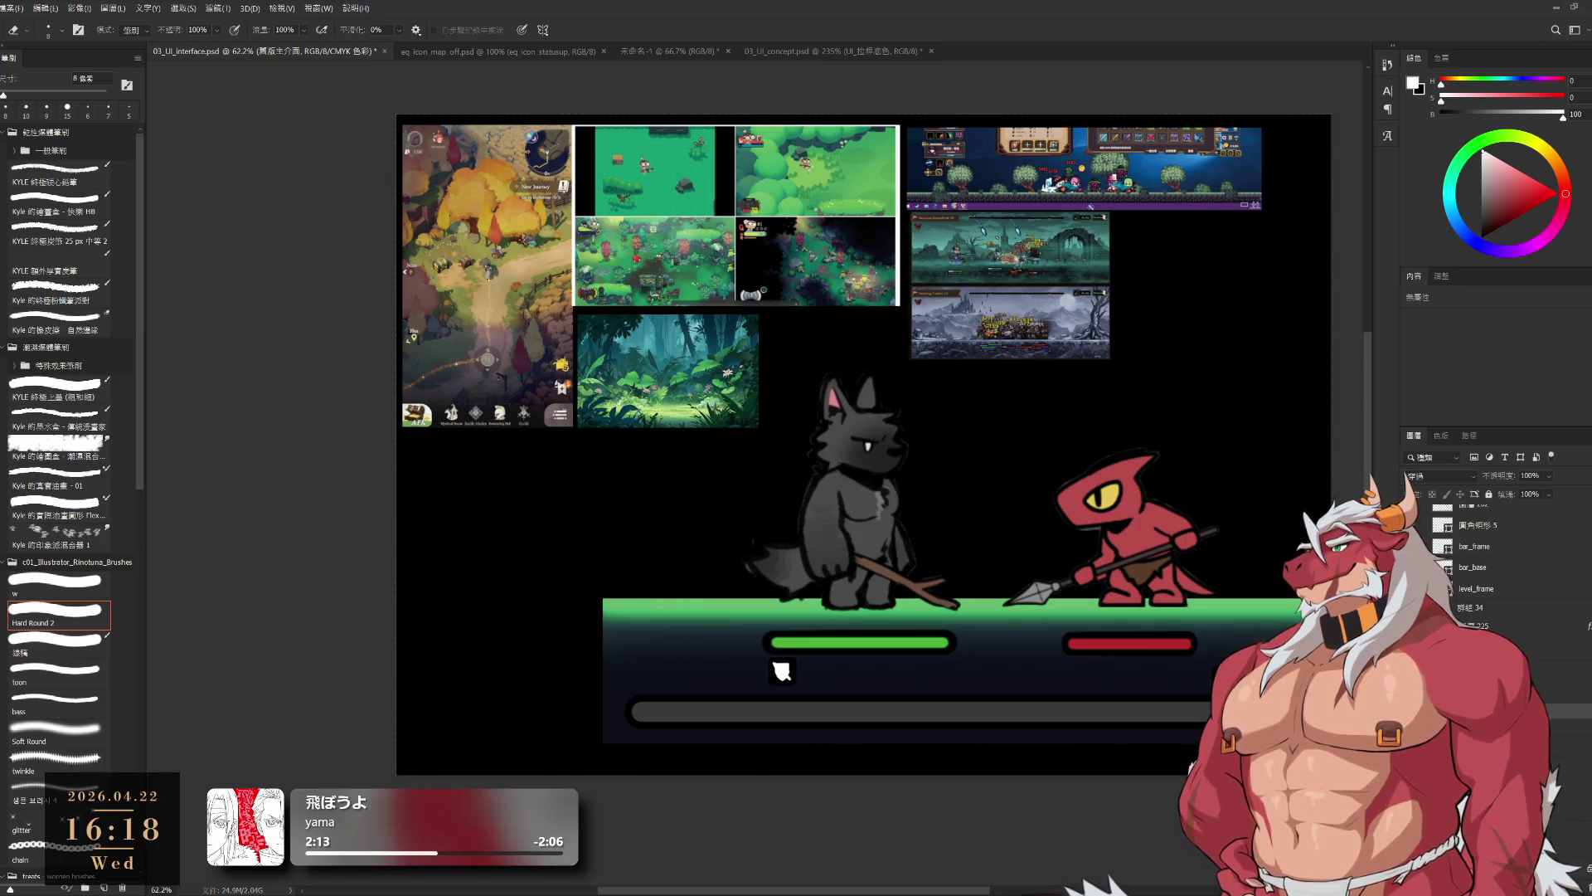
pyautogui.hotkey('ctrl', 'z')
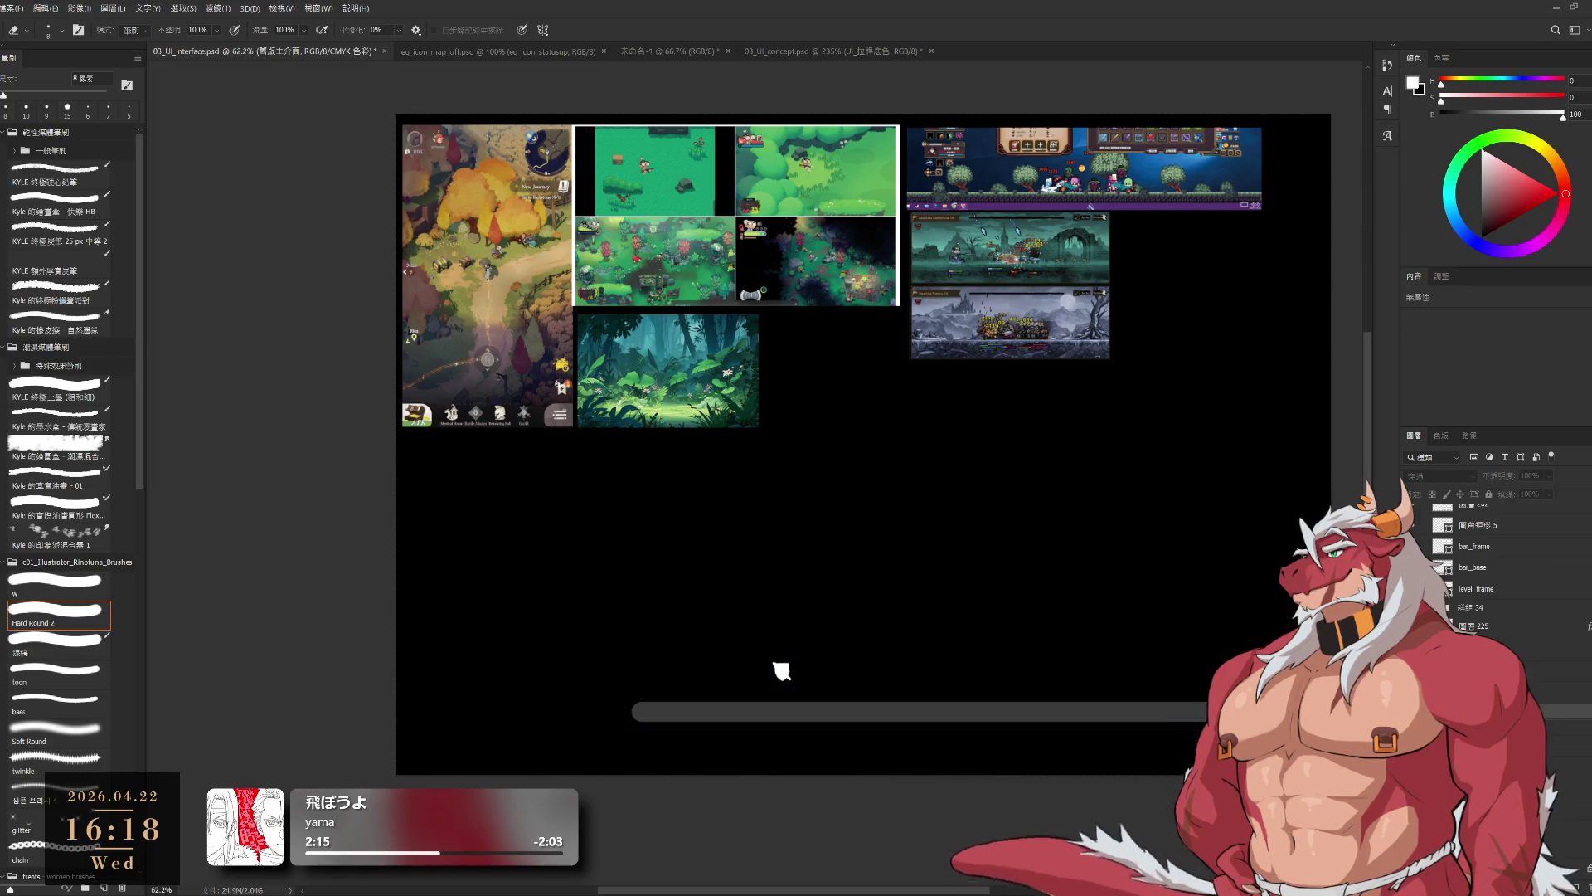
# - Hide the grey bar_frame bar and toggle the battle characters to compare the scene
pyautogui.hotkey('ctrl', 'z')
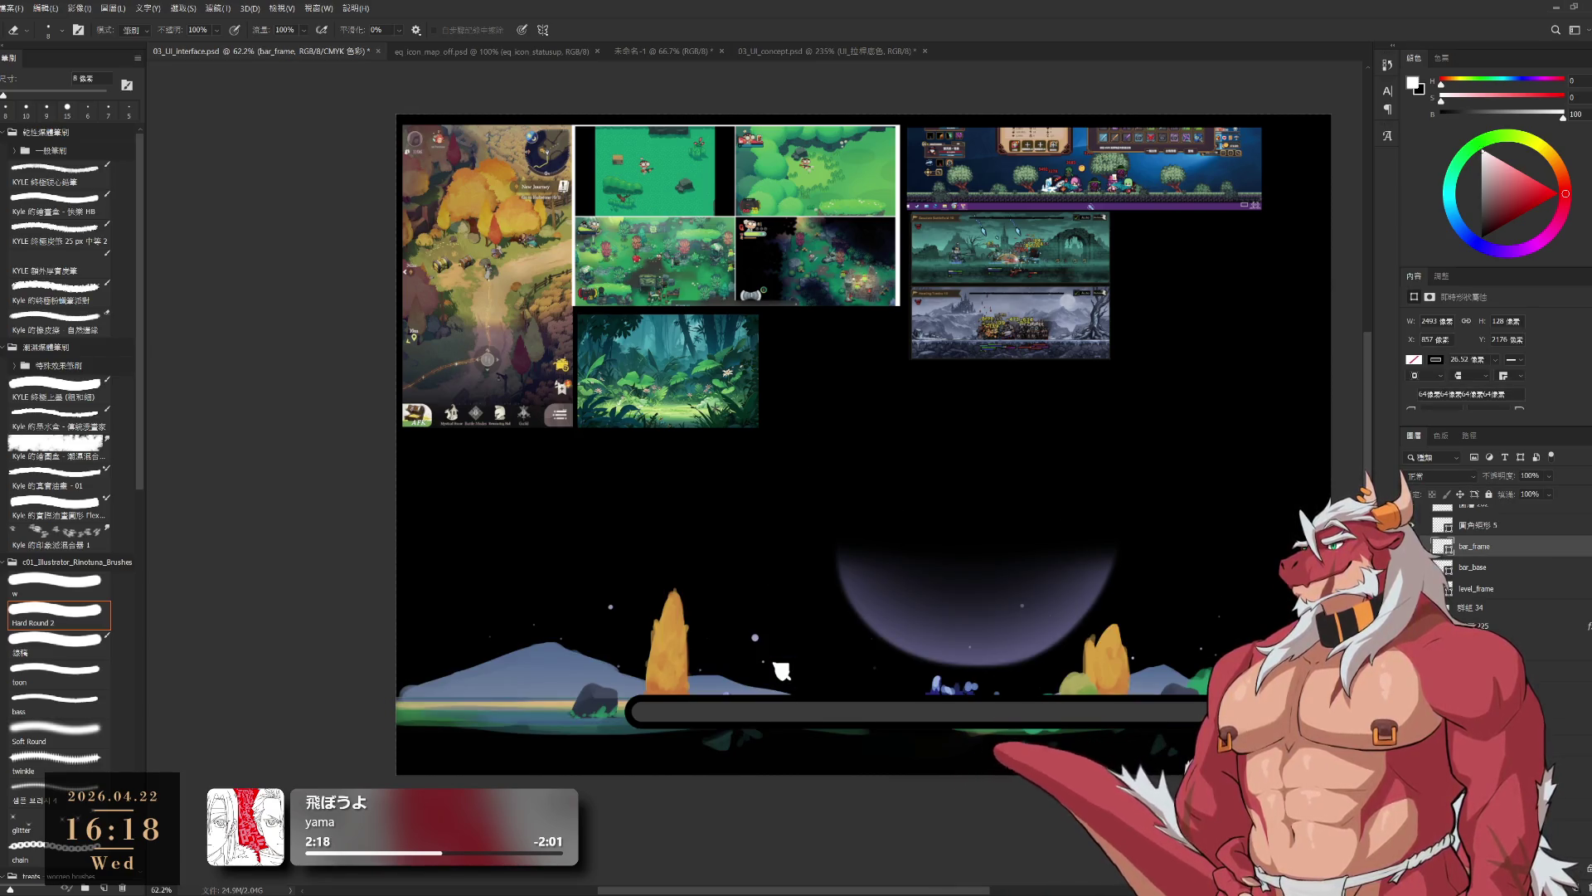
pyautogui.hotkey('ctrl', 'z')
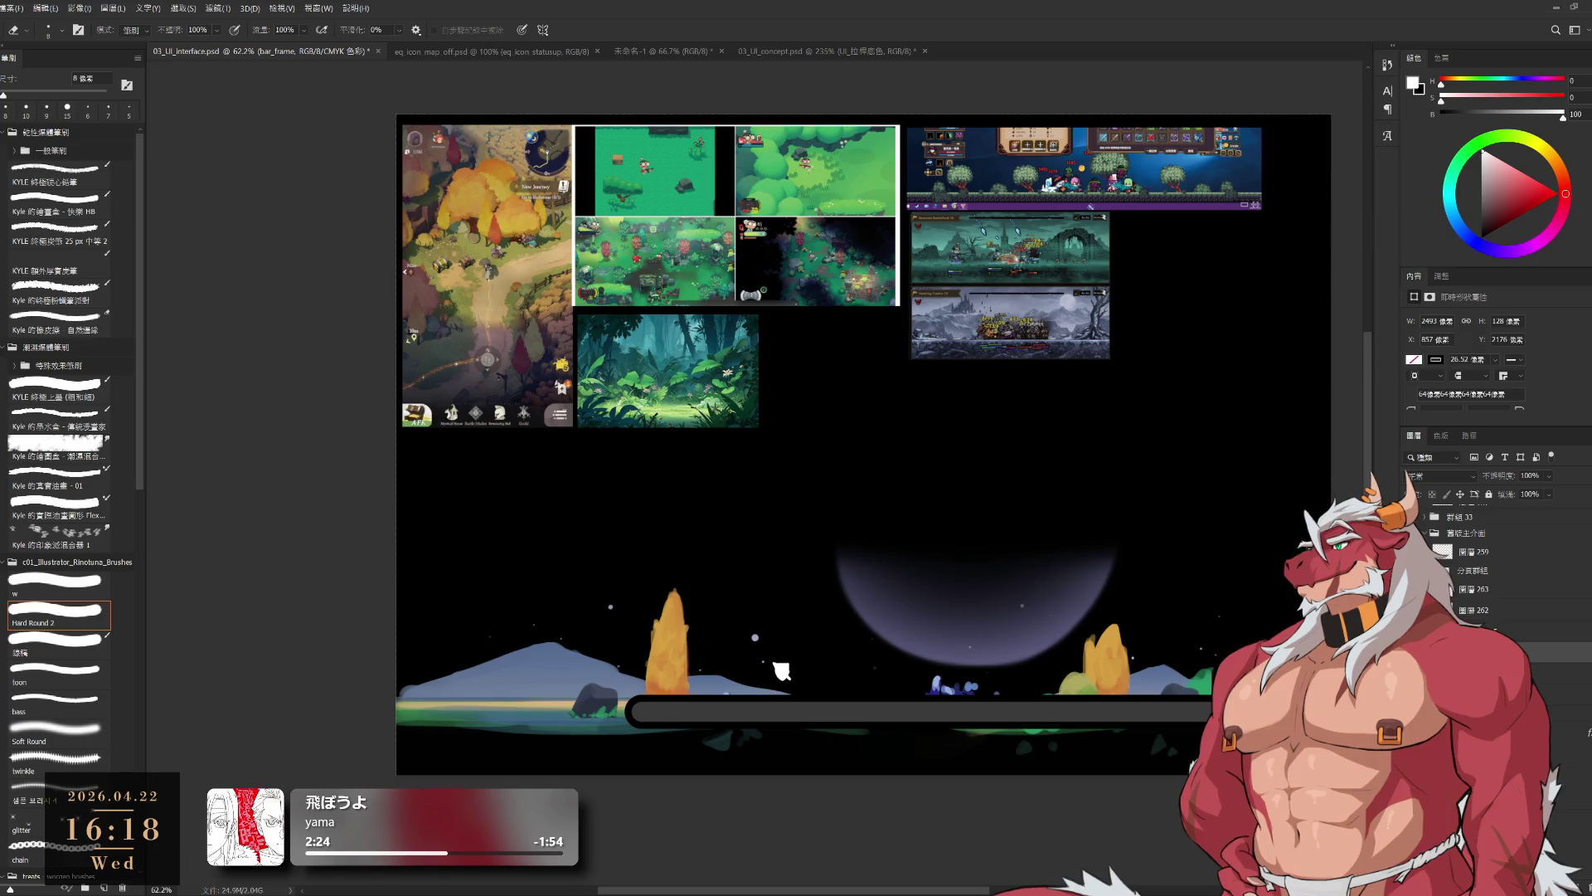
pyautogui.hotkey('ctrl', 'z')
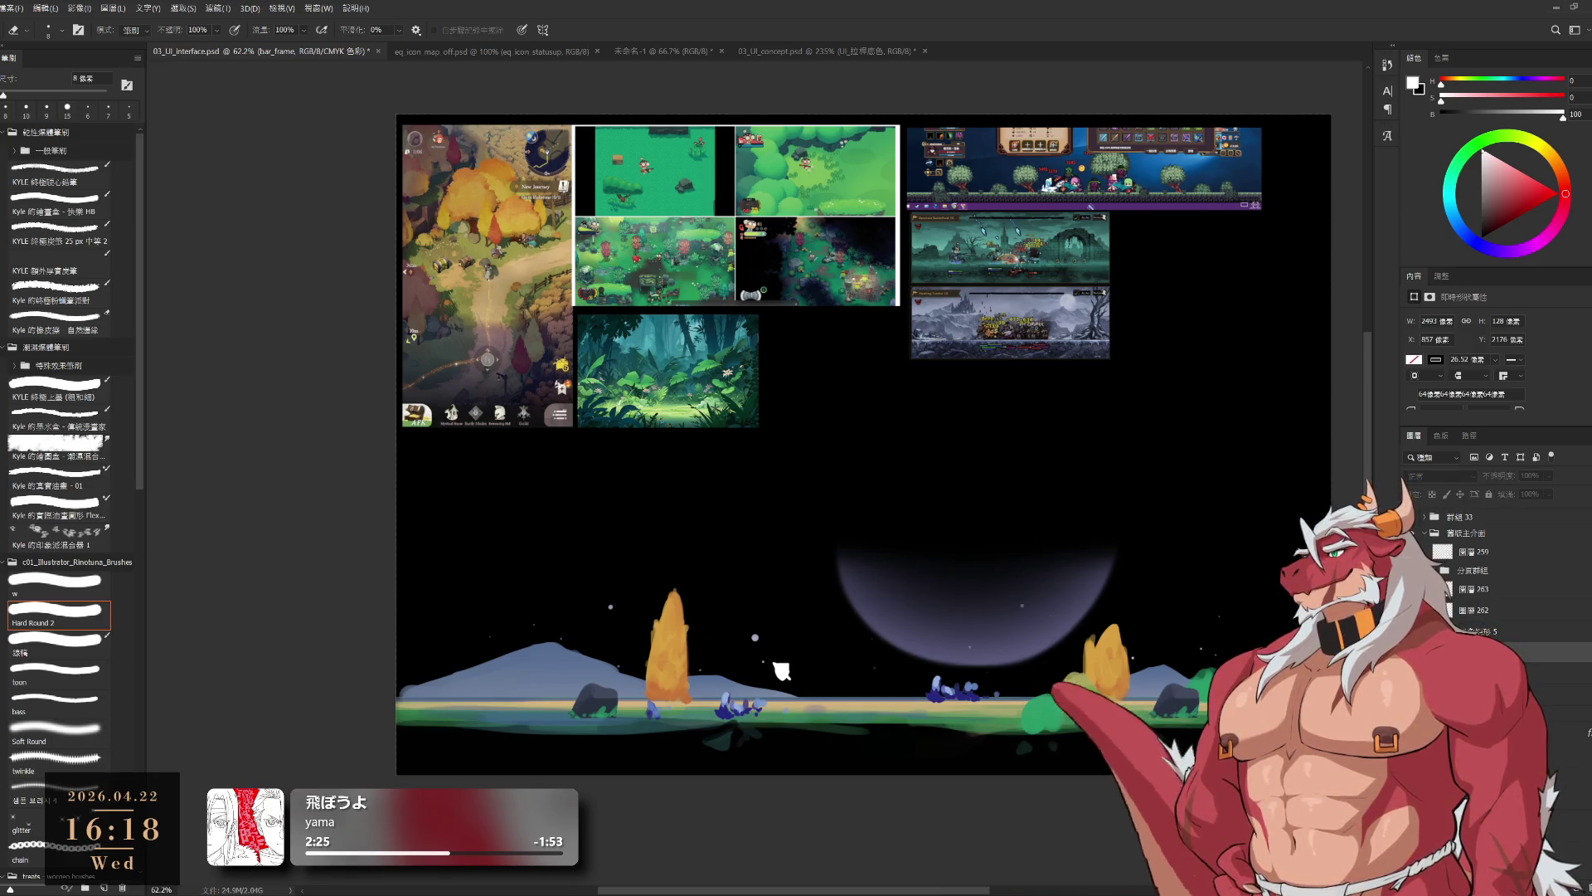
pyautogui.moveTo(781, 670); pyautogui.dragTo(744, 673)
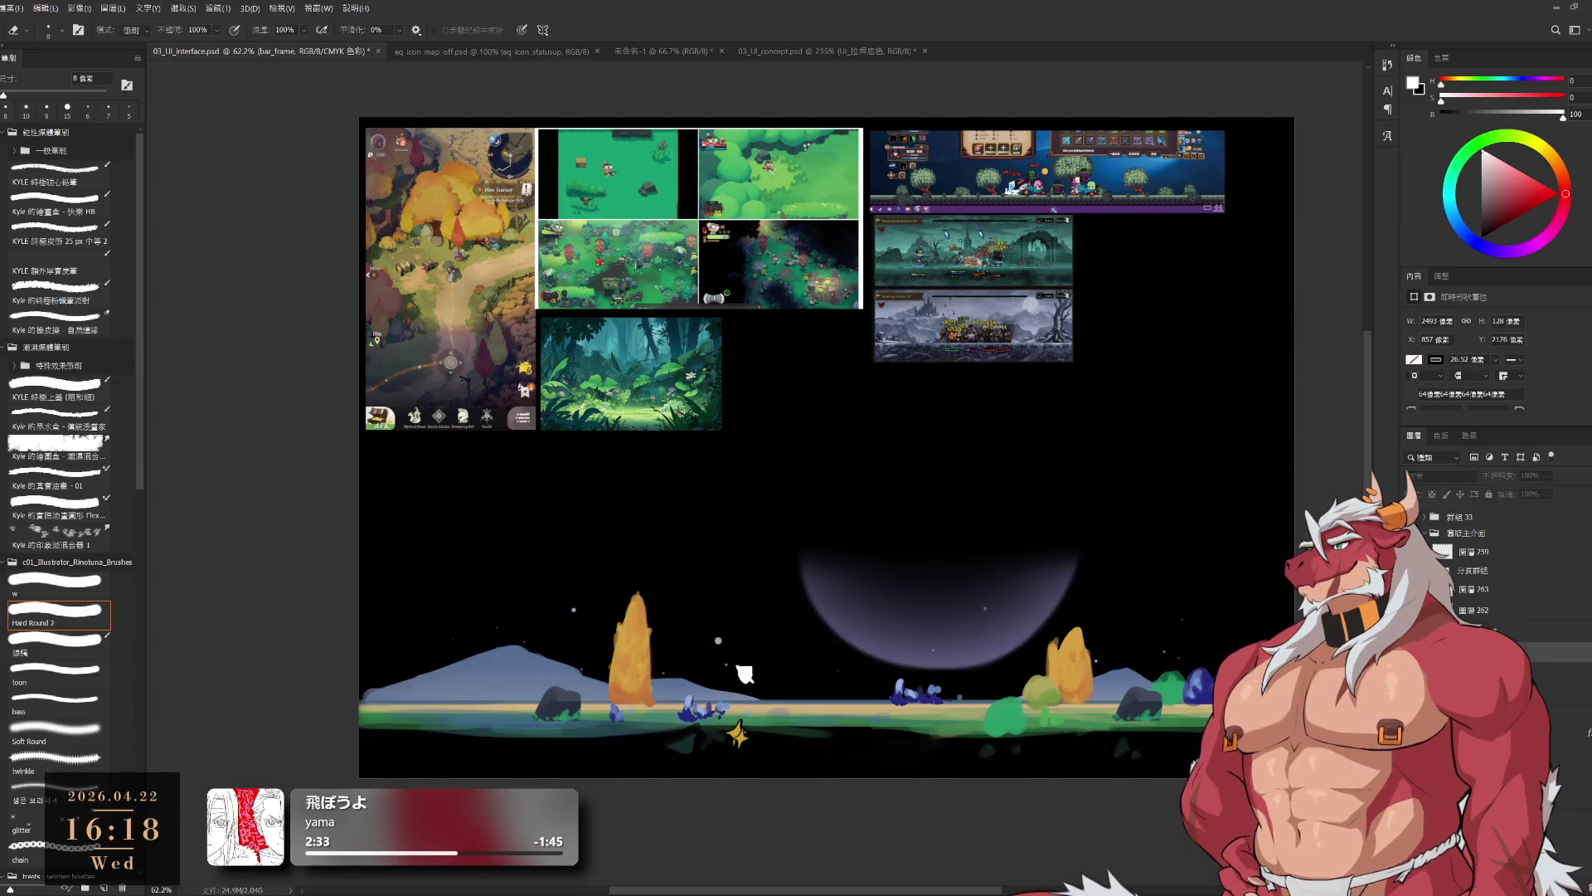
pyautogui.hotkey('ctrl', 'shift', 'z')
pyautogui.hotkey('ctrl', 'z')
pyautogui.hotkey('ctrl', 'shift', 'z')
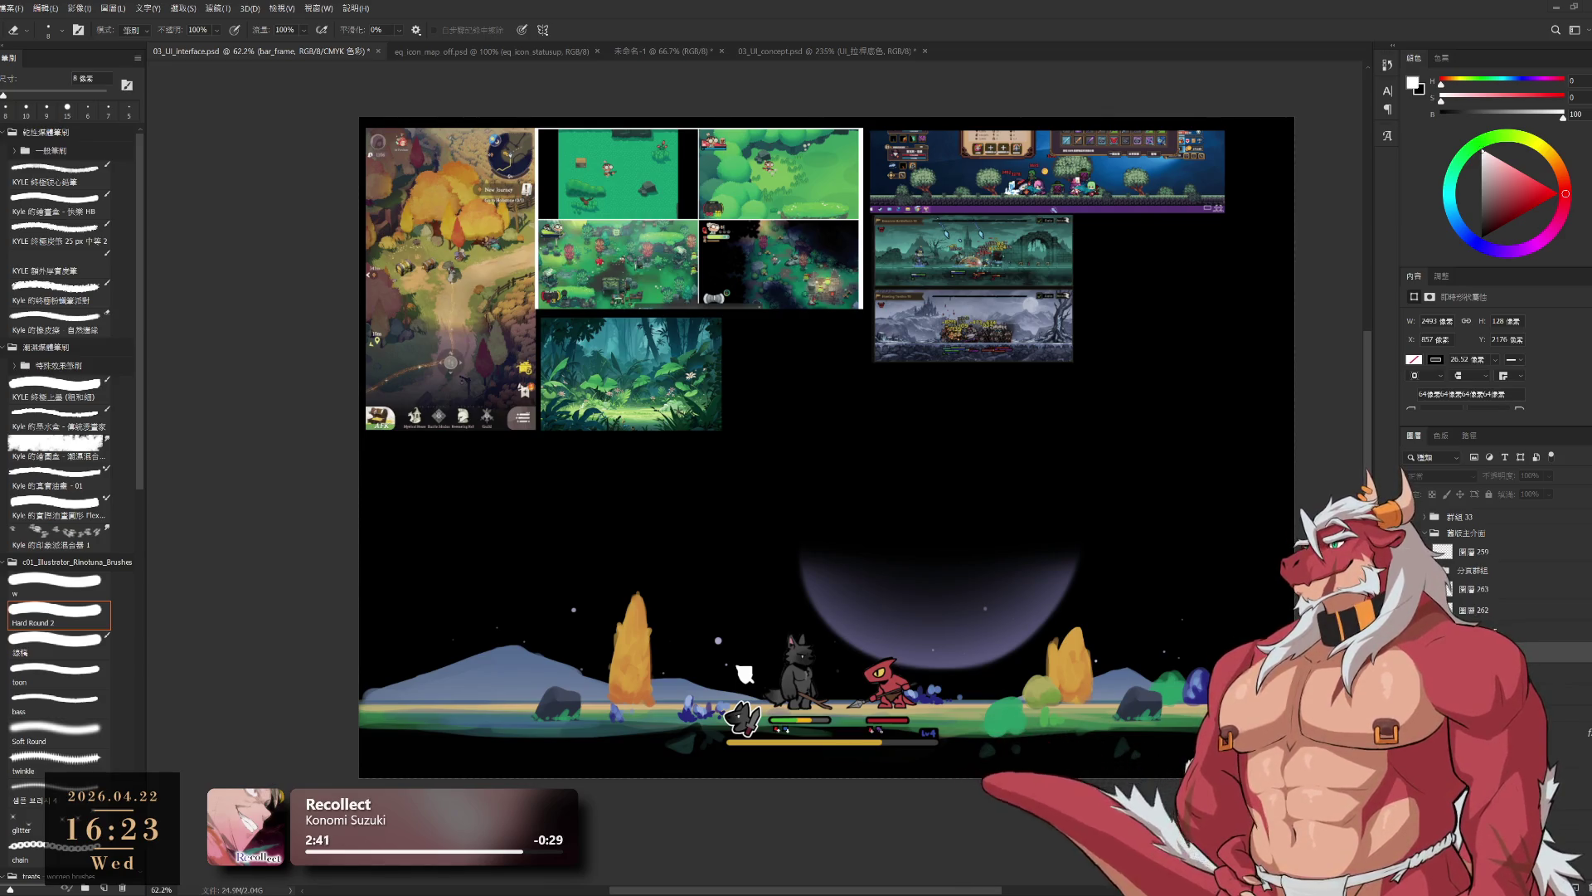
# - Pan the view to show the lower part of the night battle scene
pyautogui.moveTo(1132, 649); pyautogui.dragTo(1132, 607)
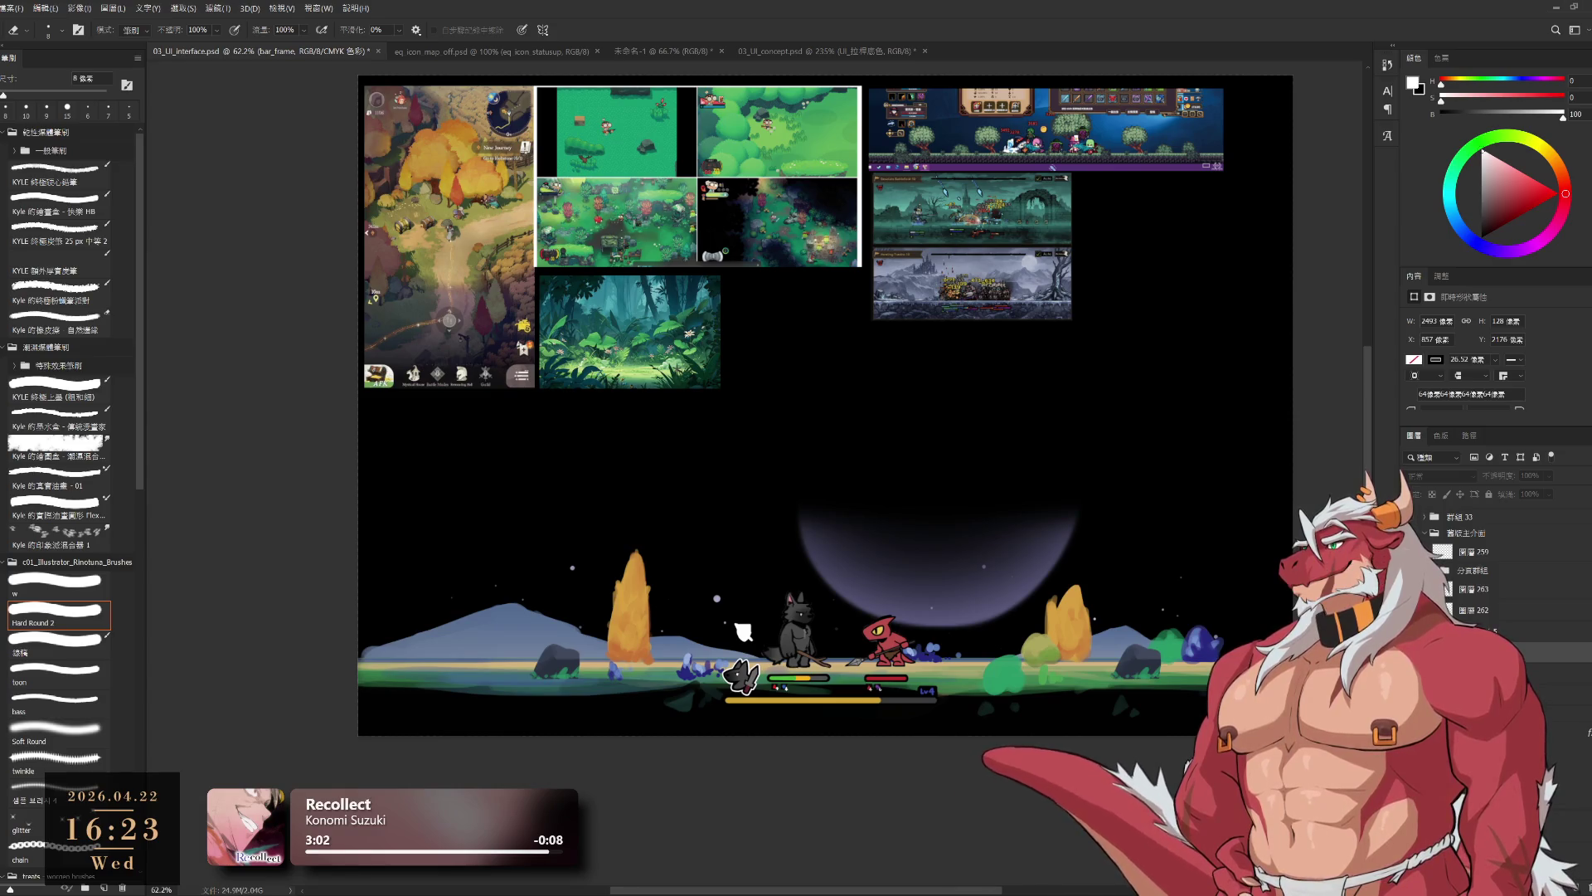
# - Fill the long rounded bar frame's interior with the dark grey foreground colour
pyautogui.hotkey('ctrl', 'z')
pyautogui.hotkey('ctrl', 'shift', 'z')
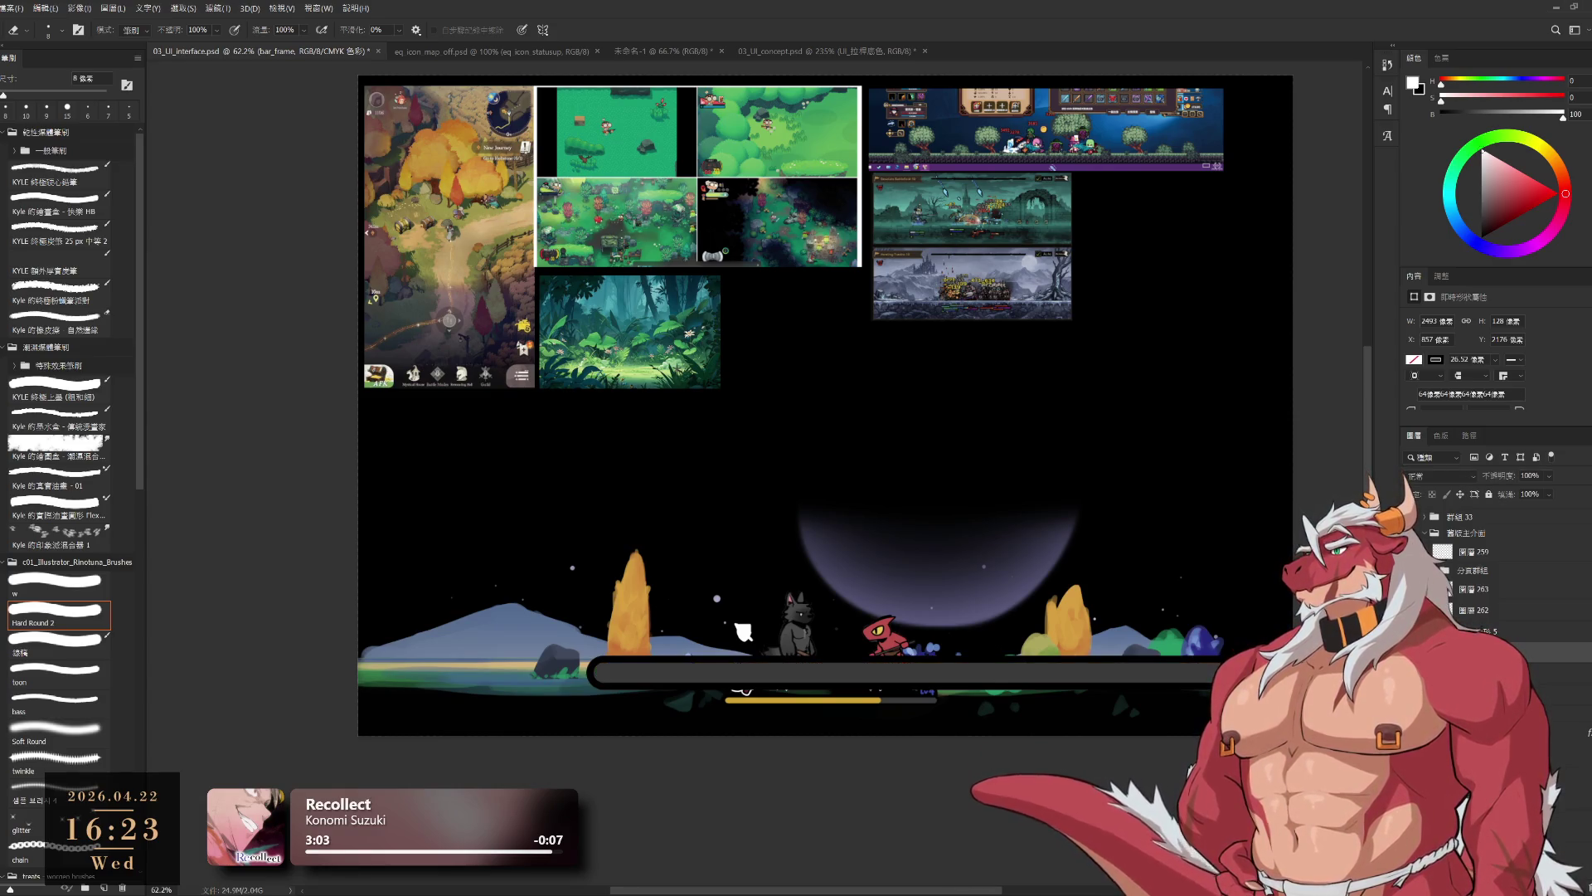
pyautogui.click(1493, 693)
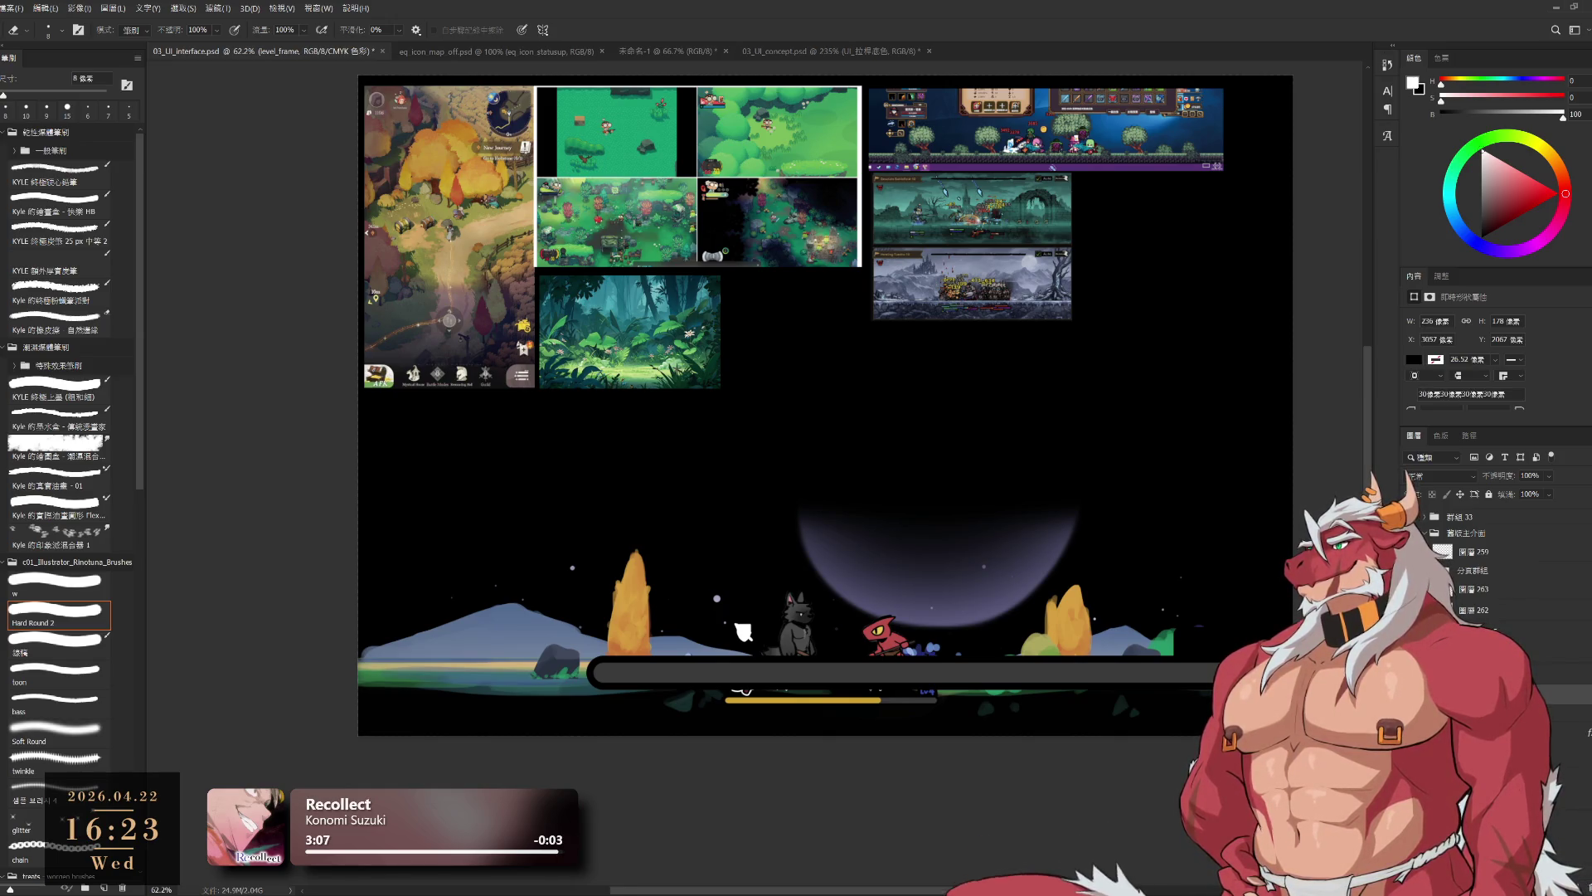
pyautogui.scroll(3, 1206, 697)
pyautogui.scroll(3, 1217, 699)
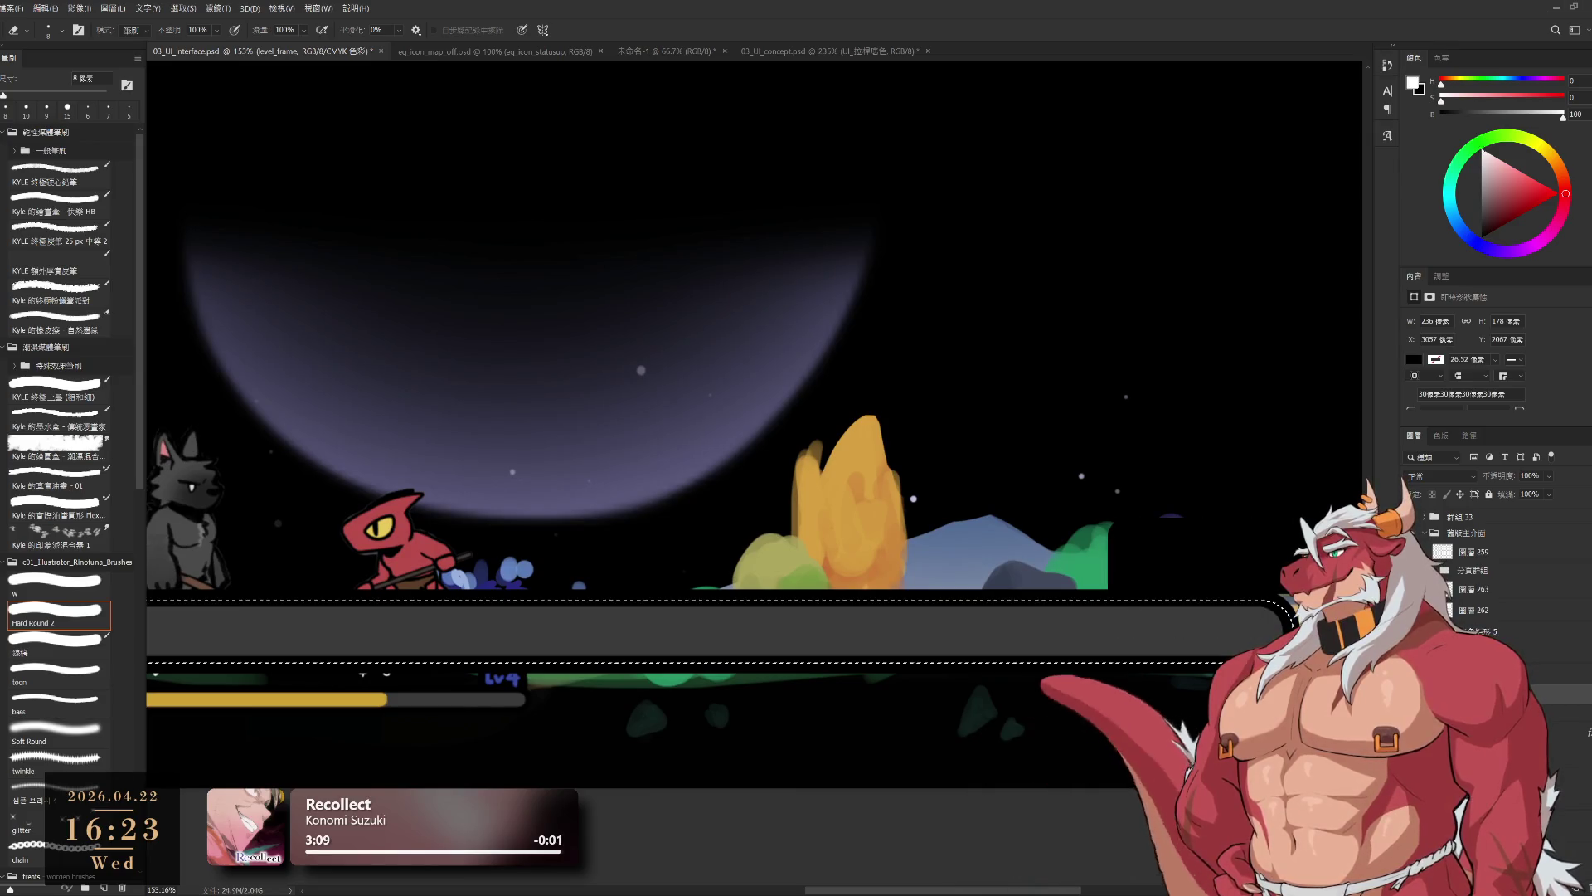
pyautogui.scroll(-1, 878, 658)
pyautogui.press('l')
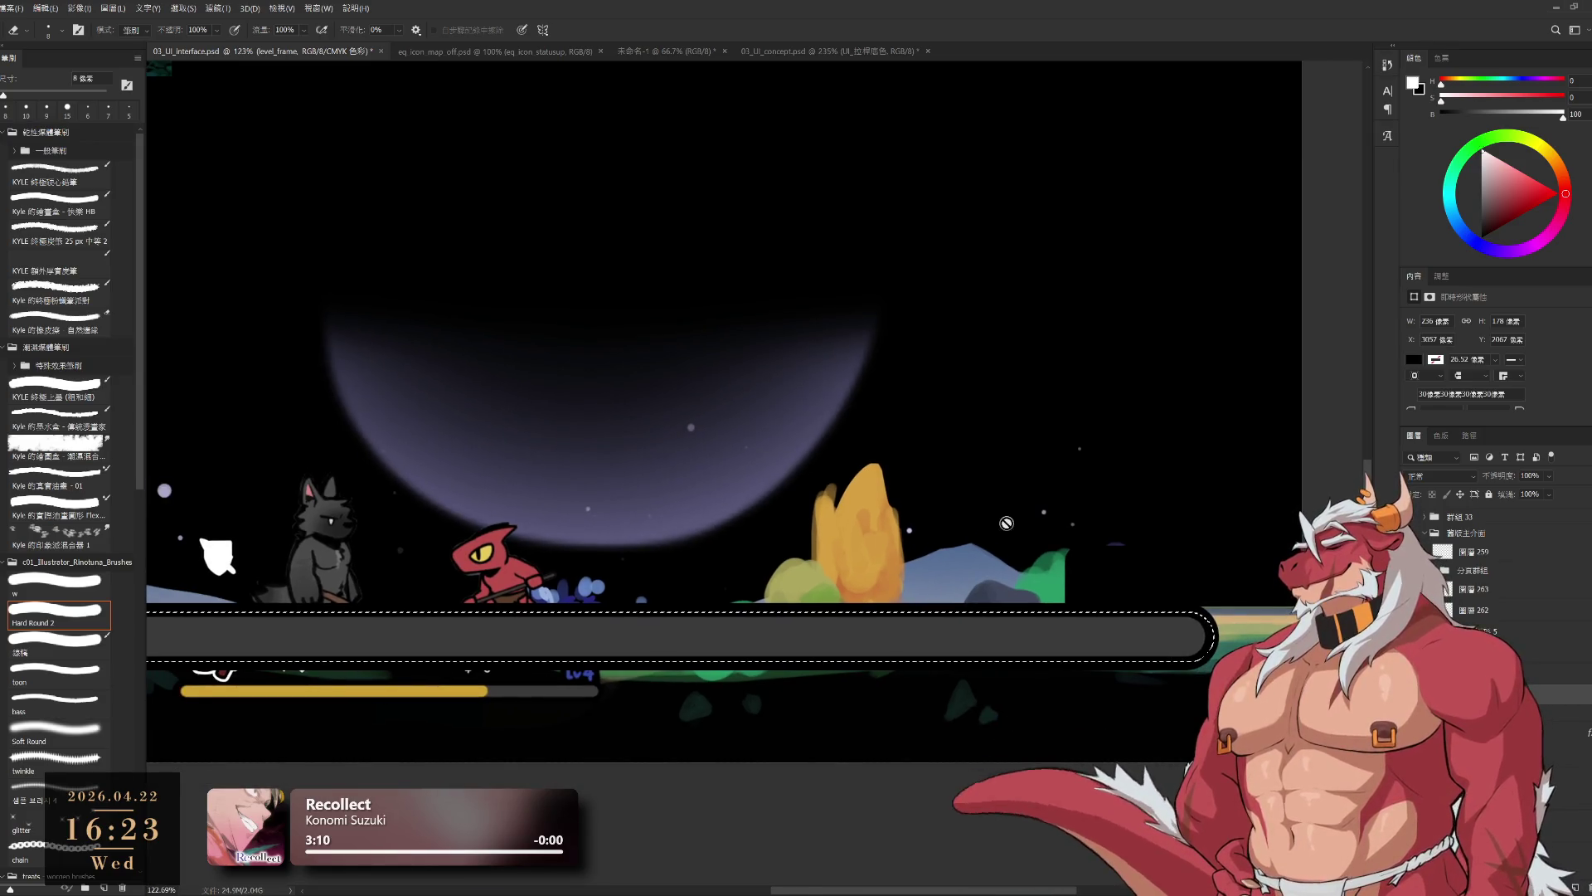
pyautogui.hotkey('ctrl', 't')
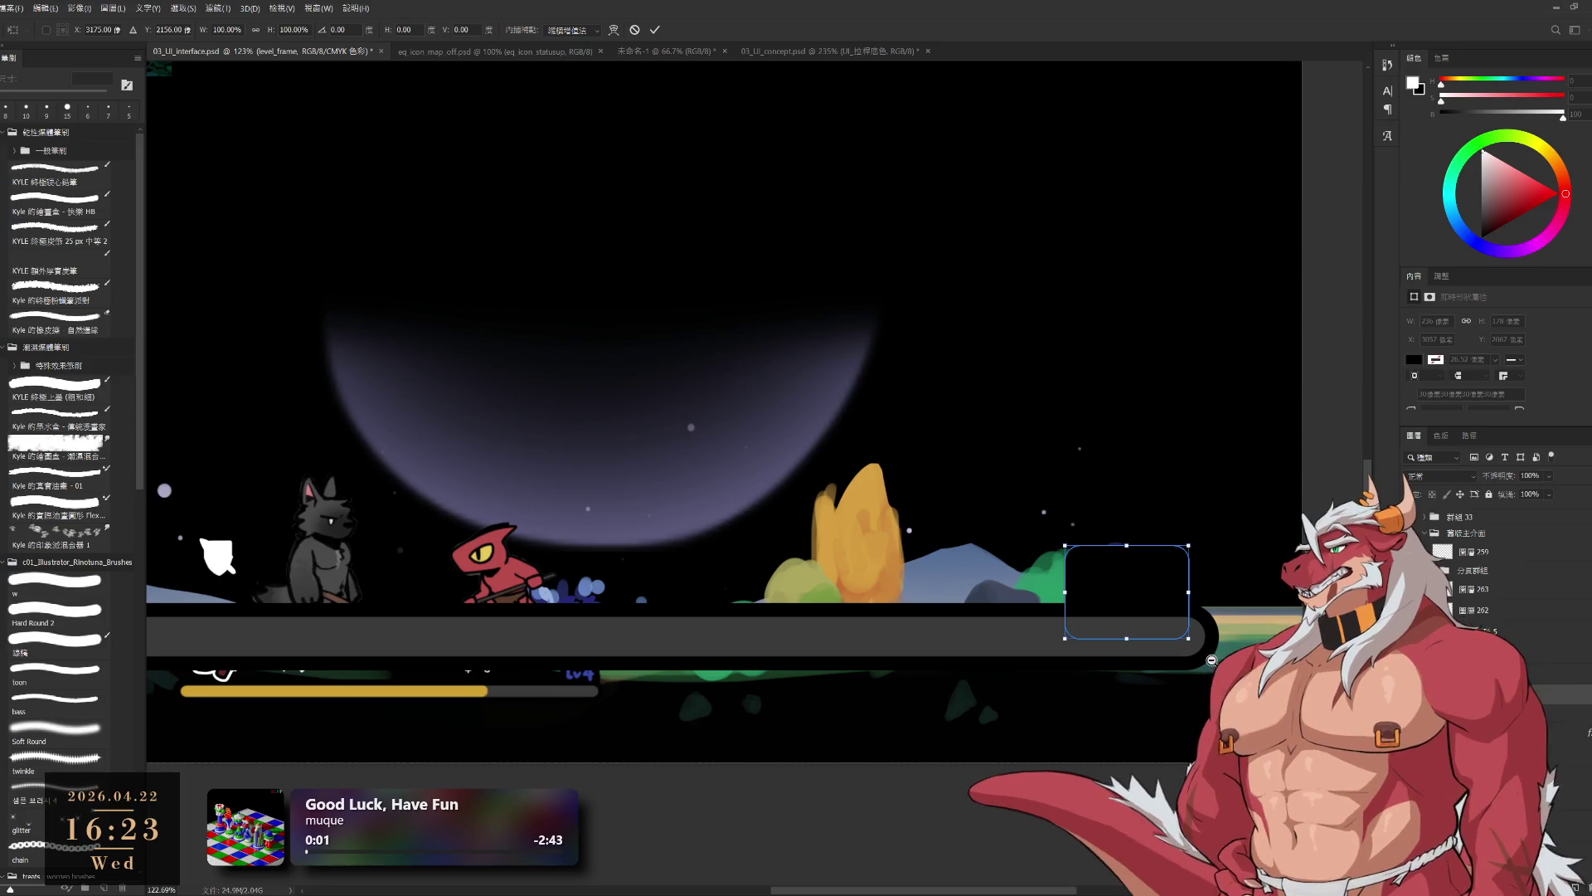
pyautogui.scroll(-1, 1210, 663)
pyautogui.press('Escape')
pyautogui.keyDown('ctrl'); pyautogui.click(1138, 655); pyautogui.keyUp('ctrl')
pyautogui.hotkey('ctrl', 't')
pyautogui.scroll(-1, 1138, 680)
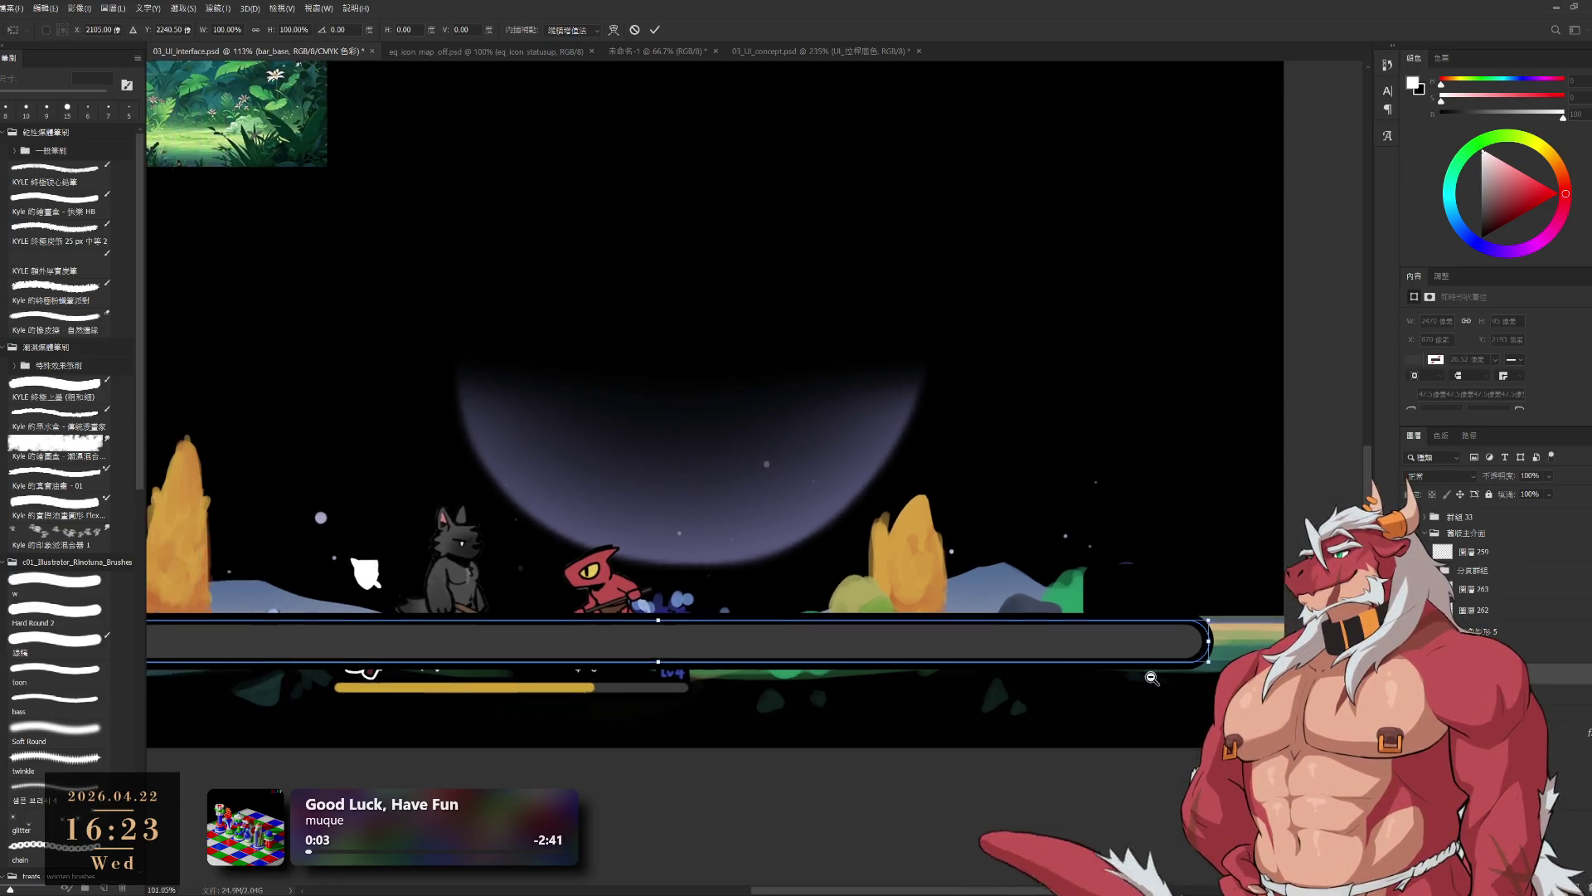
pyautogui.moveTo(1126, 675); pyautogui.dragTo(1137, 680)
pyautogui.scroll(5, 1216, 638)
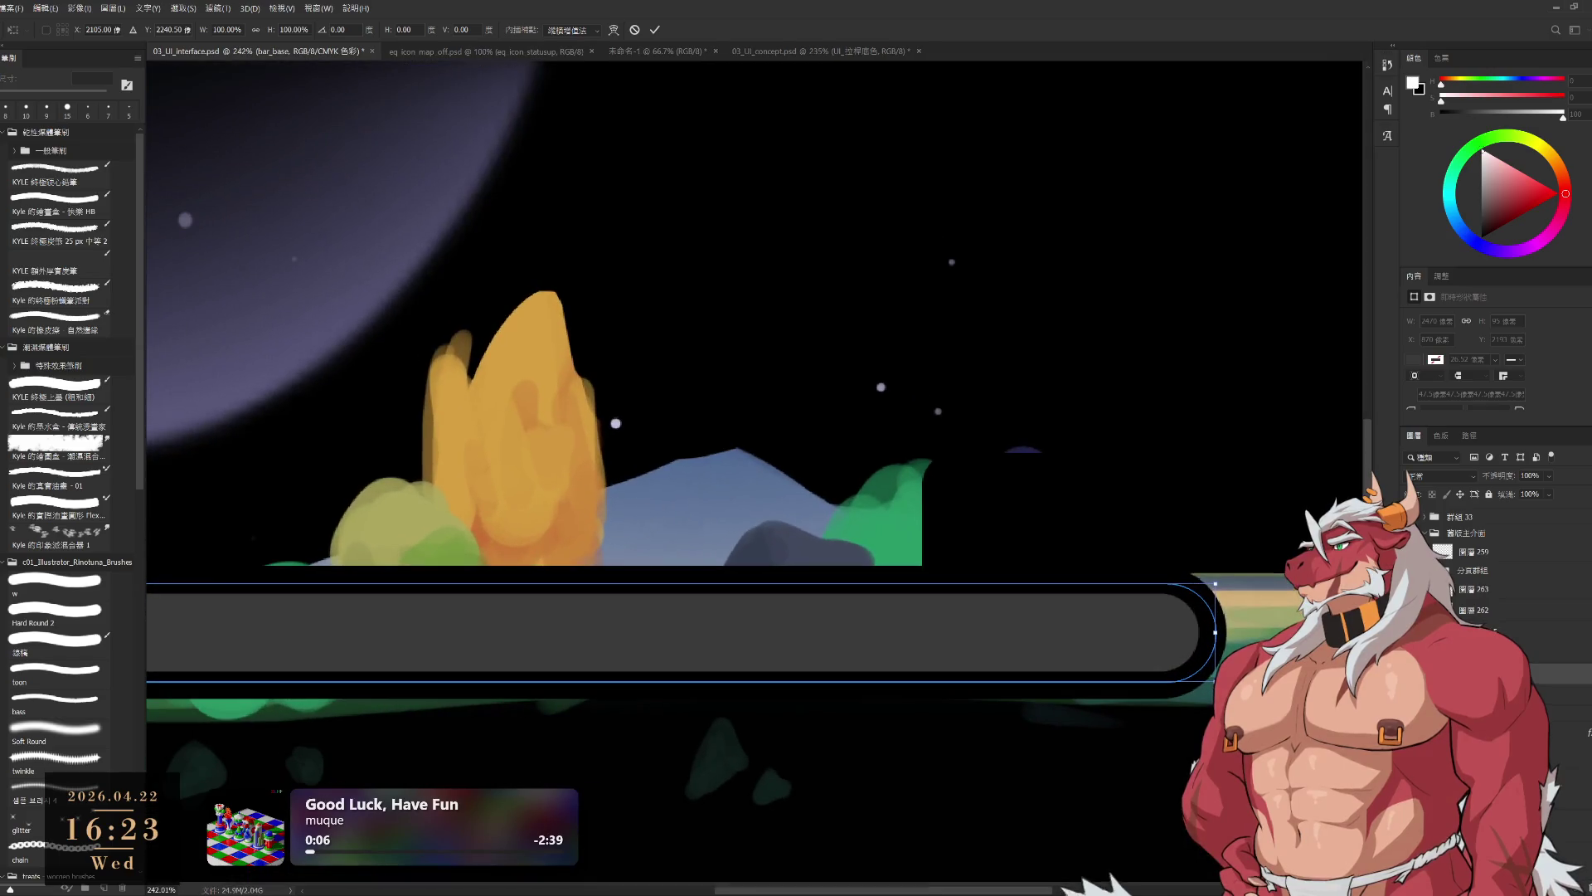
pyautogui.moveTo(1216, 635); pyautogui.dragTo(1213, 631)
pyautogui.hotkey('ctrl', 'z')
pyautogui.scroll(-5, 1213, 631)
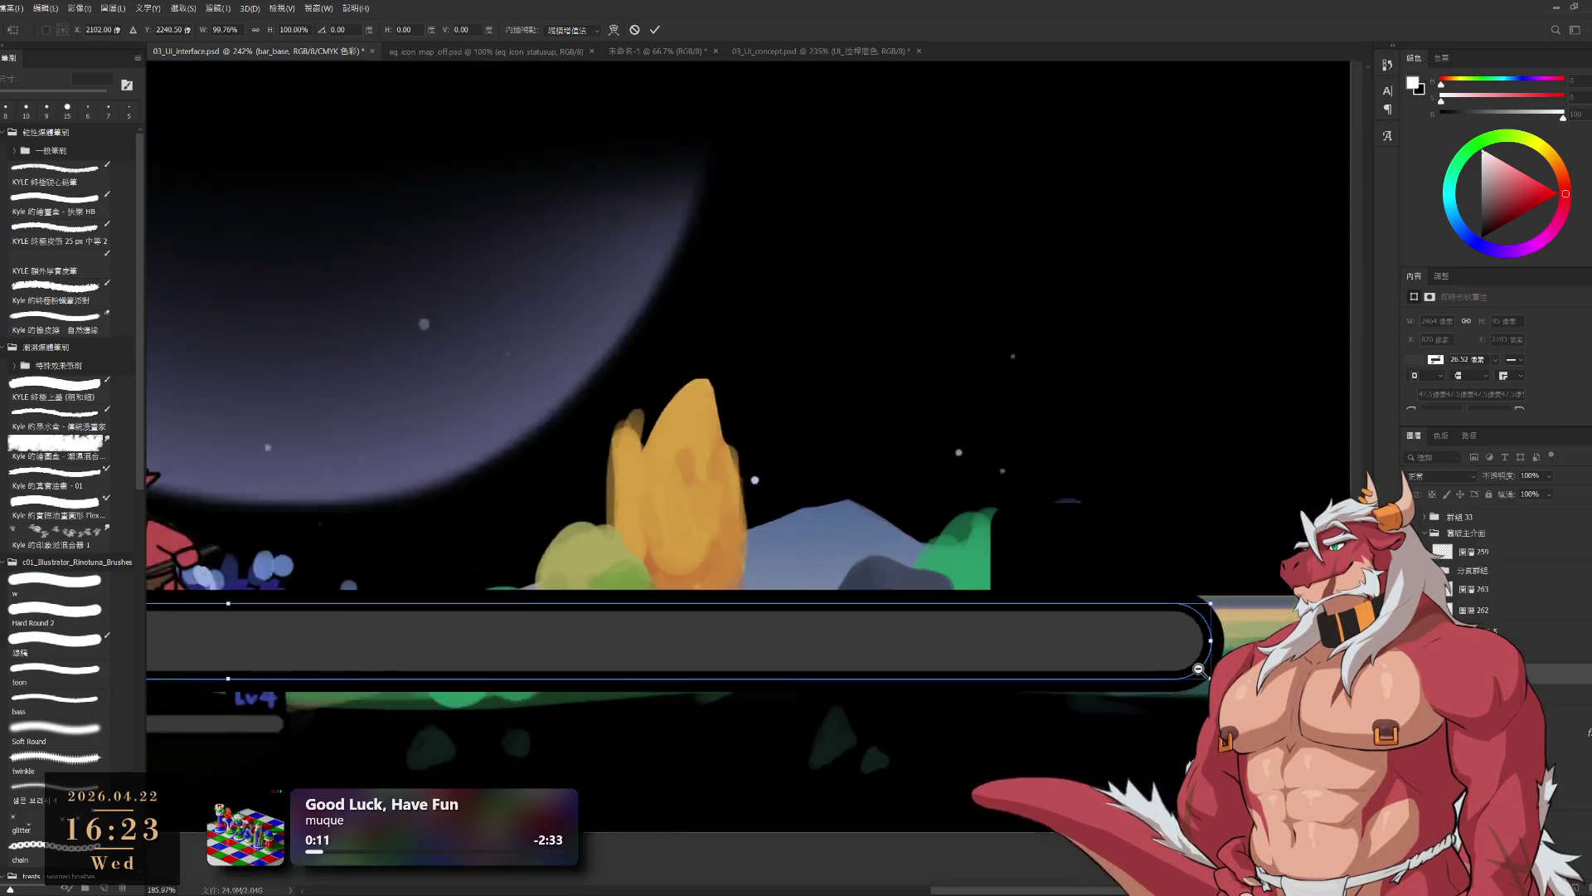
pyautogui.moveTo(485, 630); pyautogui.dragTo(963, 630)
pyautogui.hscroll(3, 963, 630)
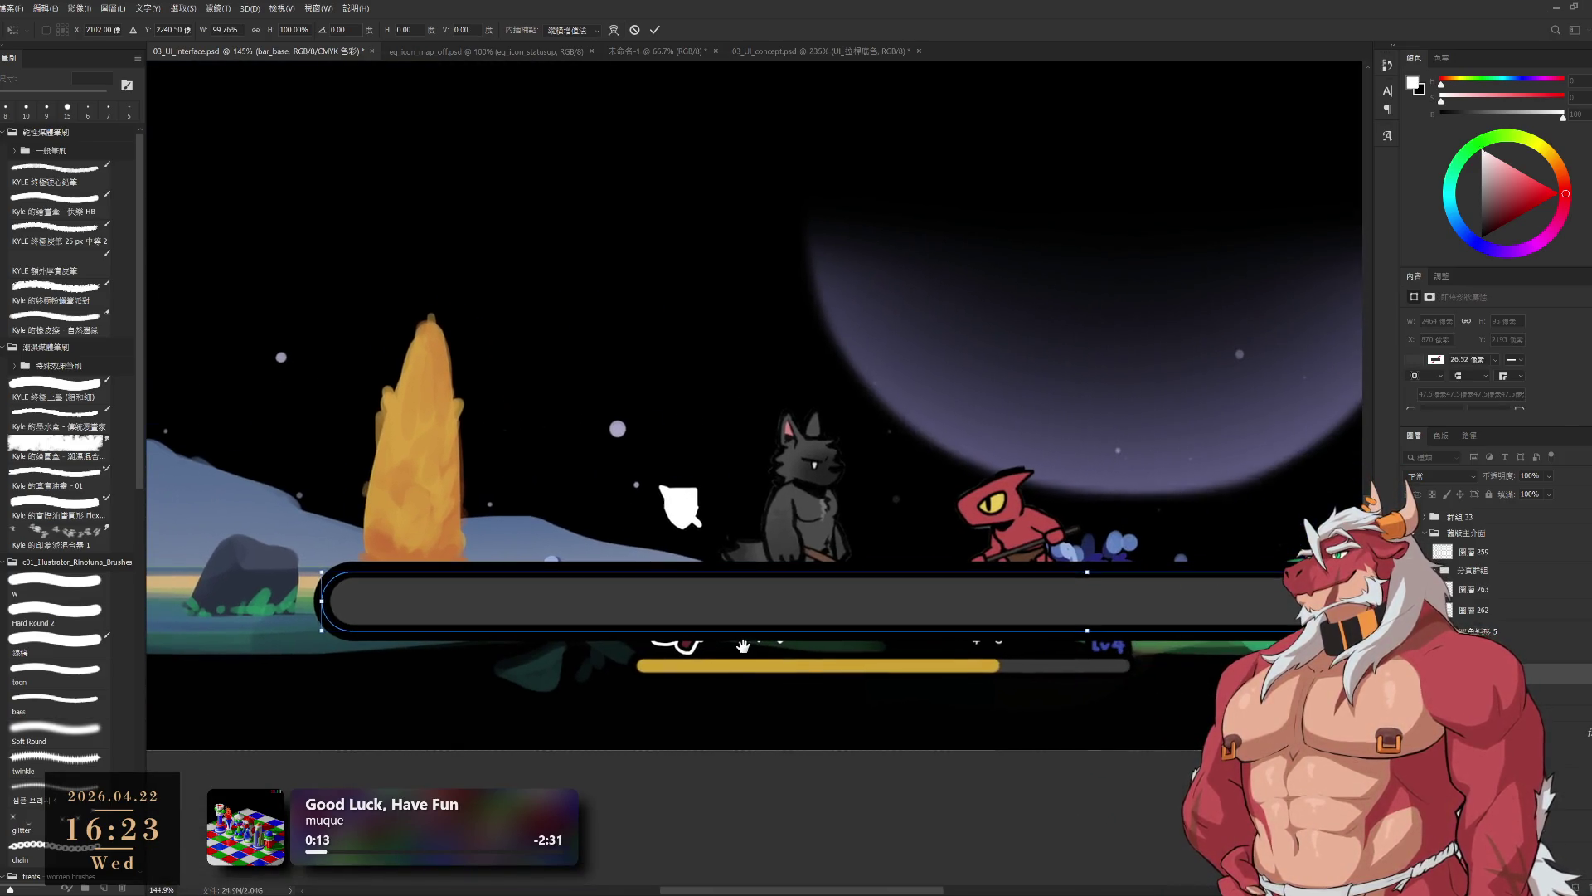
pyautogui.hscroll(2, 966, 639)
pyautogui.scroll(-1, 970, 651)
pyautogui.scroll(1, 970, 652)
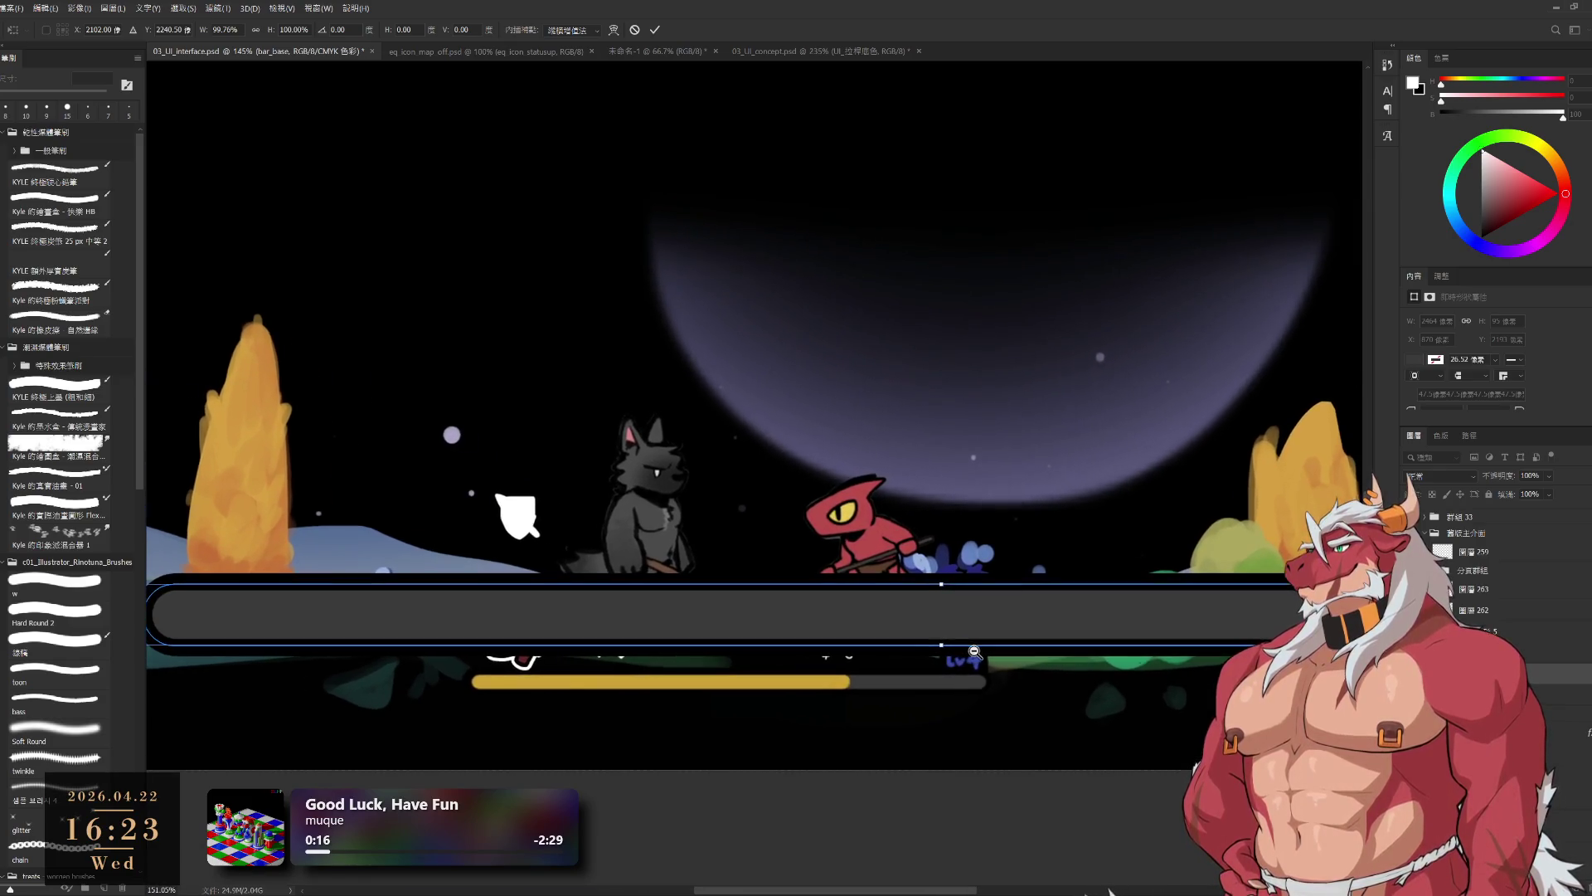
pyautogui.hscroll(2, 971, 651)
pyautogui.scroll(-1, 970, 652)
pyautogui.click(655, 30)
pyautogui.scroll(-6, 1209, 576)
pyautogui.moveTo(1209, 576); pyautogui.dragTo(1062, 675)
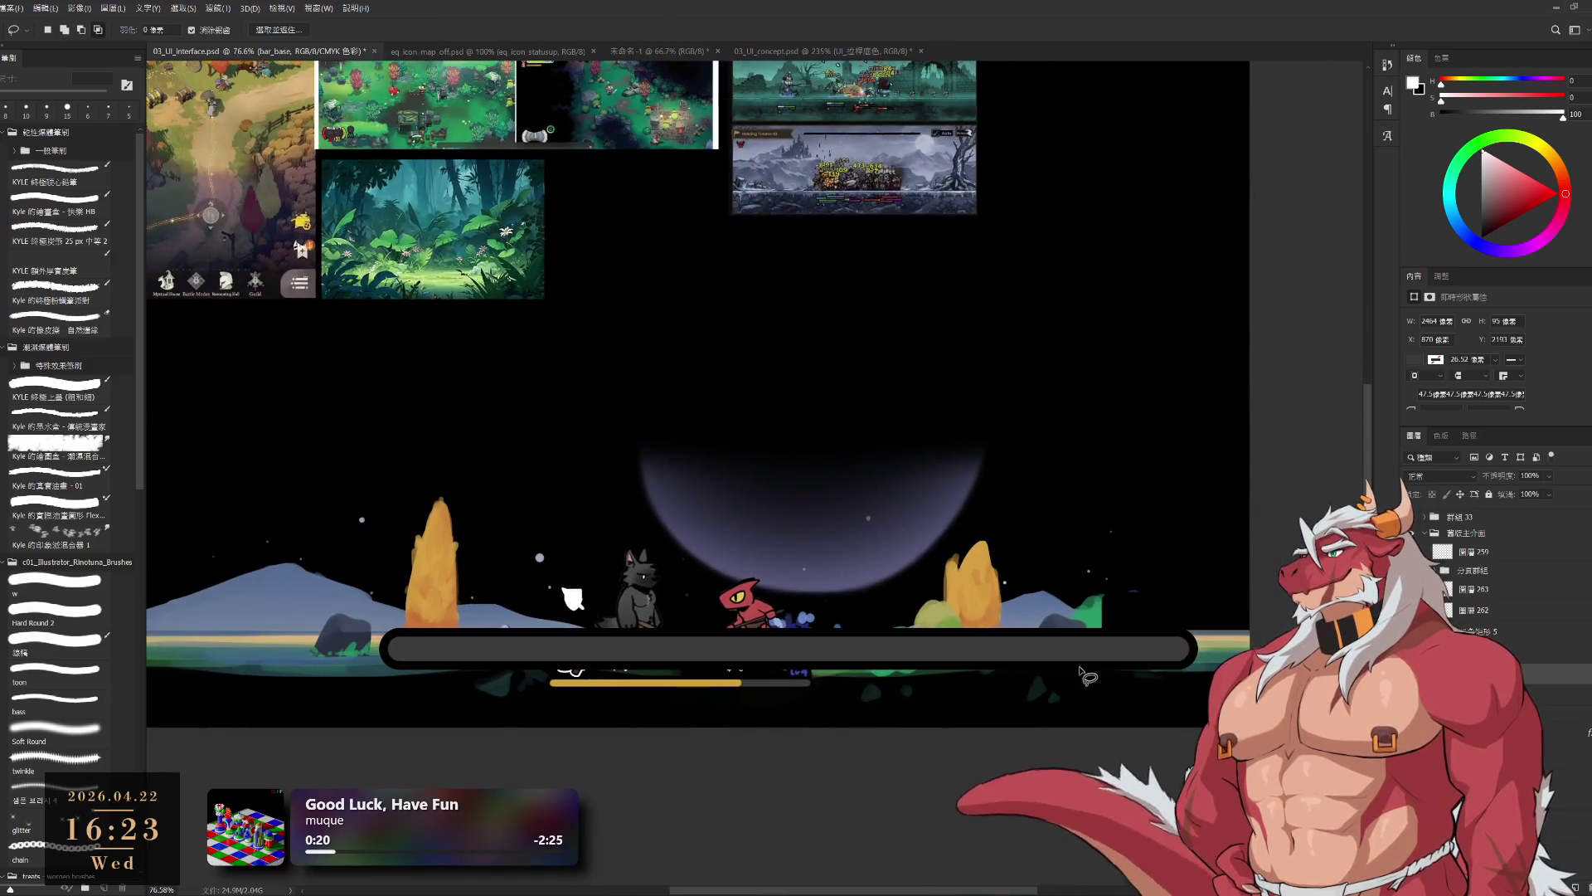
pyautogui.press('b')
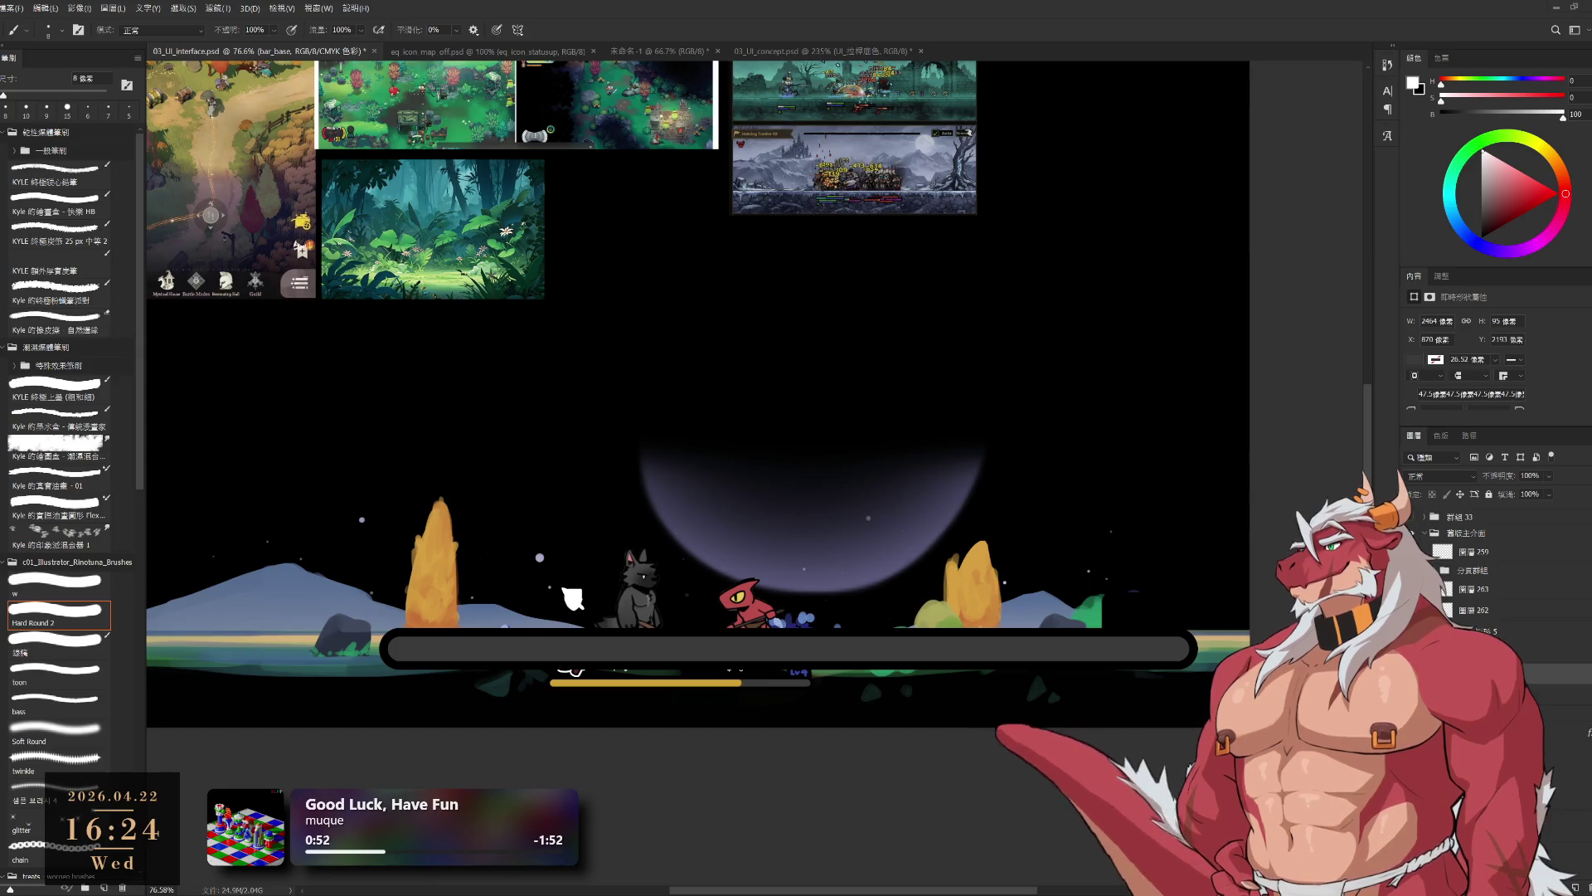
# - Set the bar_base shape layer's fill colour to green in the Properties panel
pyautogui.scroll(-2, 1192, 723)
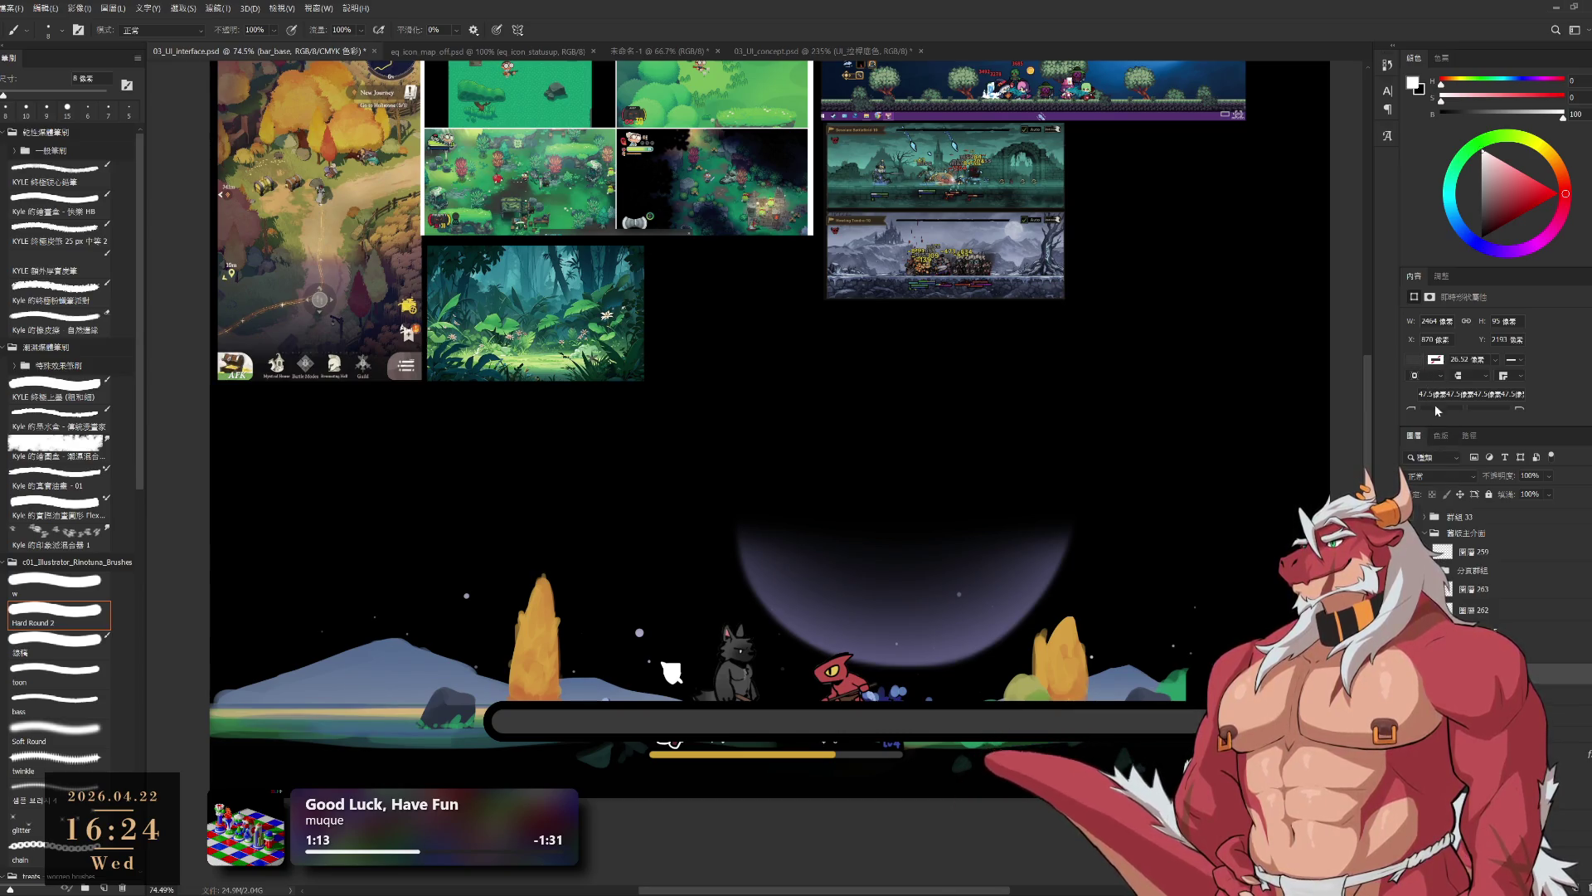
pyautogui.press('Return')
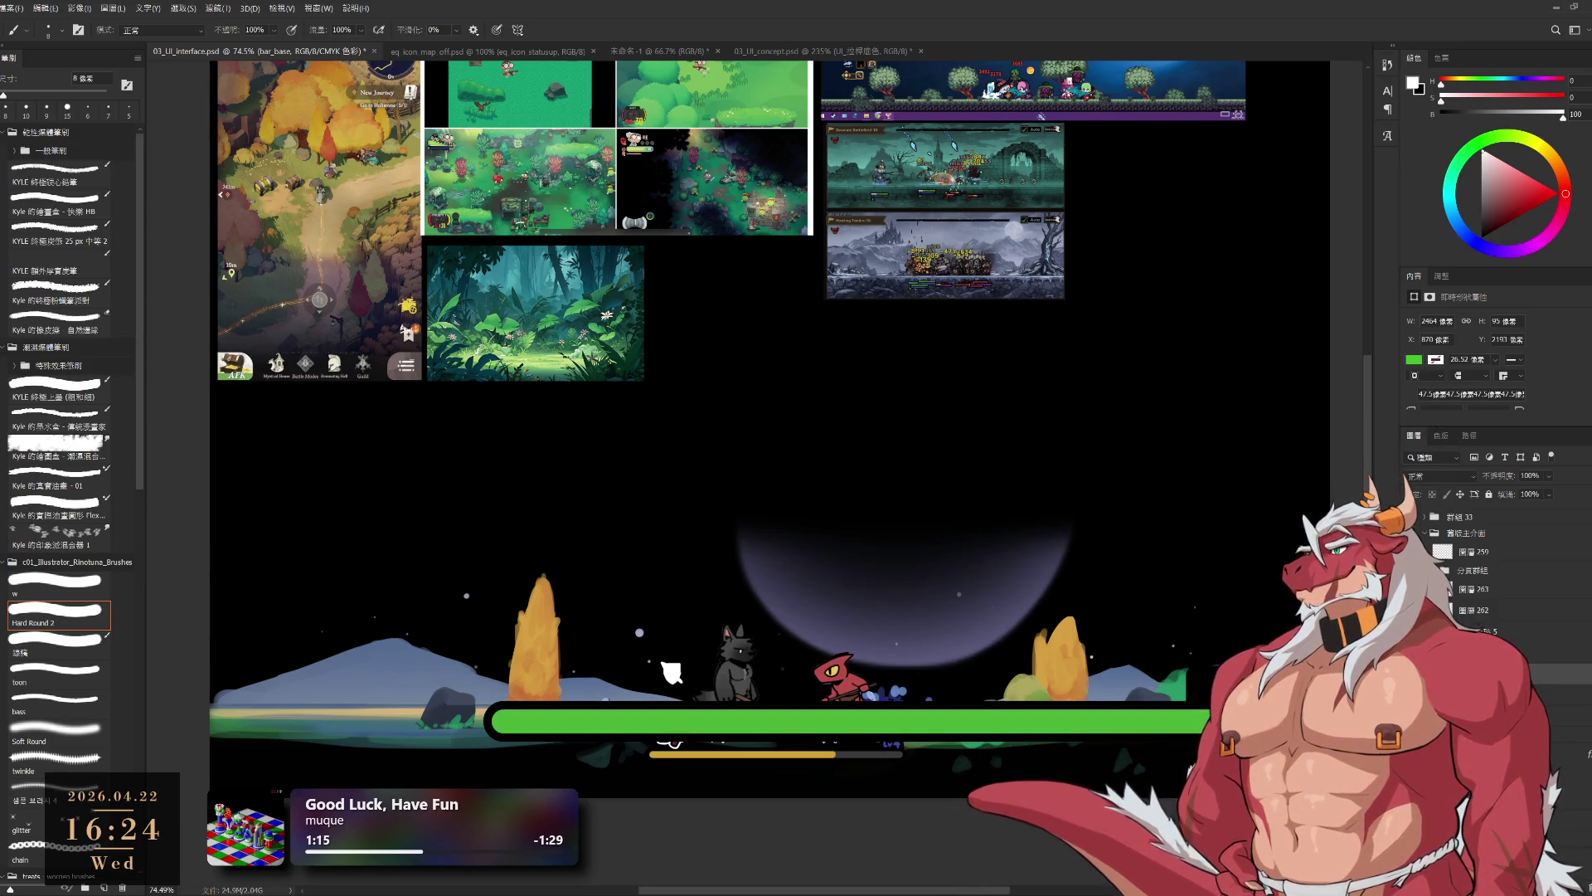
# - On a new layer, paint a lighter yellow-green band across the bar with a 125 px brush
pyautogui.hotkey('ctrl', 'shift', 'alt', 'n')
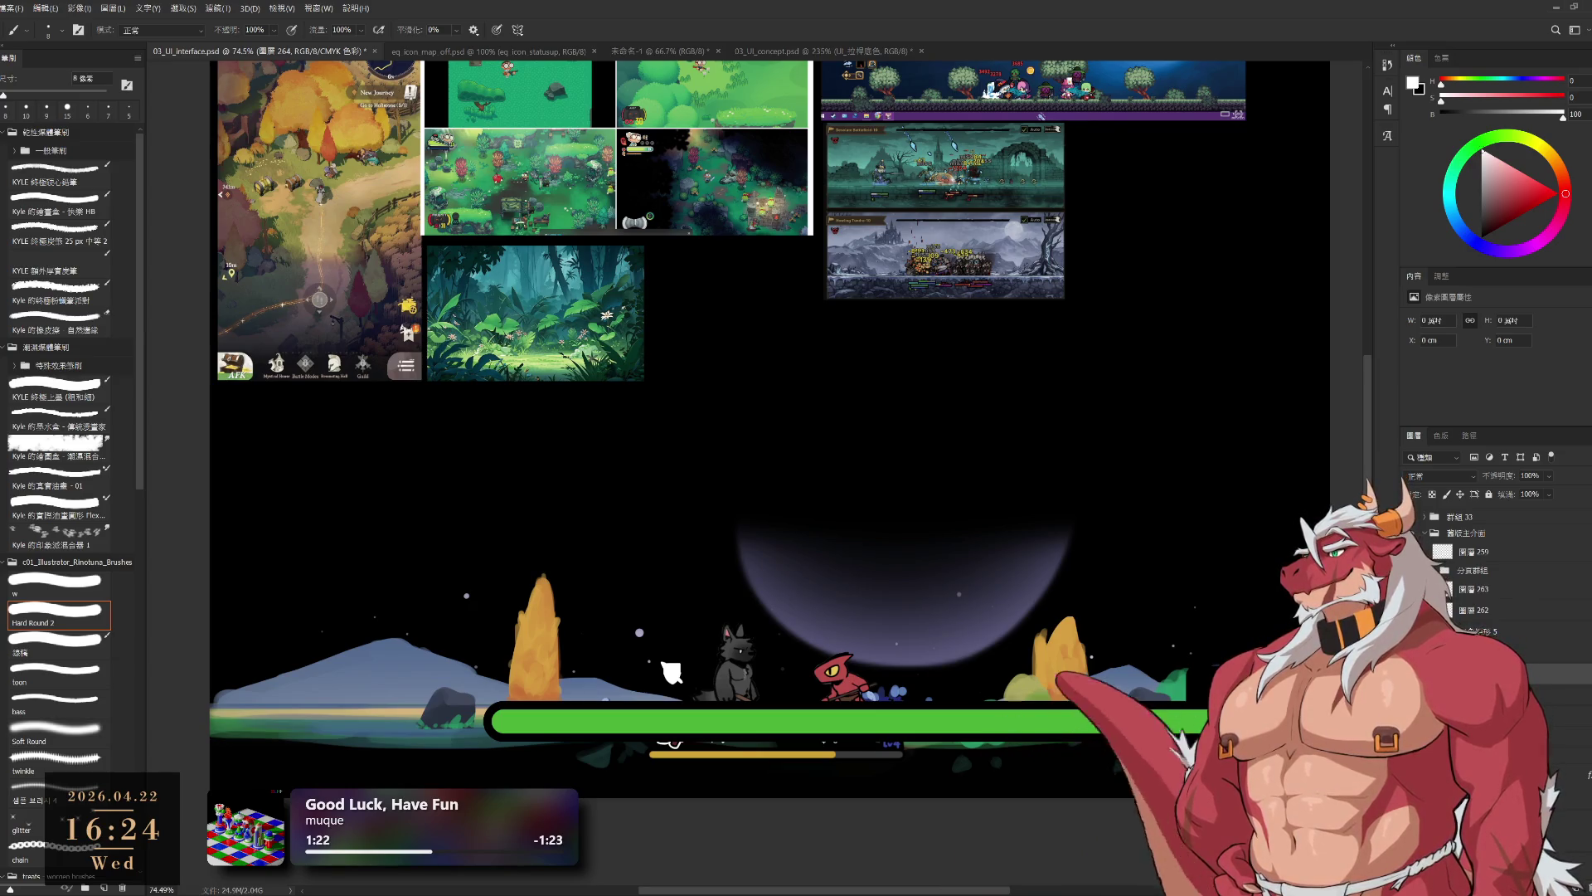
pyautogui.keyDown('alt'); pyautogui.click(845, 721); pyautogui.keyUp('alt')
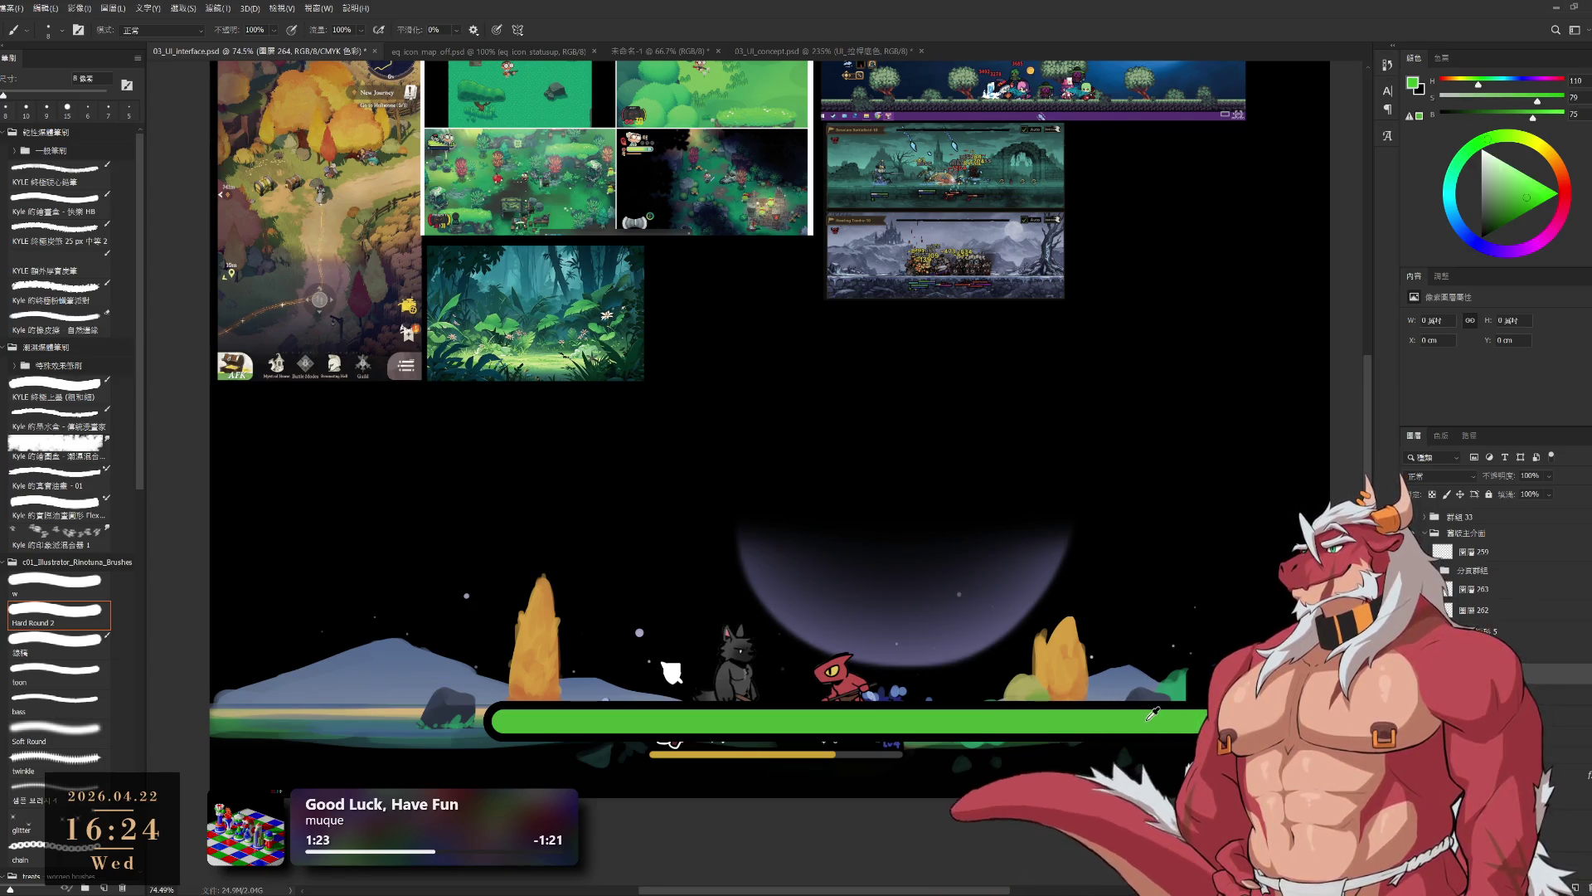
pyautogui.moveTo(1501, 188); pyautogui.dragTo(1519, 180)
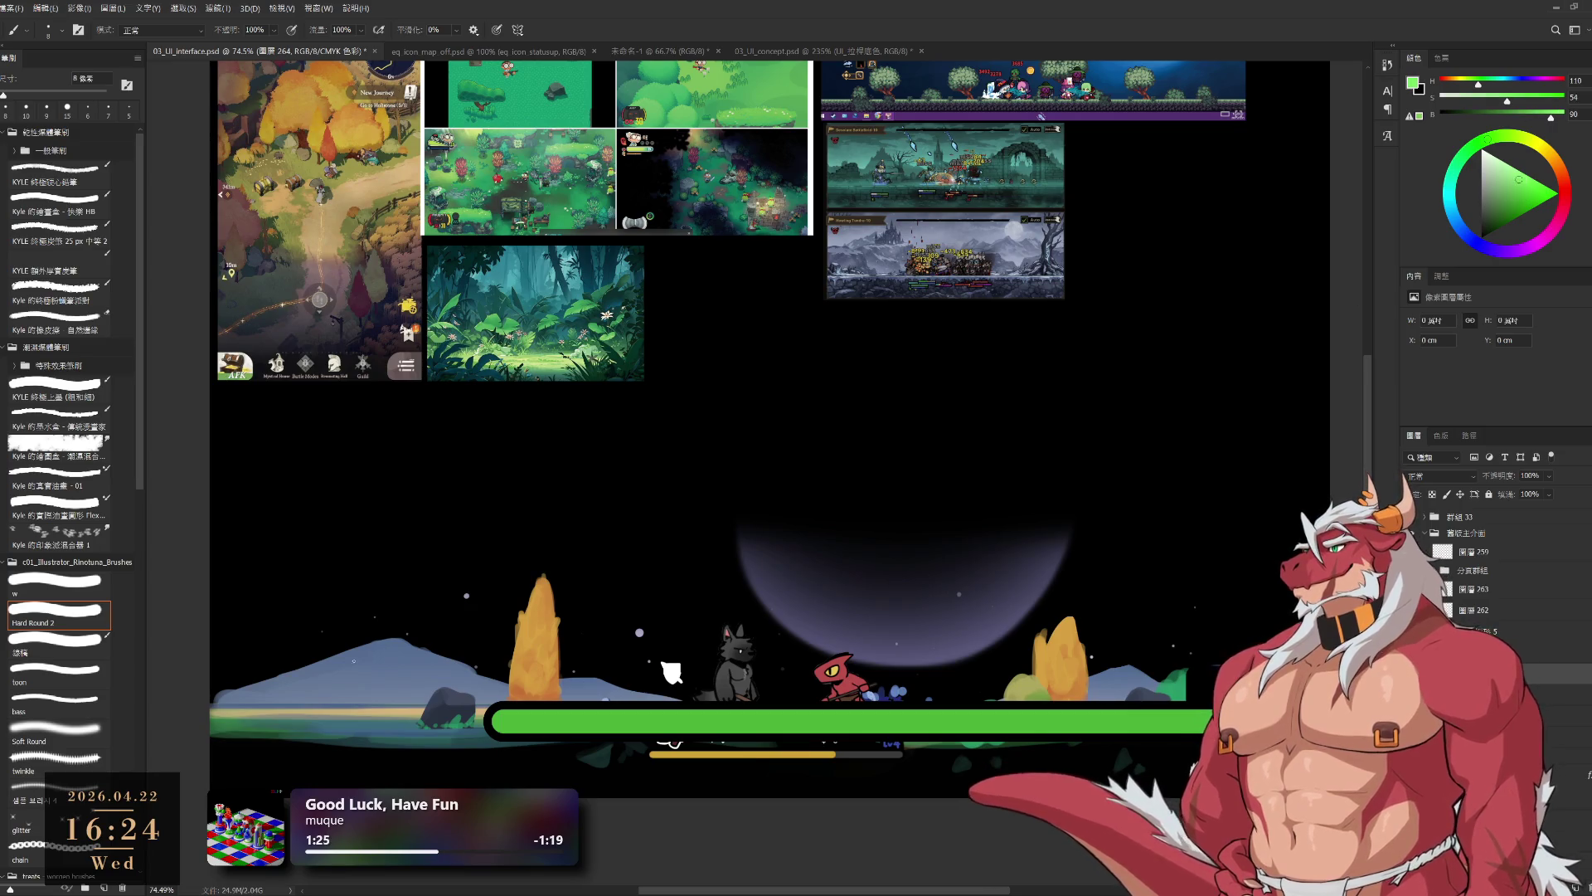
pyautogui.press(']')
pyautogui.press(']')
pyautogui.press(']')
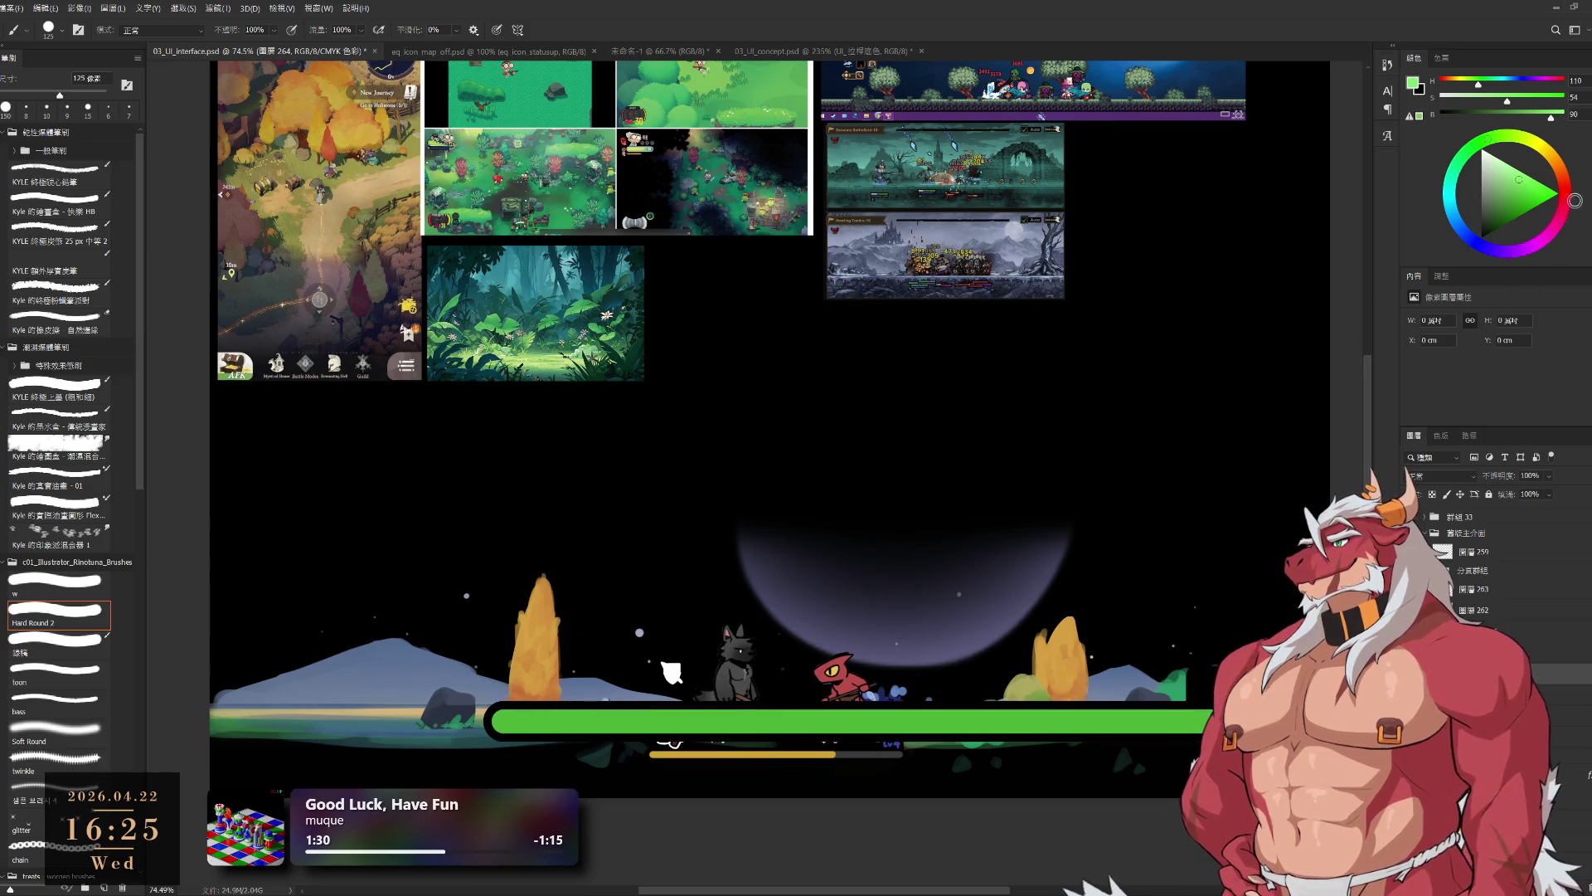
pyautogui.moveTo(1504, 138); pyautogui.dragTo(1527, 141)
pyautogui.moveTo(492, 713); pyautogui.dragTo(1210, 715)
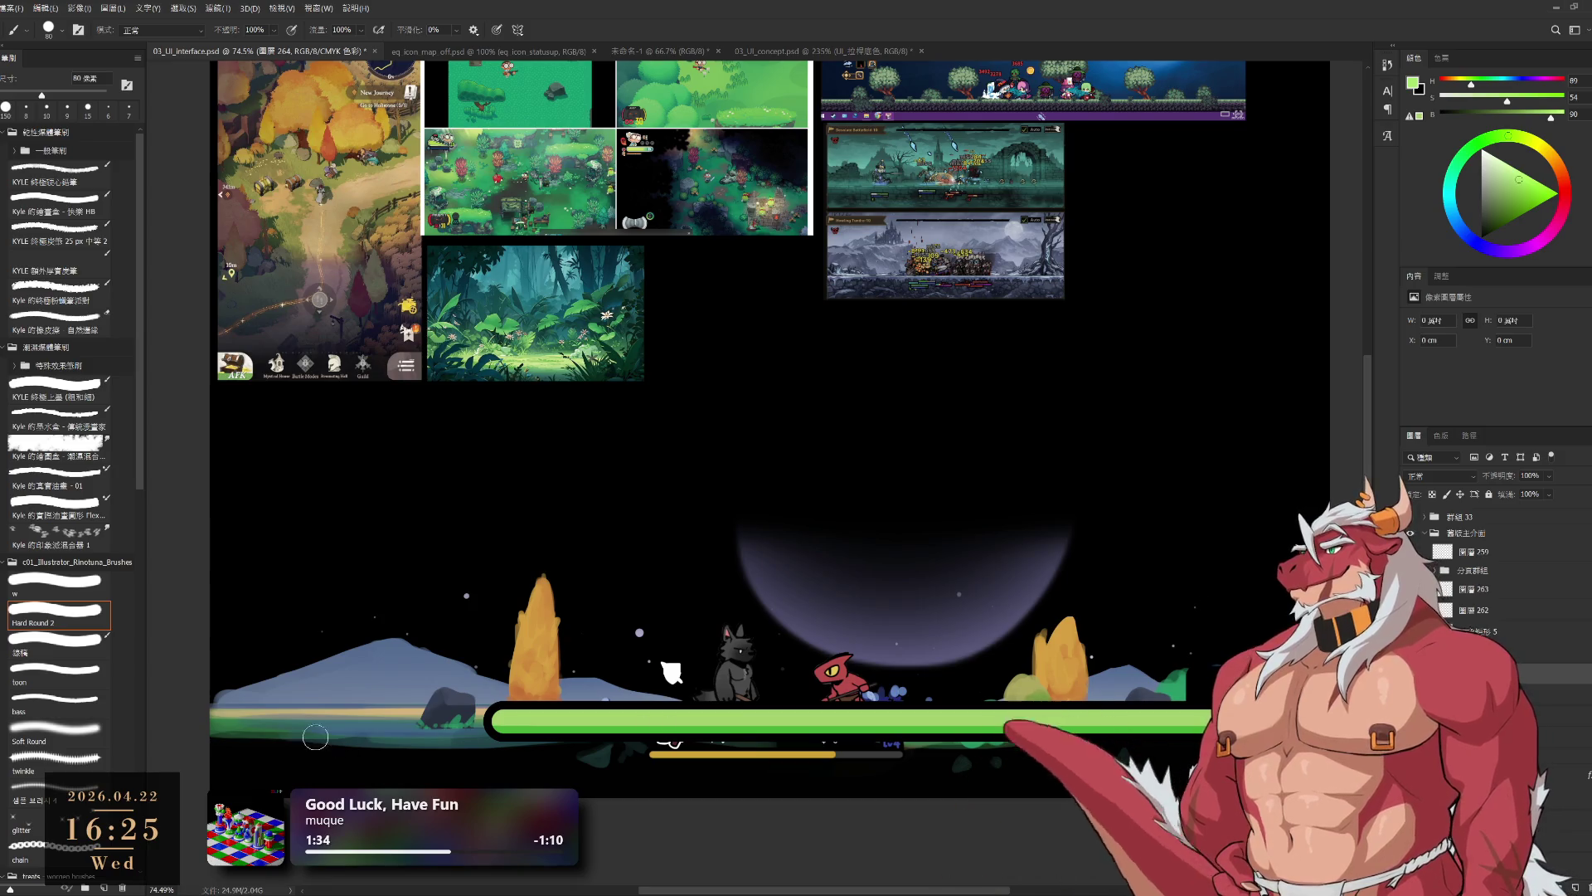
pyautogui.scroll(-2, 943, 647)
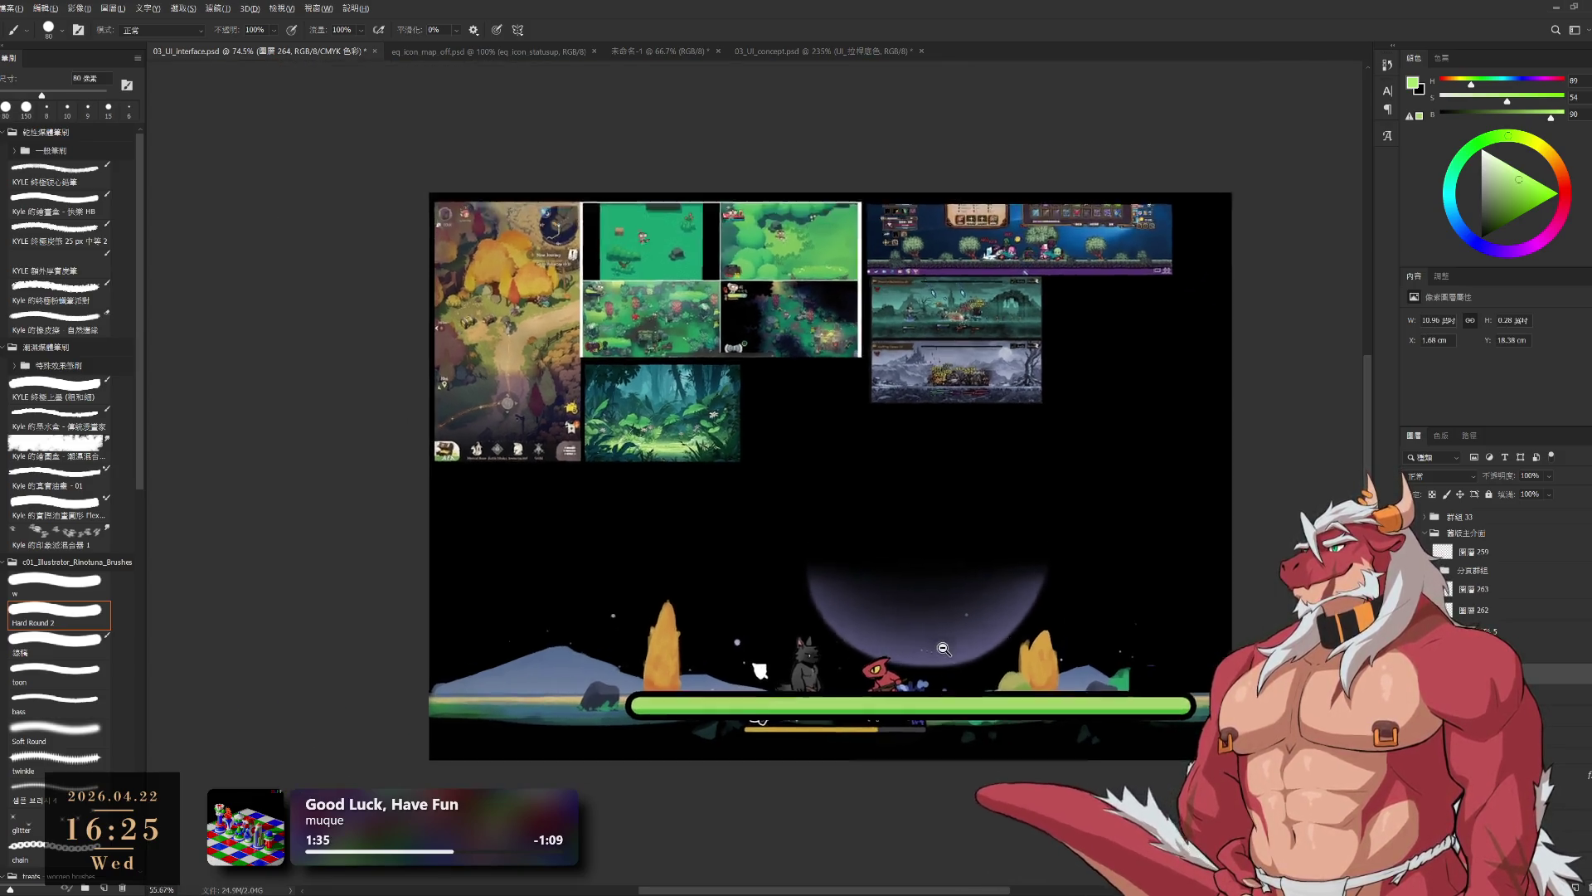
pyautogui.scroll(1, 943, 647)
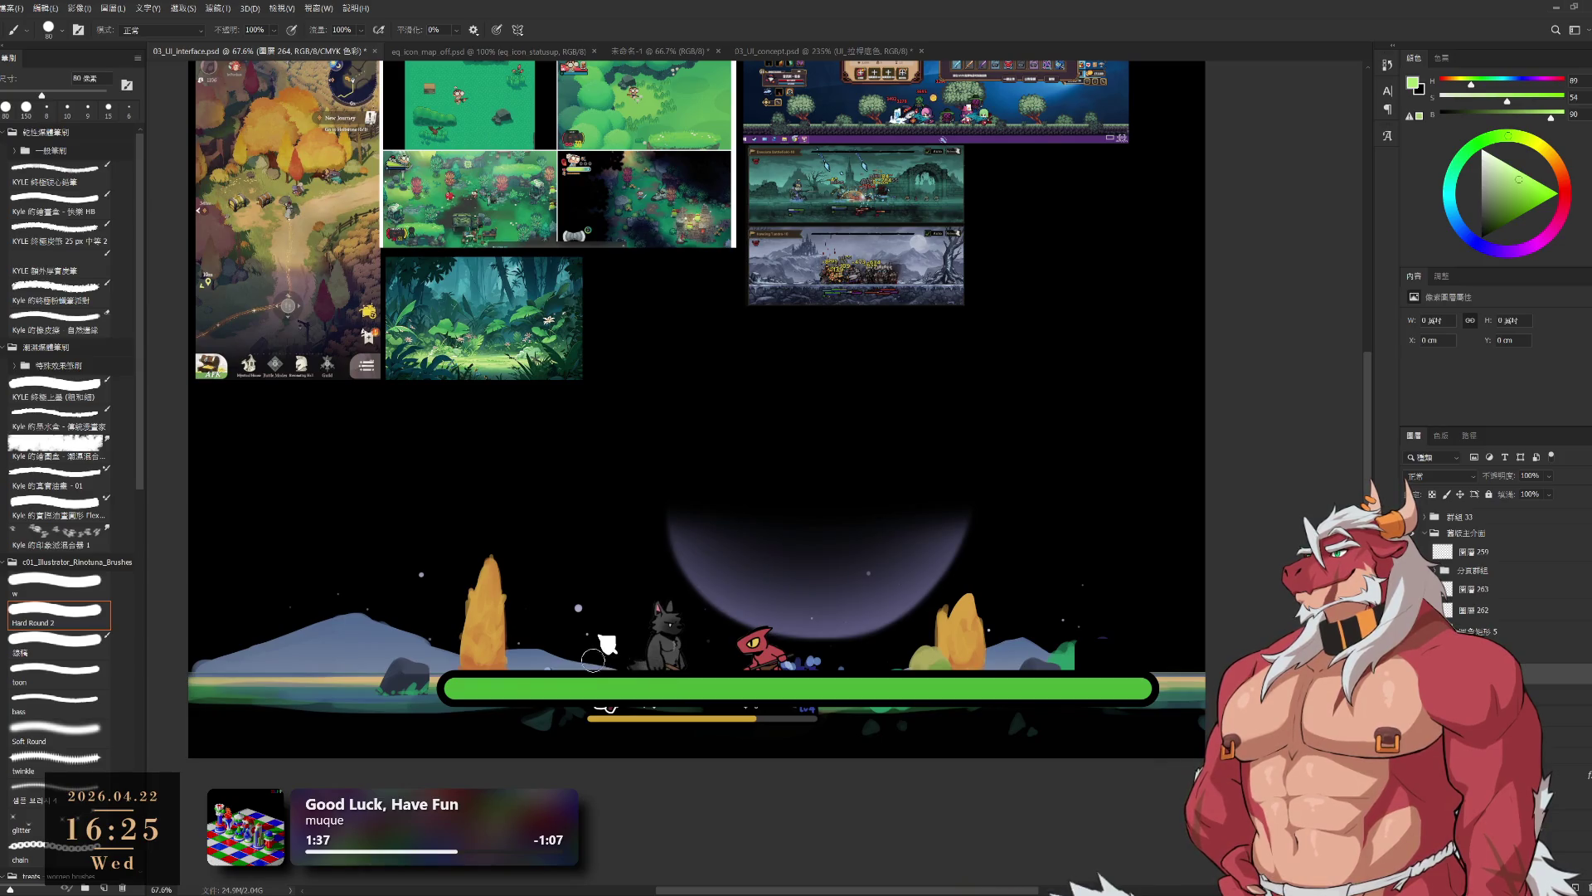
pyautogui.moveTo(445, 681); pyautogui.dragTo(1030, 684)
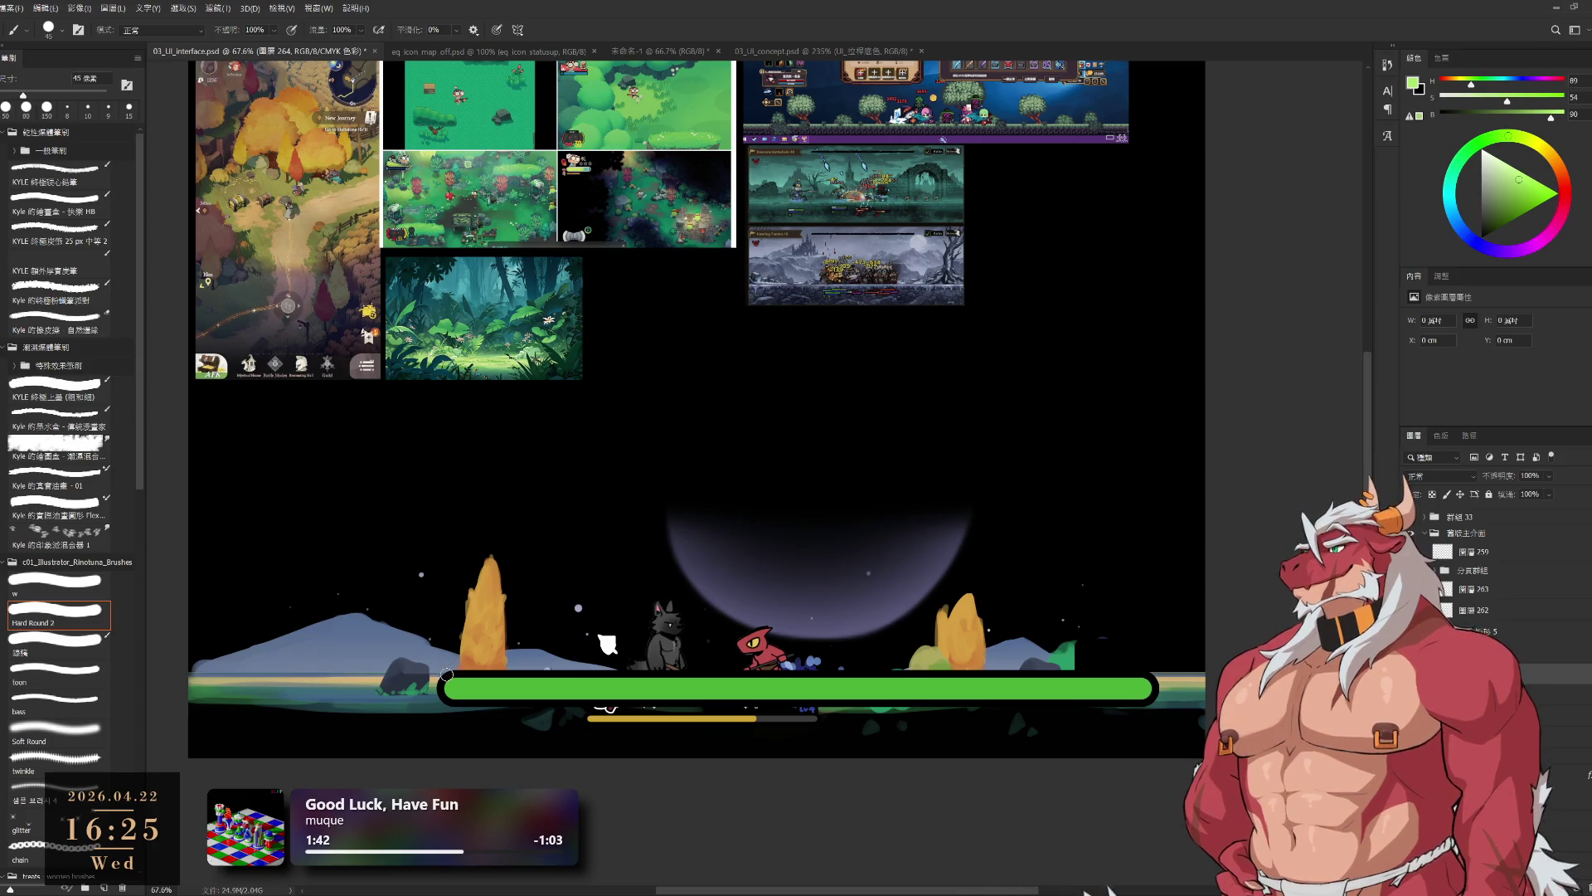
# - Try a 45 px dark-blue stroke along the bar's left end, then undo it
pyautogui.press('[')
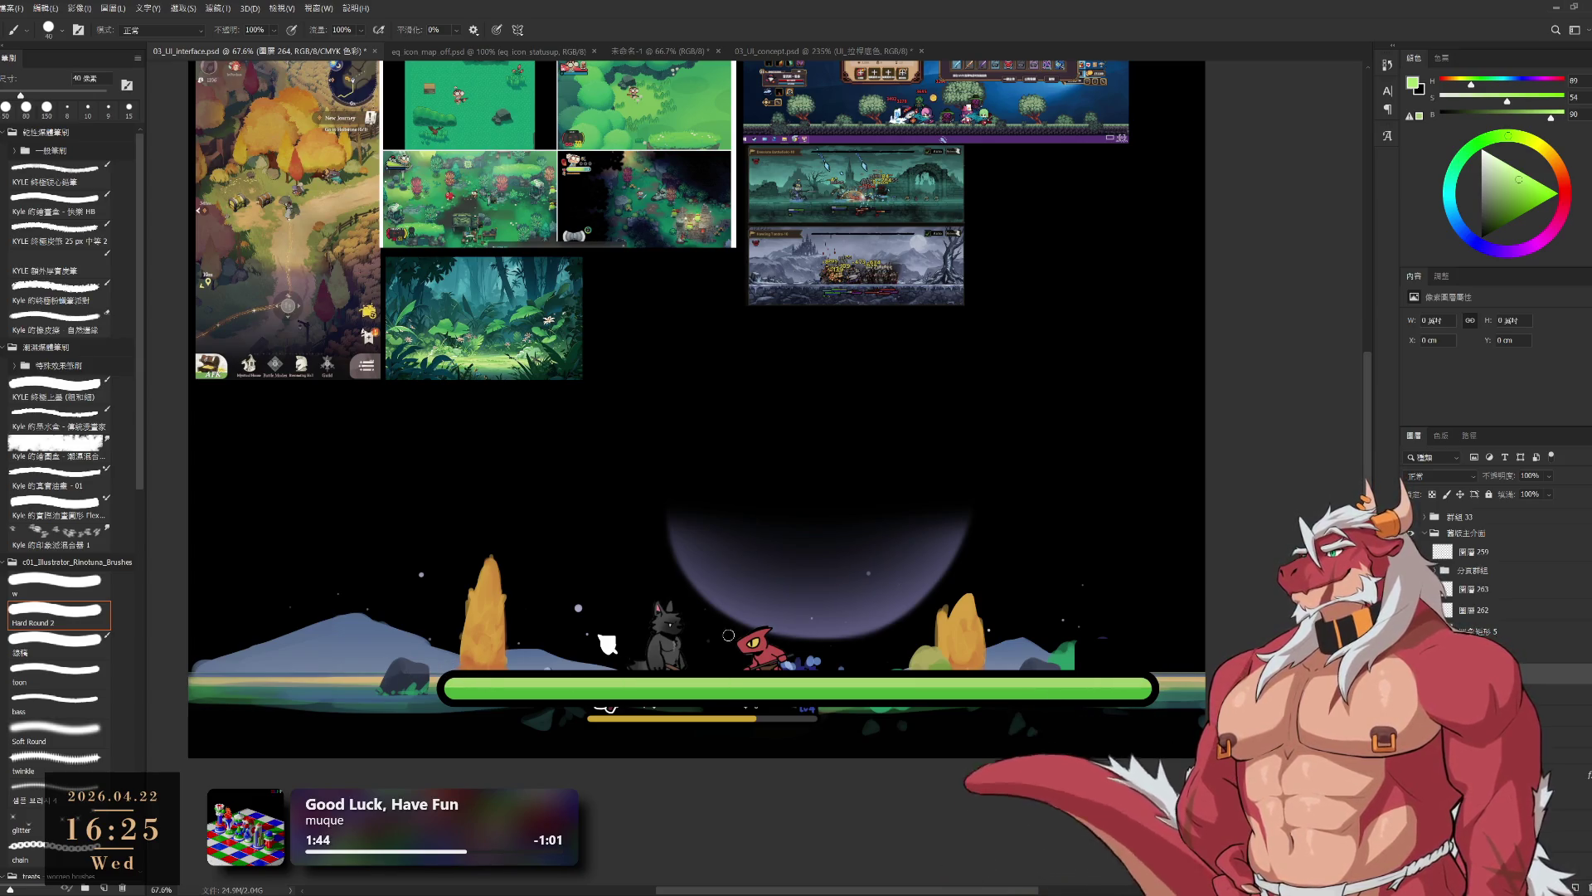
pyautogui.keyDown('alt'); pyautogui.click(926, 682); pyautogui.keyUp('alt')
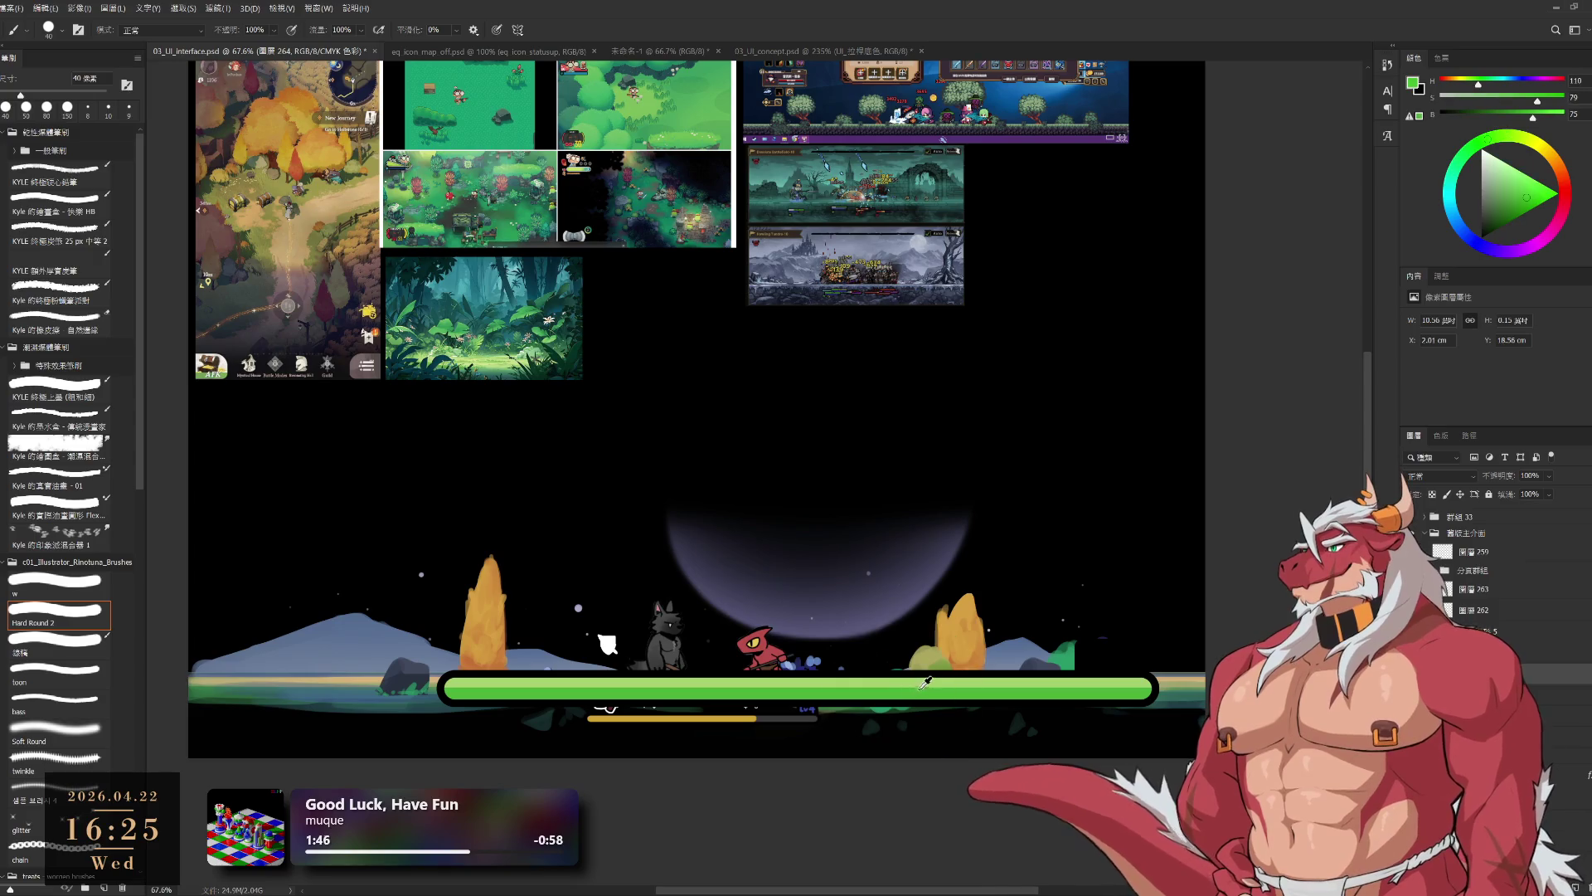
pyautogui.press('x')
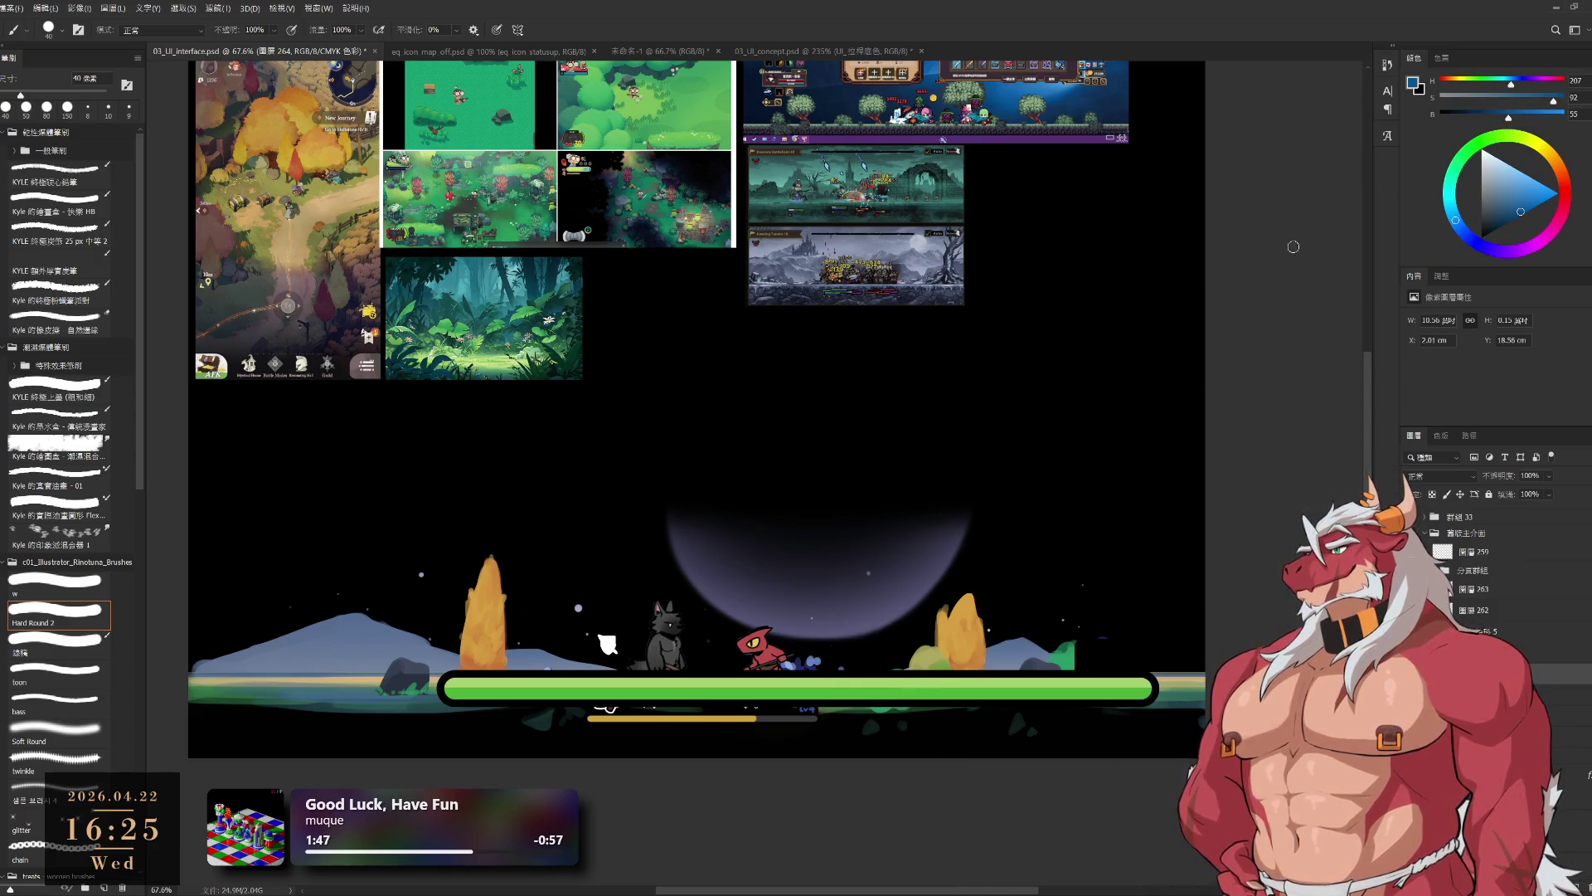
pyautogui.press(']')
pyautogui.moveTo(446, 689); pyautogui.dragTo(522, 689)
pyautogui.hotkey('ctrl', 'z')
# - Paint a darker green stroke along the bar's length with a 30 px brush
pyautogui.keyDown('alt'); pyautogui.click(1066, 660); pyautogui.keyUp('alt')
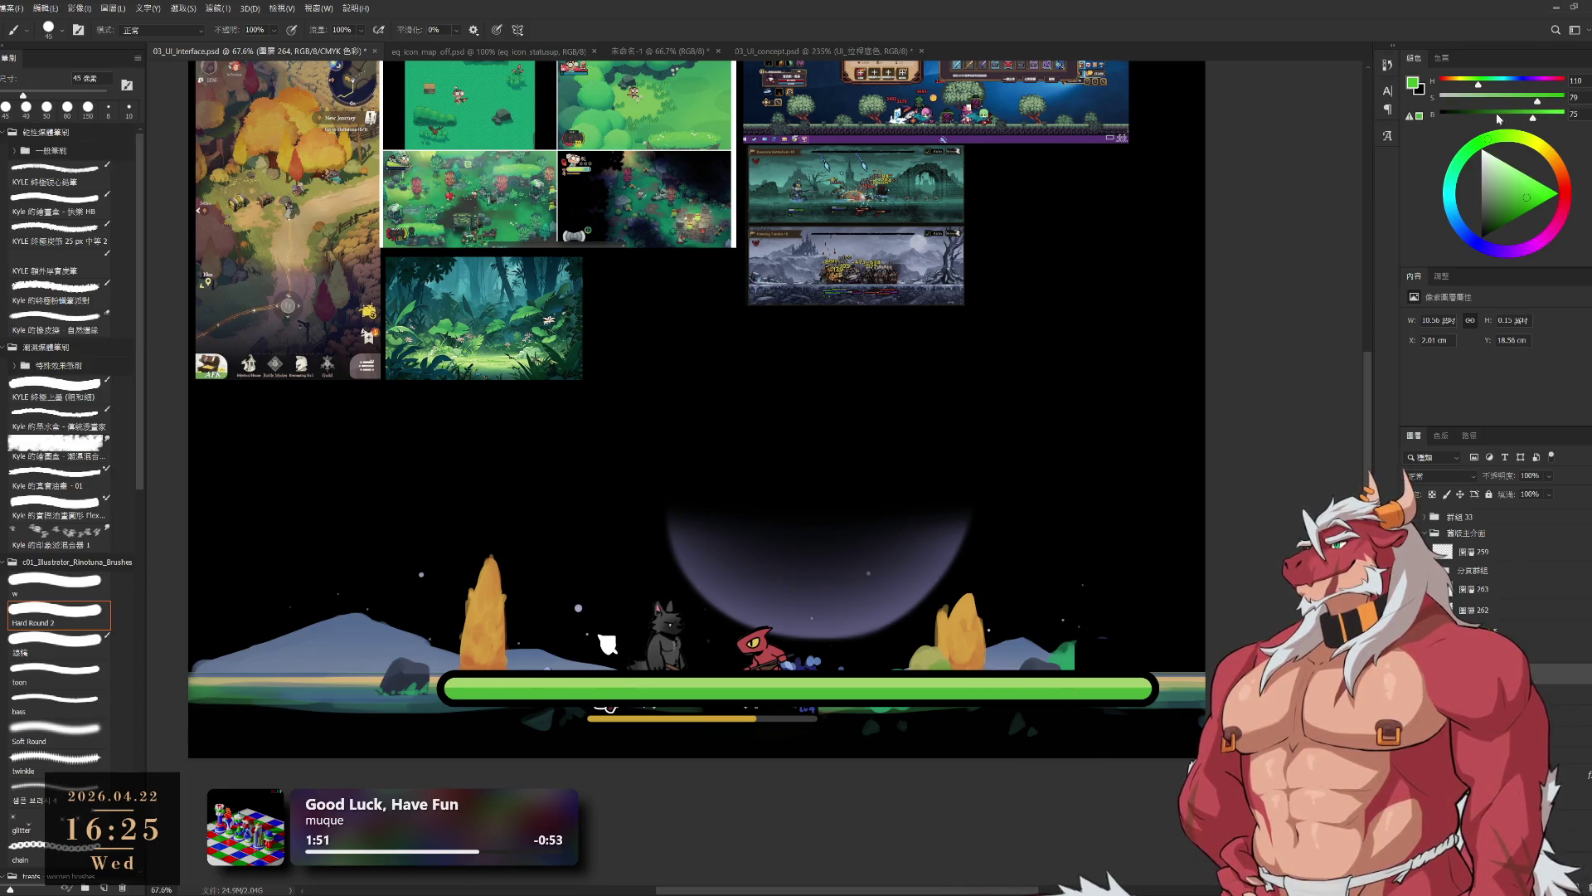
pyautogui.moveTo(1483, 87); pyautogui.dragTo(1486, 86)
pyautogui.click(1524, 116)
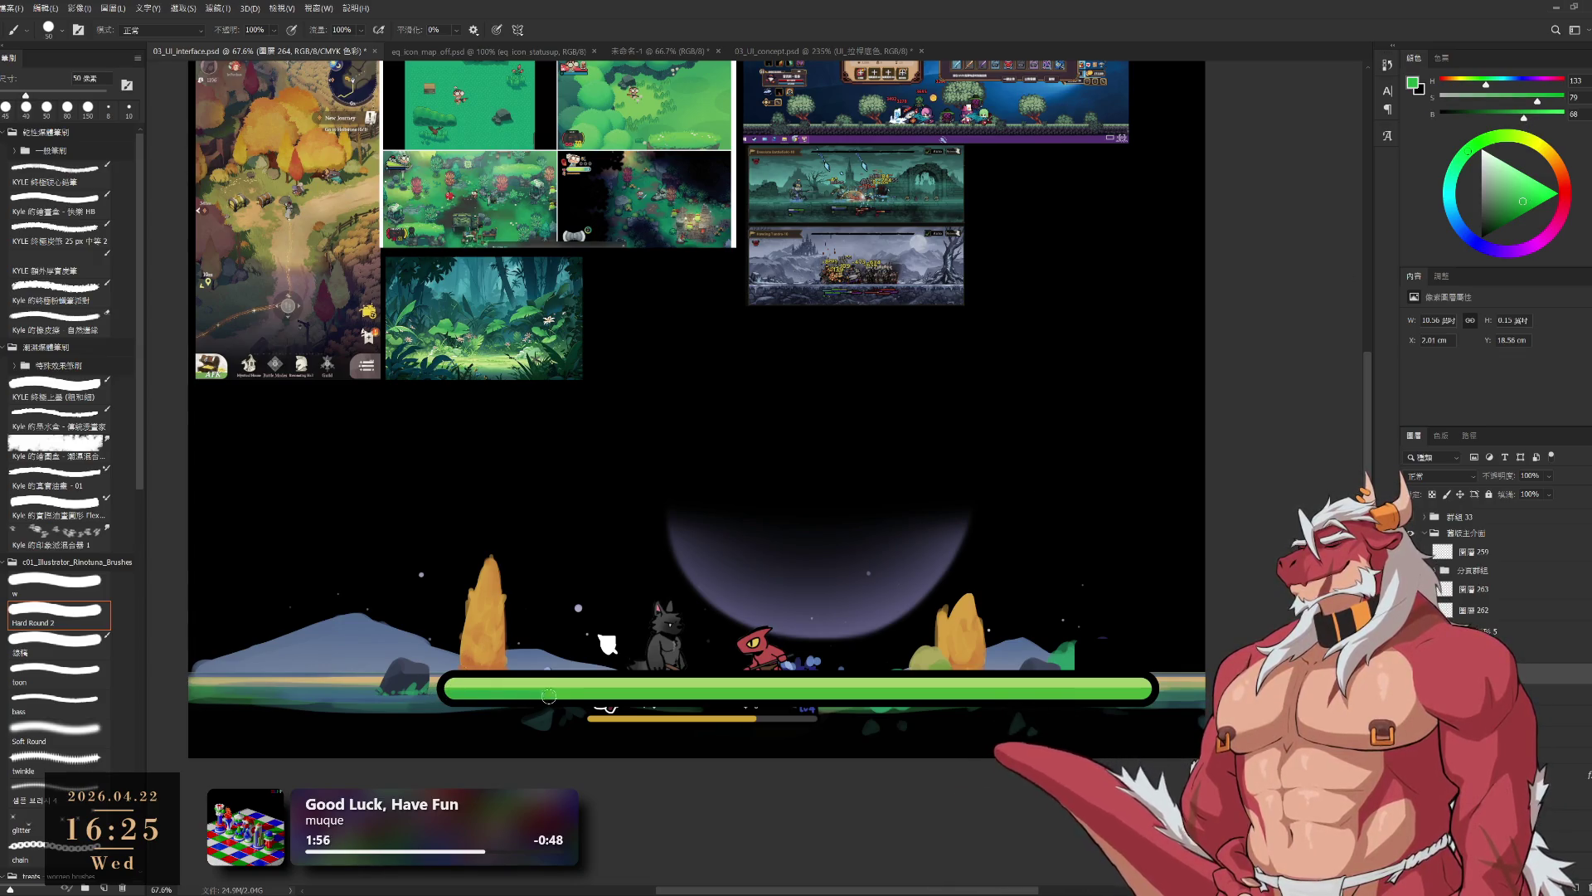
pyautogui.moveTo(445, 688); pyautogui.dragTo(1151, 688)
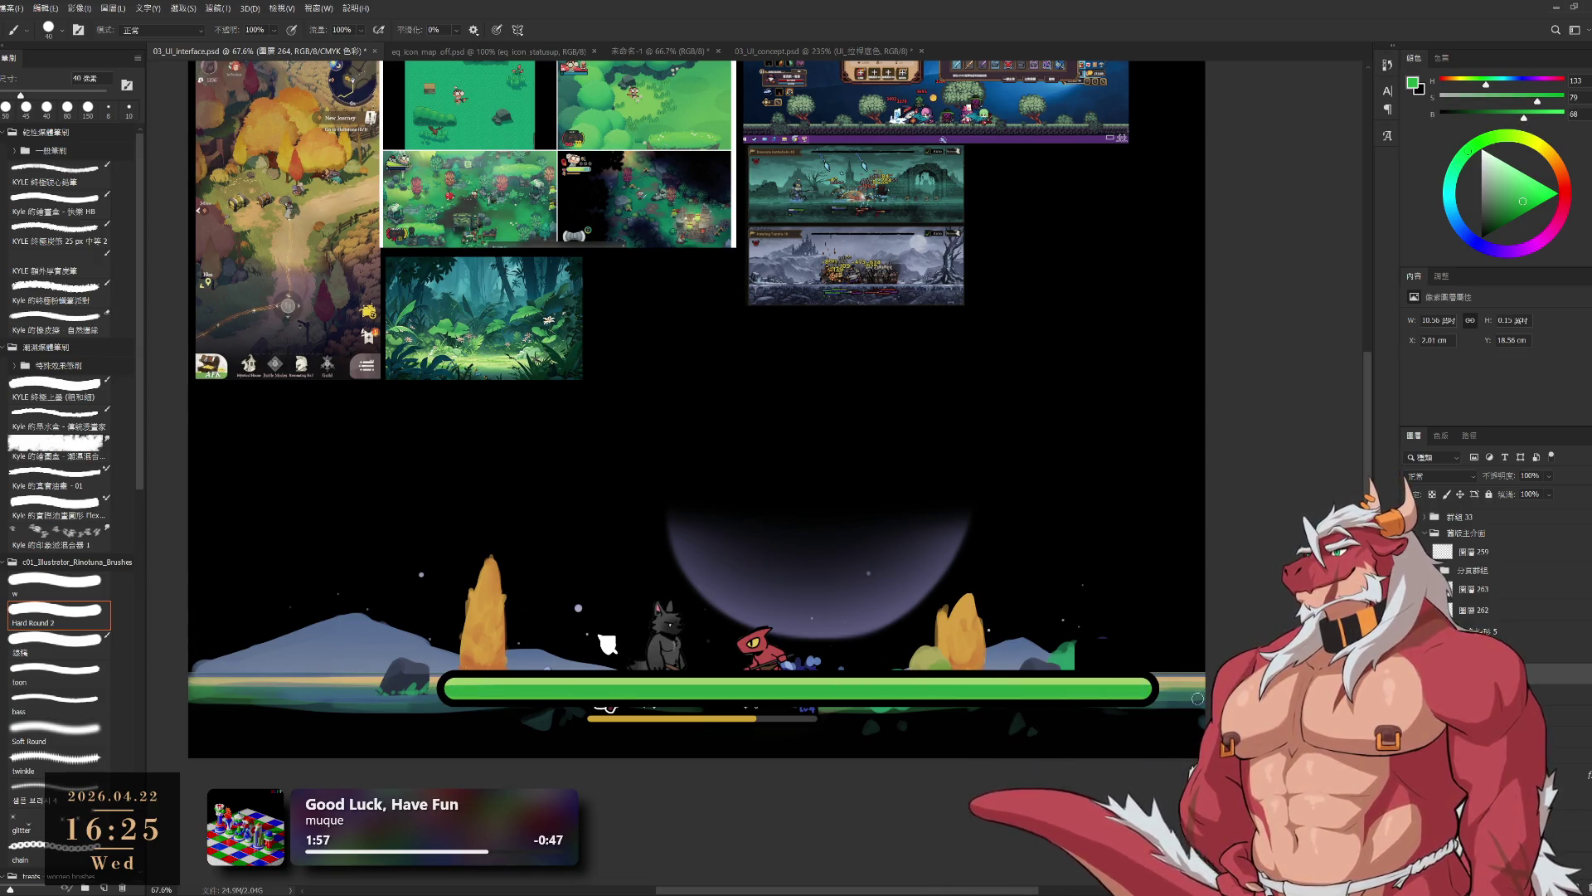
pyautogui.hotkey('ctrl', 'z')
pyautogui.press('[')
pyautogui.moveTo(655, 688); pyautogui.dragTo(1140, 689)
pyautogui.scroll(-3, 798, 700)
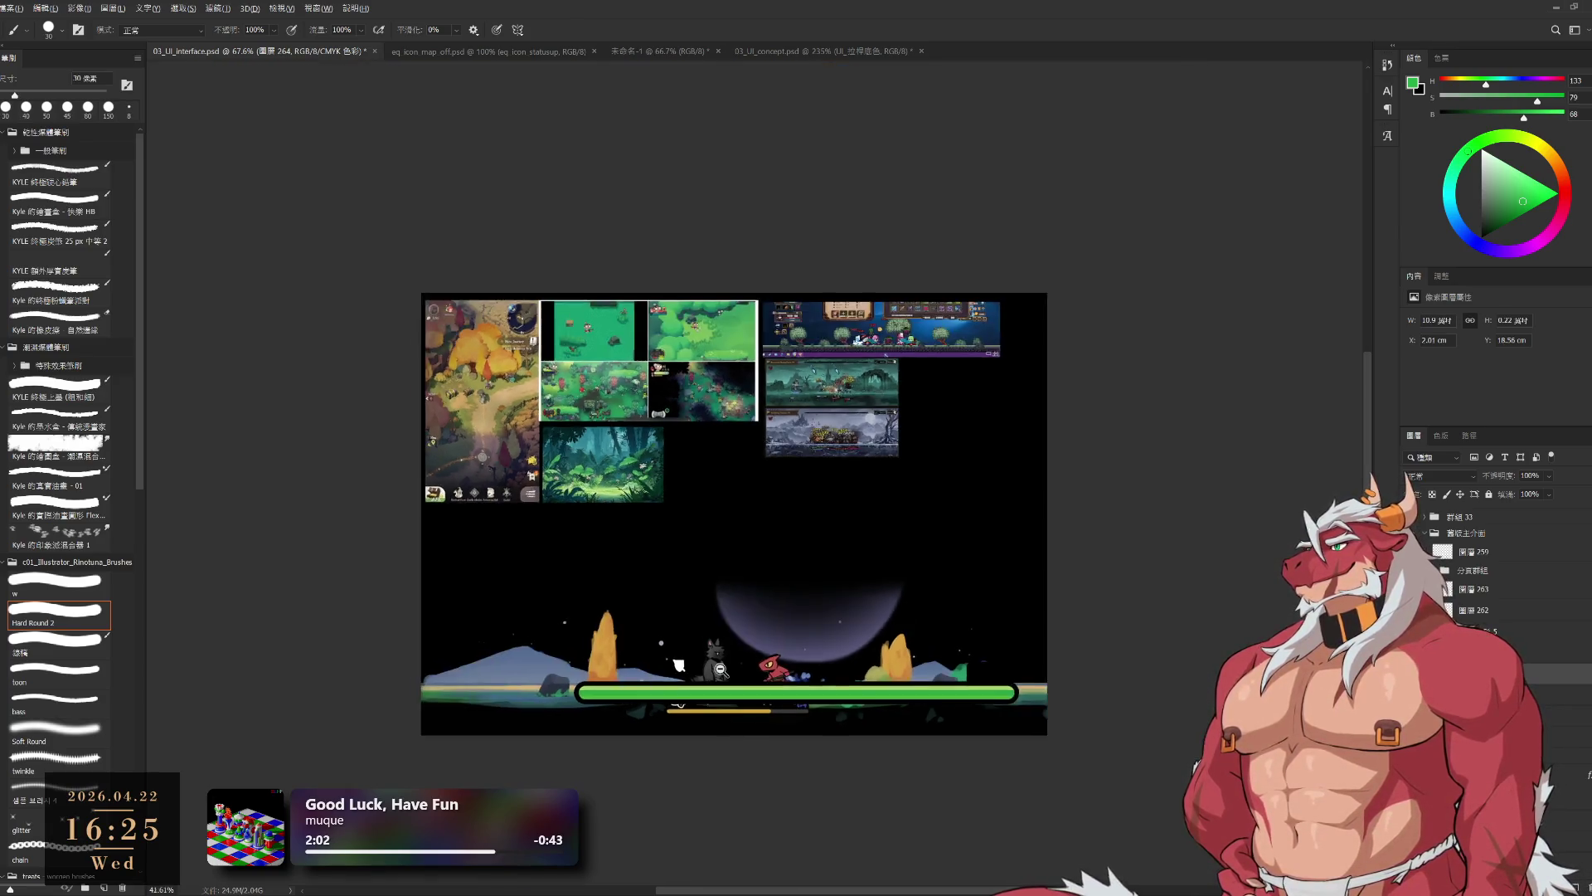
# - Set up a slightly larger Soft Round brush loaded with the bar's sampled green
pyautogui.scroll(5, 730, 595)
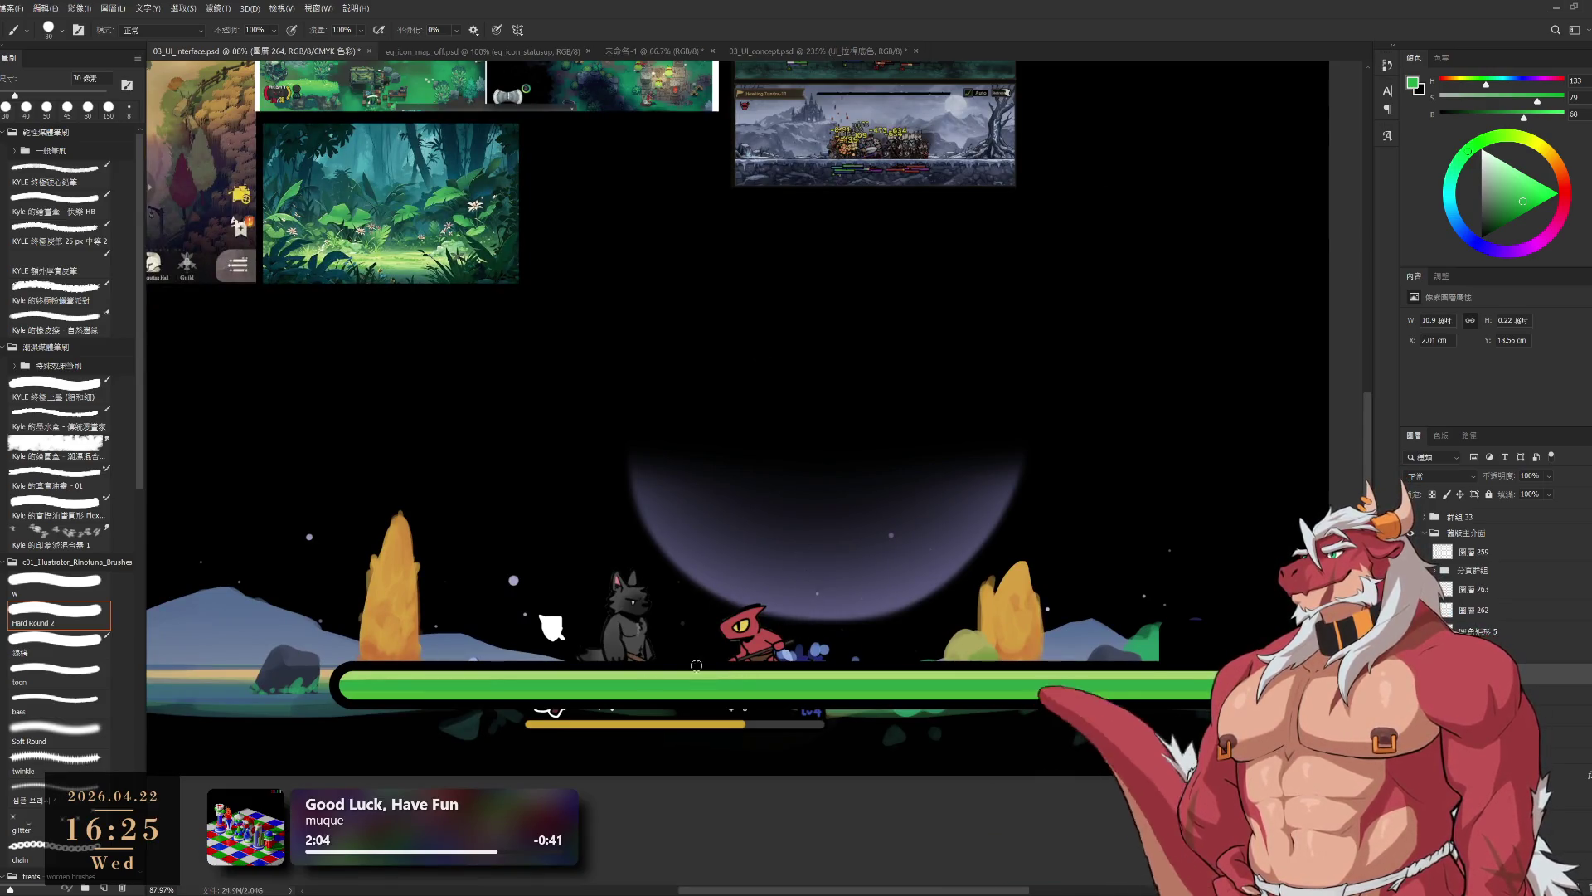
pyautogui.click(44, 732)
pyautogui.keyDown('alt'); pyautogui.click(374, 693); pyautogui.keyUp('alt')
pyautogui.press(']')
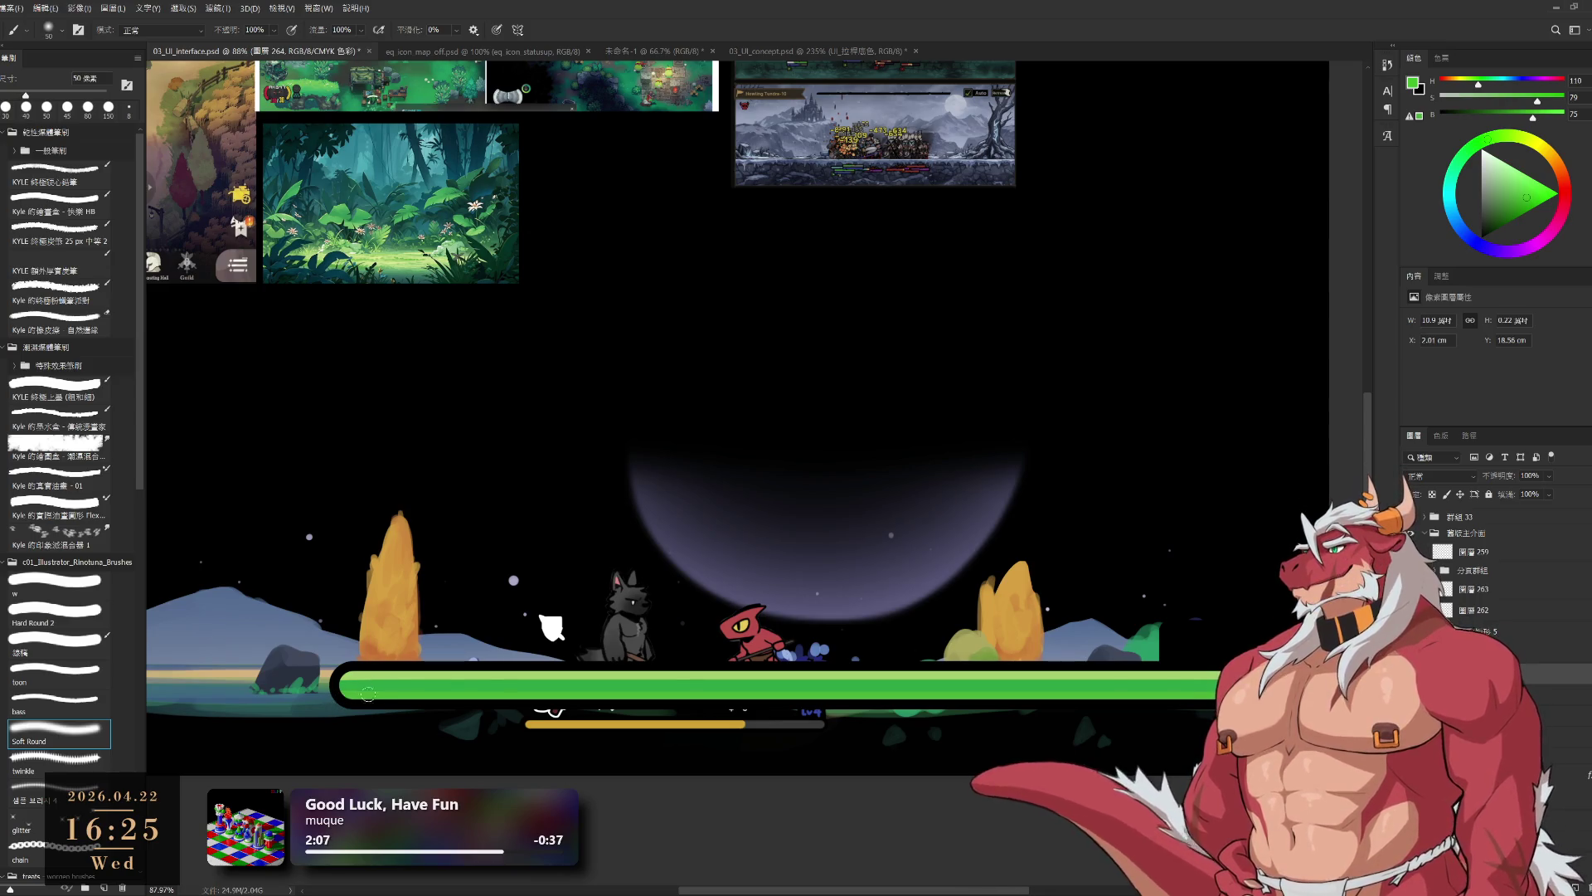
pyautogui.scroll(-8, 983, 524)
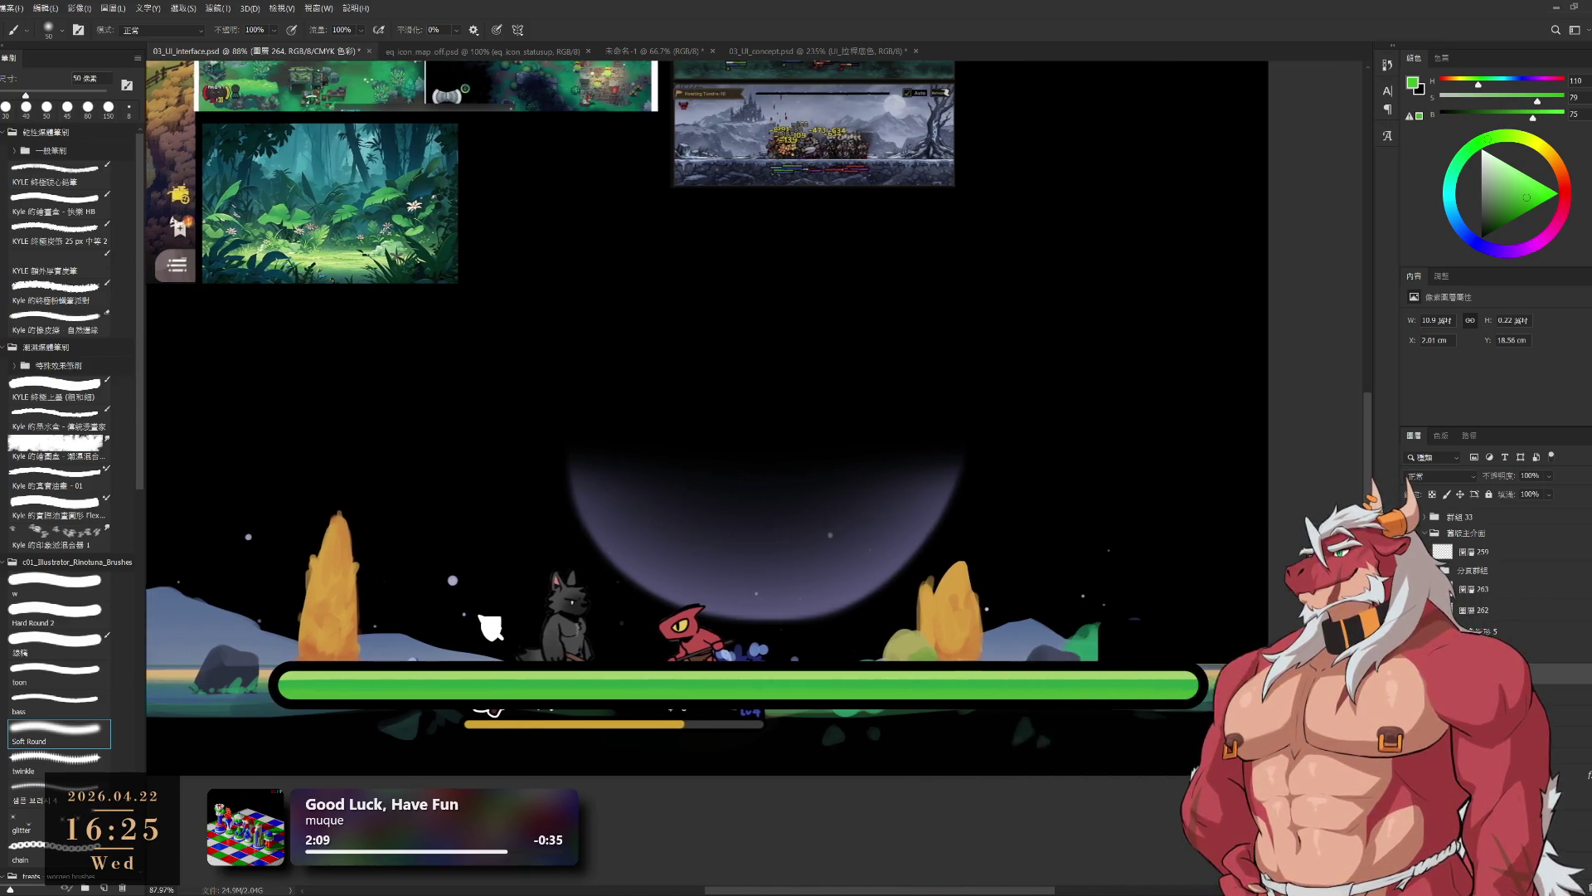
pyautogui.scroll(8, 1103, 705)
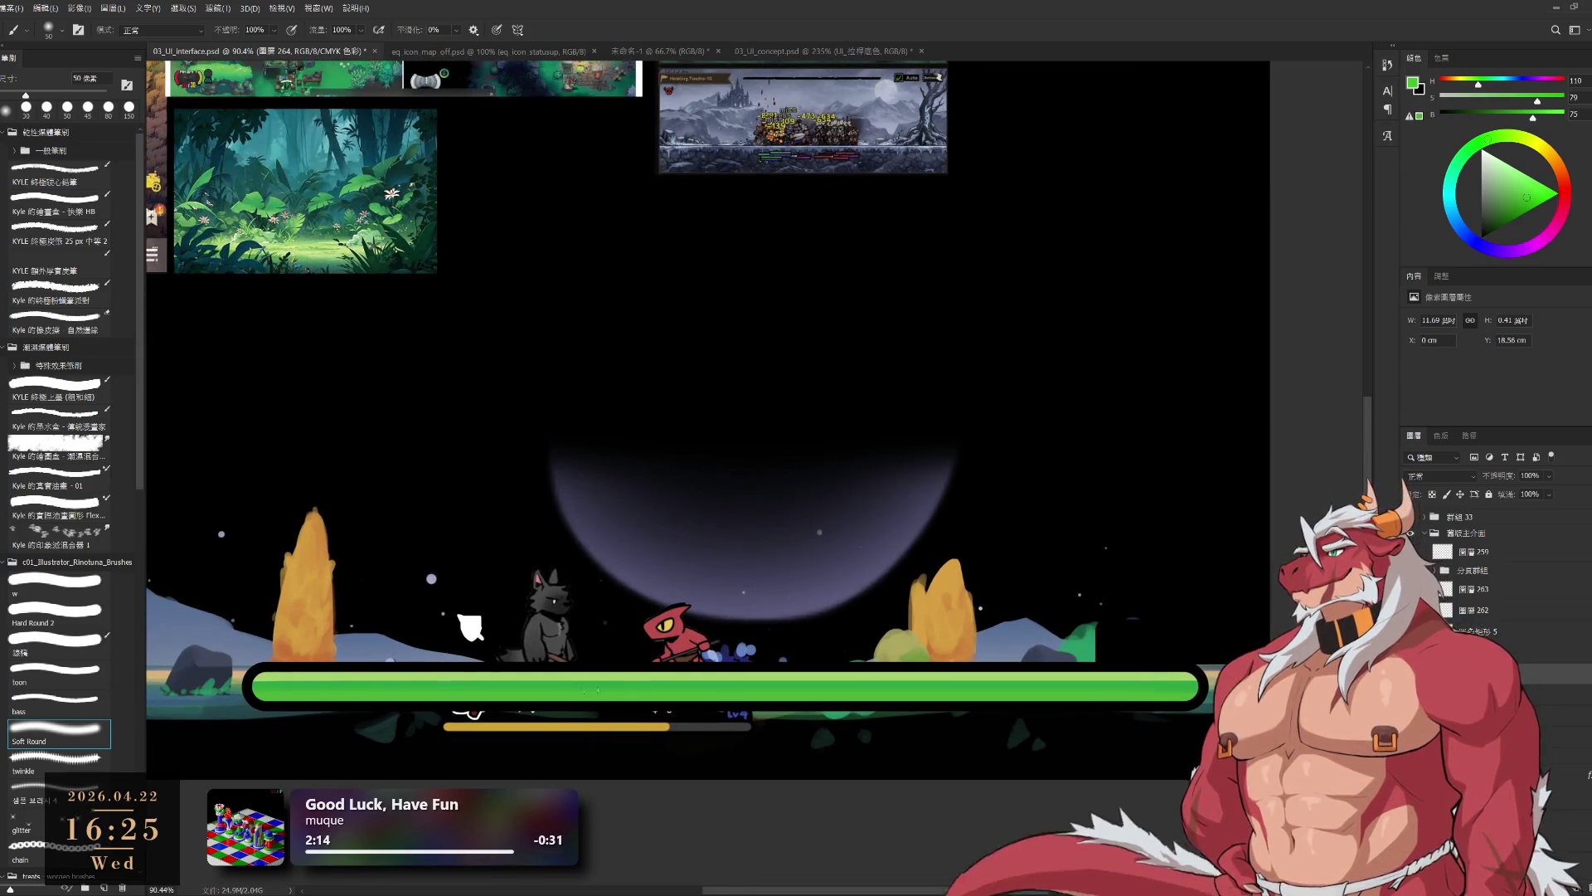
# - Stretch the green bar layer to 108.13% height and commit the transform
pyautogui.hotkey('ctrl', 't')
pyautogui.moveTo(706, 663); pyautogui.dragTo(712, 658)
pyautogui.hotkey('ctrl', 'z')
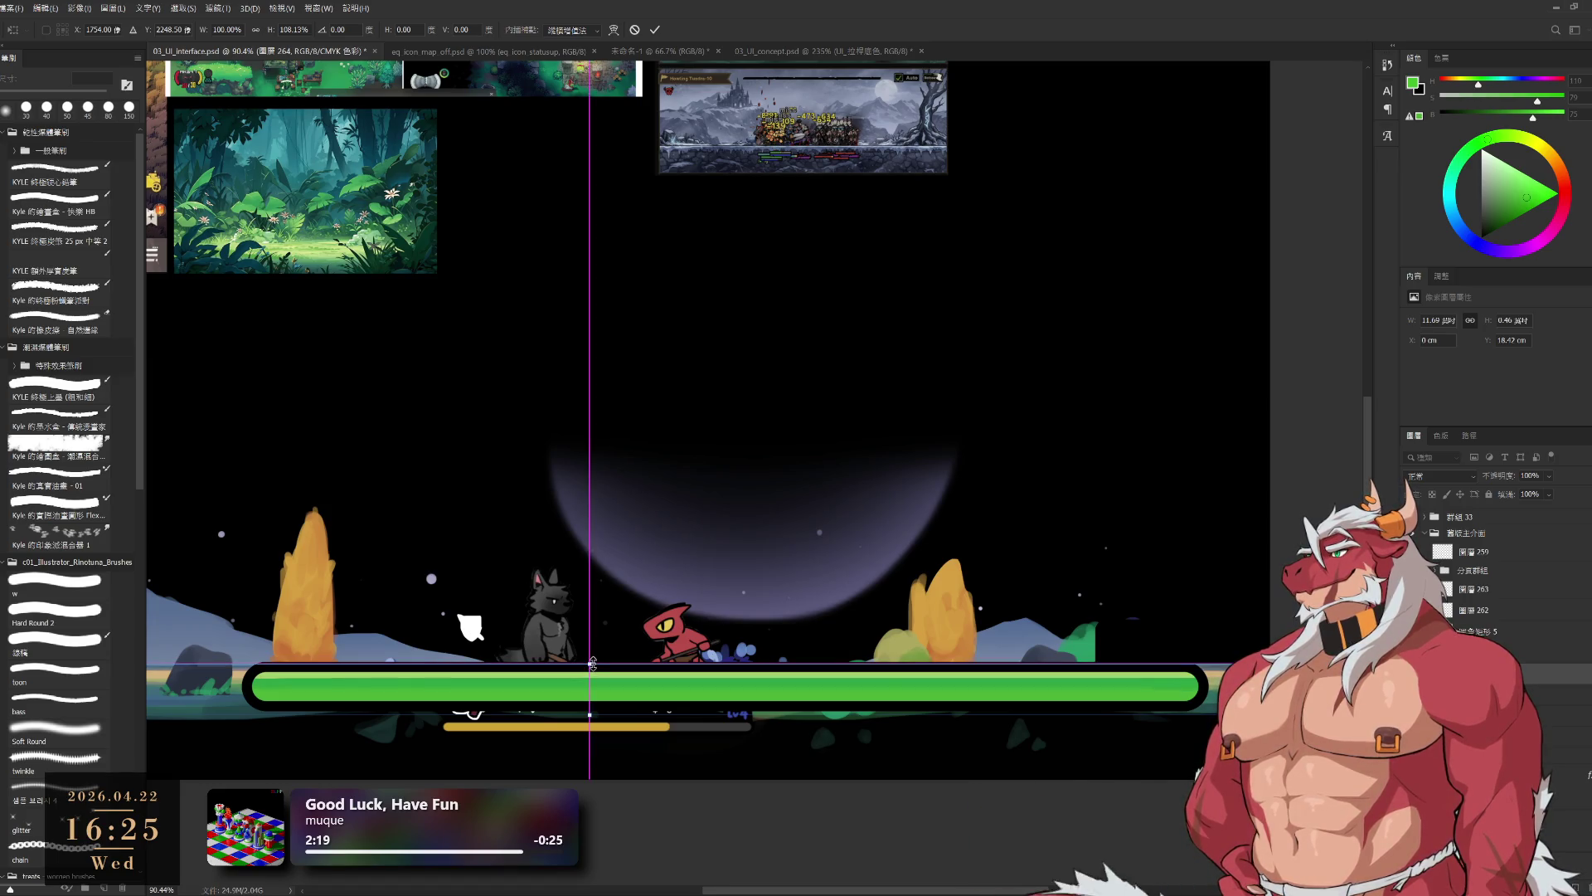
pyautogui.click(655, 29)
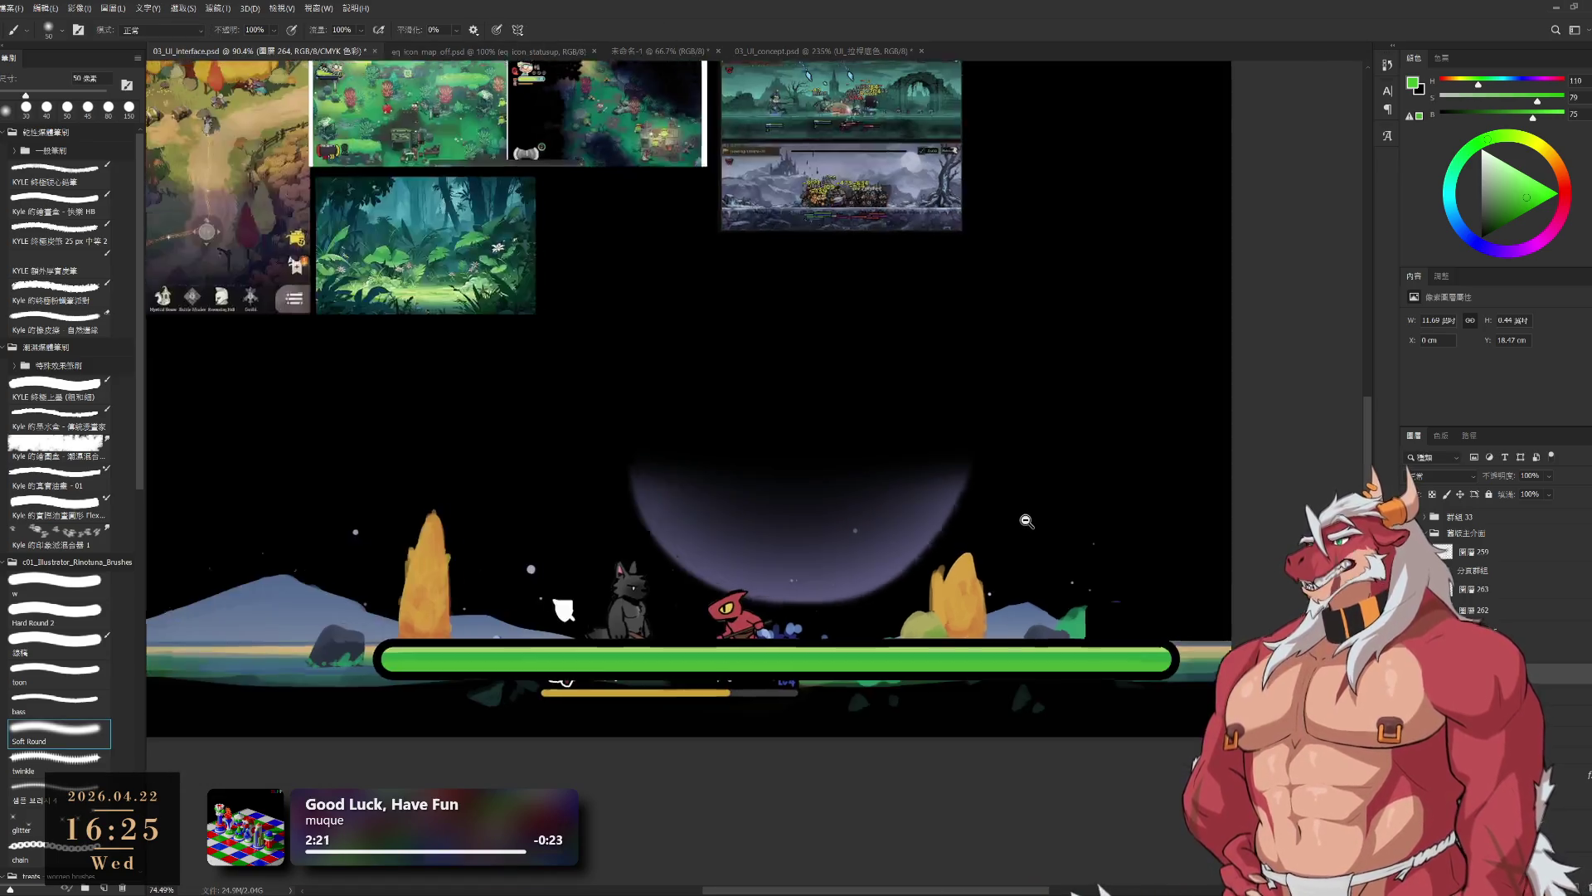
pyautogui.scroll(-5, 1125, 617)
pyautogui.scroll(-1, 1125, 617)
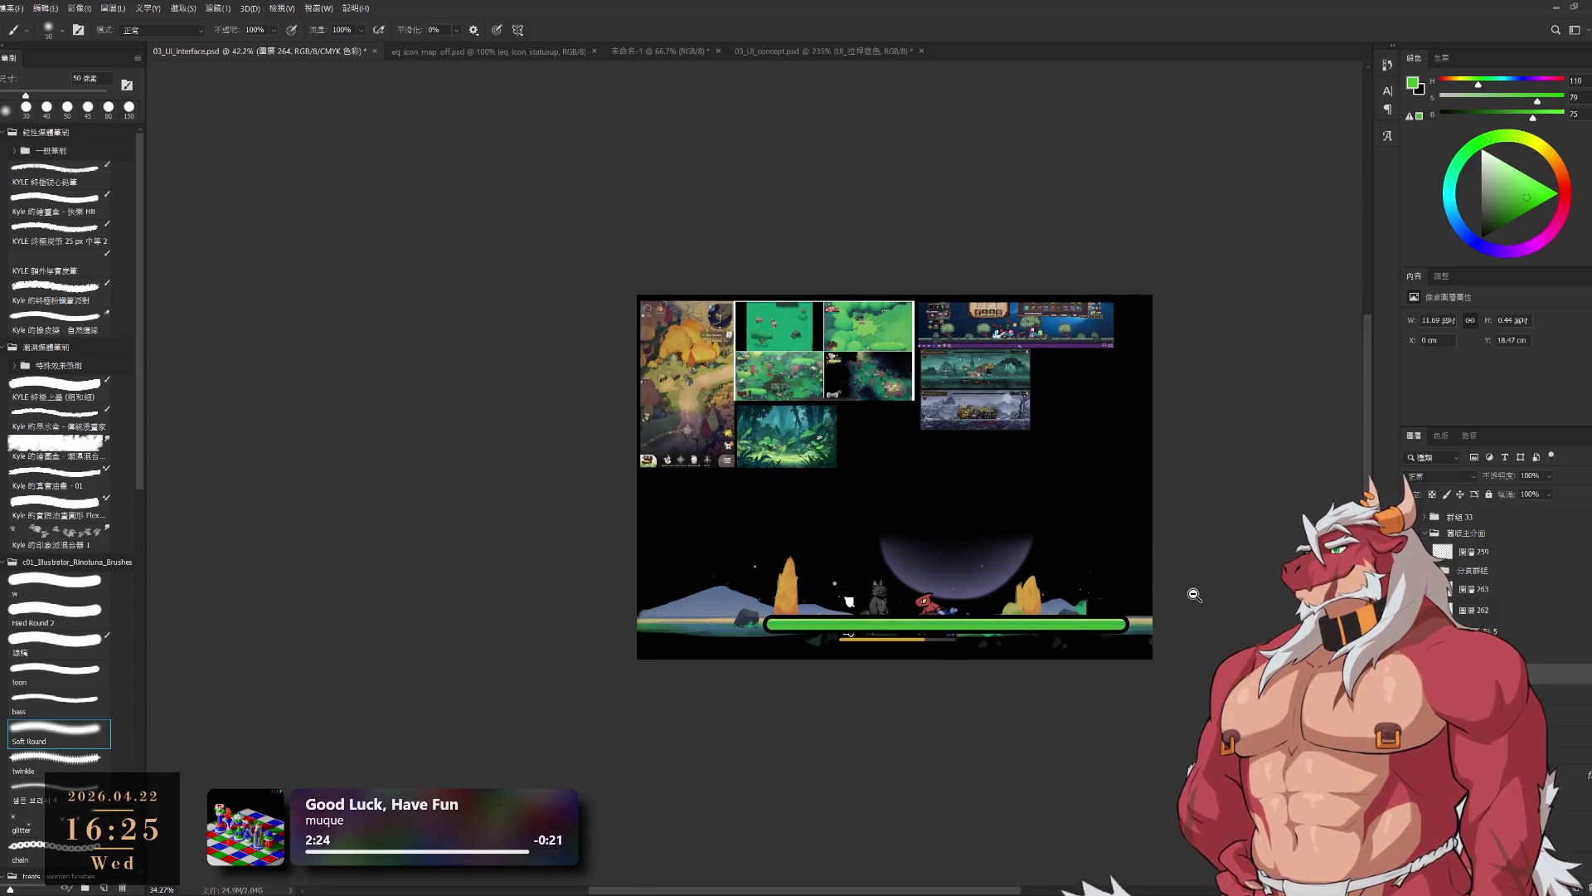
pyautogui.scroll(3, 1111, 589)
pyautogui.scroll(1, 1104, 580)
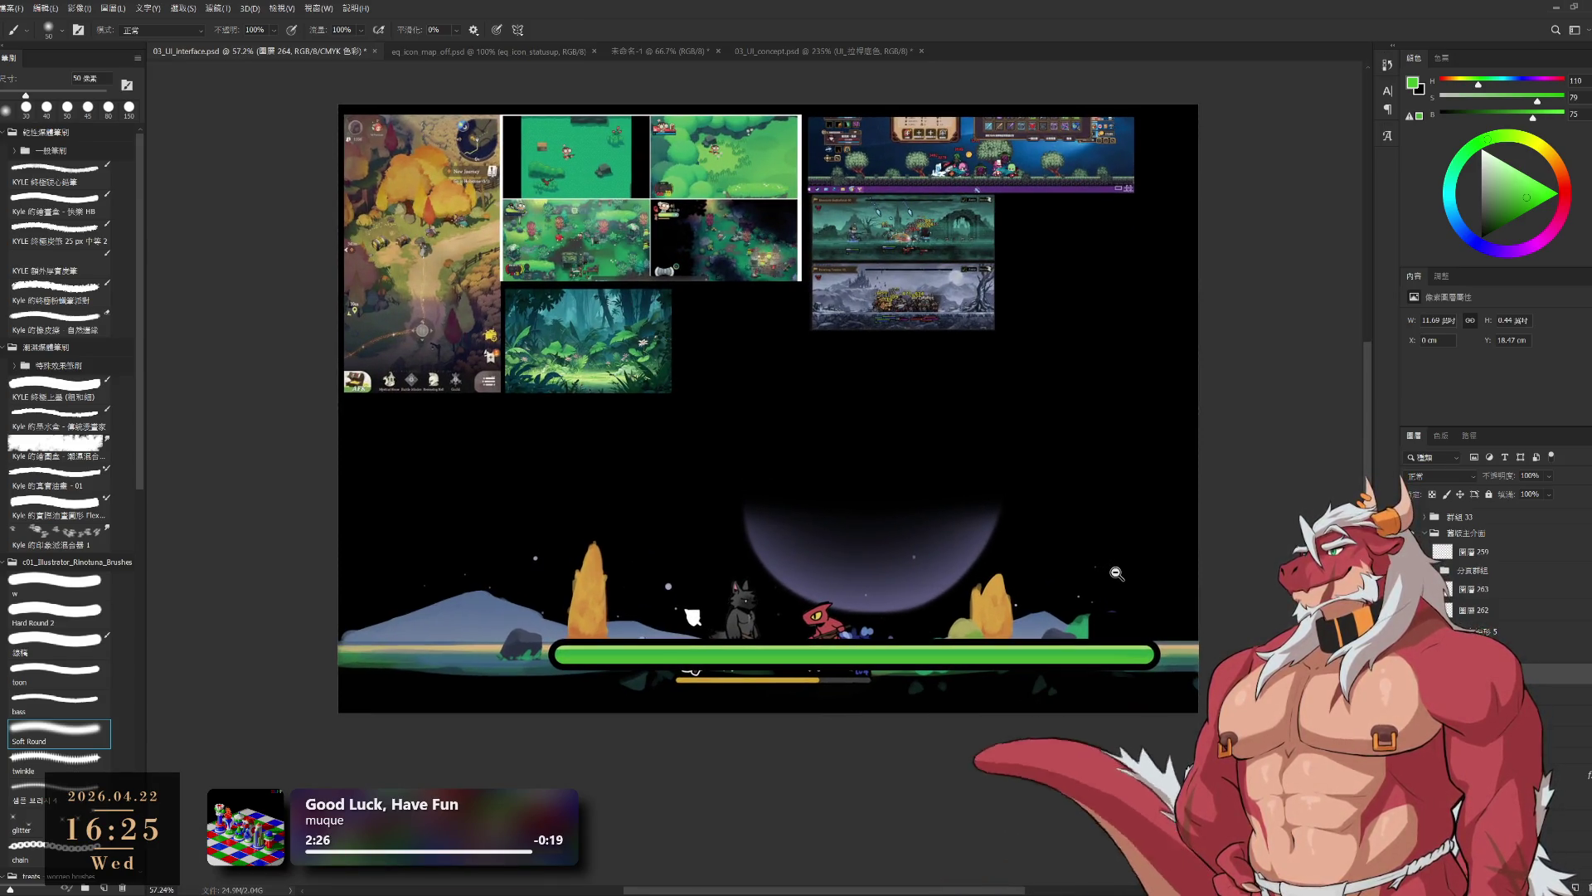
pyautogui.moveTo(1105, 580); pyautogui.dragTo(1085, 584)
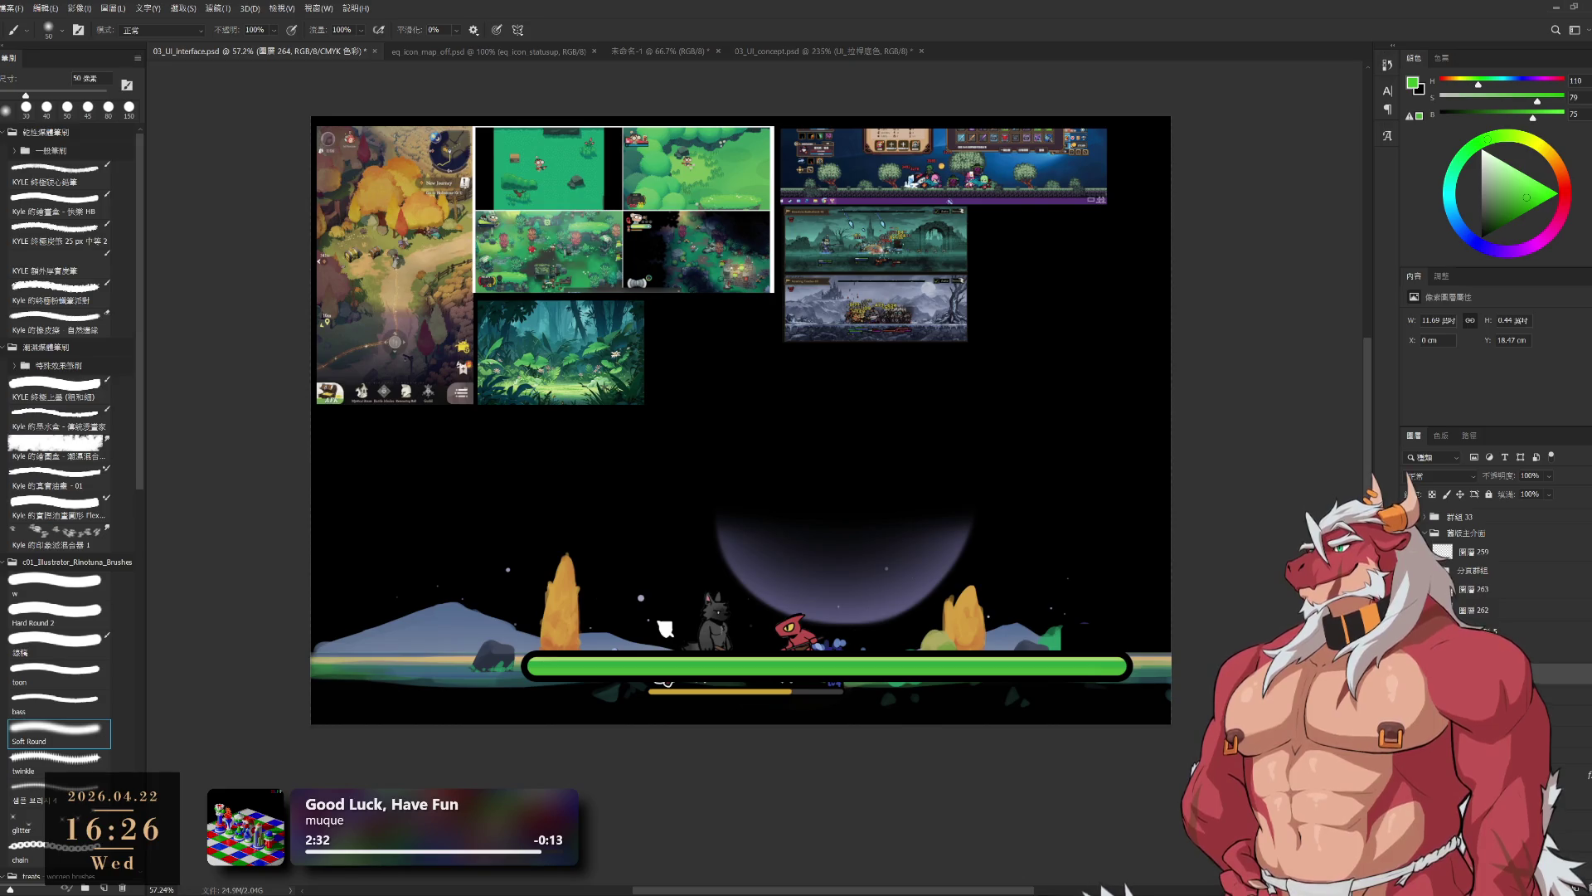
pyautogui.hotkey('ctrl', 't')
pyautogui.moveTo(1087, 682); pyautogui.dragTo(953, 684)
pyautogui.press('Return')
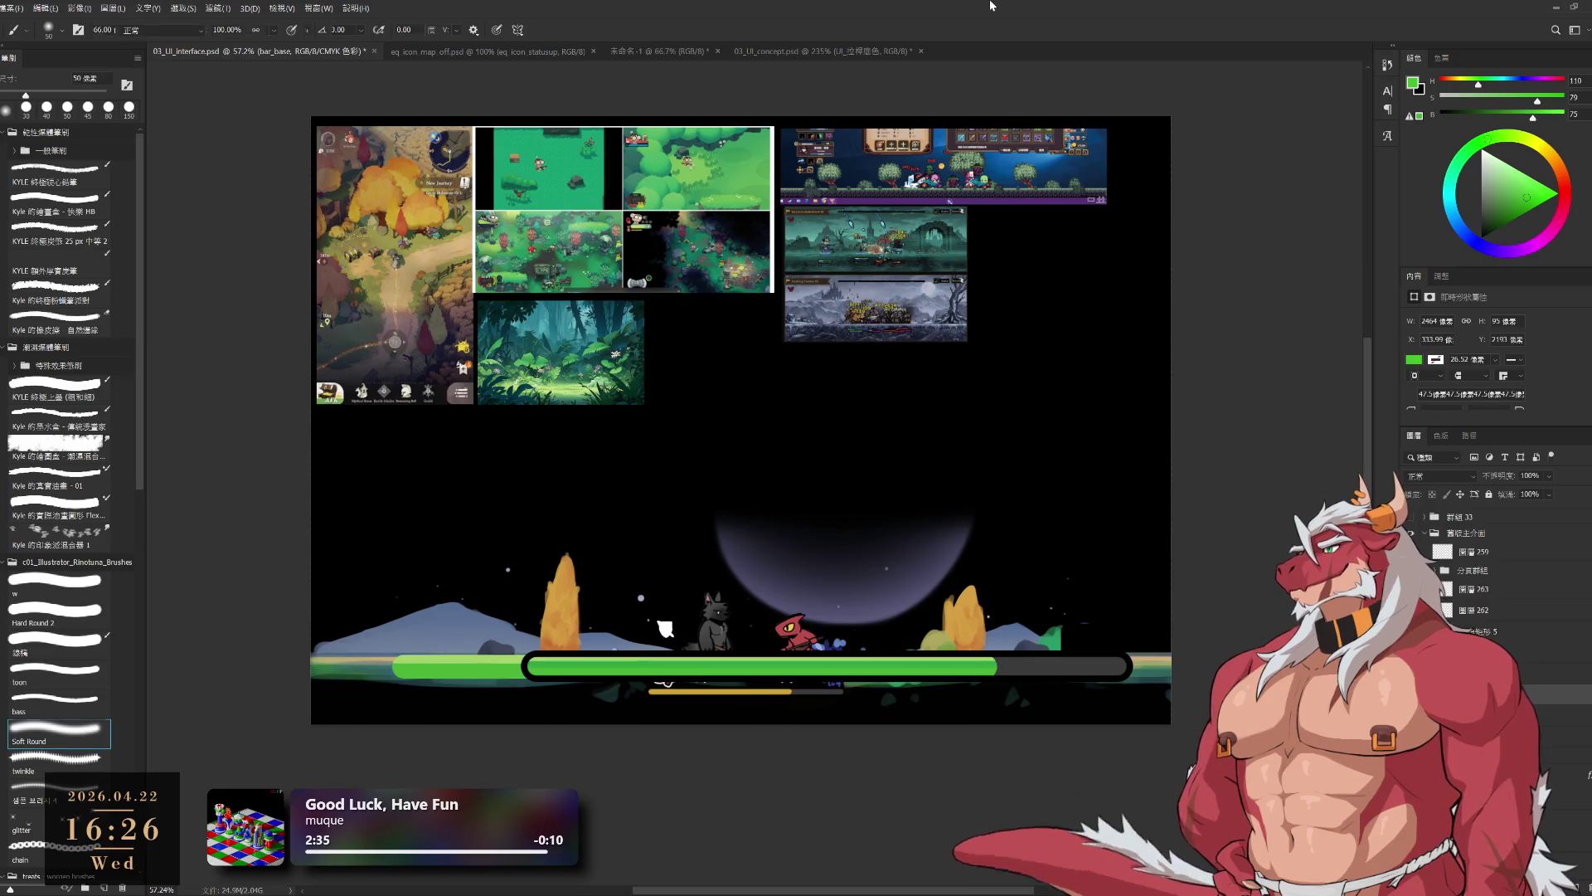
pyautogui.press('b')
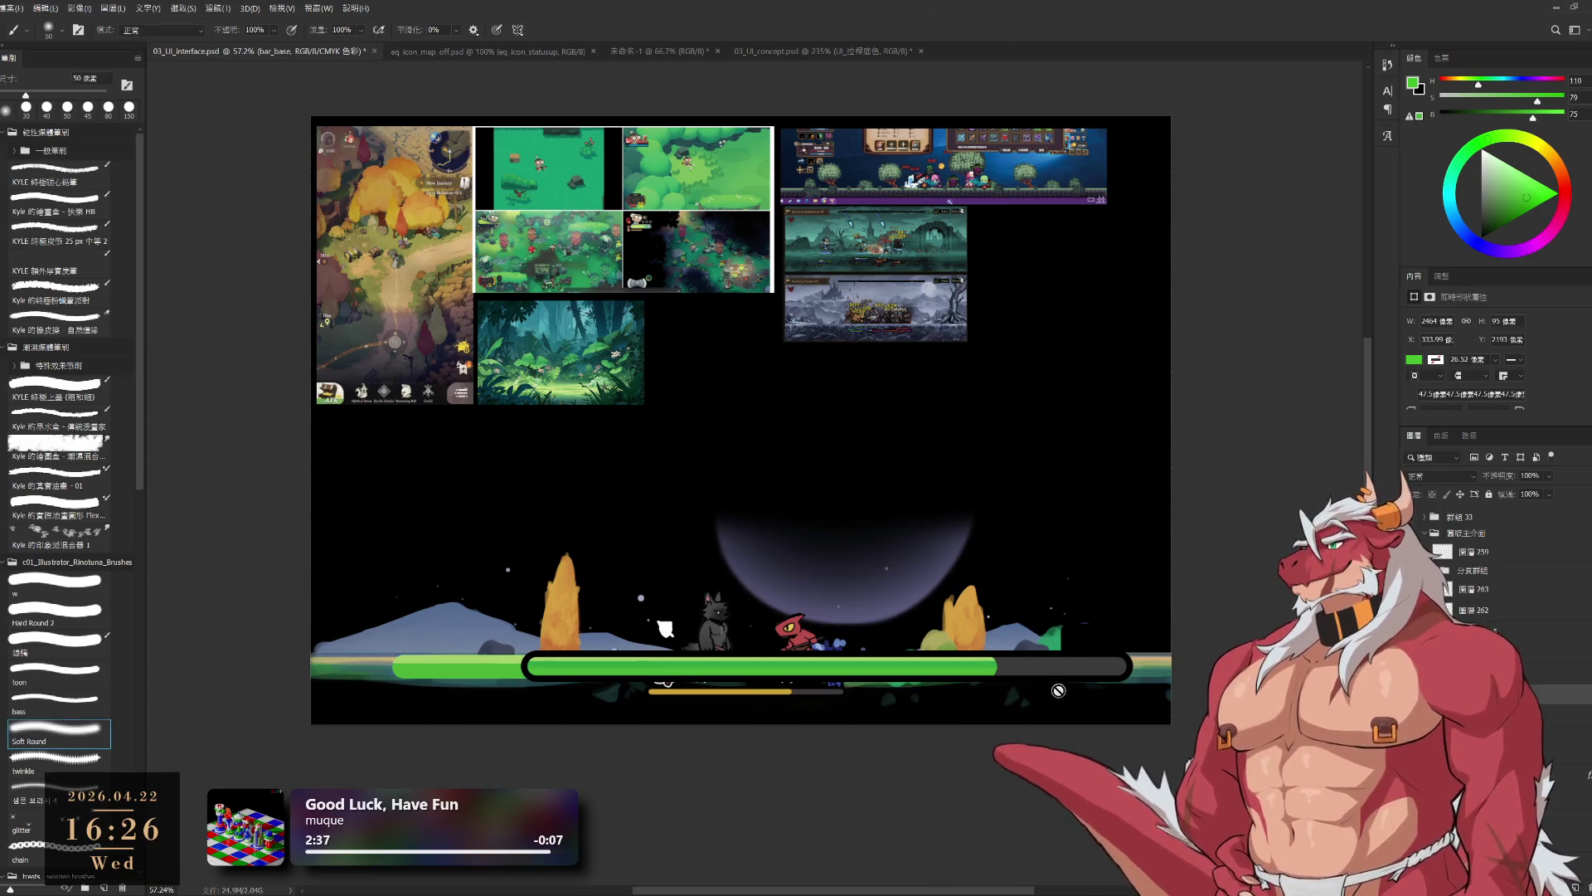
pyautogui.hotkey('ctrl', 'z')
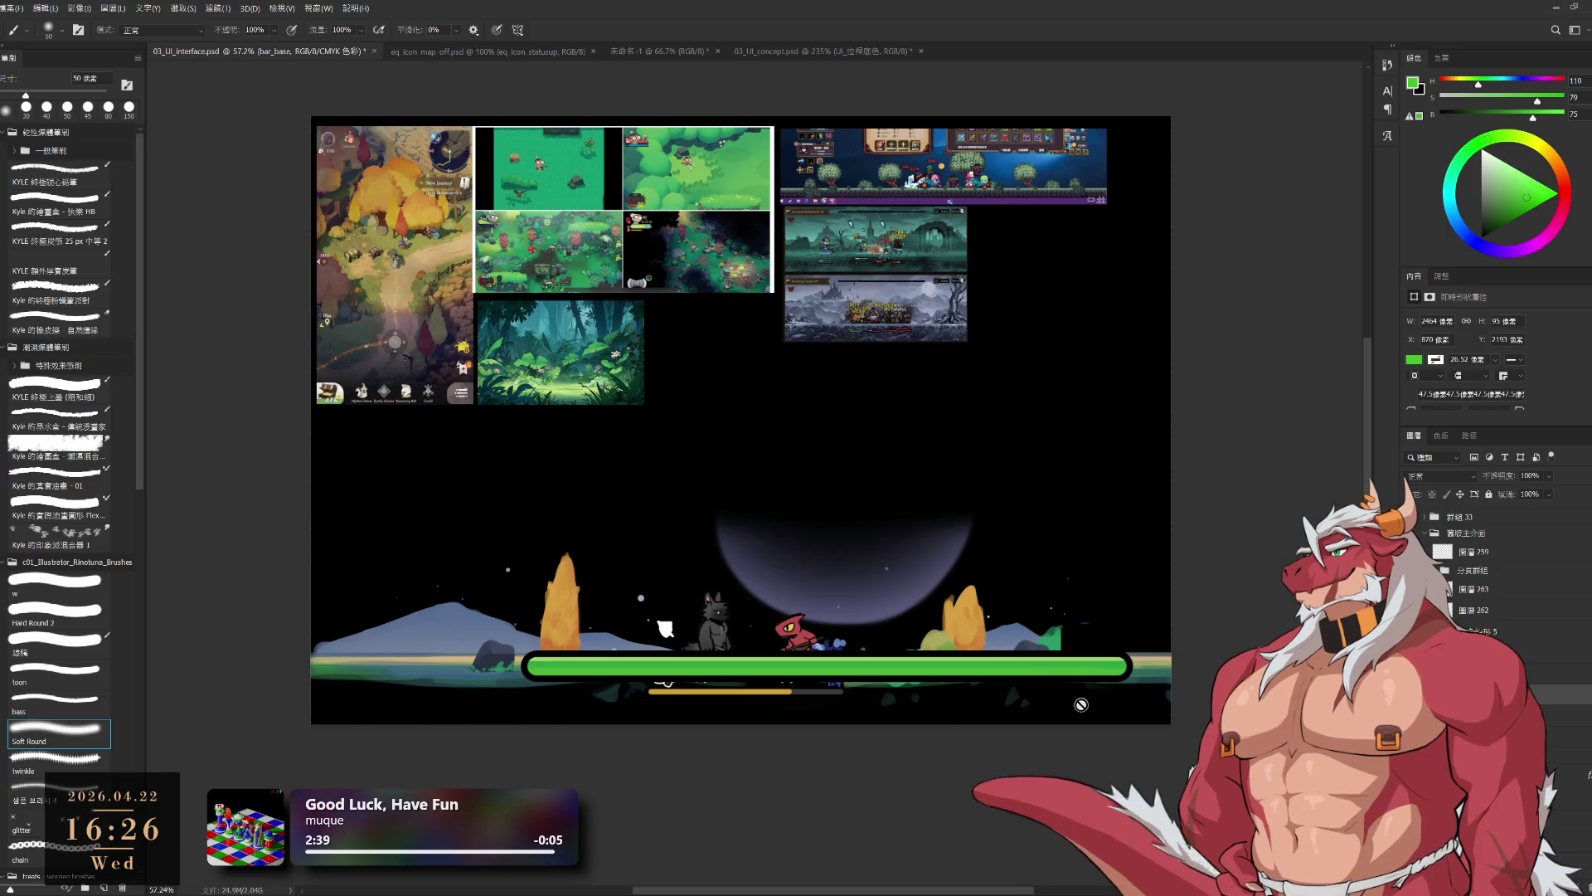
pyautogui.scroll(3, 1080, 704)
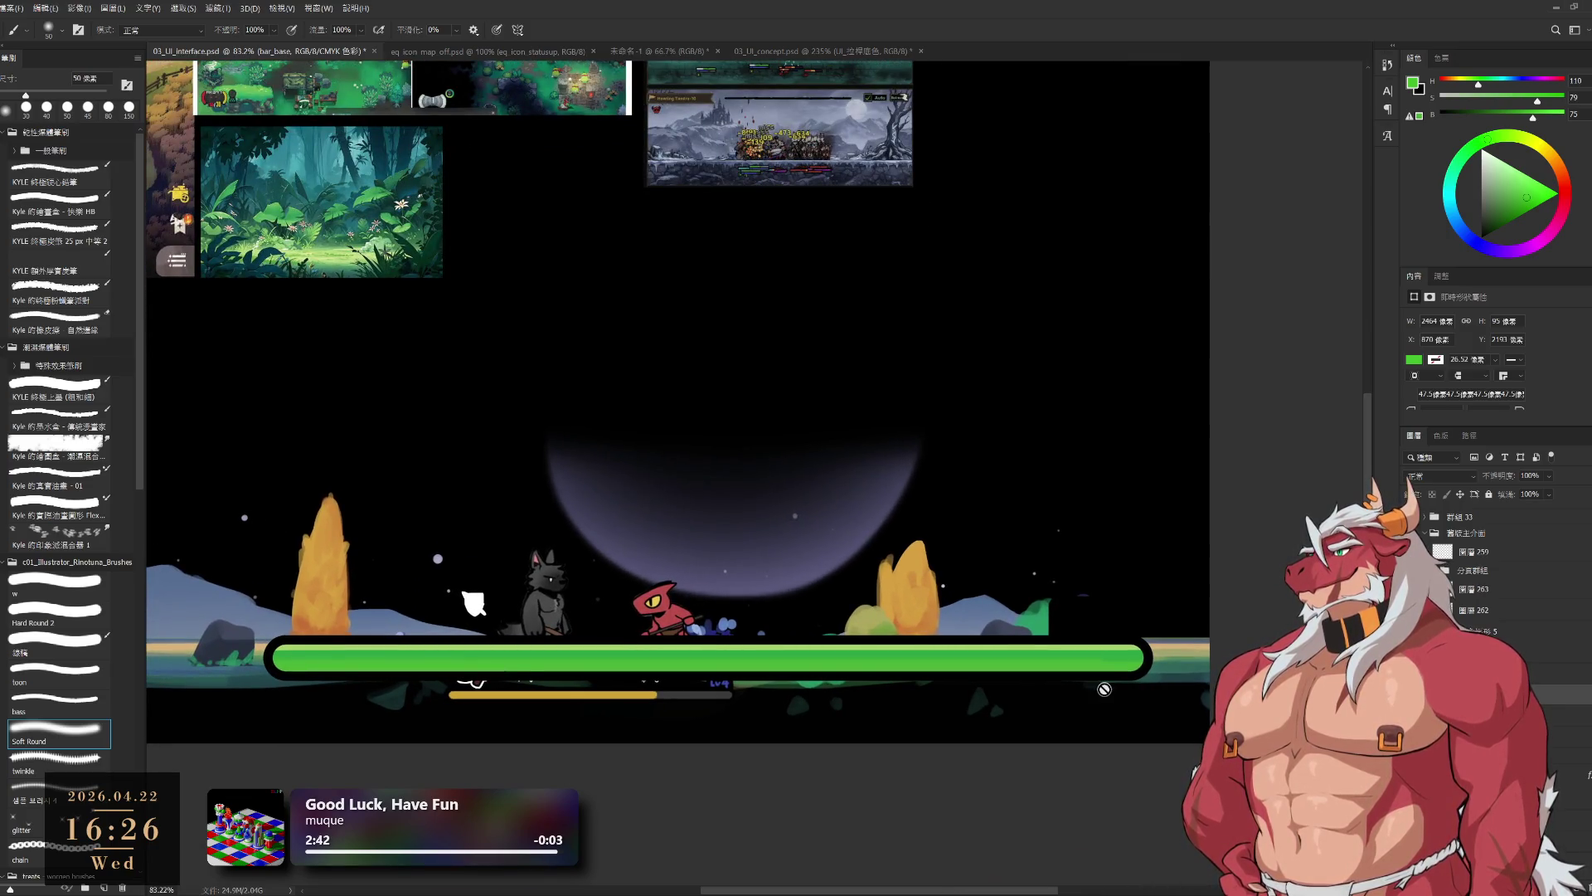
pyautogui.press('space')
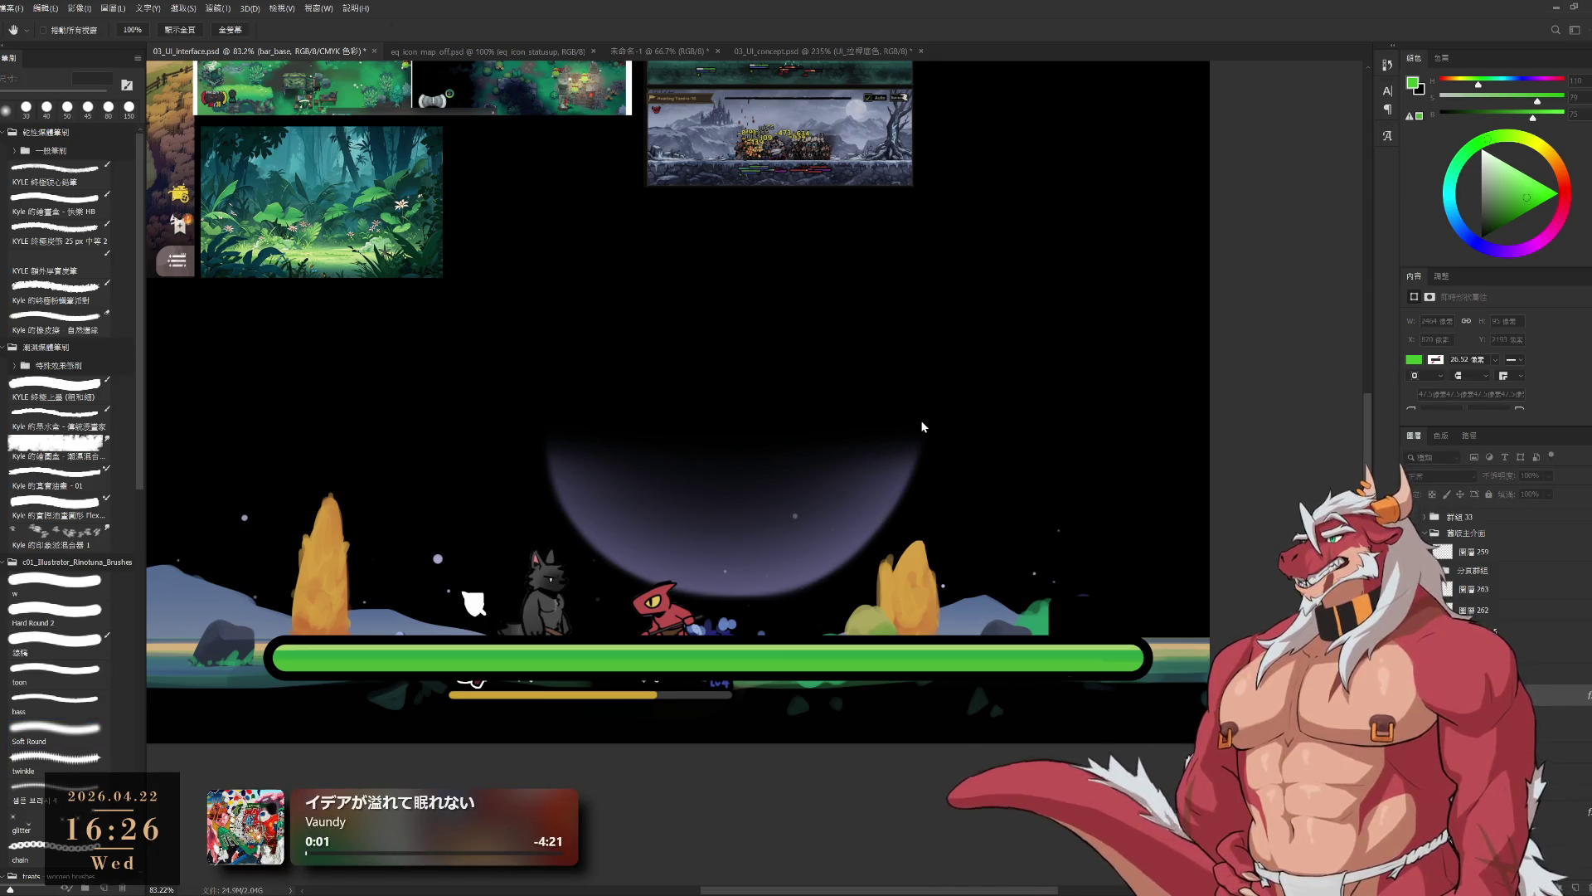
pyautogui.press('v')
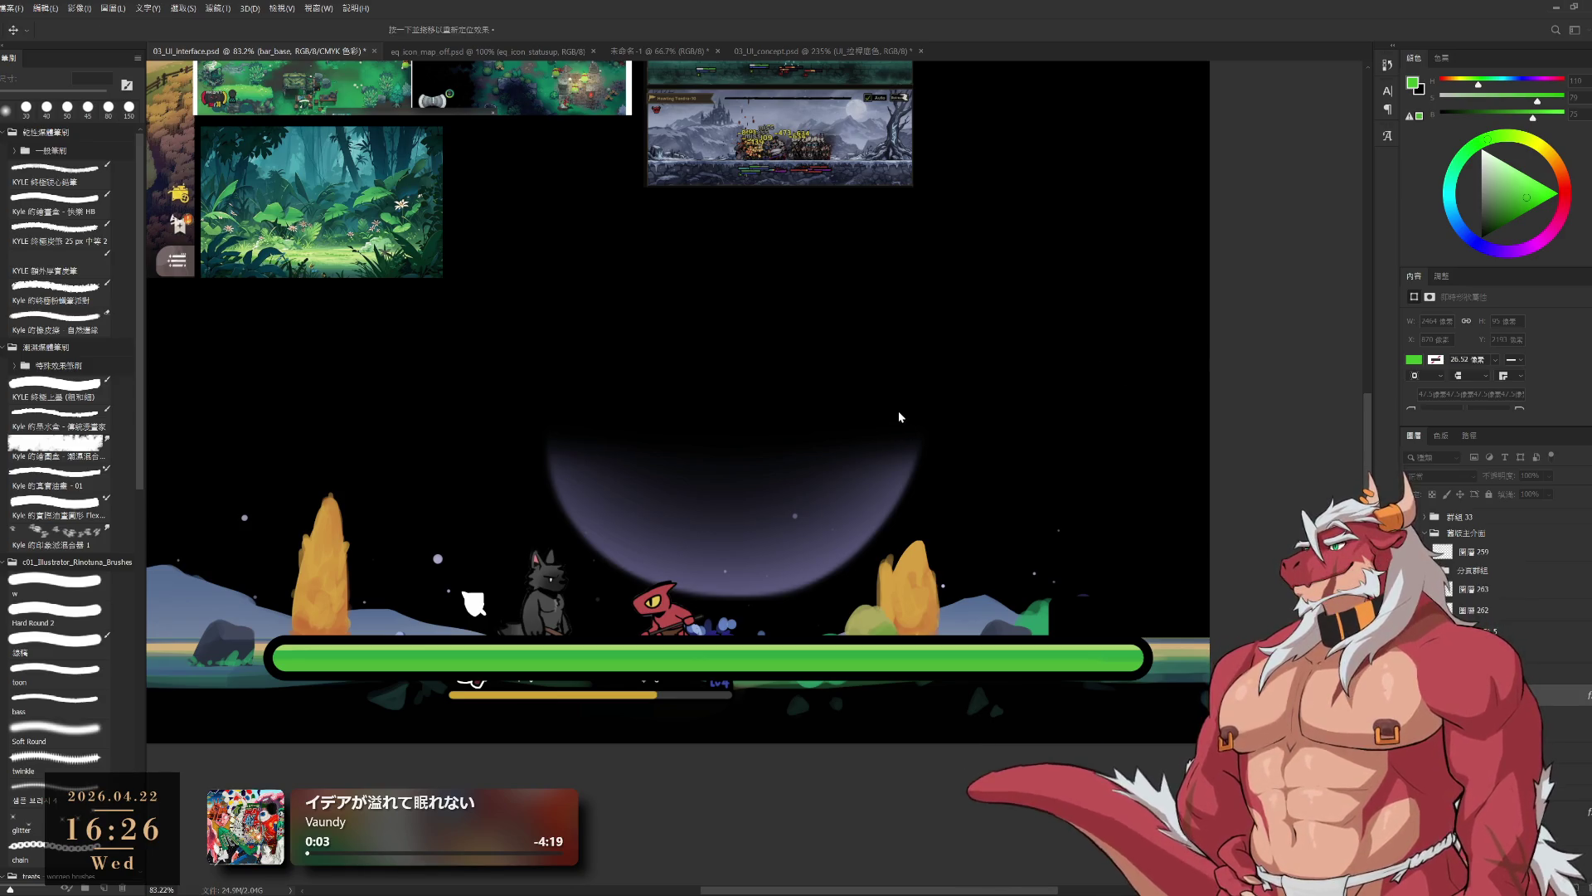
pyautogui.press('h')
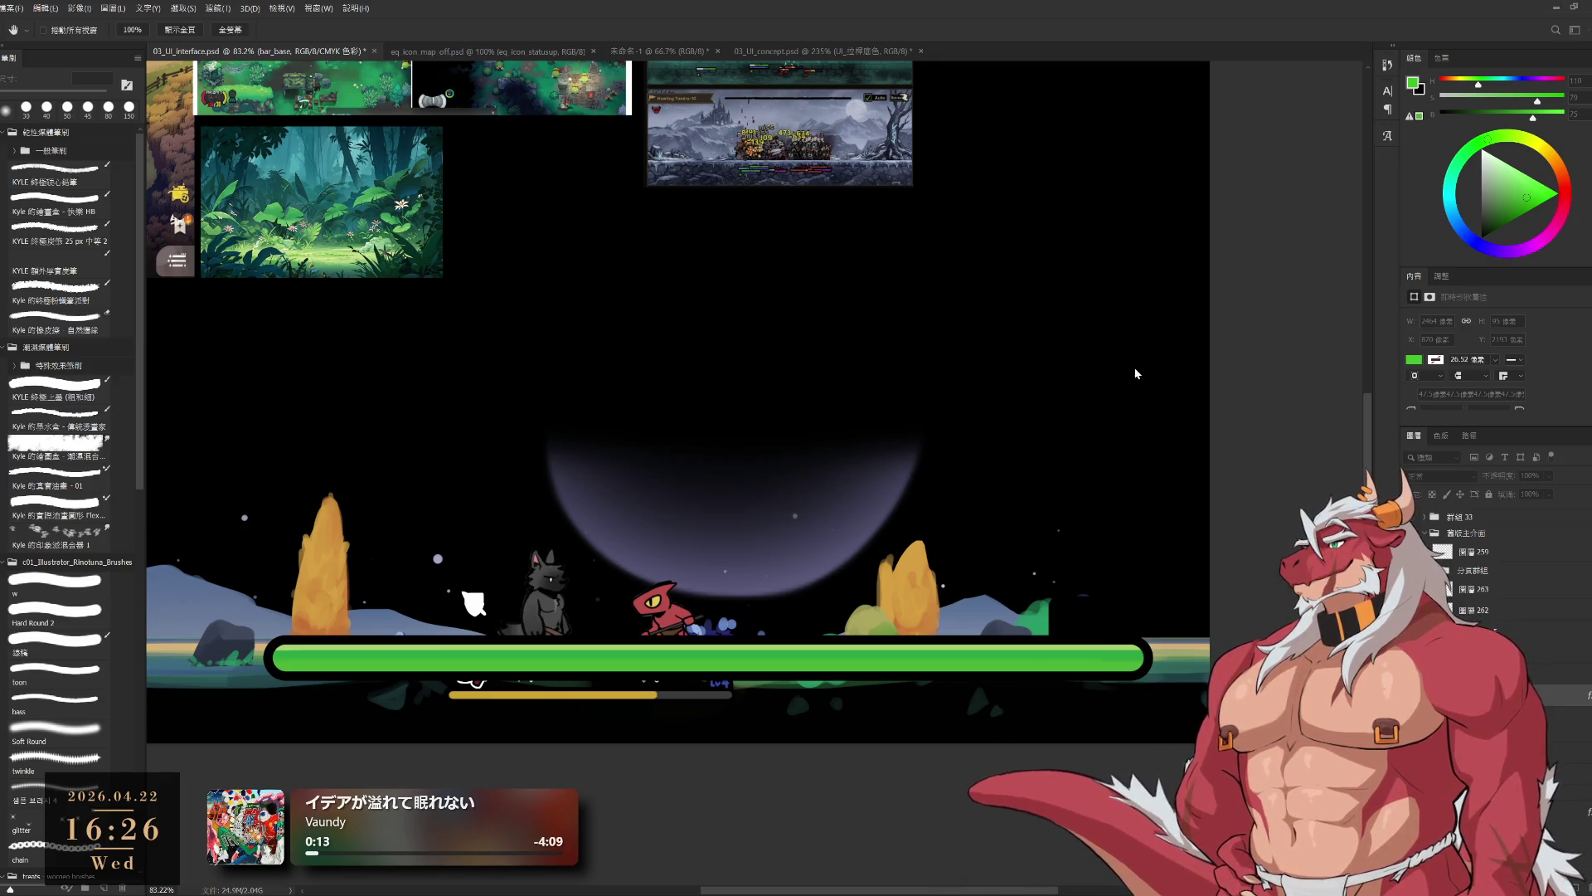
pyautogui.hotkey('ctrl', 'z')
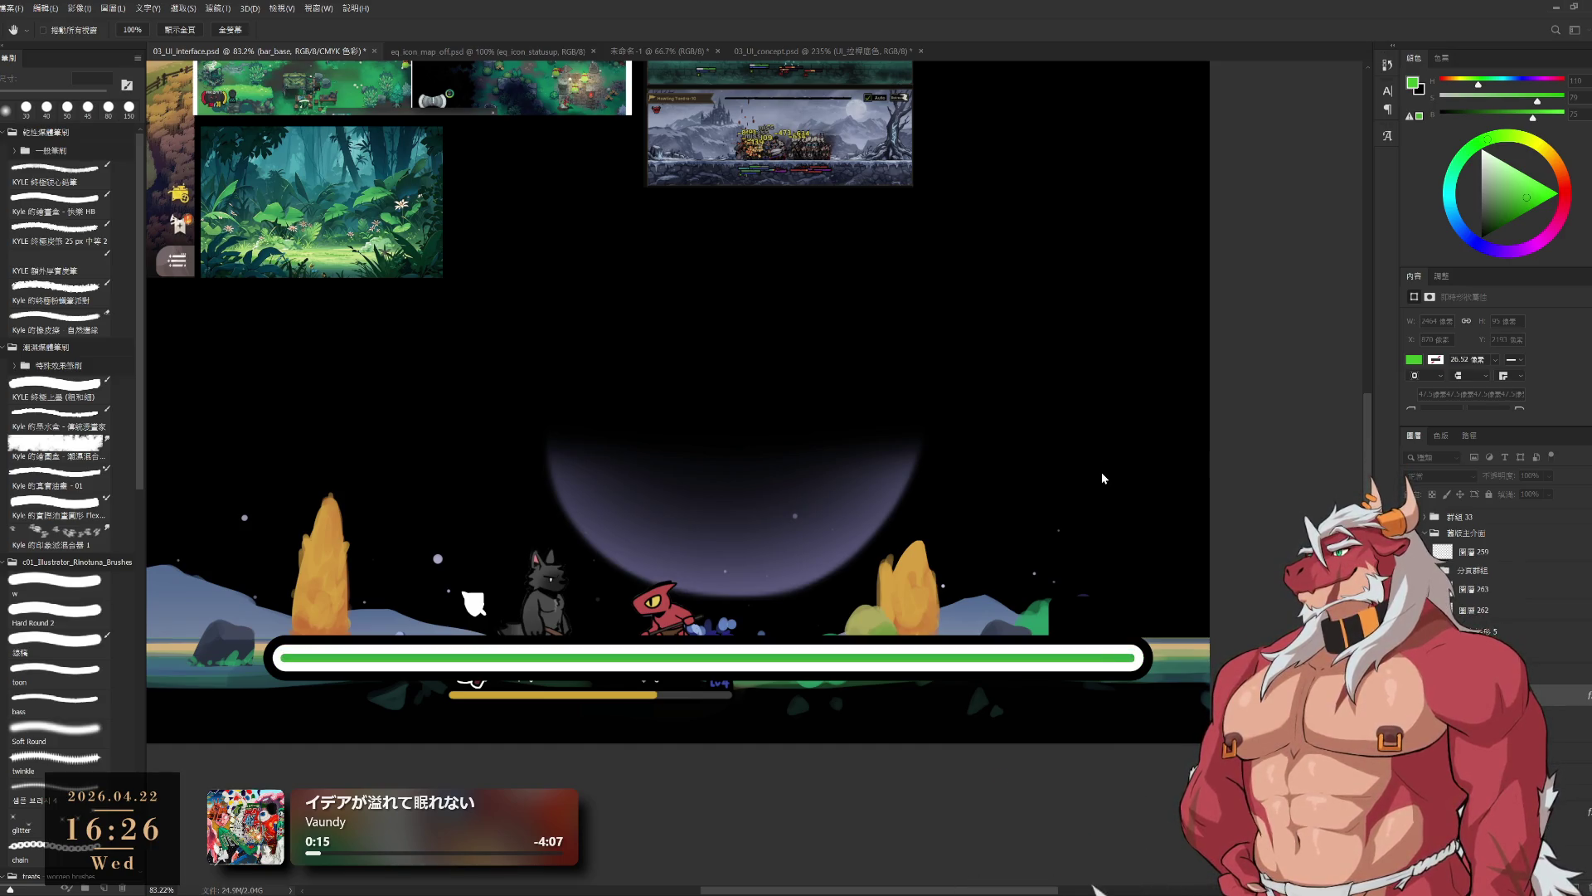
pyautogui.hotkey('ctrl', 'z')
pyautogui.hotkey('ctrl', 'z')
pyautogui.hotkey('ctrl', 'z')
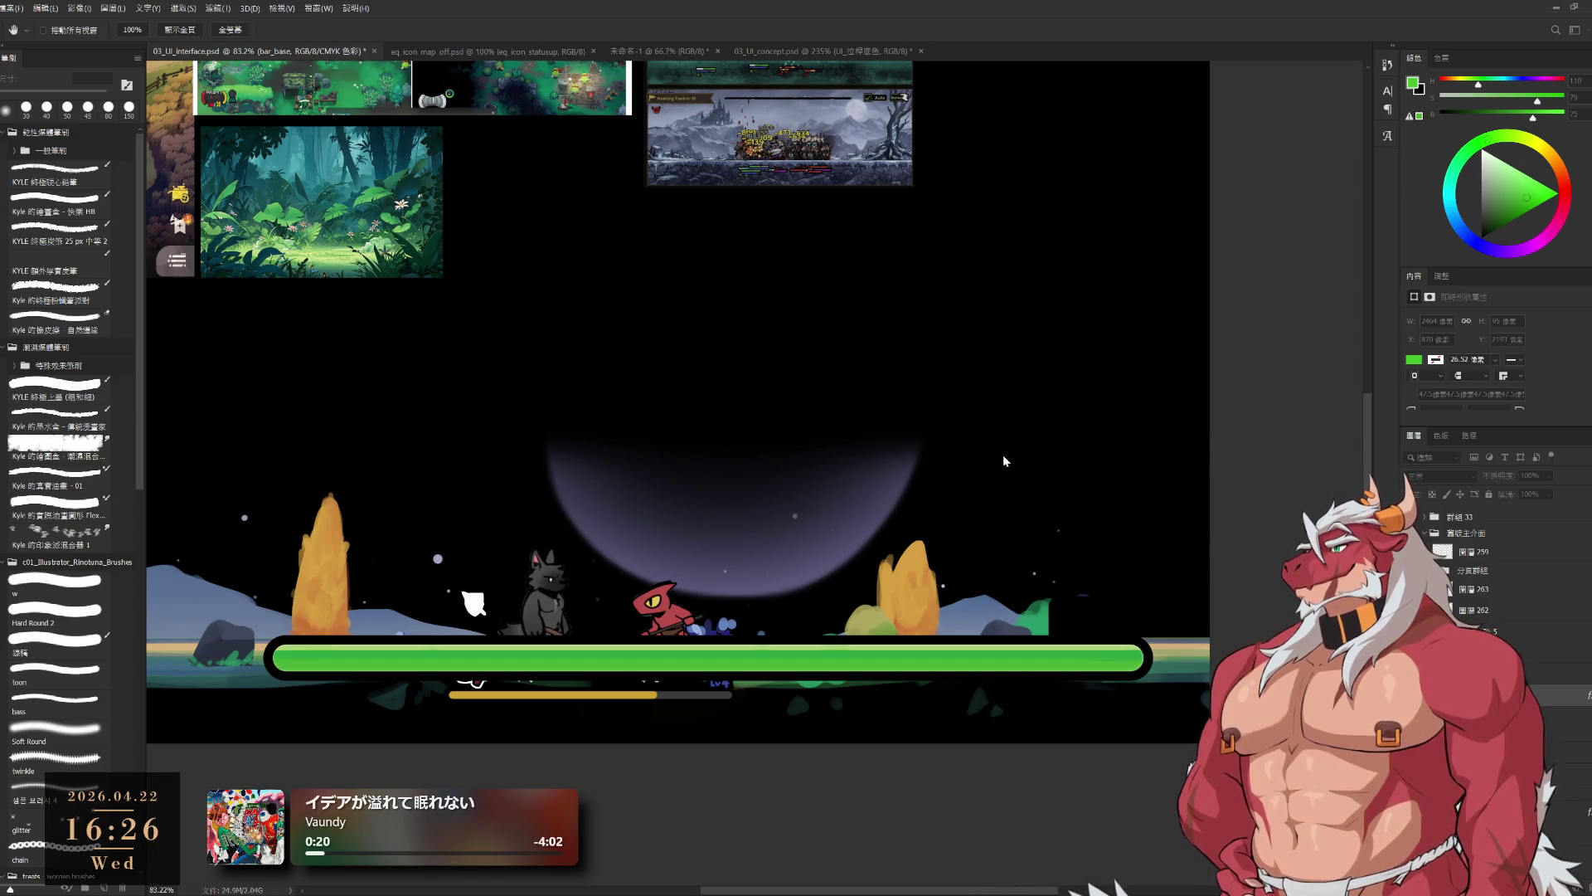
pyautogui.hotkey('ctrl', 'z')
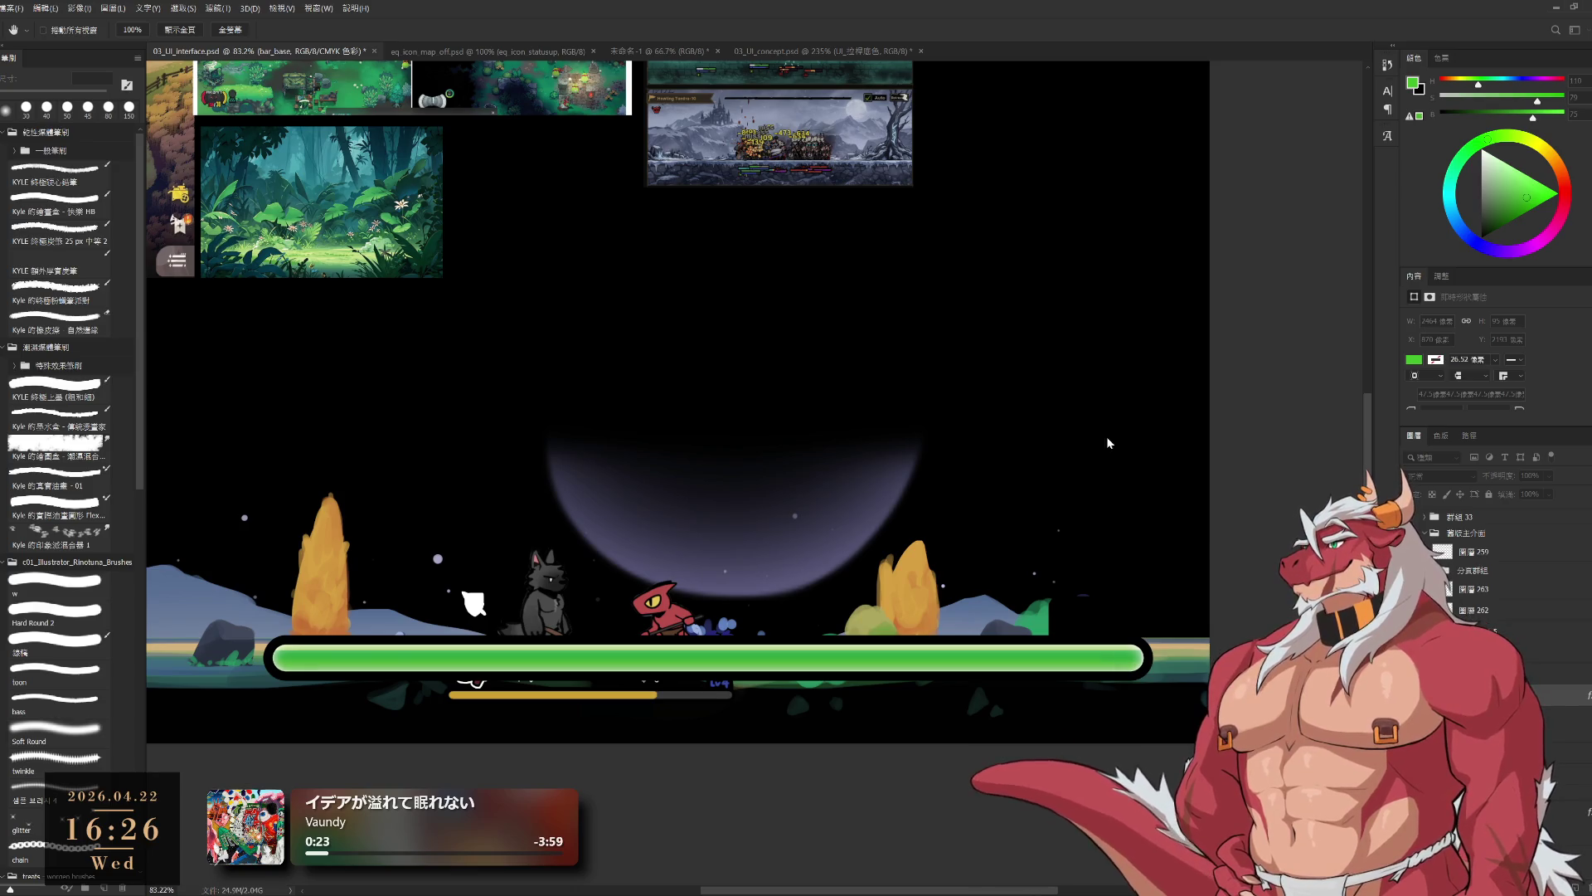
pyautogui.press('i')
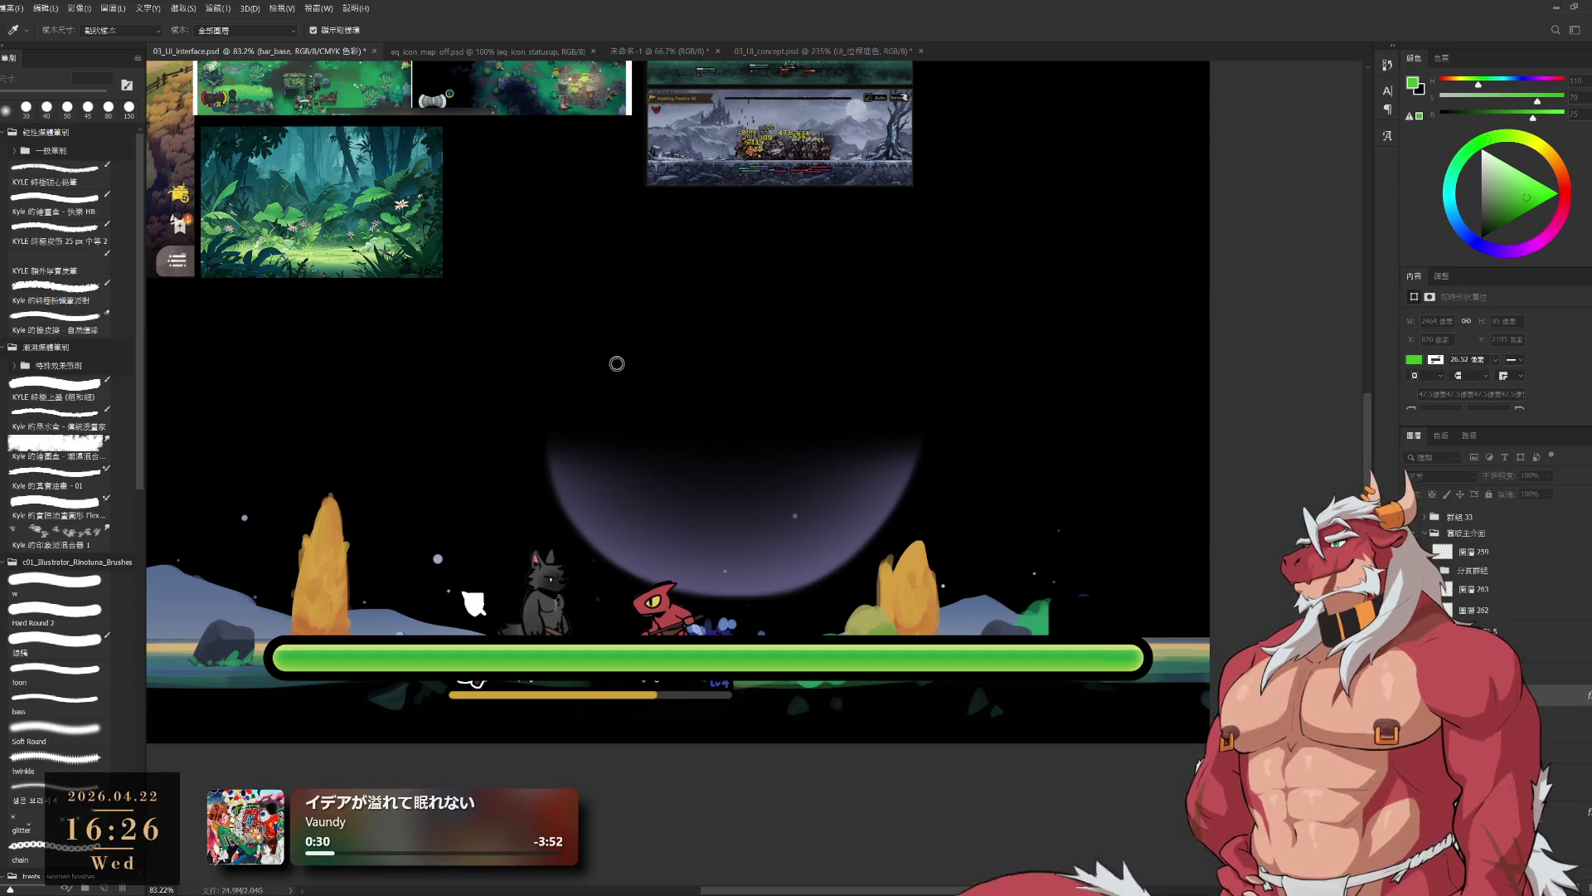
pyautogui.press('h')
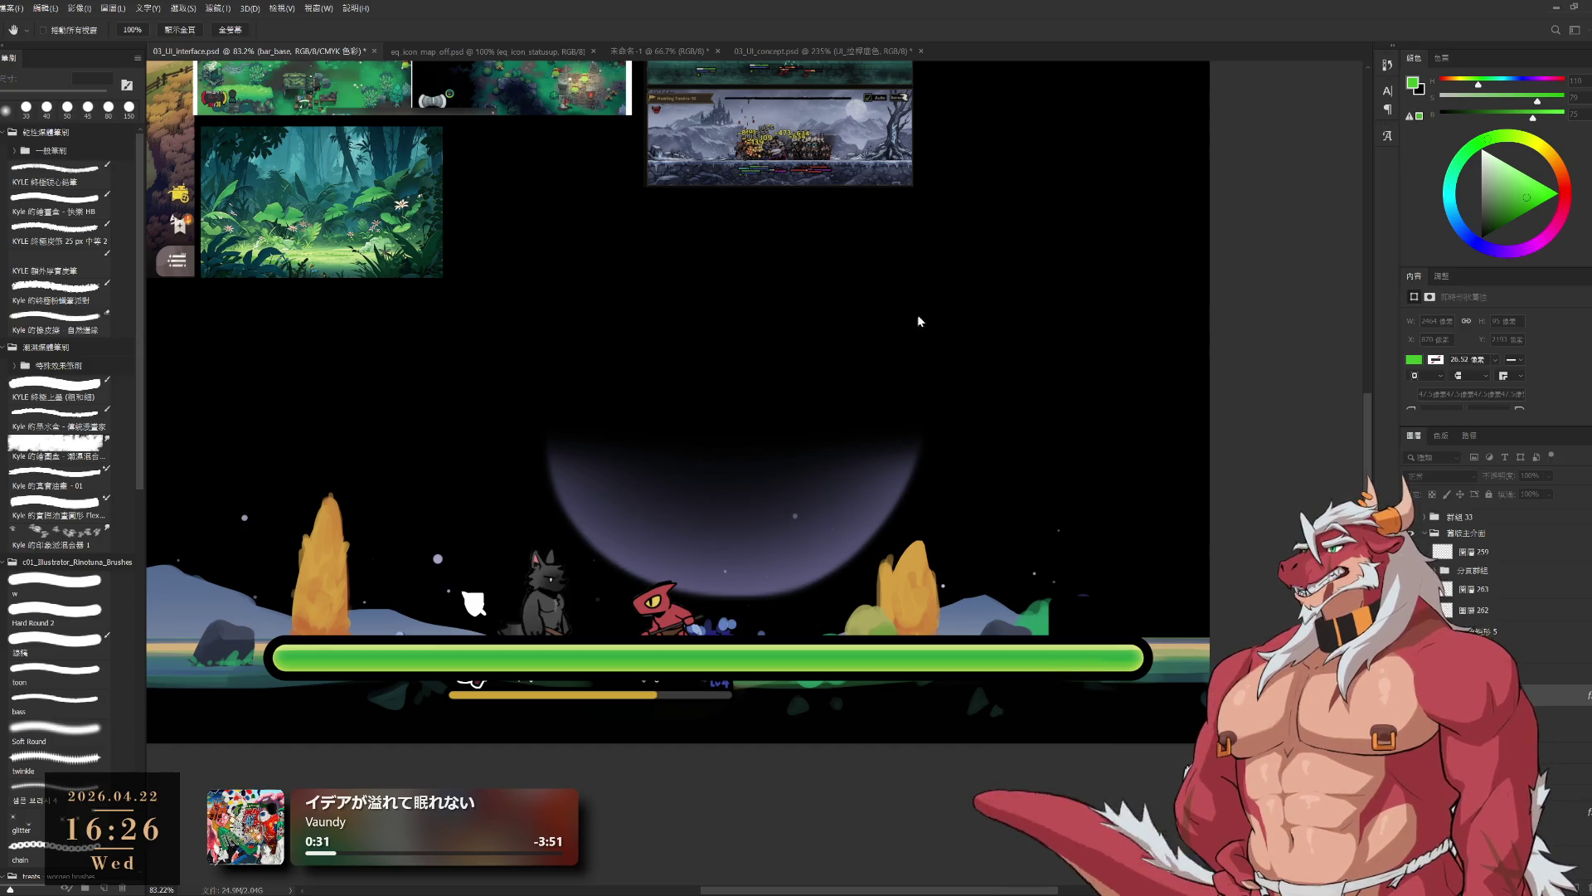
pyautogui.press('b')
pyautogui.moveTo(1026, 648); pyautogui.dragTo(1084, 618)
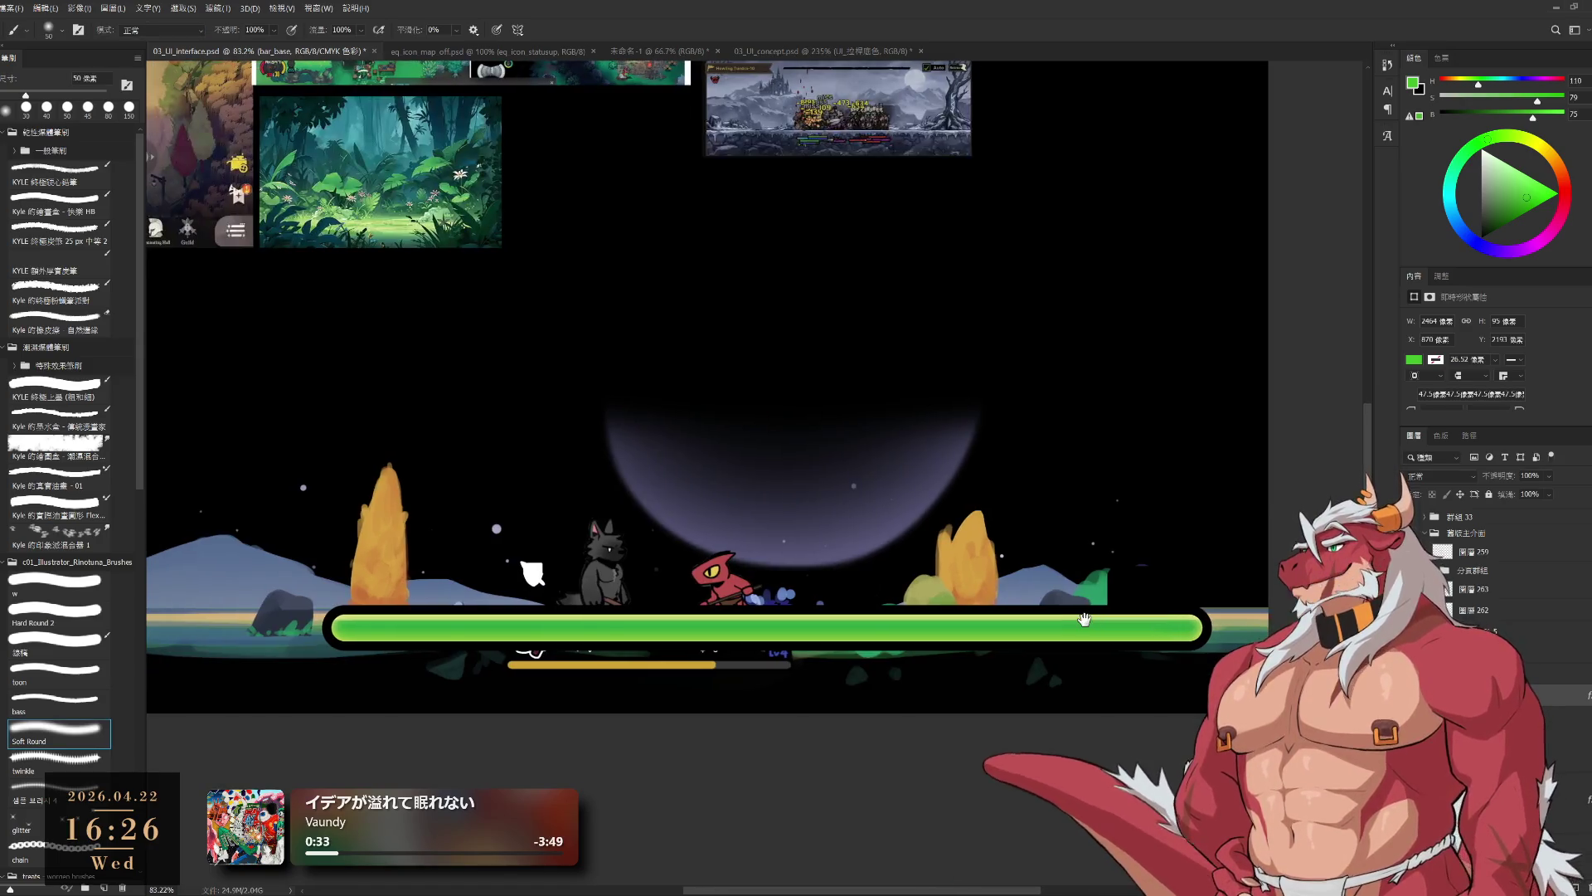
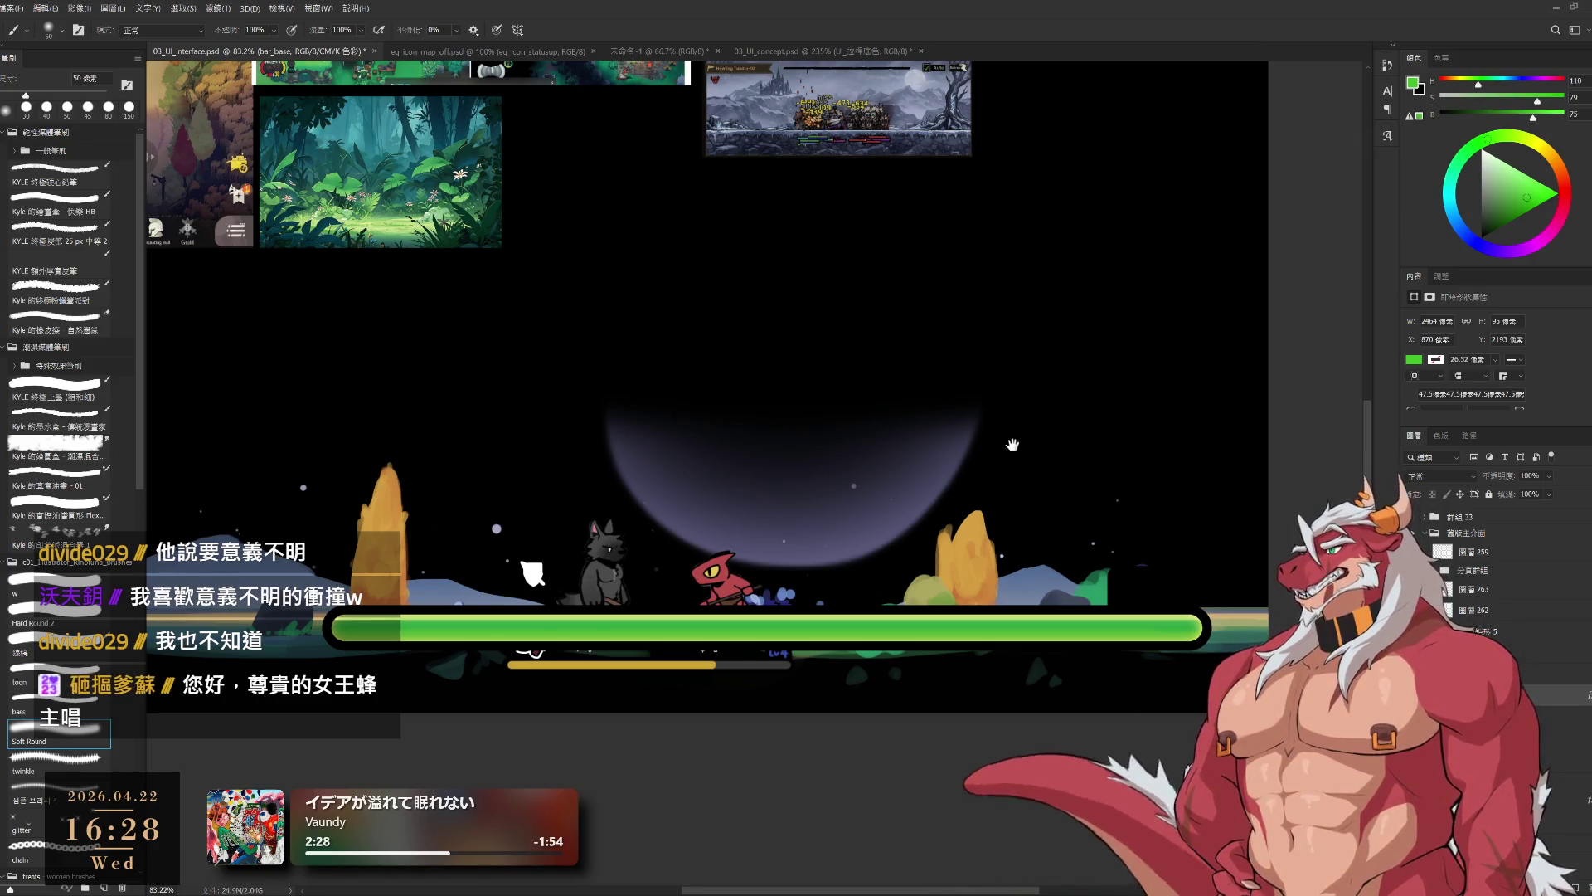
# - Select the green bar's own pixel layer inside its group and apply a free transform
pyautogui.scroll(-3, 1013, 444)
pyautogui.scroll(1, 1208, 530)
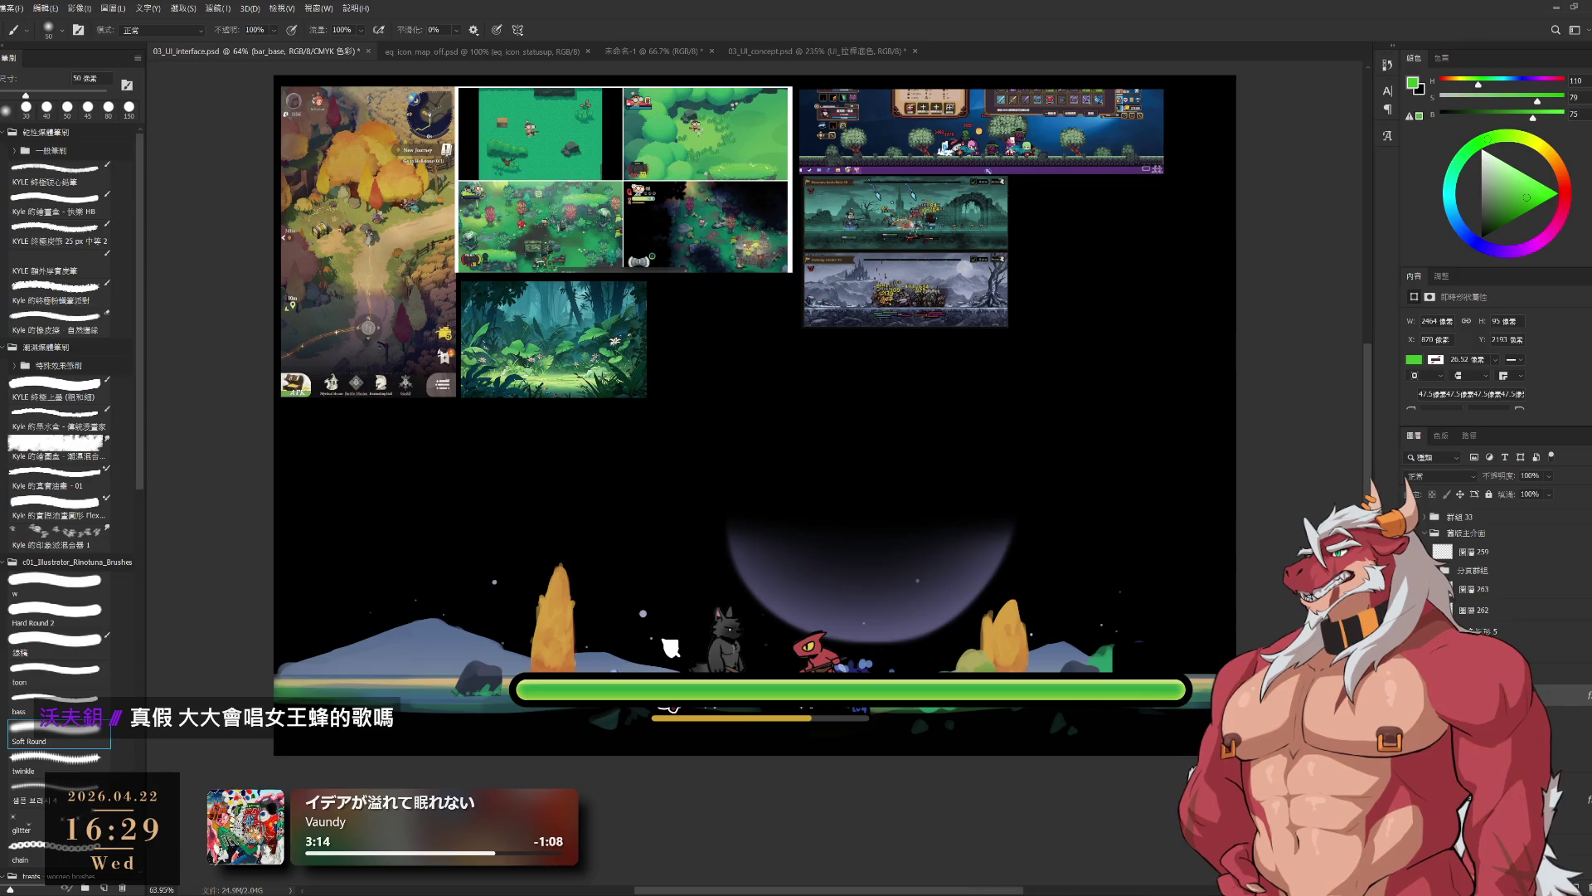
pyautogui.hotkey('ctrl', 'alt', 'a')
pyautogui.hotkey('alt', '.')
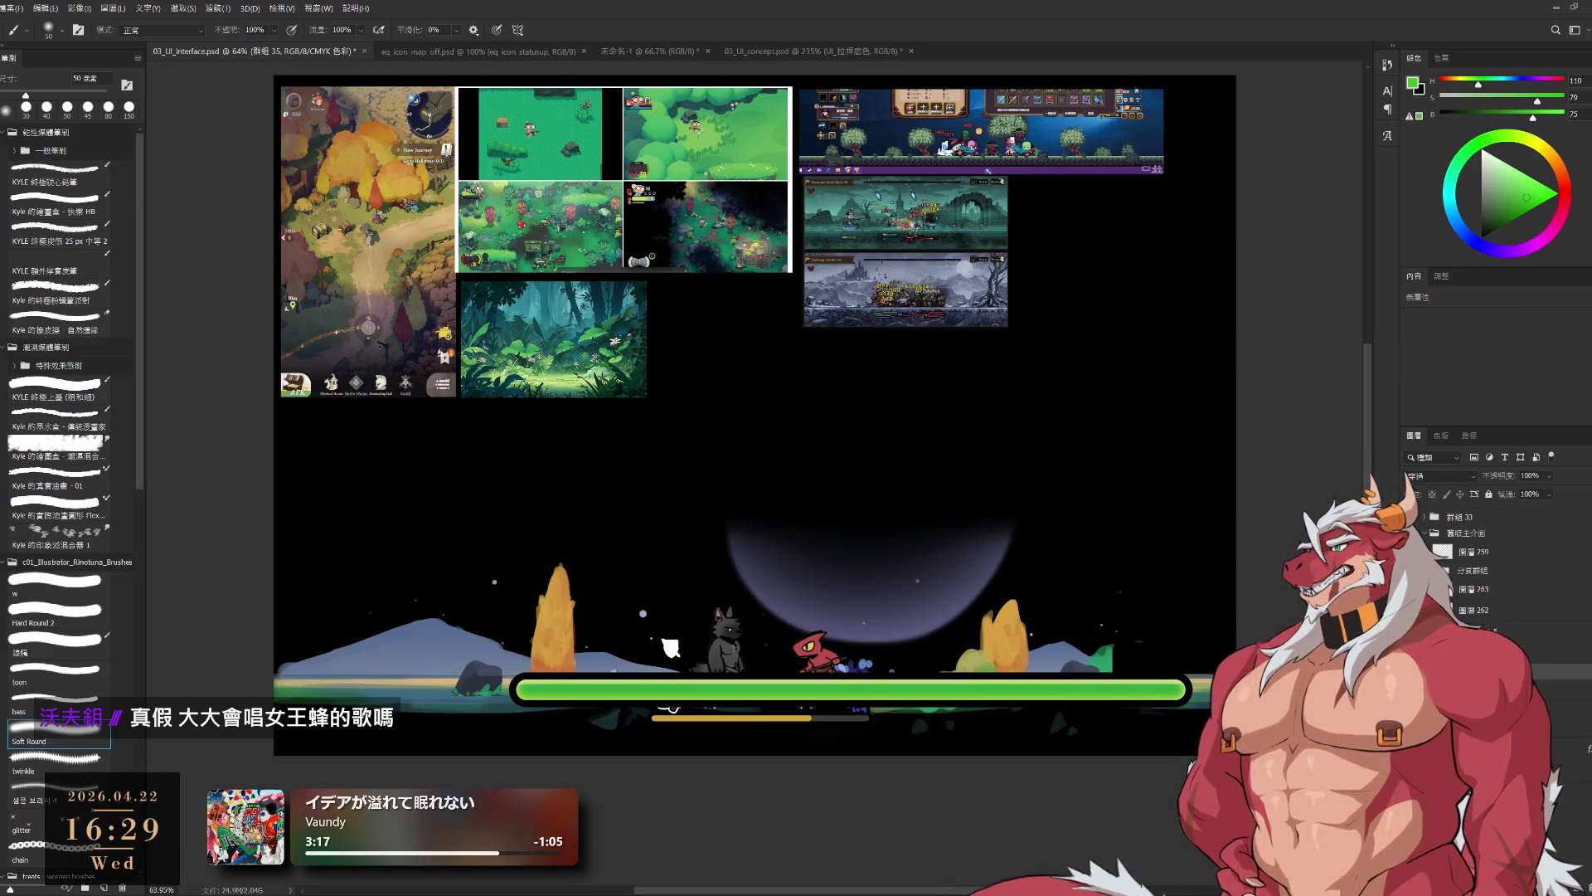
pyautogui.hotkey('alt', '[')
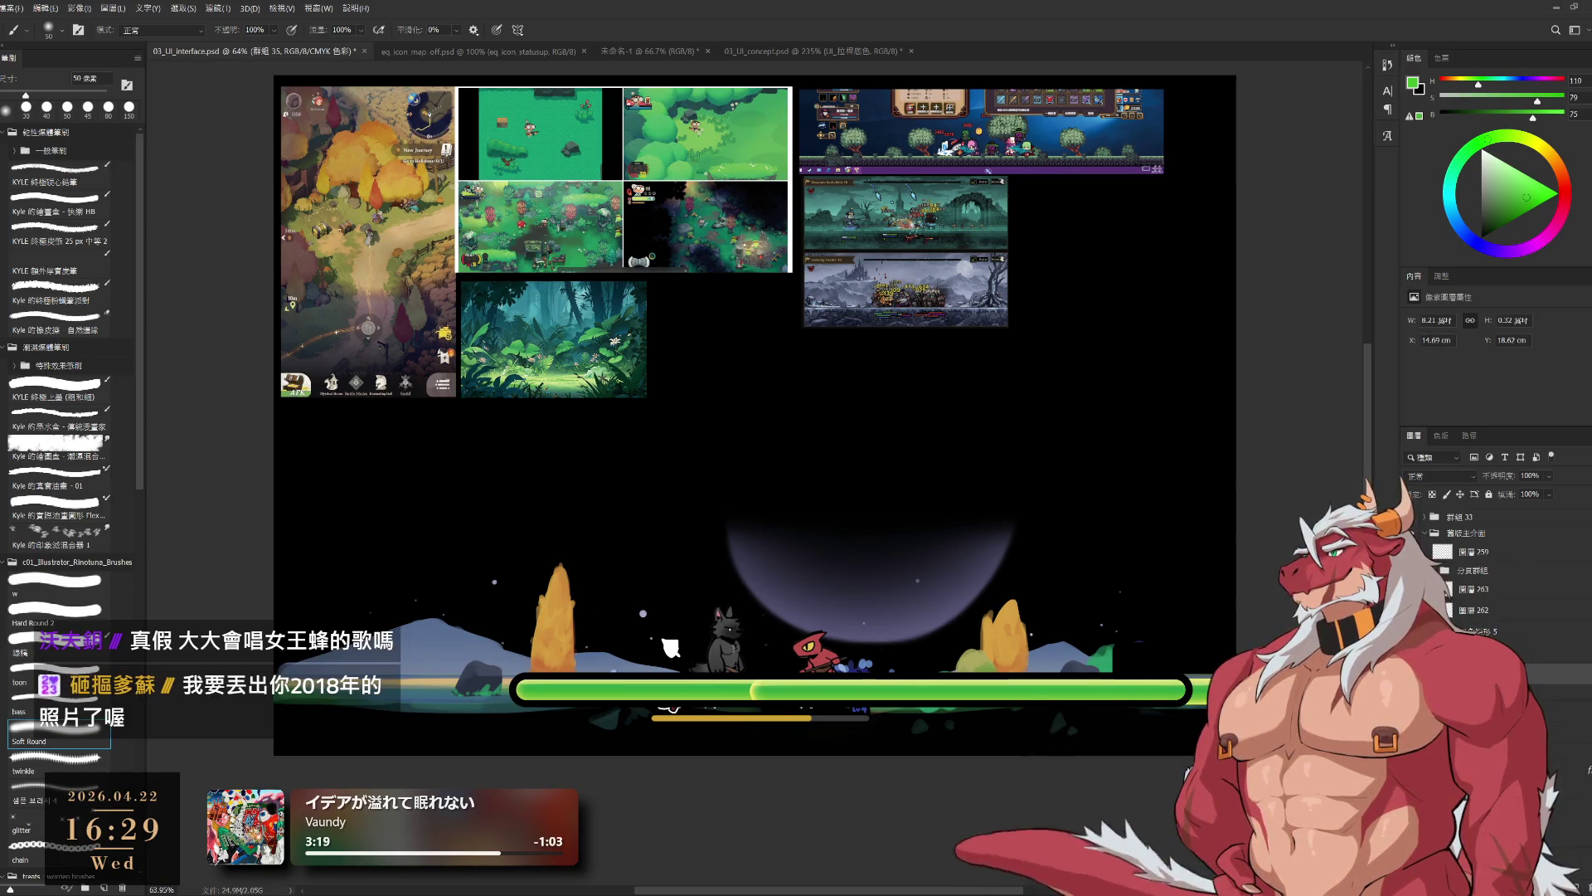
pyautogui.hotkey('ctrl', 't')
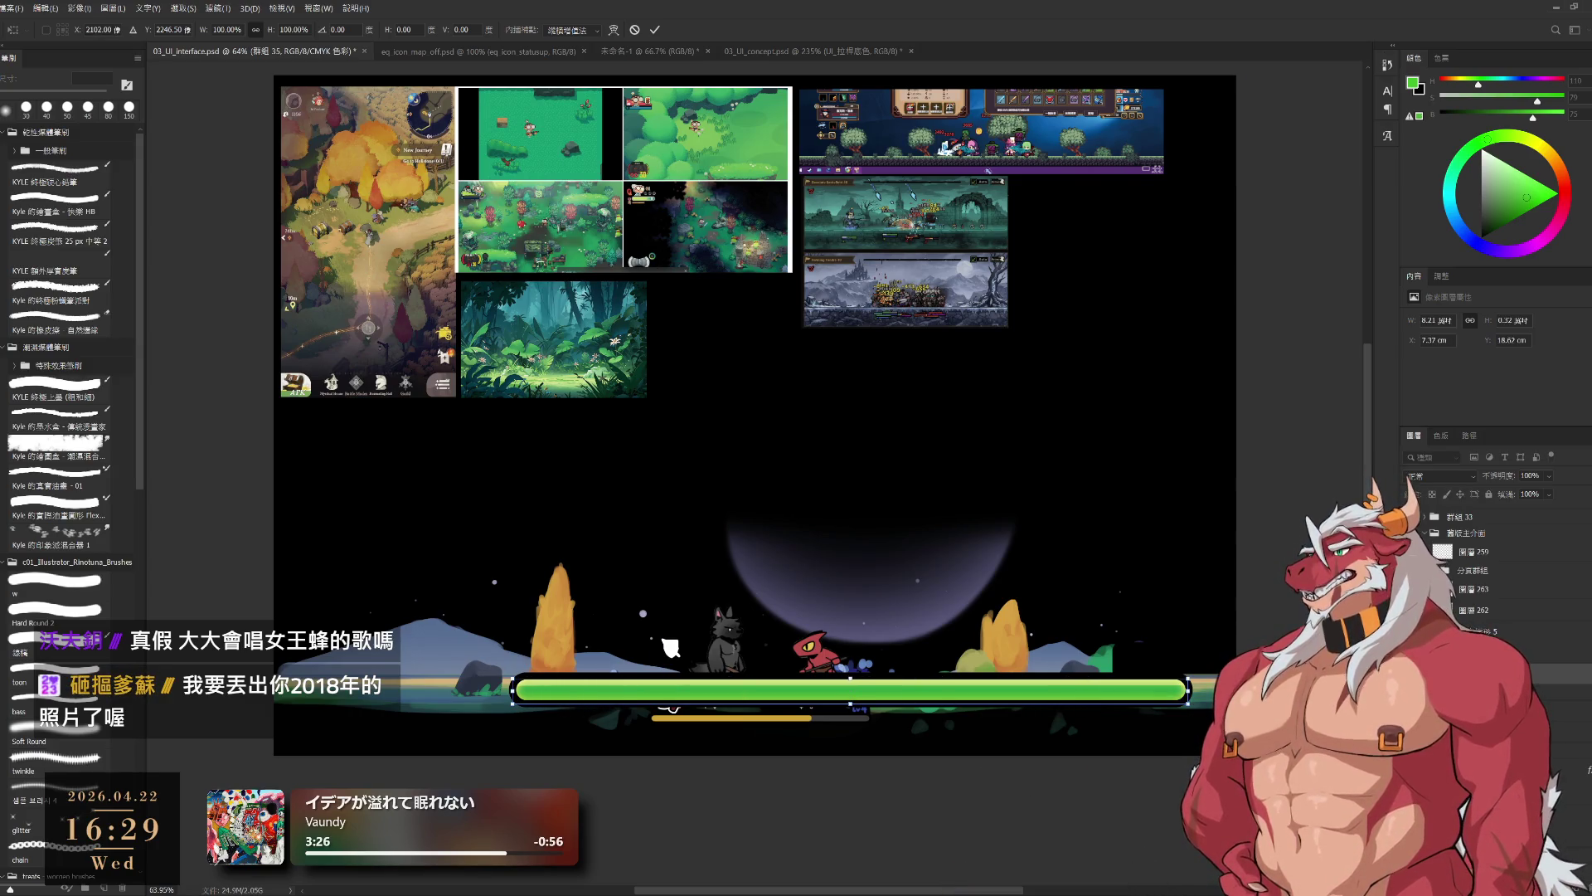
pyautogui.press('Return')
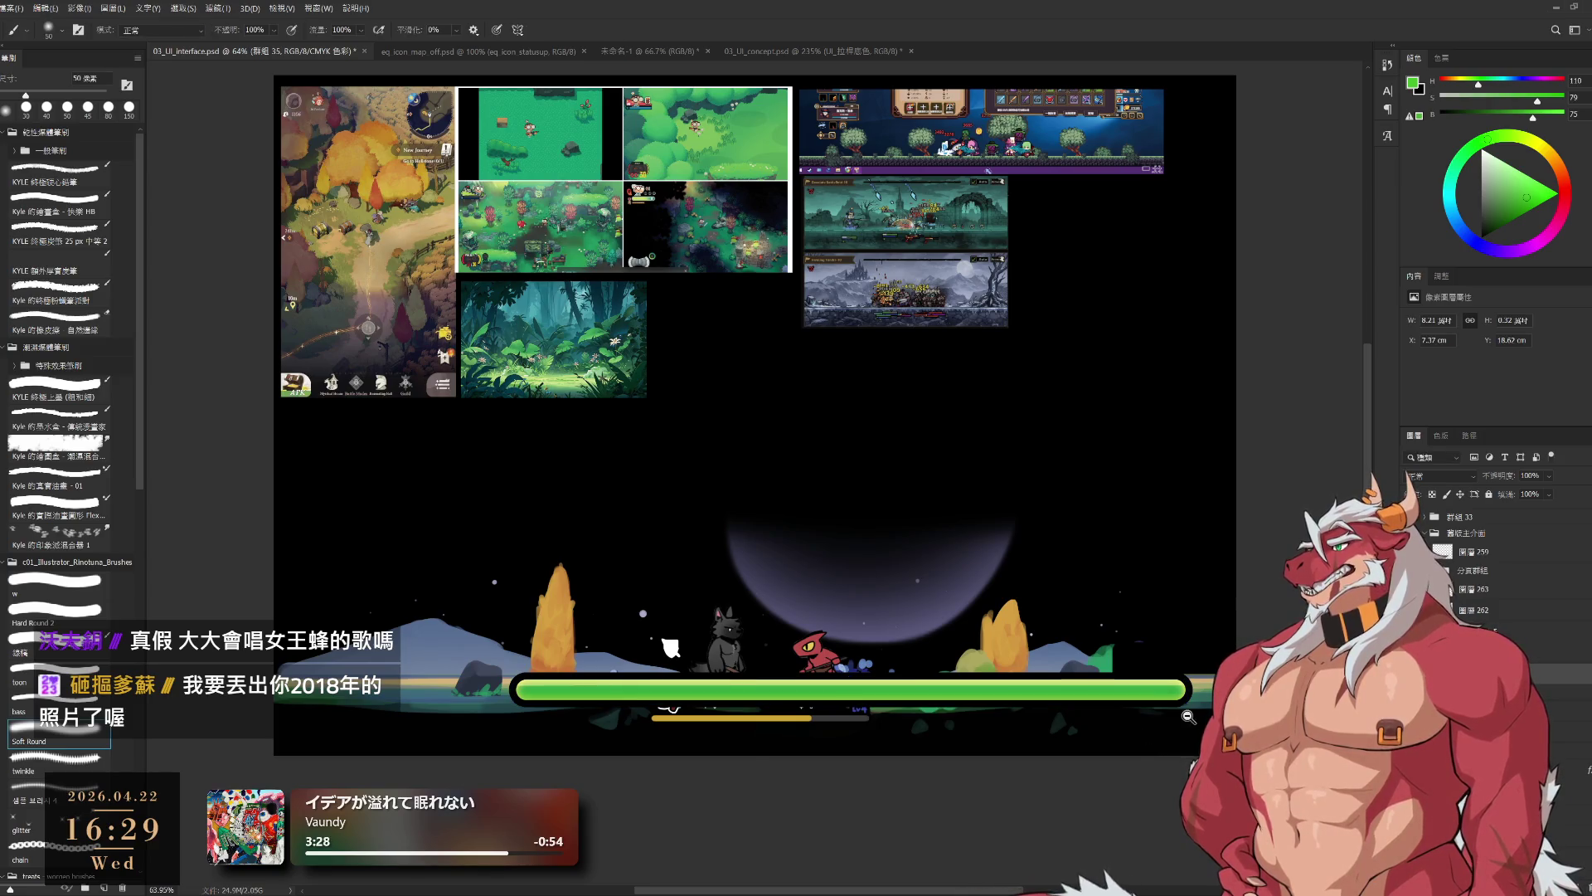
pyautogui.scroll(2, 1203, 722)
pyautogui.scroll(-2, 1020, 729)
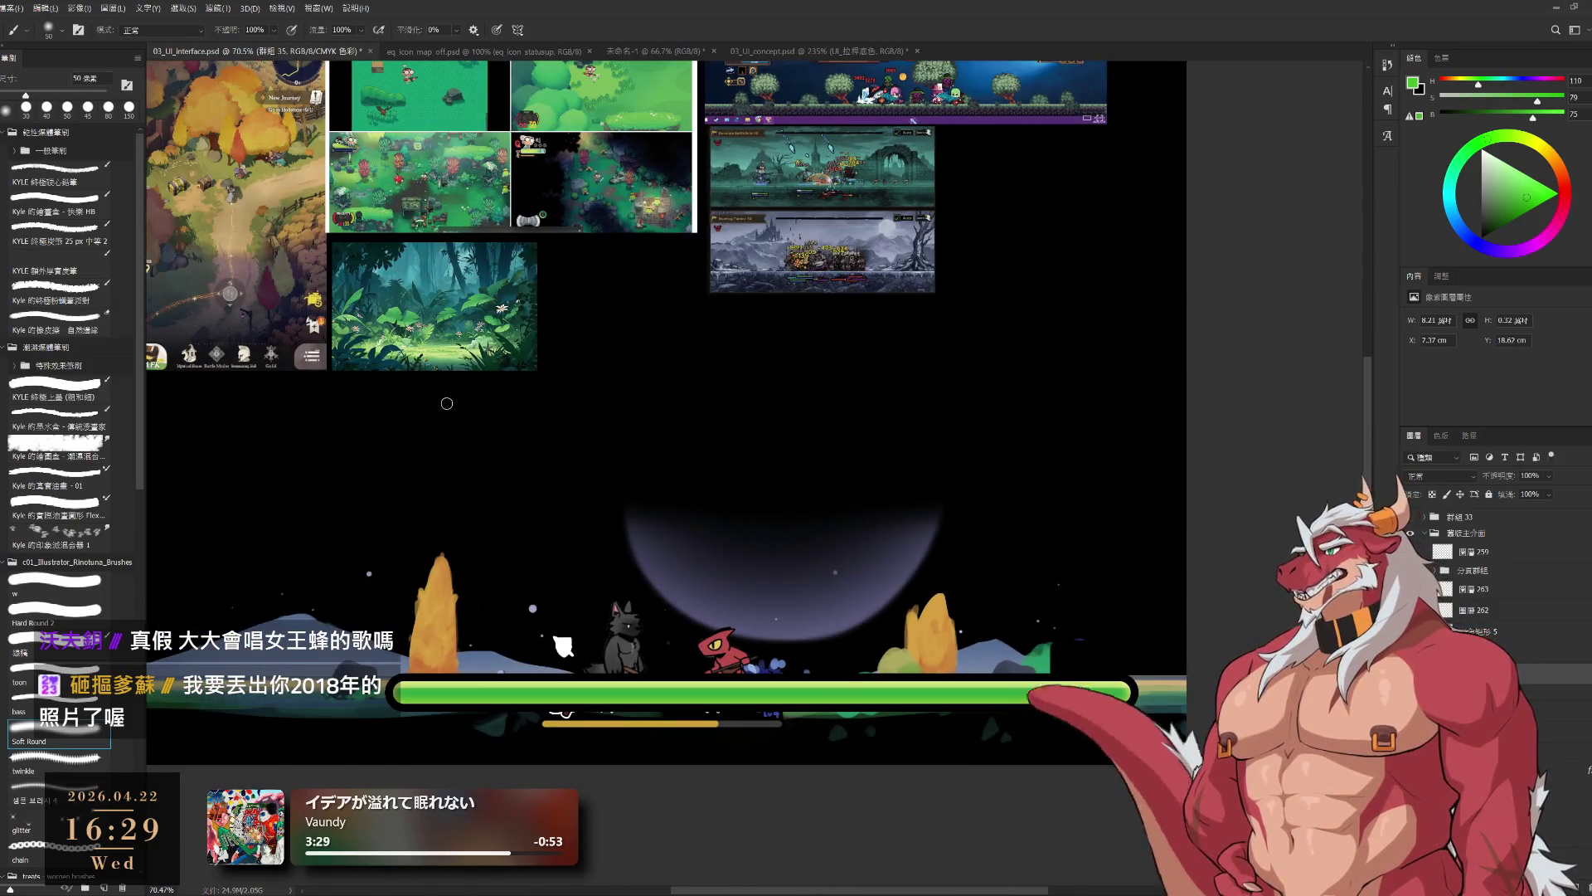
# - Marquee the green bar's right end and trim it left to shorten the bar
pyautogui.press('m')
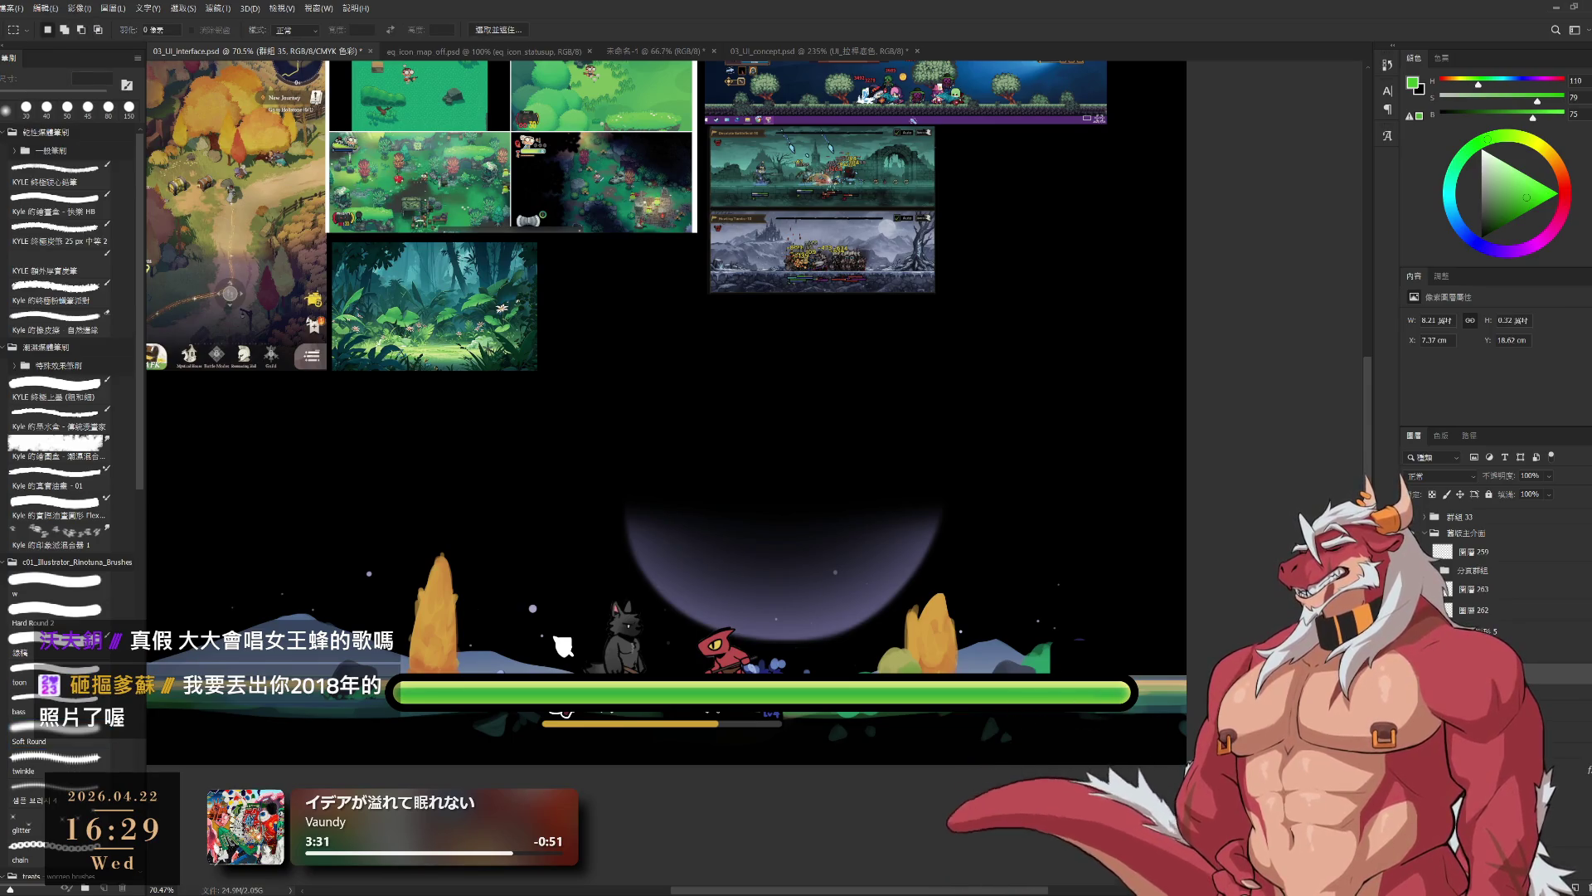
pyautogui.moveTo(934, 680)
pyautogui.mouseDown()
pyautogui.moveTo(1132, 709)
pyautogui.moveTo(1095, 748)
pyautogui.moveTo(1039, 748)
pyautogui.mouseUp()
pyautogui.hotkey('ctrl', 'd')
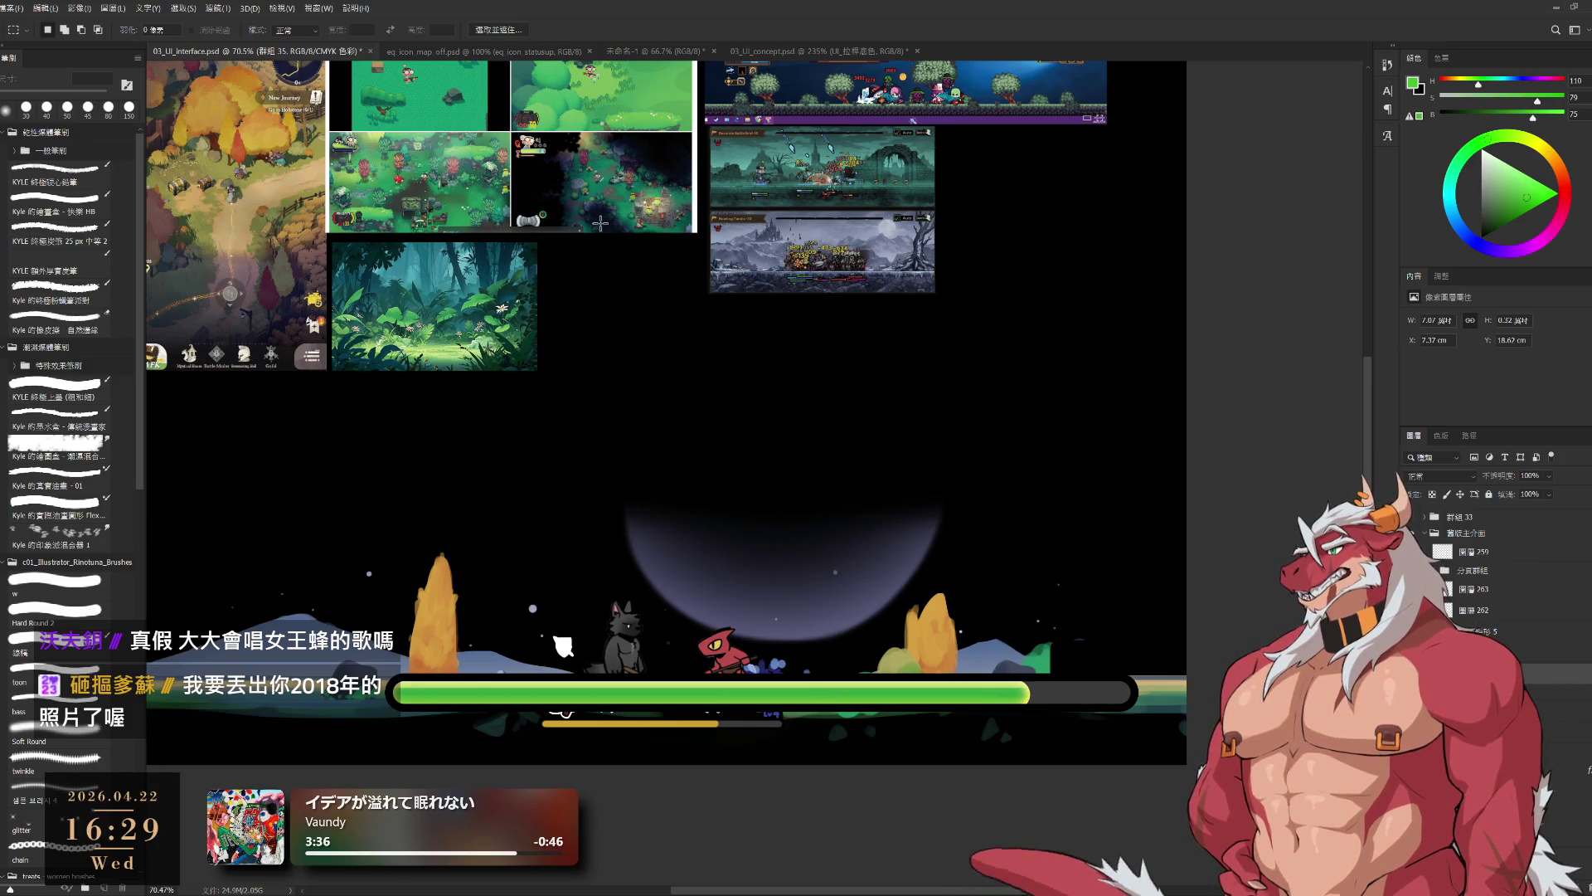
pyautogui.hscroll(-3, 1168, 720)
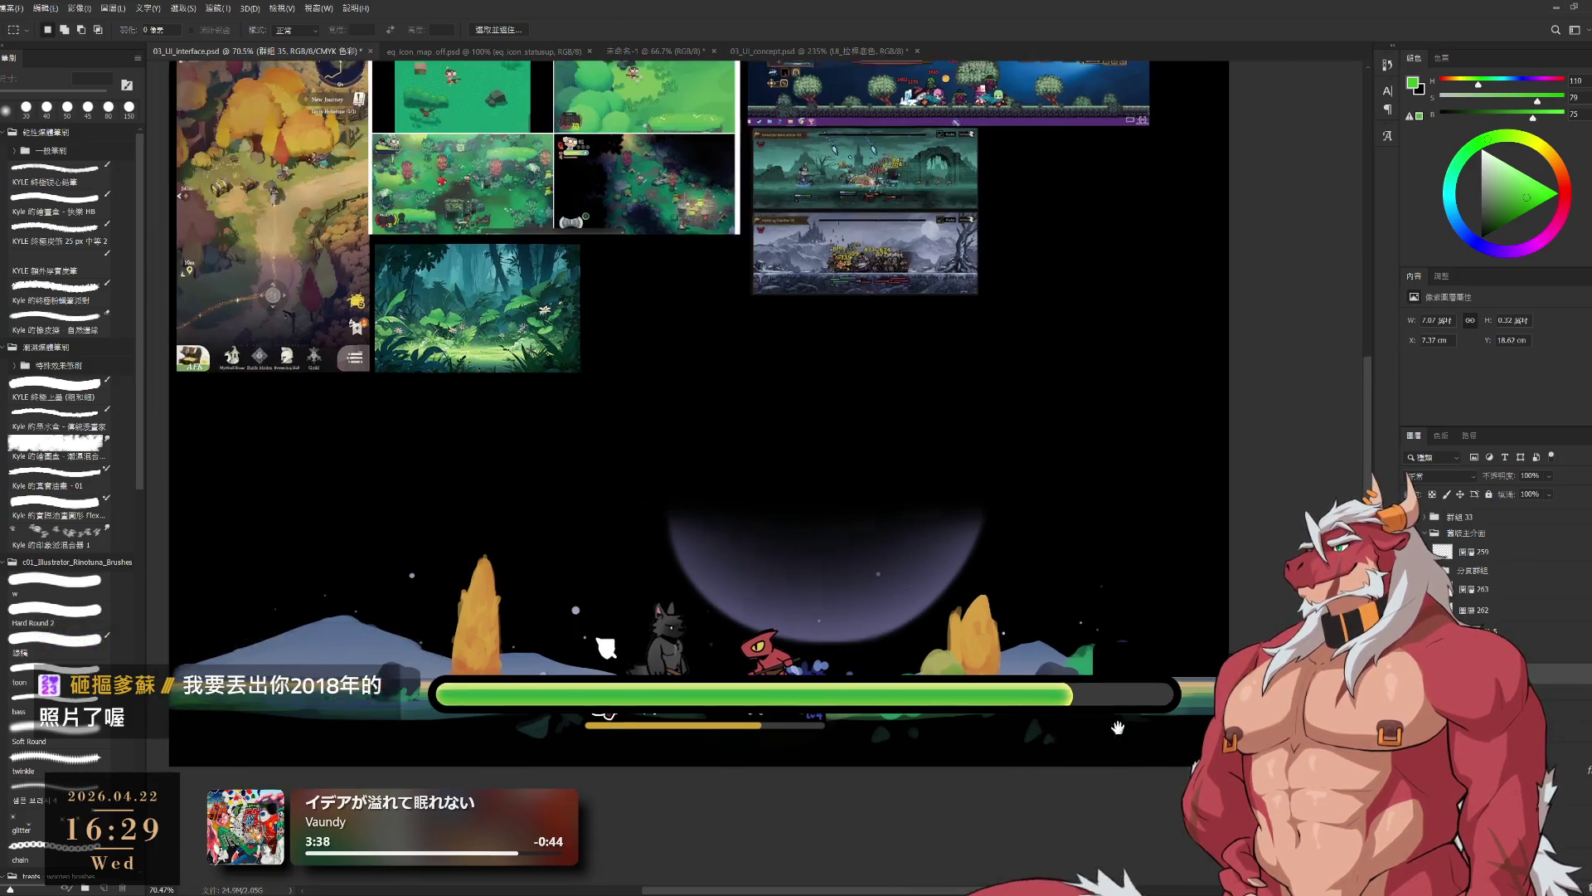
pyautogui.scroll(3, 1168, 720)
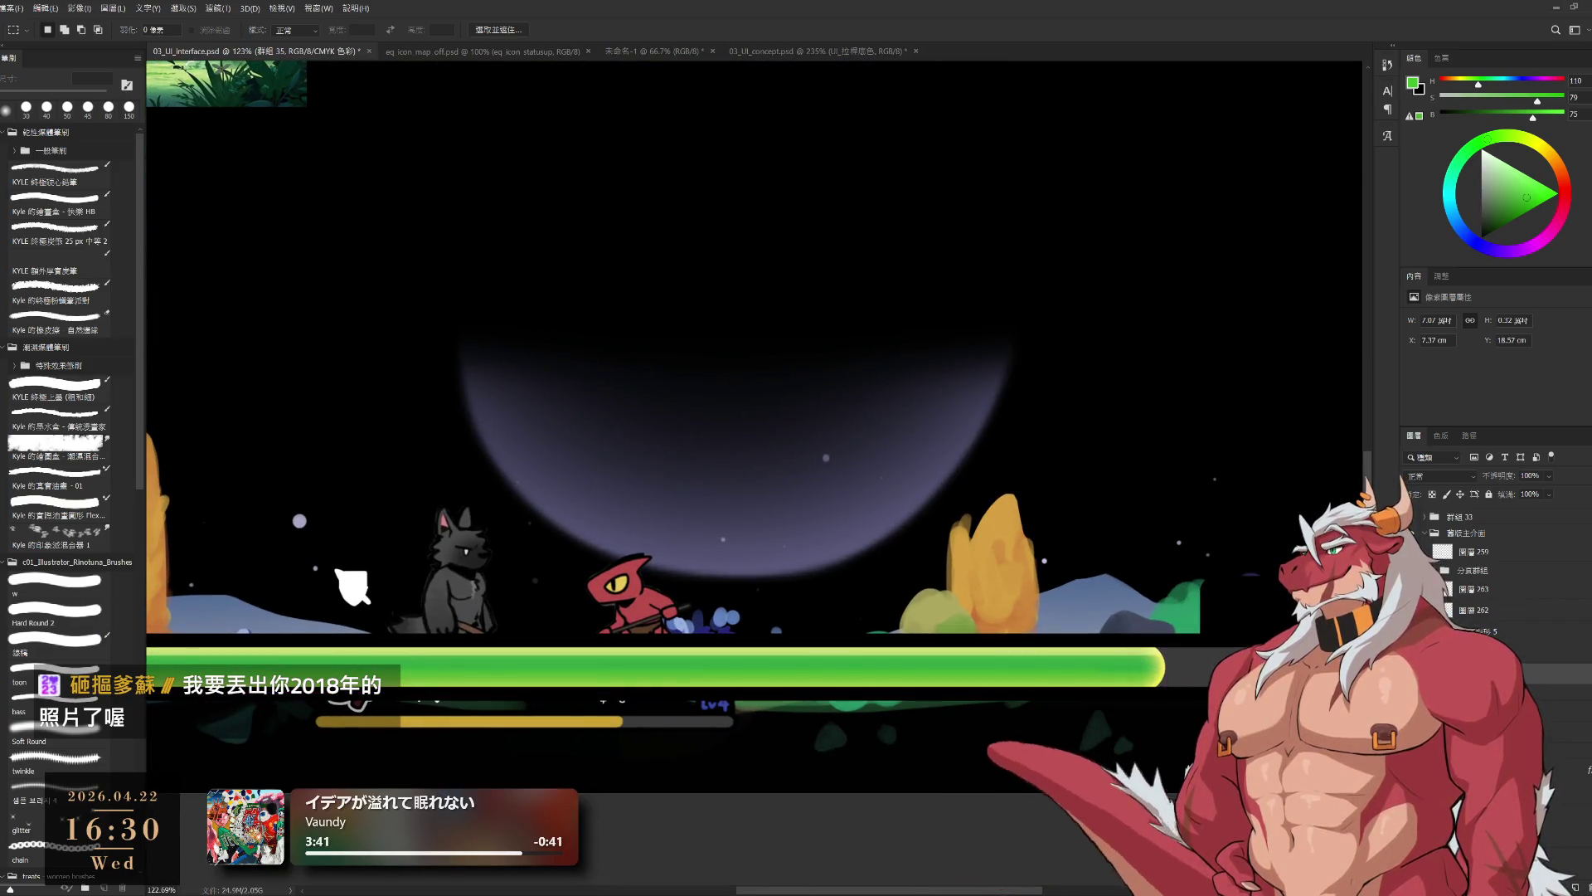
pyautogui.scroll(-3, 1140, 666)
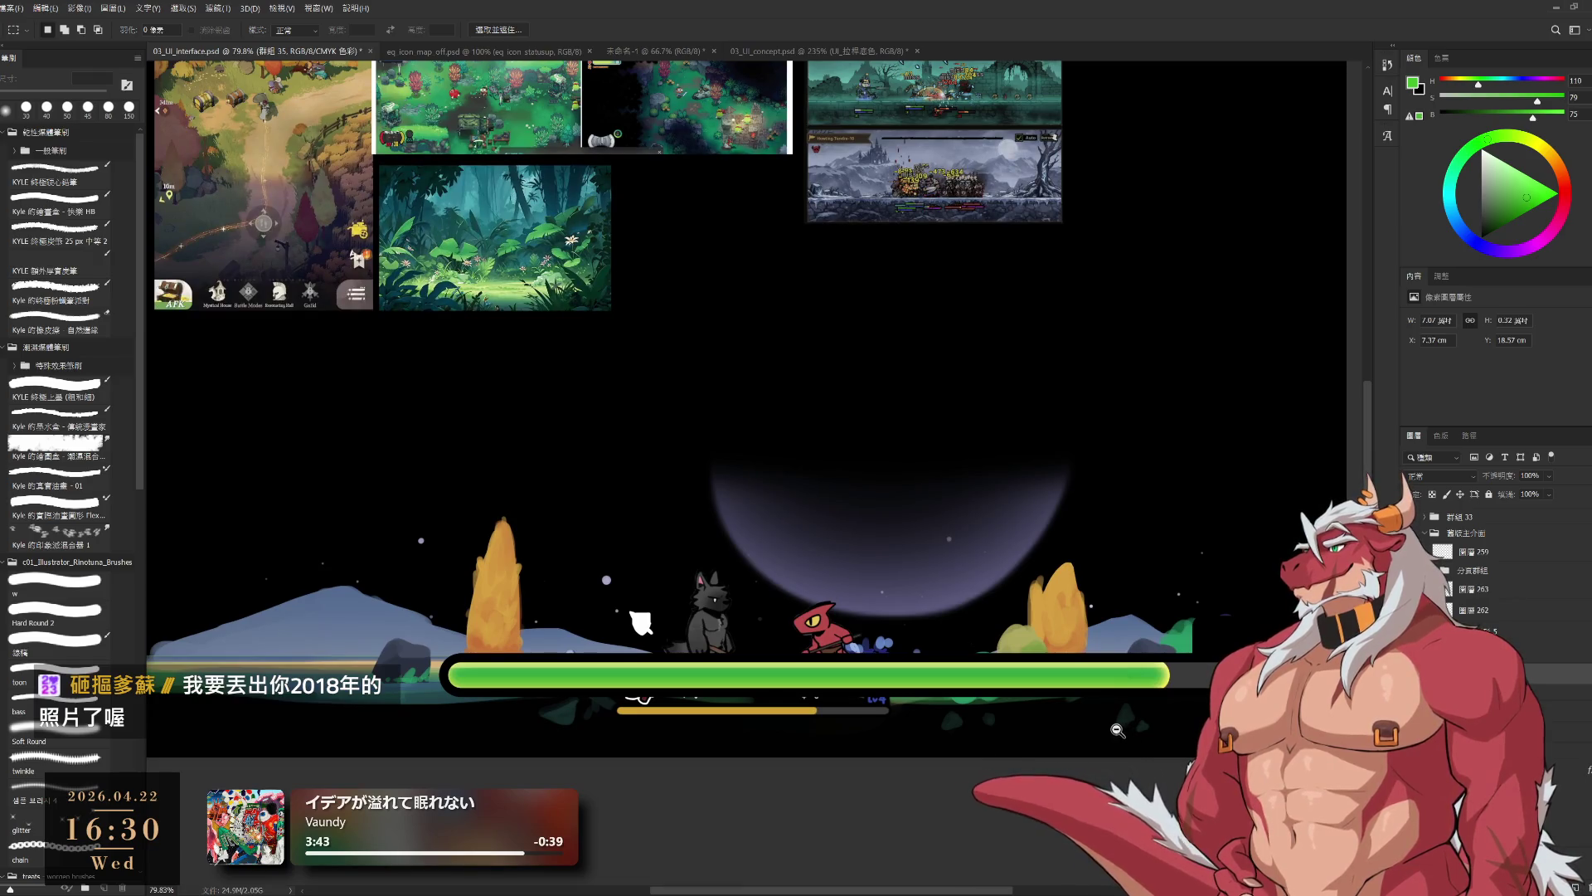
pyautogui.scroll(2, 1118, 730)
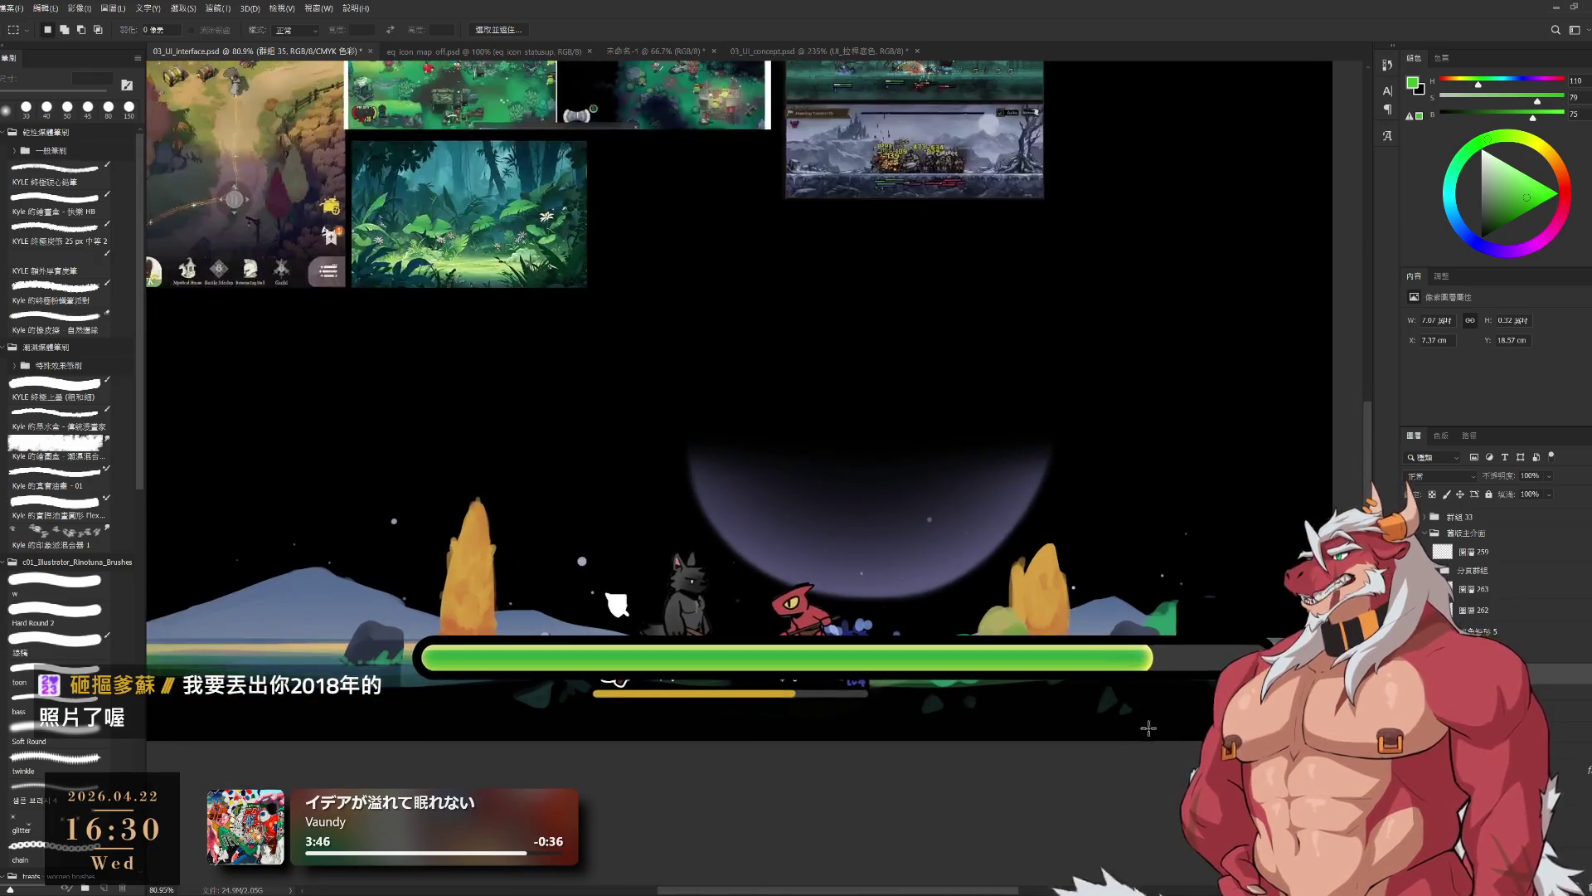
# - Transform the green bar again and cut its right end further to the left
pyautogui.hotkey('ctrl', 't')
pyautogui.press('Return')
pyautogui.moveTo(940, 541)
pyautogui.mouseDown()
pyautogui.moveTo(1235, 676)
pyautogui.moveTo(1073, 678)
pyautogui.mouseUp()
pyautogui.hotkey('ctrl', 'd')
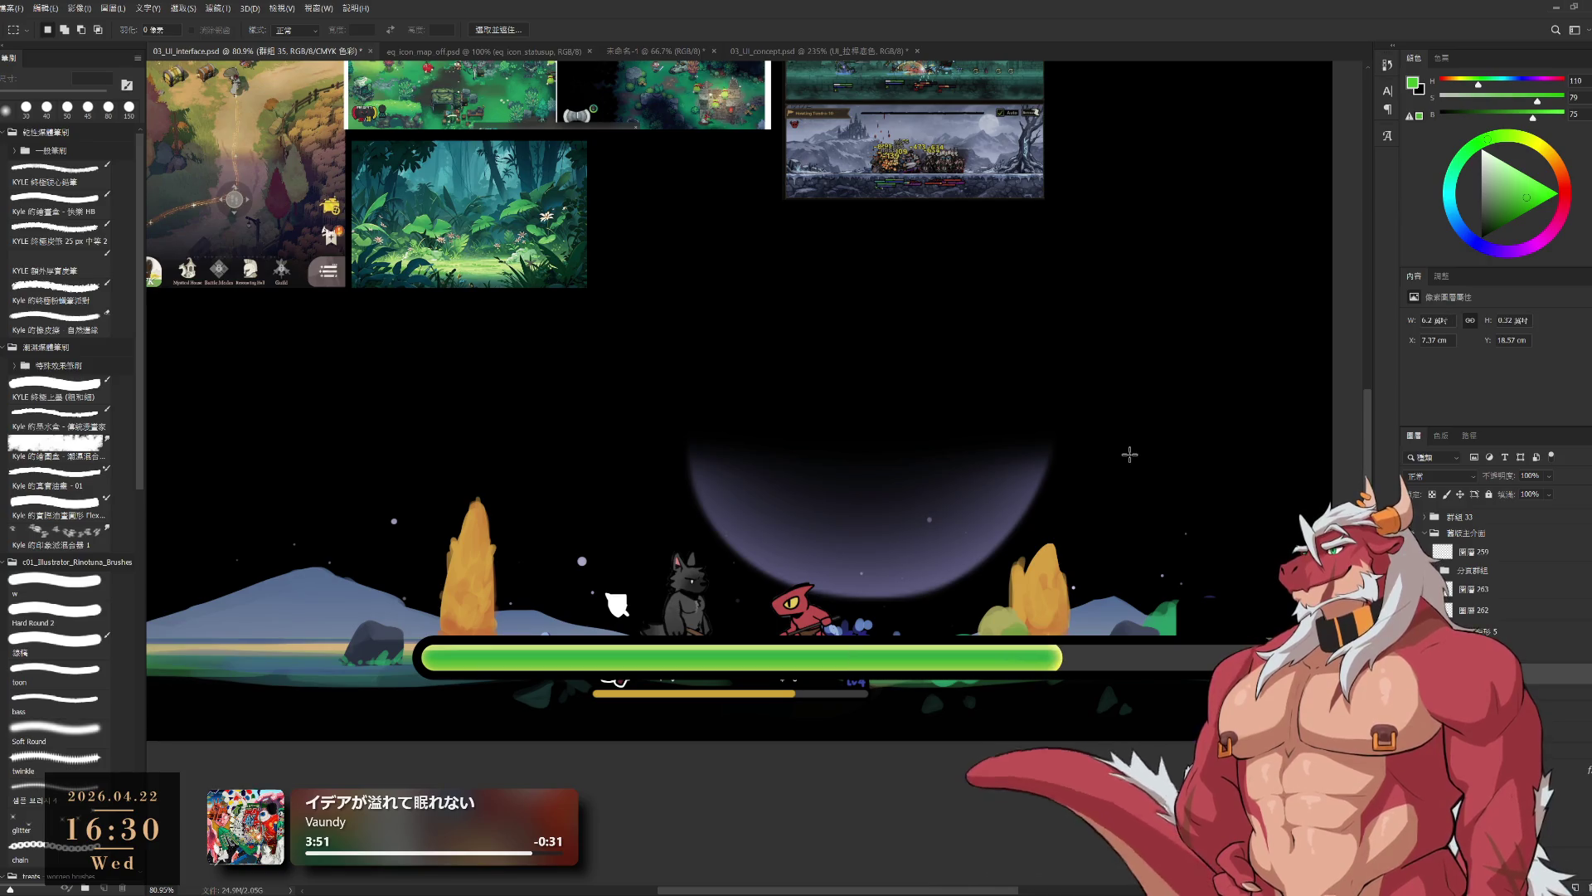
pyautogui.scroll(-2, 1129, 454)
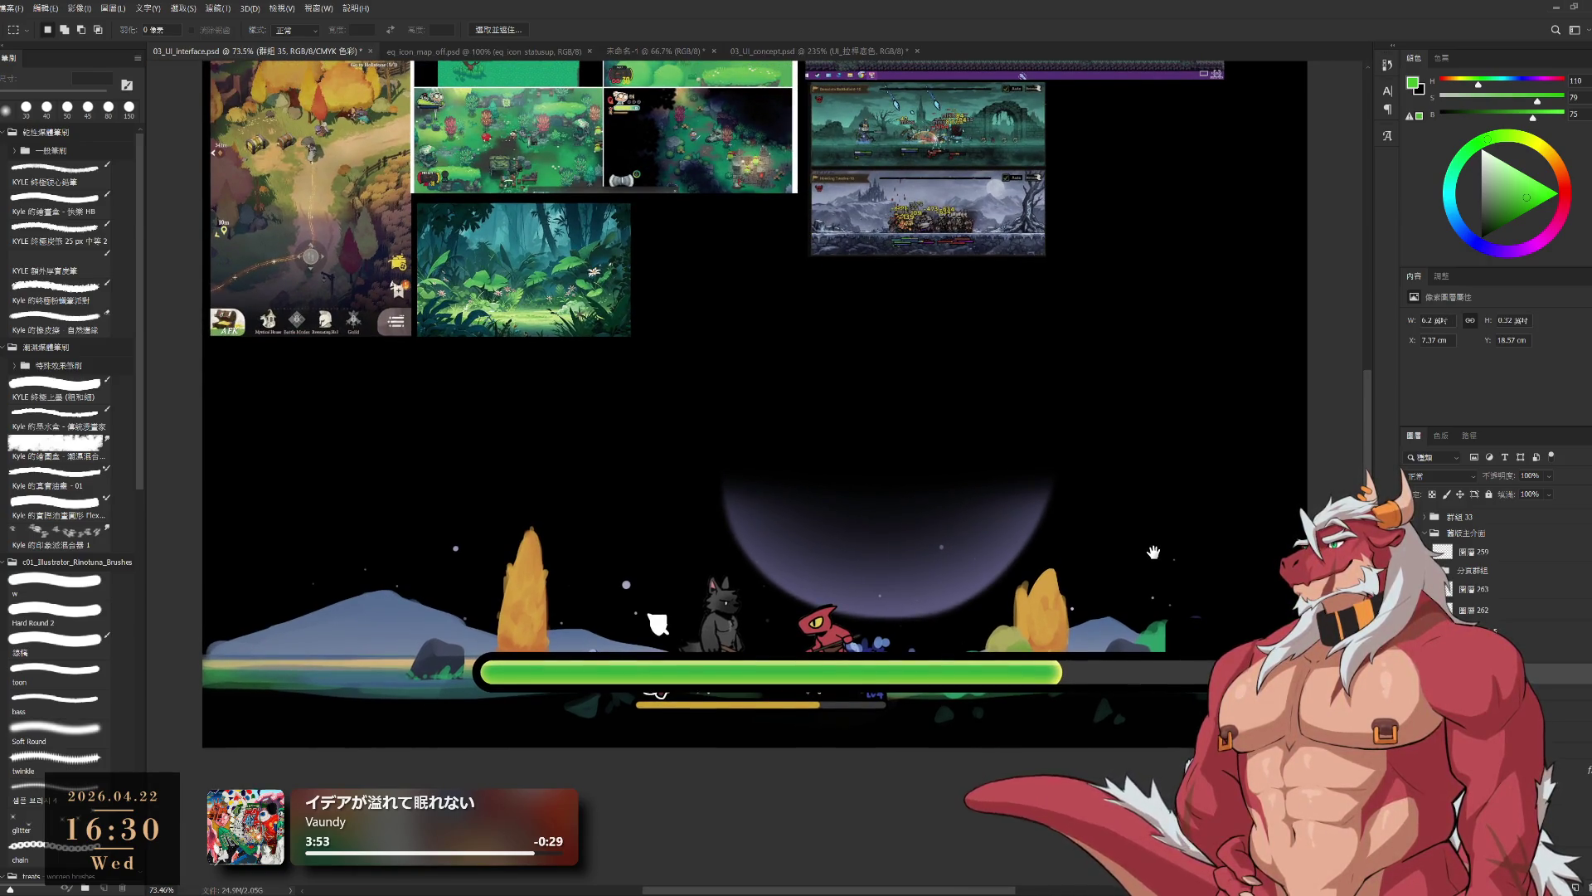
pyautogui.scroll(-4, 1153, 552)
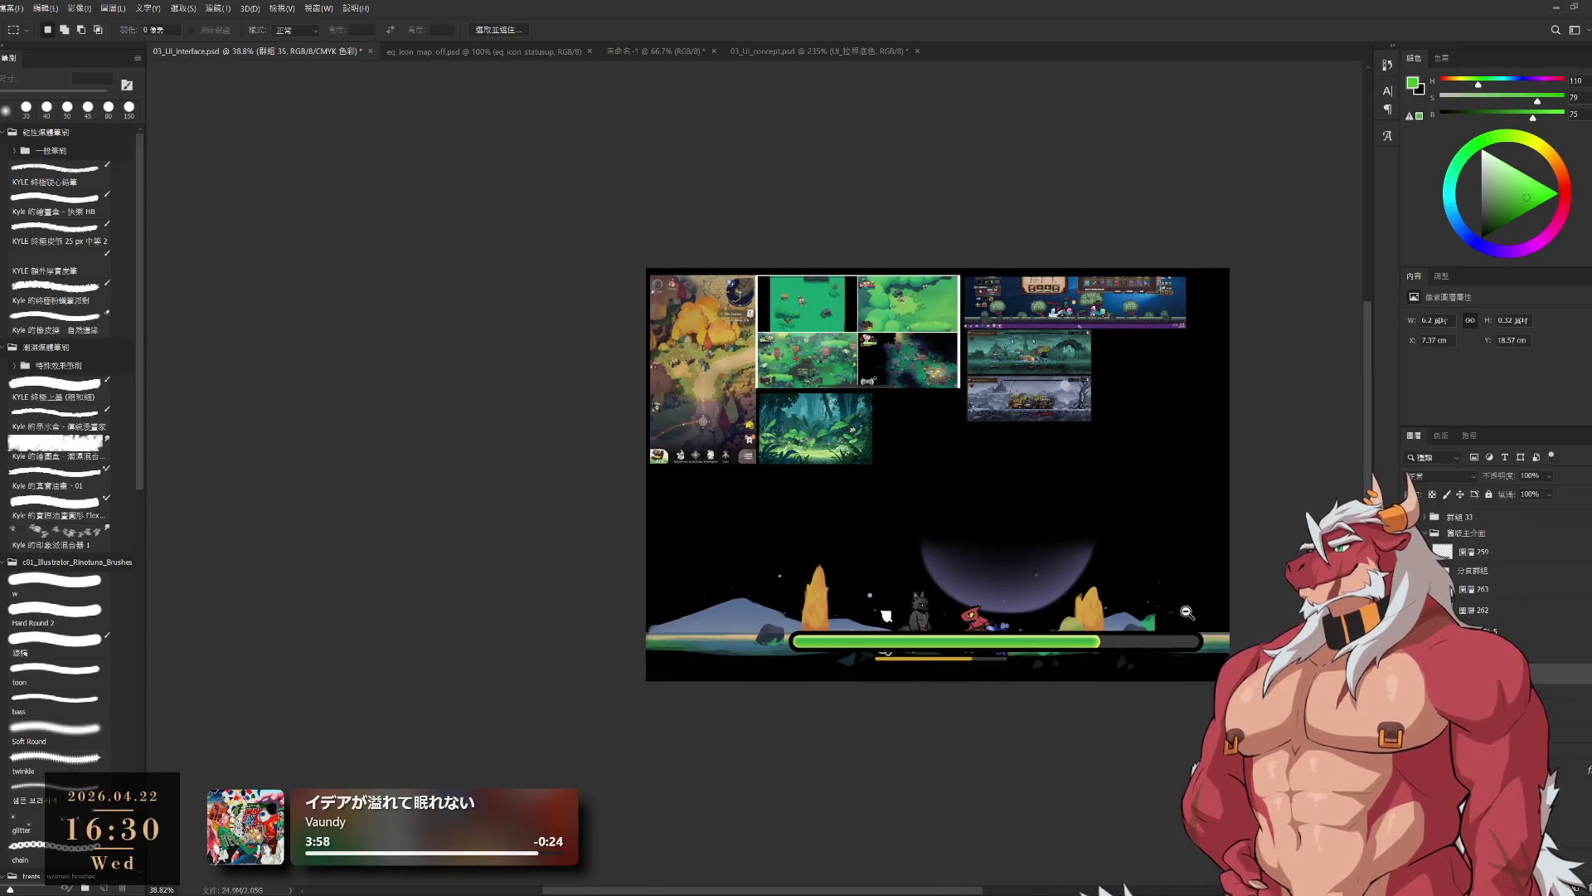
pyautogui.scroll(3, 1186, 612)
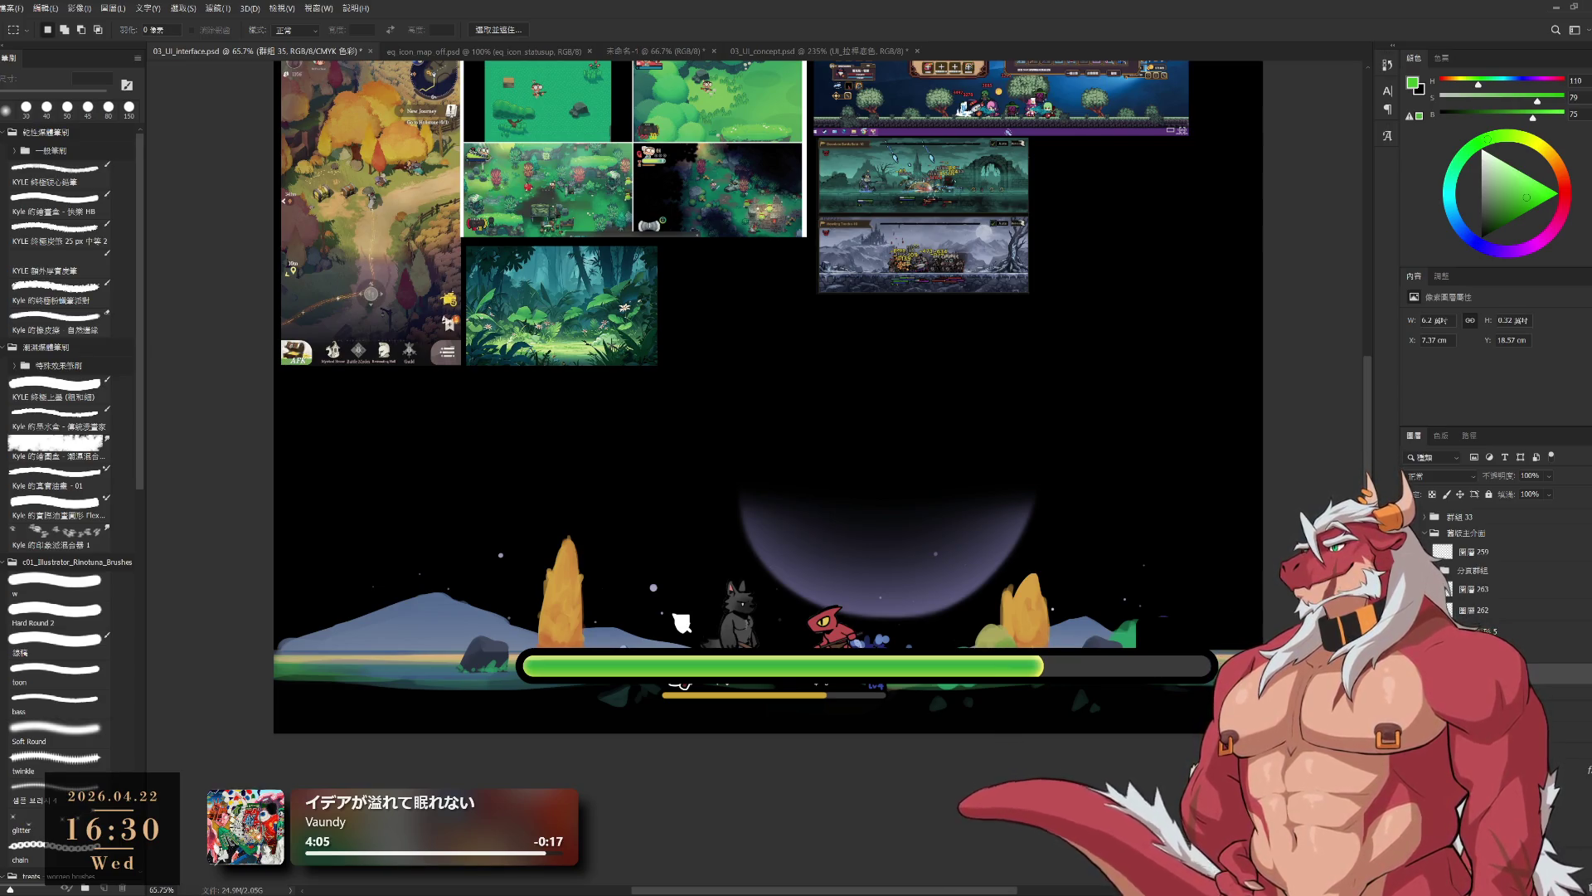
pyautogui.scroll(-5, 1081, 639)
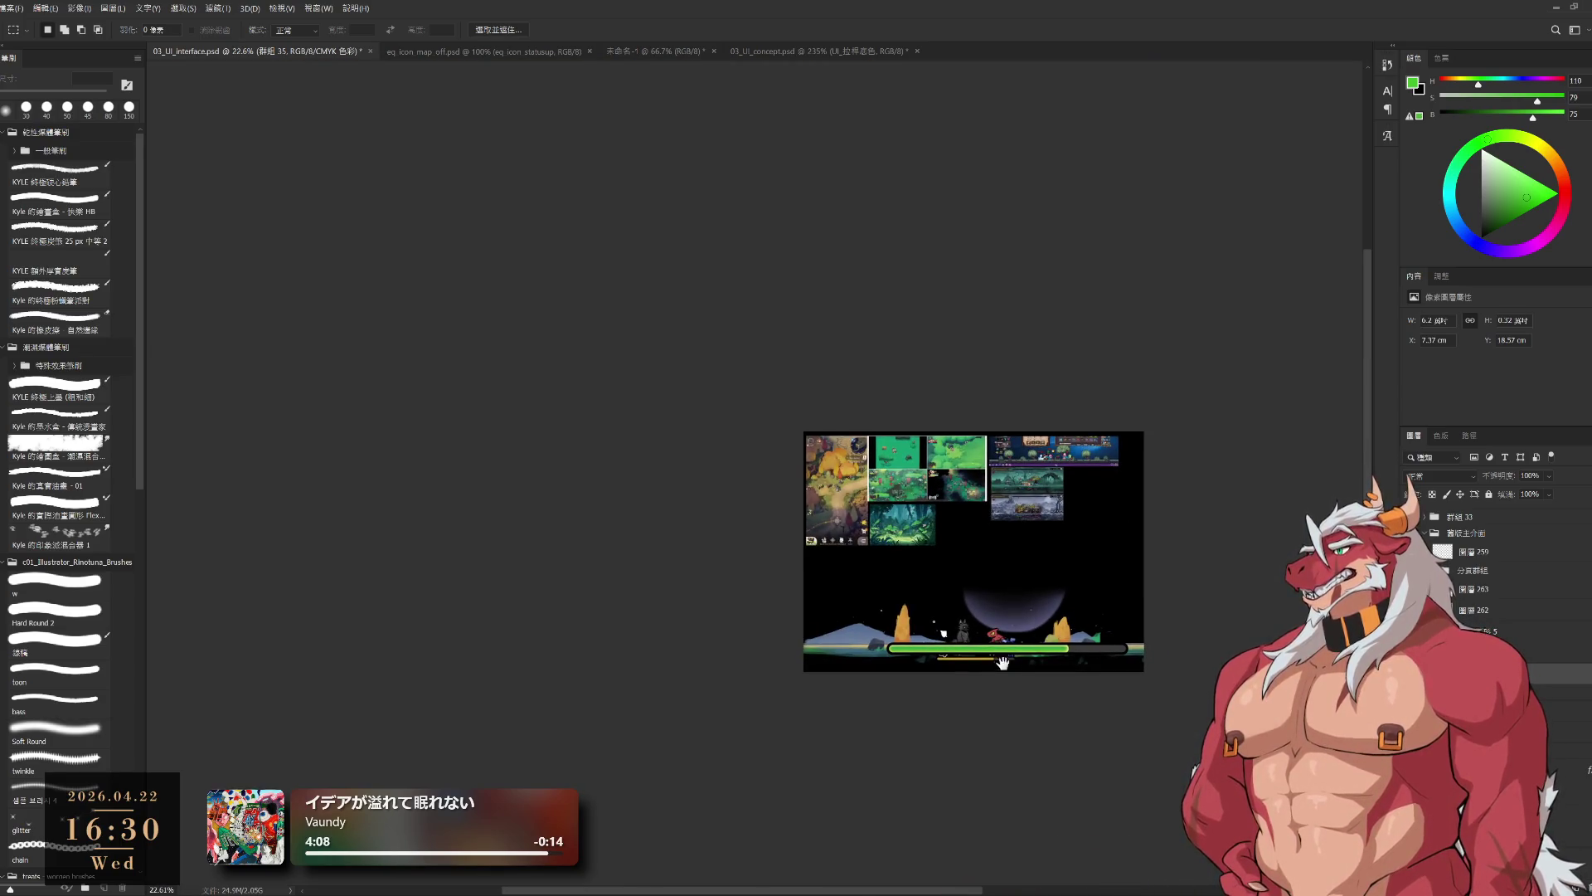
pyautogui.scroll(5, 1005, 660)
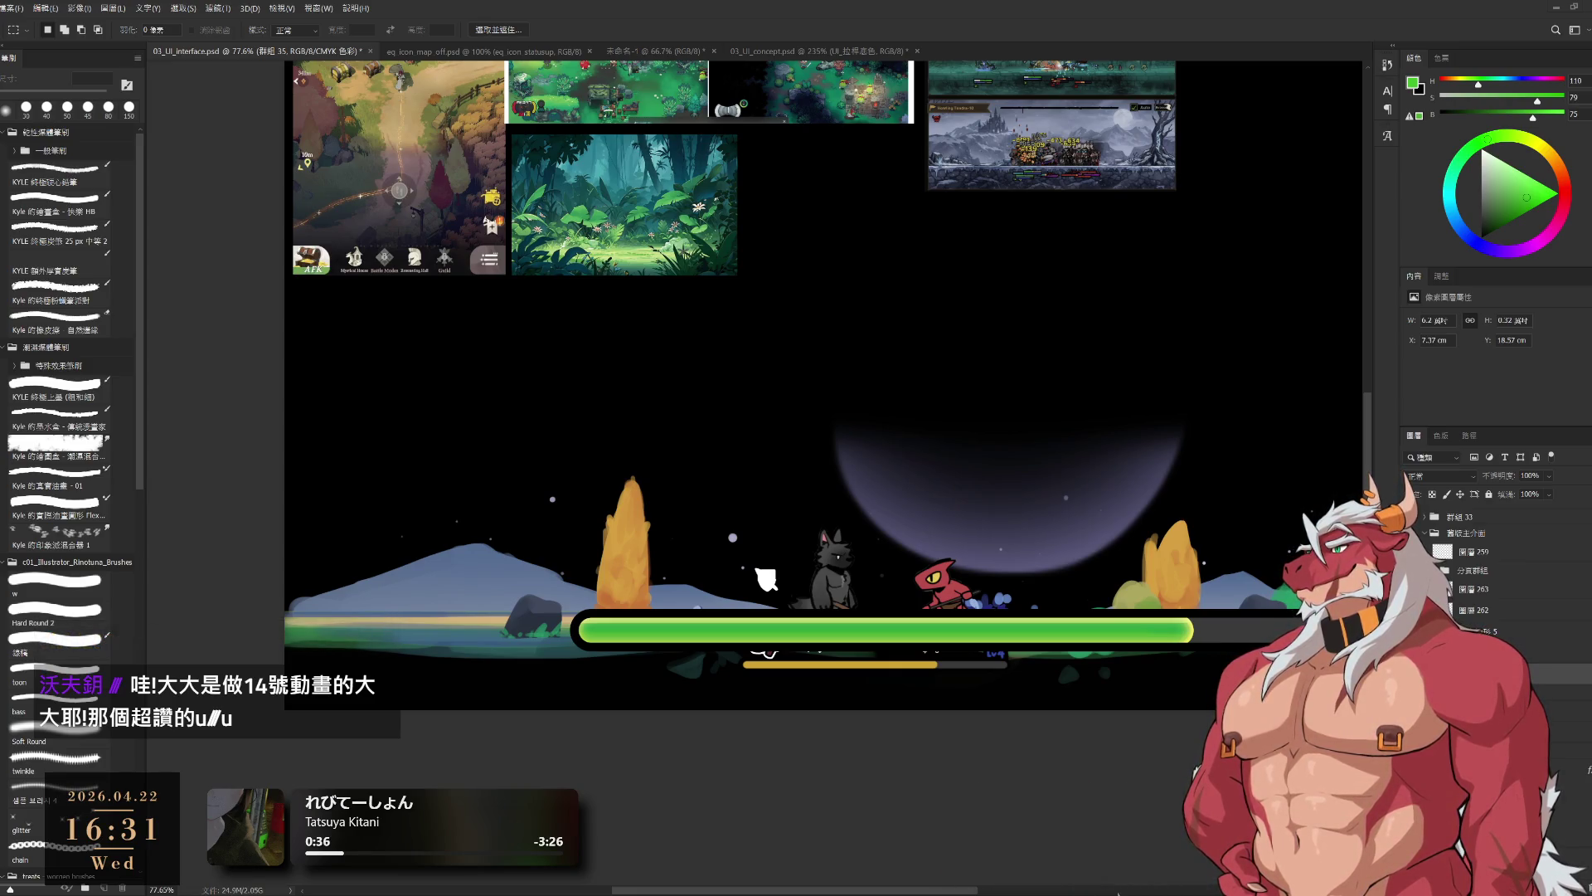
# - Pan the view sideways across the health bar mockup
pyautogui.moveTo(1081, 482); pyautogui.dragTo(893, 448)
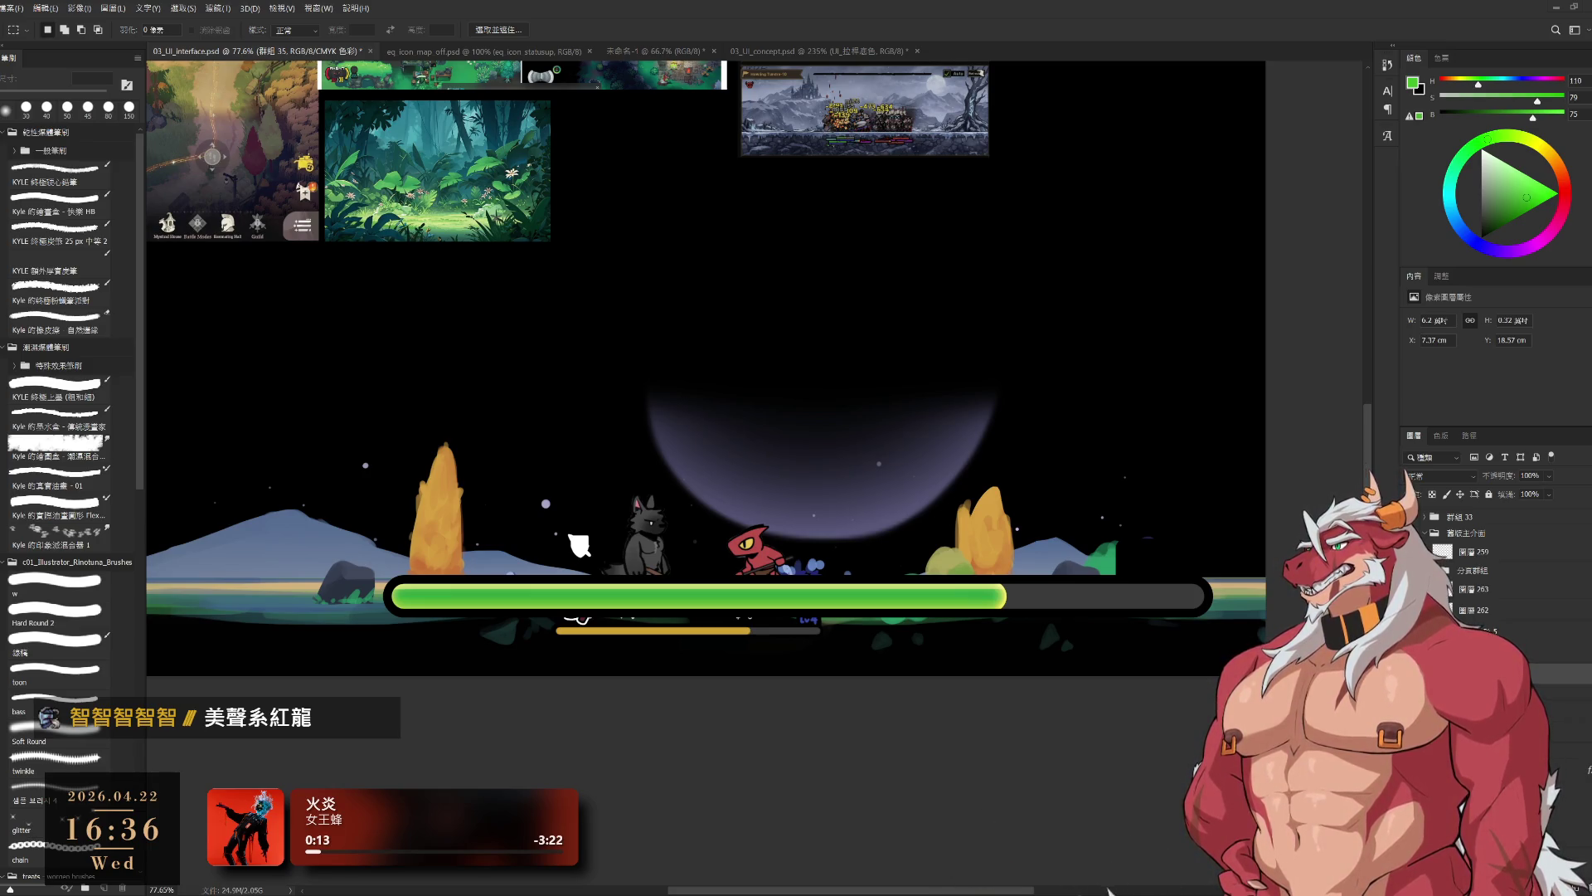
# - Scale the green health bar down slightly, then nudge it a little to the right
pyautogui.scroll(2, 746, 547)
pyautogui.hotkey('ctrl', 't')
pyautogui.moveTo(1045, 618)
pyautogui.mouseDown()
pyautogui.moveTo(1029, 597)
pyautogui.moveTo(836, 610)
pyautogui.mouseUp()
pyautogui.scroll(2, 1034, 599)
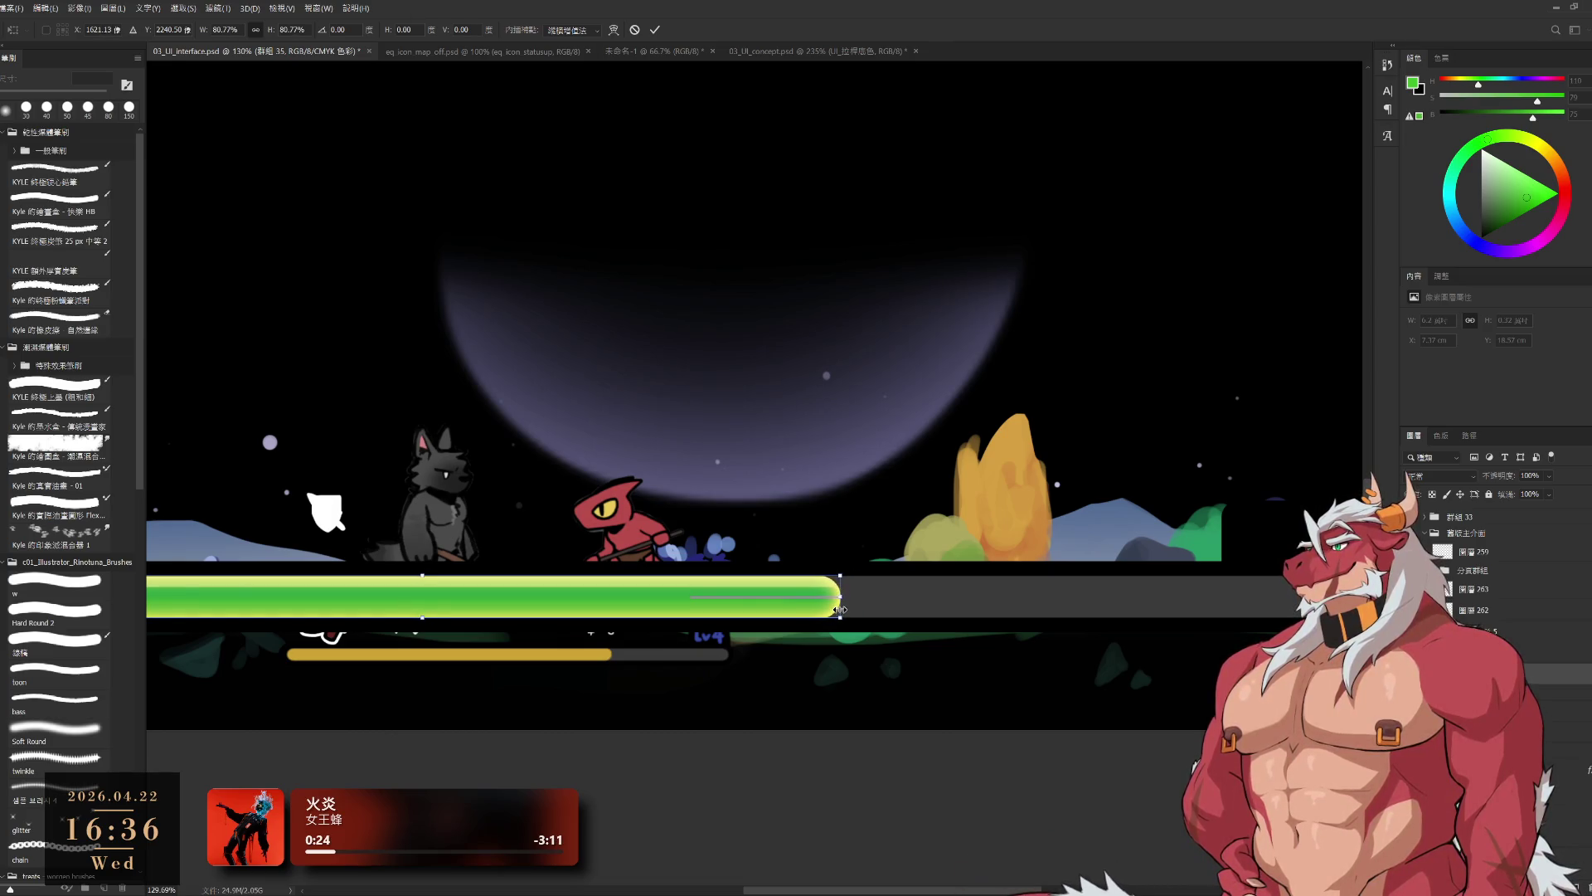
pyautogui.press('Return')
pyautogui.scroll(-3, 860, 487)
pyautogui.scroll(1, 859, 486)
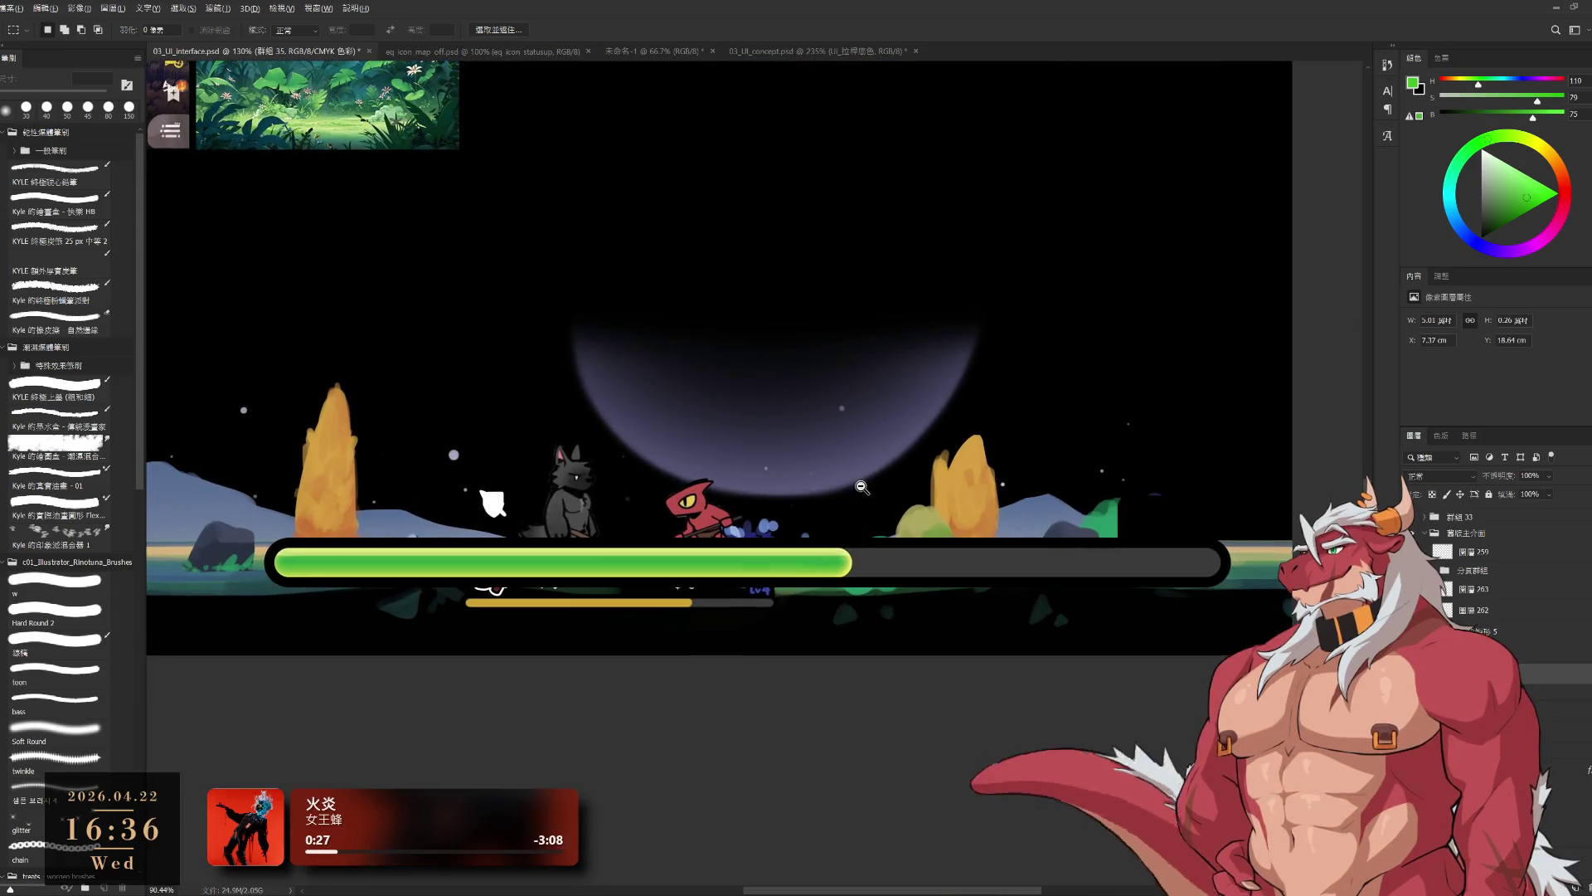
pyautogui.hotkey('ctrl', 'z')
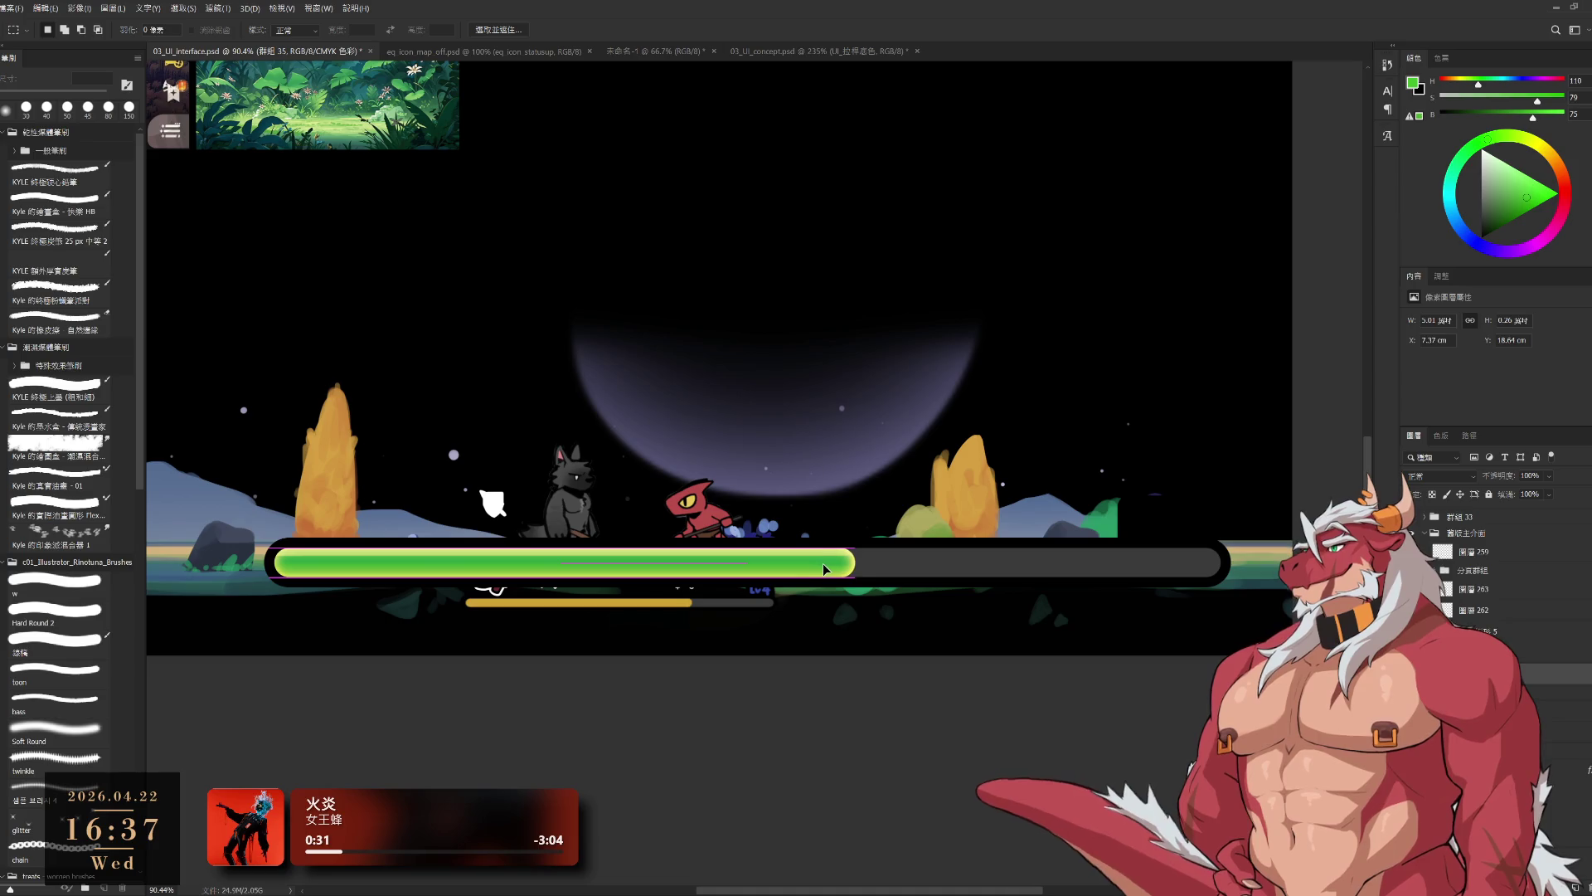
pyautogui.press('Right')
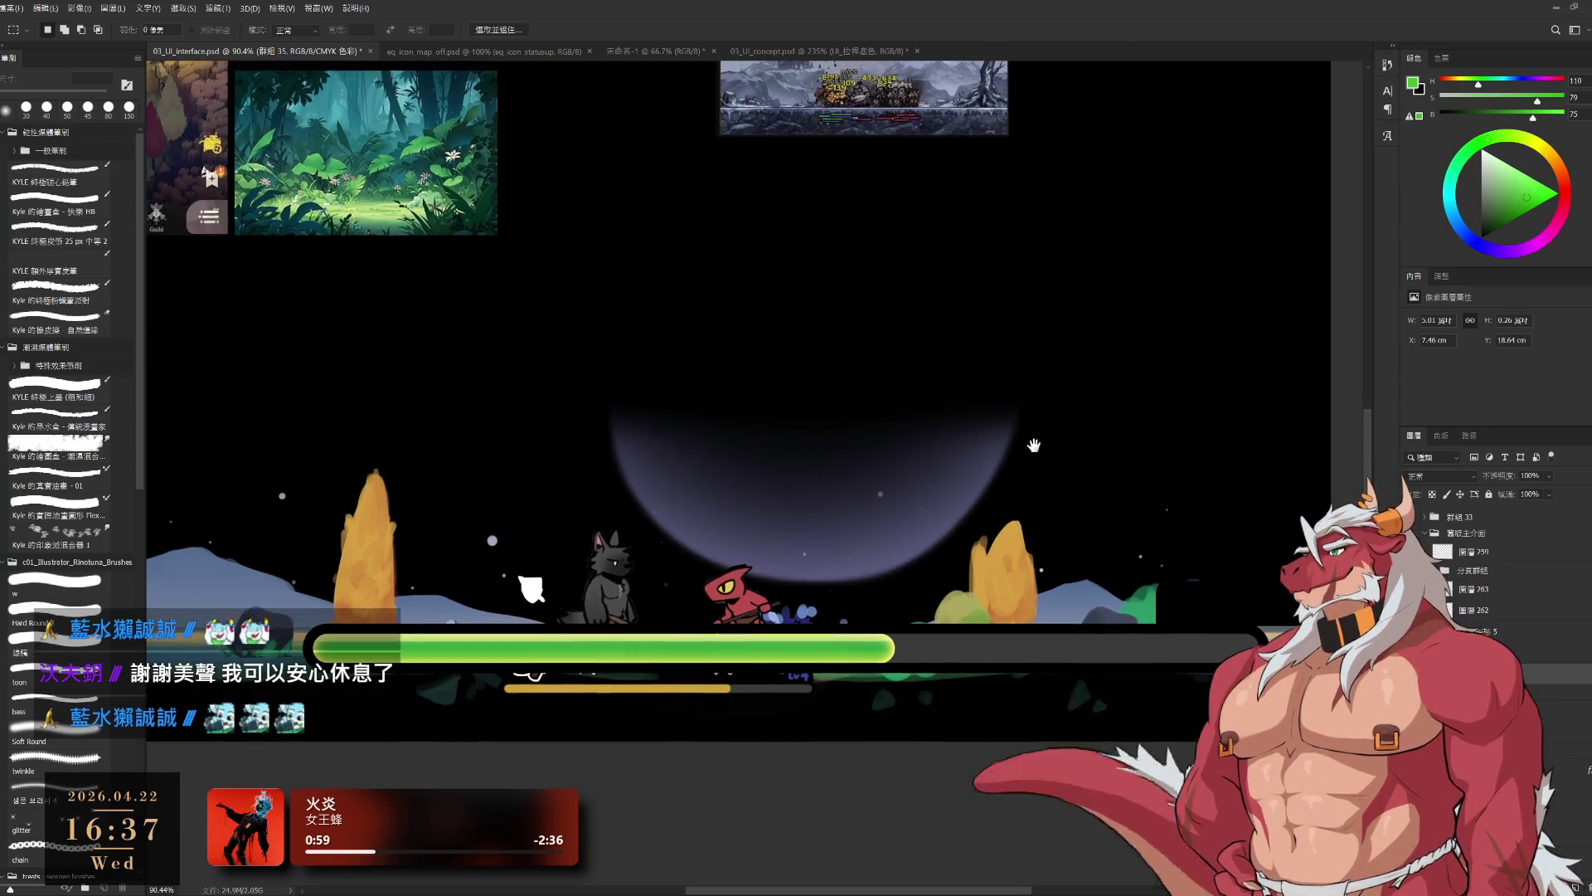
pyautogui.moveTo(987, 360); pyautogui.dragTo(1026, 445)
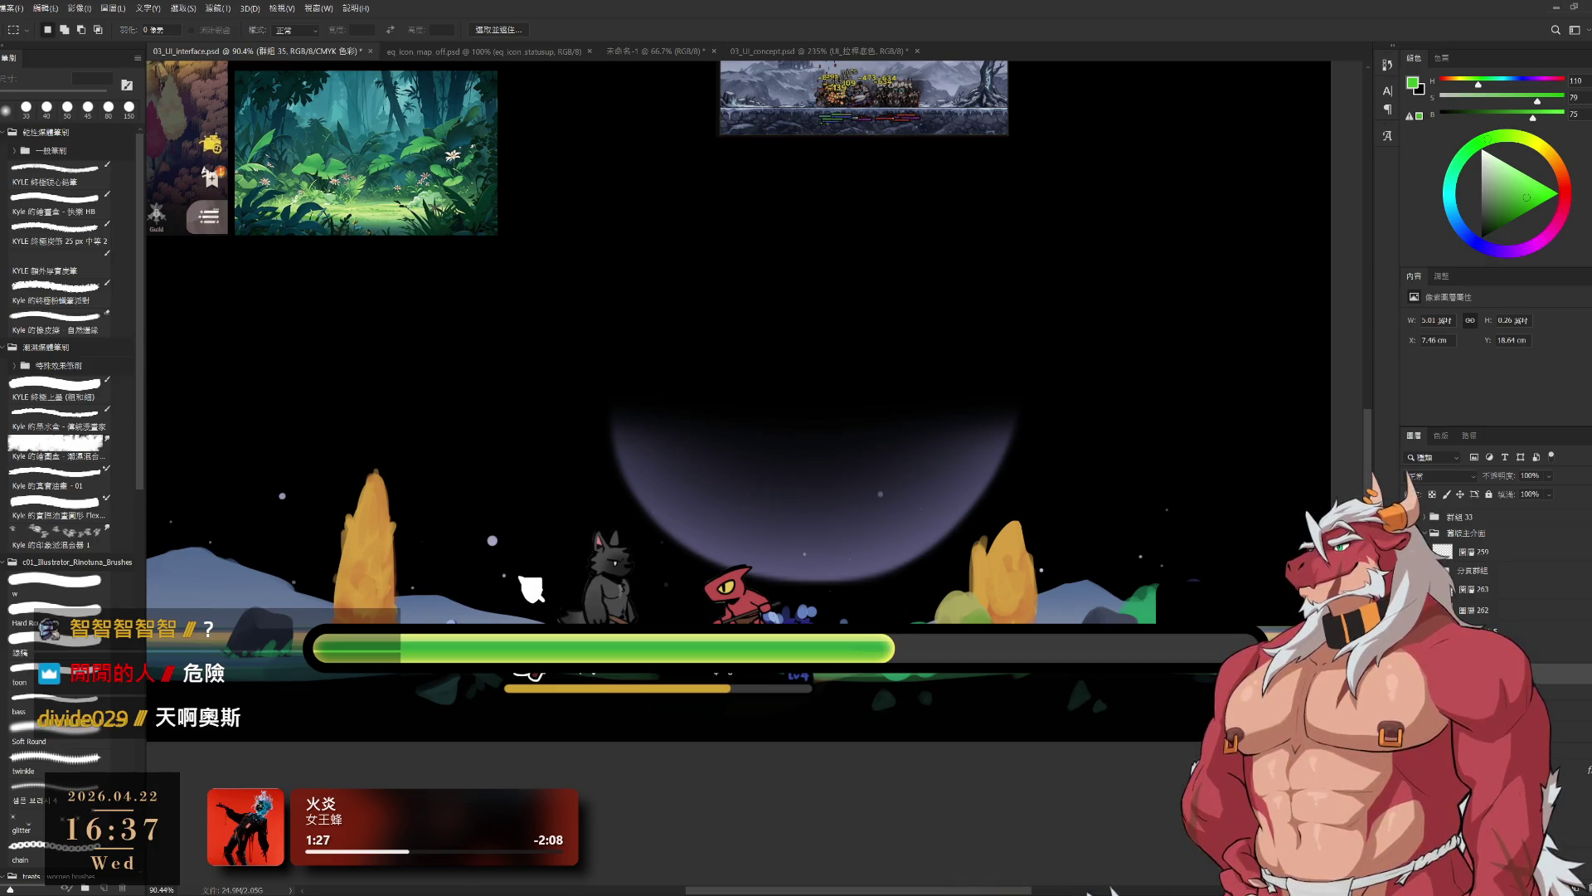
pyautogui.scroll(-3, 1106, 693)
pyautogui.scroll(2, 1106, 694)
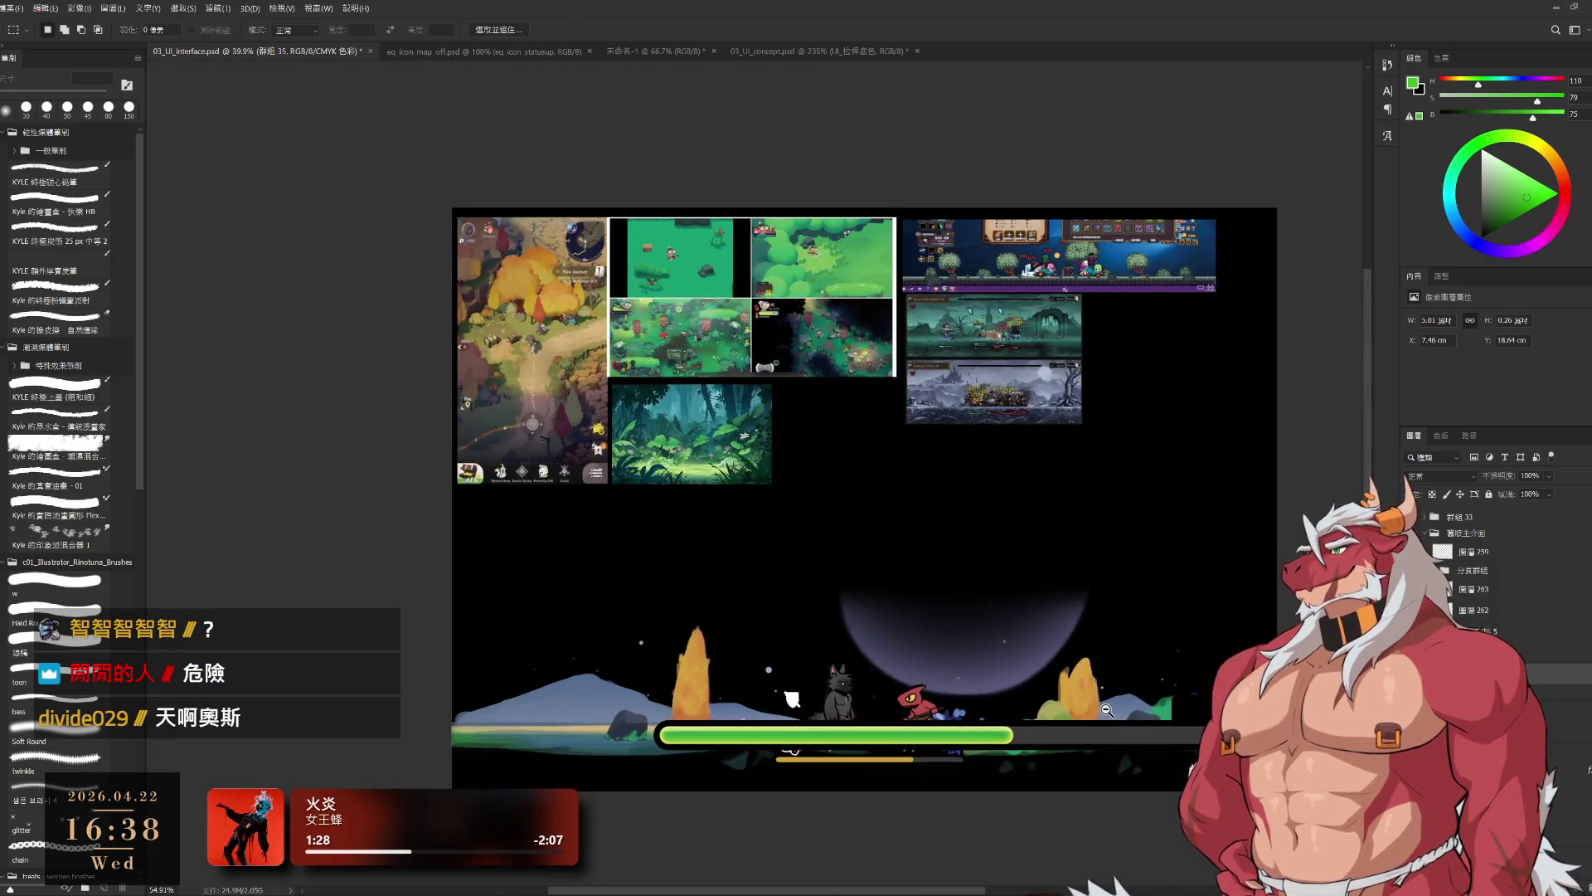
pyautogui.keyDown('ctrl'); pyautogui.click(1078, 734); pyautogui.keyUp('ctrl')
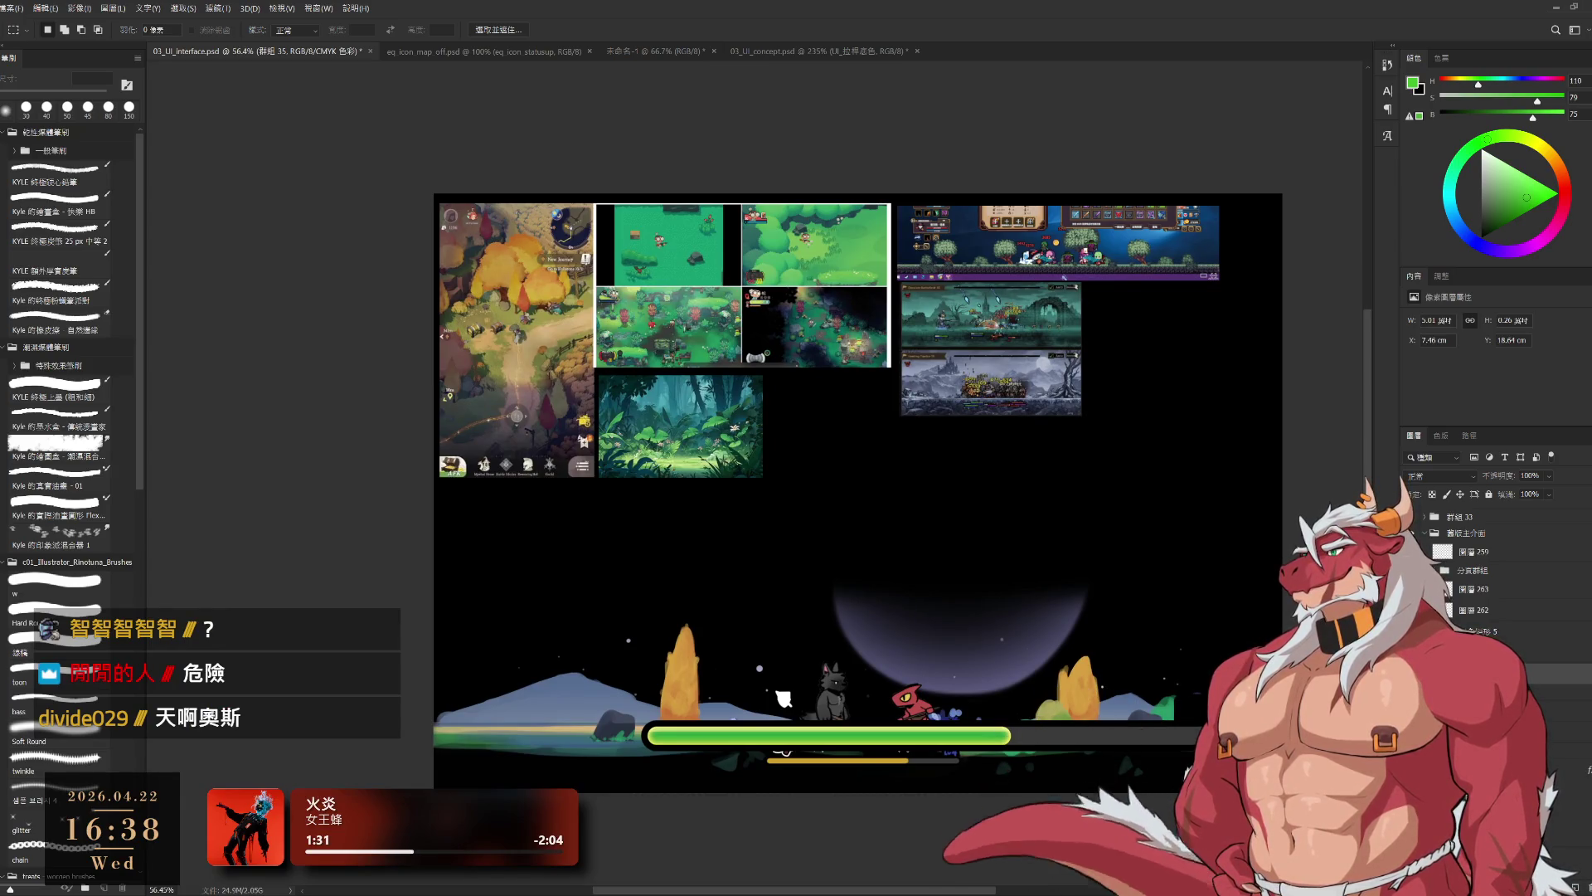
pyautogui.hotkey('ctrl', 'z')
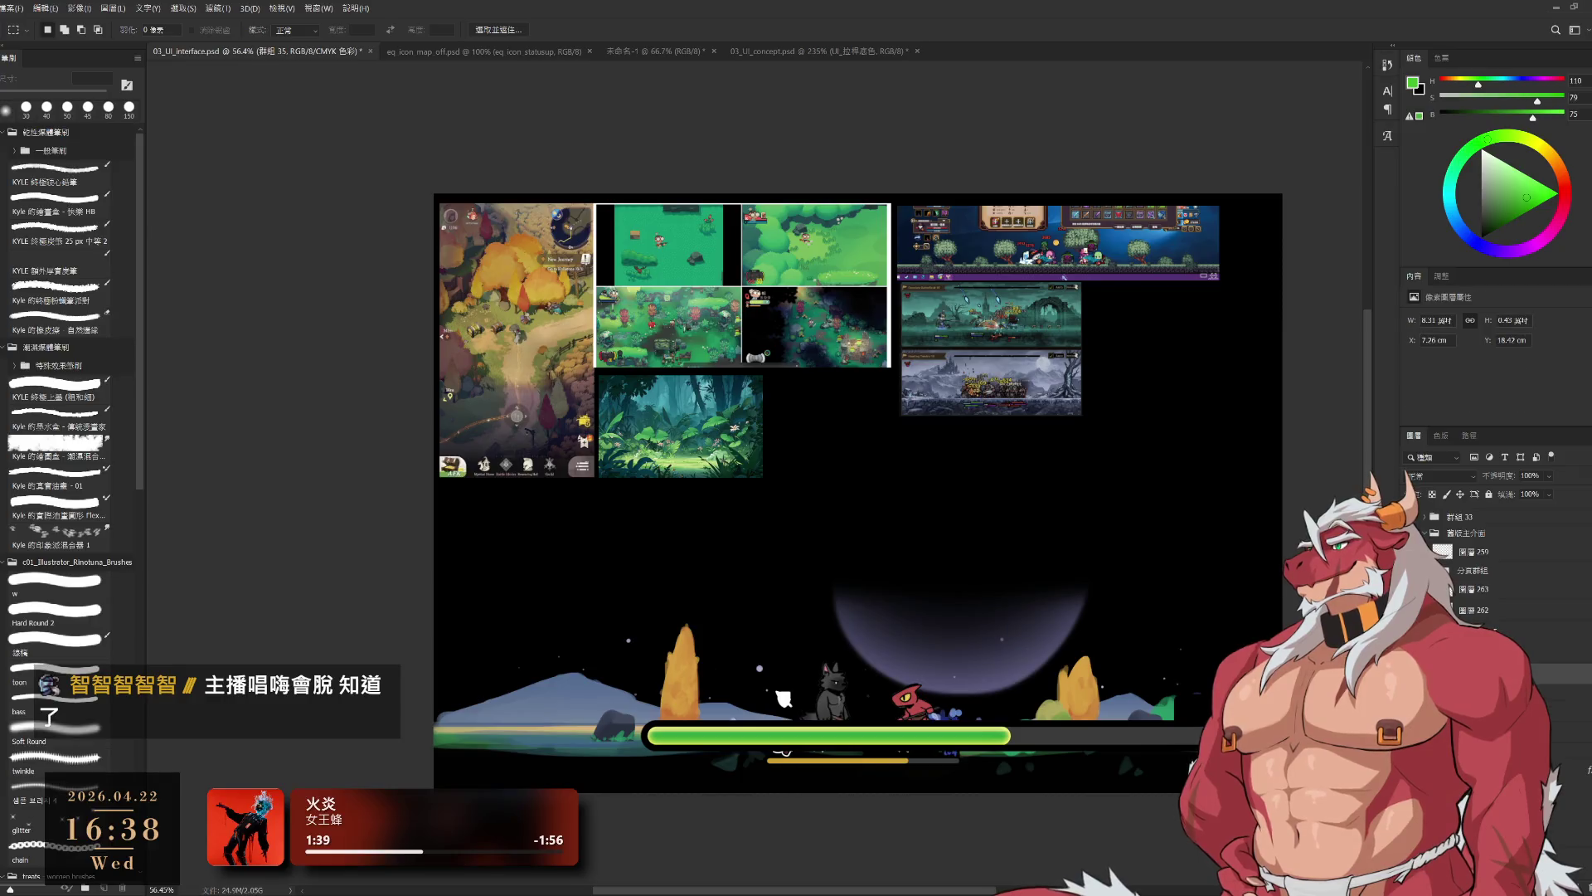
pyautogui.hotkey('ctrl', 'shift', 'z')
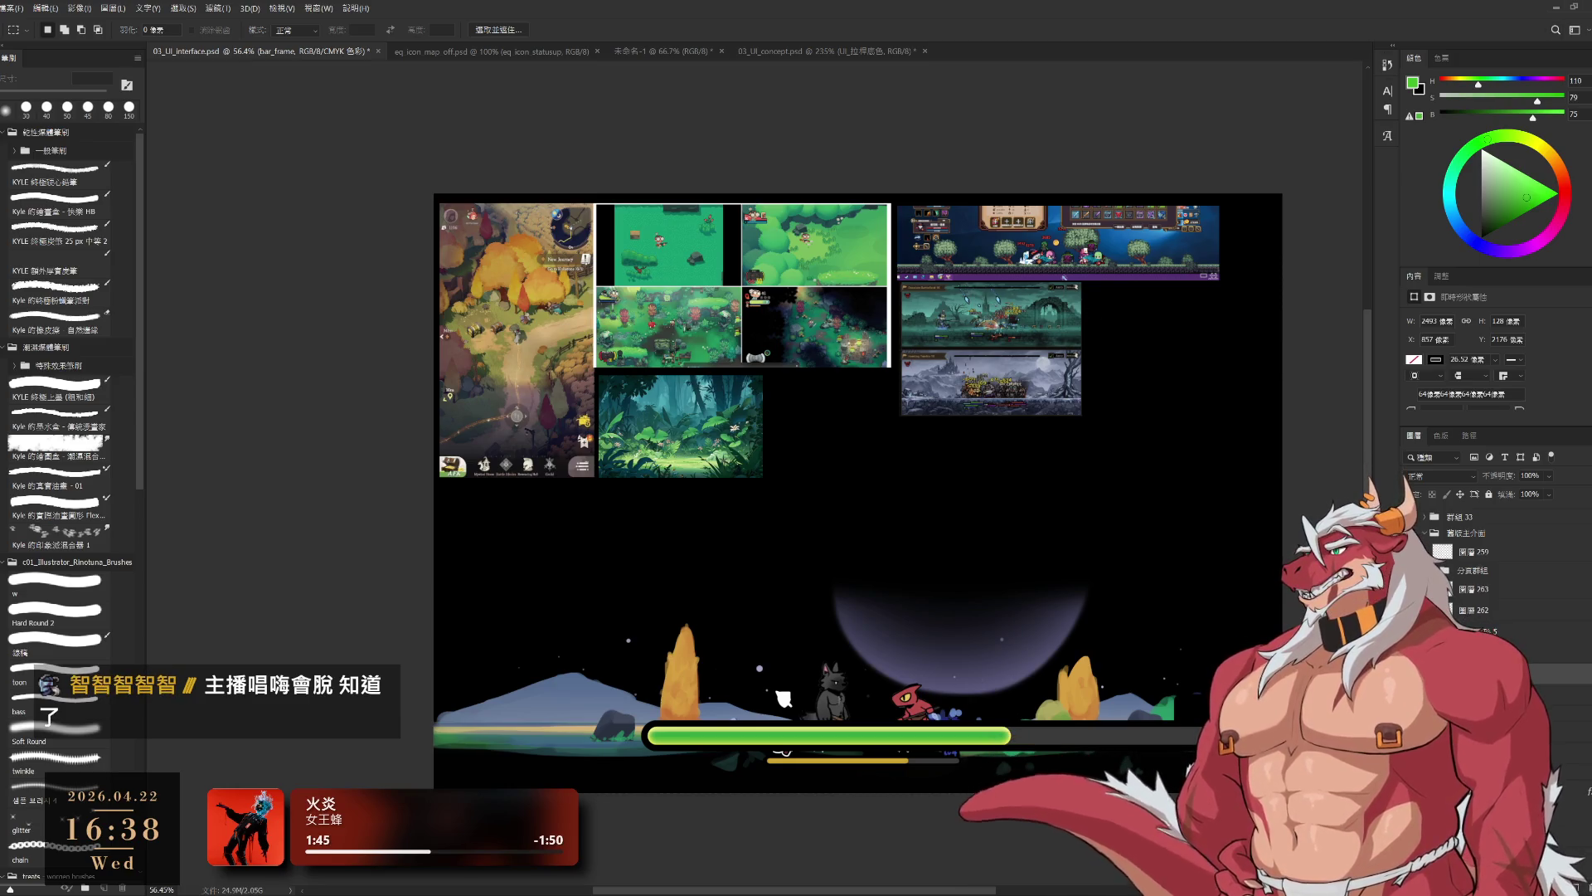
pyautogui.hotkey('ctrl', 'shift', 'z')
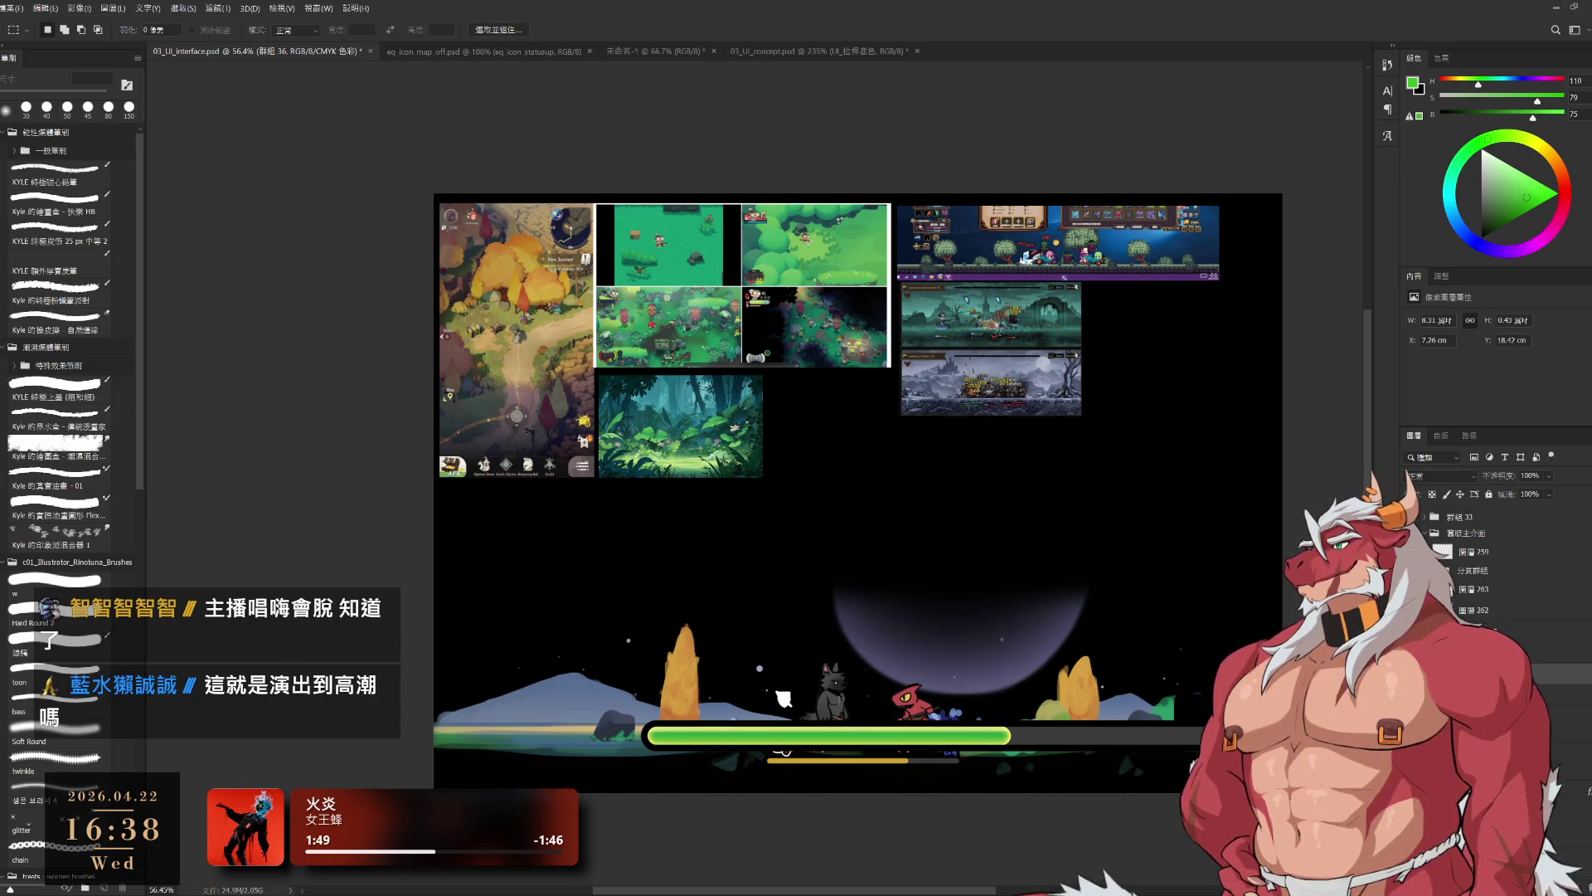
pyautogui.hotkey('ctrl', 'shift', 'z')
pyautogui.moveTo(1104, 775); pyautogui.dragTo(1000, 755)
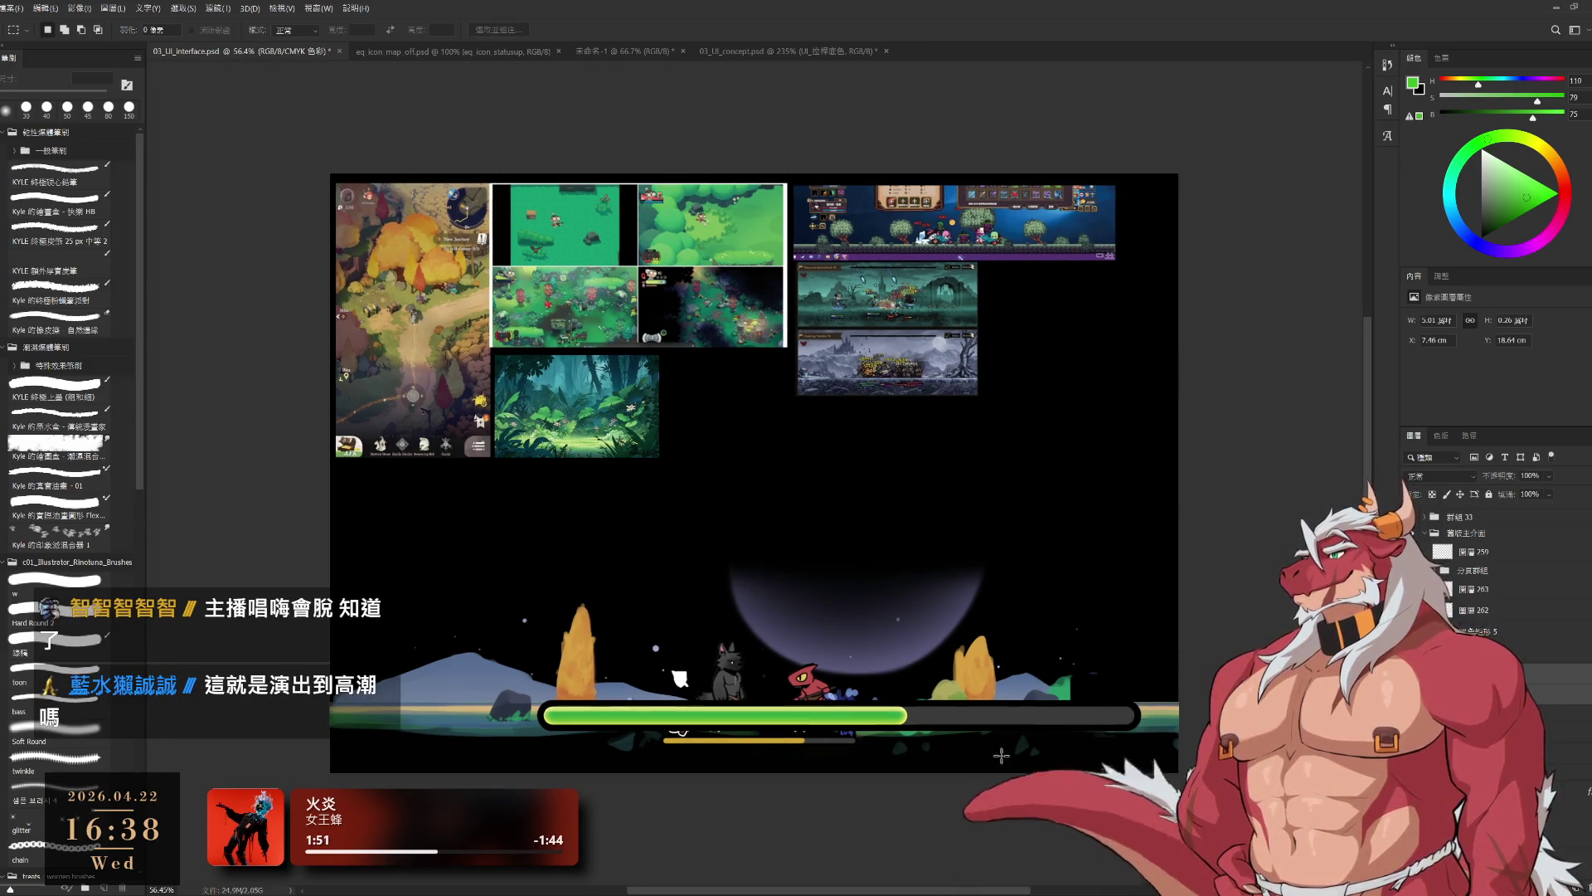
# - Scale the green health fill down to about 63% of its width
pyautogui.scroll(2, 1001, 755)
pyautogui.hotkey('ctrl', 't')
pyautogui.moveTo(1189, 685)
pyautogui.mouseDown()
pyautogui.moveTo(800, 704)
pyautogui.moveTo(908, 698)
pyautogui.moveTo(846, 703)
pyautogui.mouseUp()
pyautogui.press('Return')
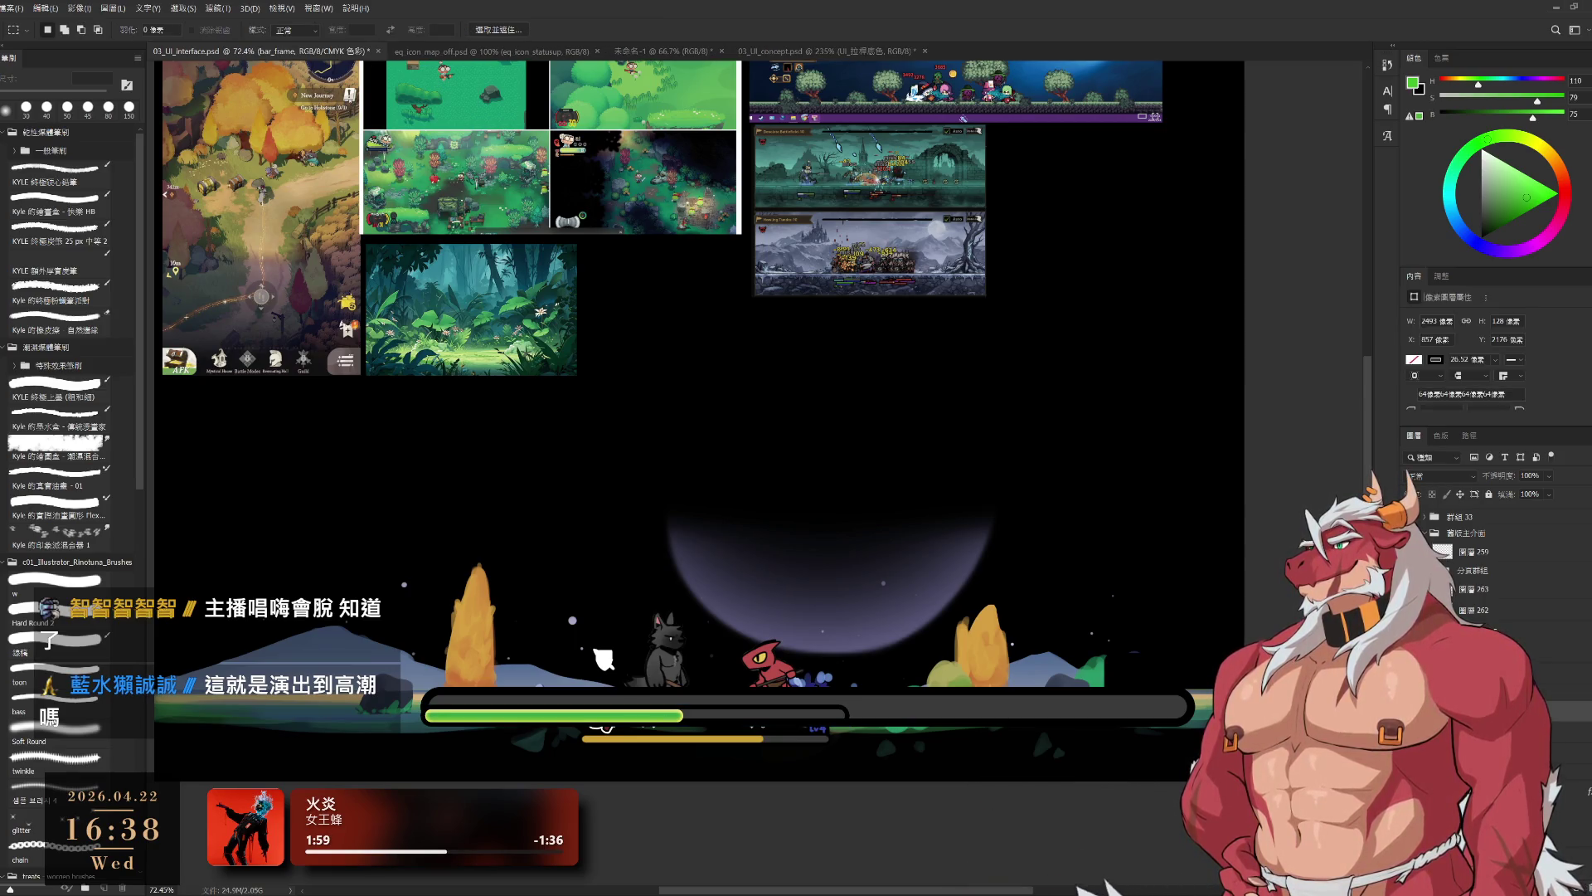
# - Move the green bar right and down onto the thin bar, narrowing it to about 58% width
pyautogui.keyDown('ctrl'); pyautogui.click(777, 723); pyautogui.keyUp('ctrl')
pyautogui.hotkey('ctrl', 't')
pyautogui.scroll(3, 713, 738)
pyautogui.moveTo(839, 699); pyautogui.dragTo(1091, 749)
pyautogui.moveTo(1188, 748); pyautogui.dragTo(898, 785)
pyautogui.scroll(3, 785, 785)
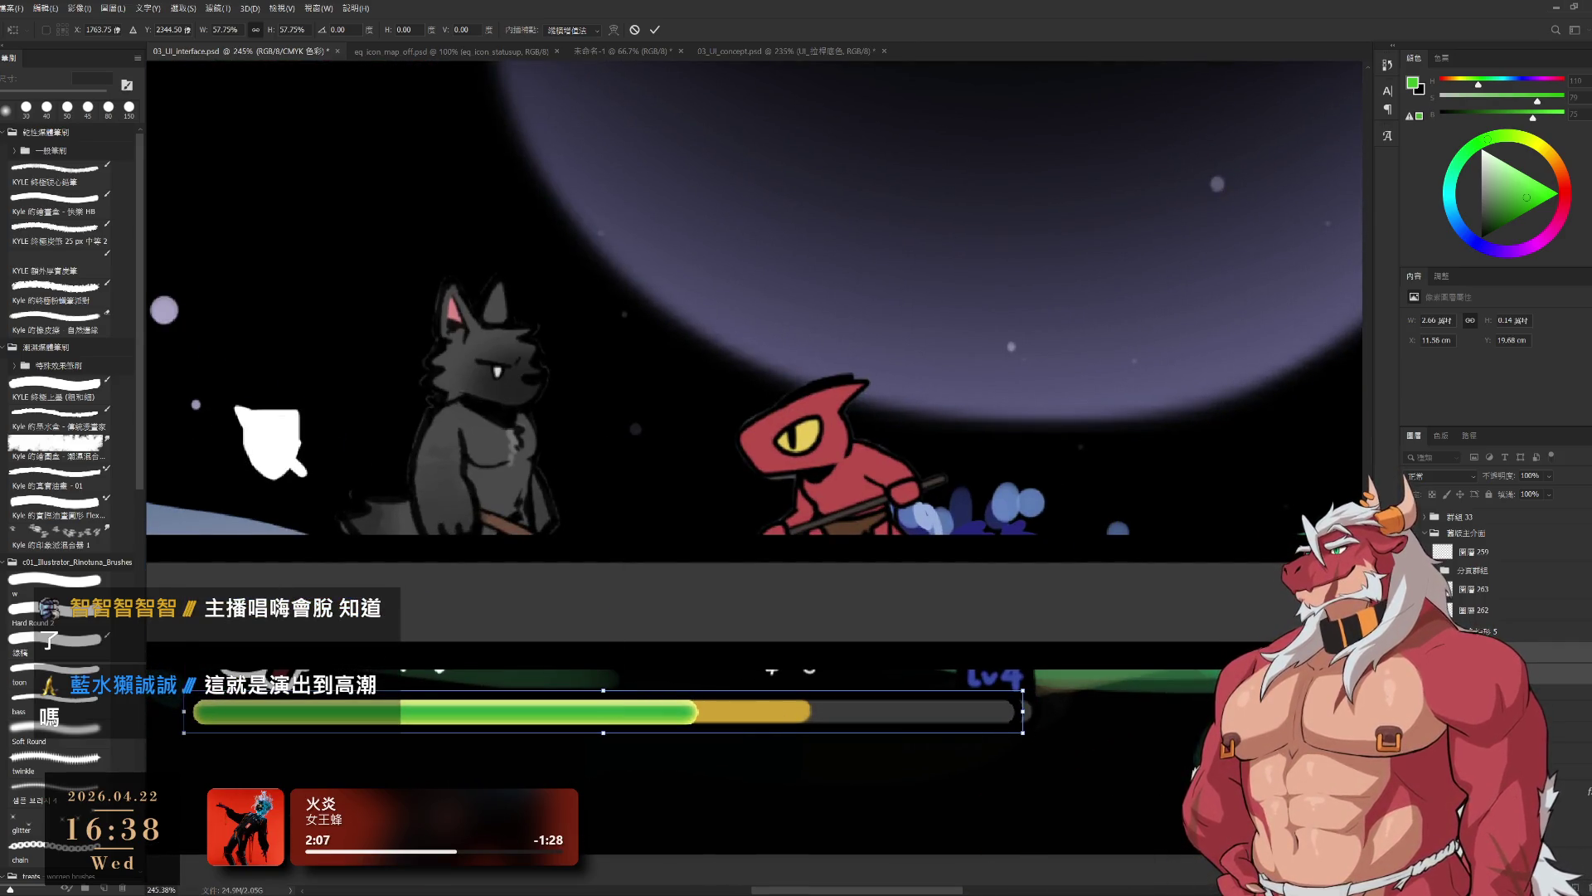
pyautogui.press('Return')
pyautogui.moveTo(740, 686); pyautogui.dragTo(1034, 722)
pyautogui.scroll(-5, 1008, 750)
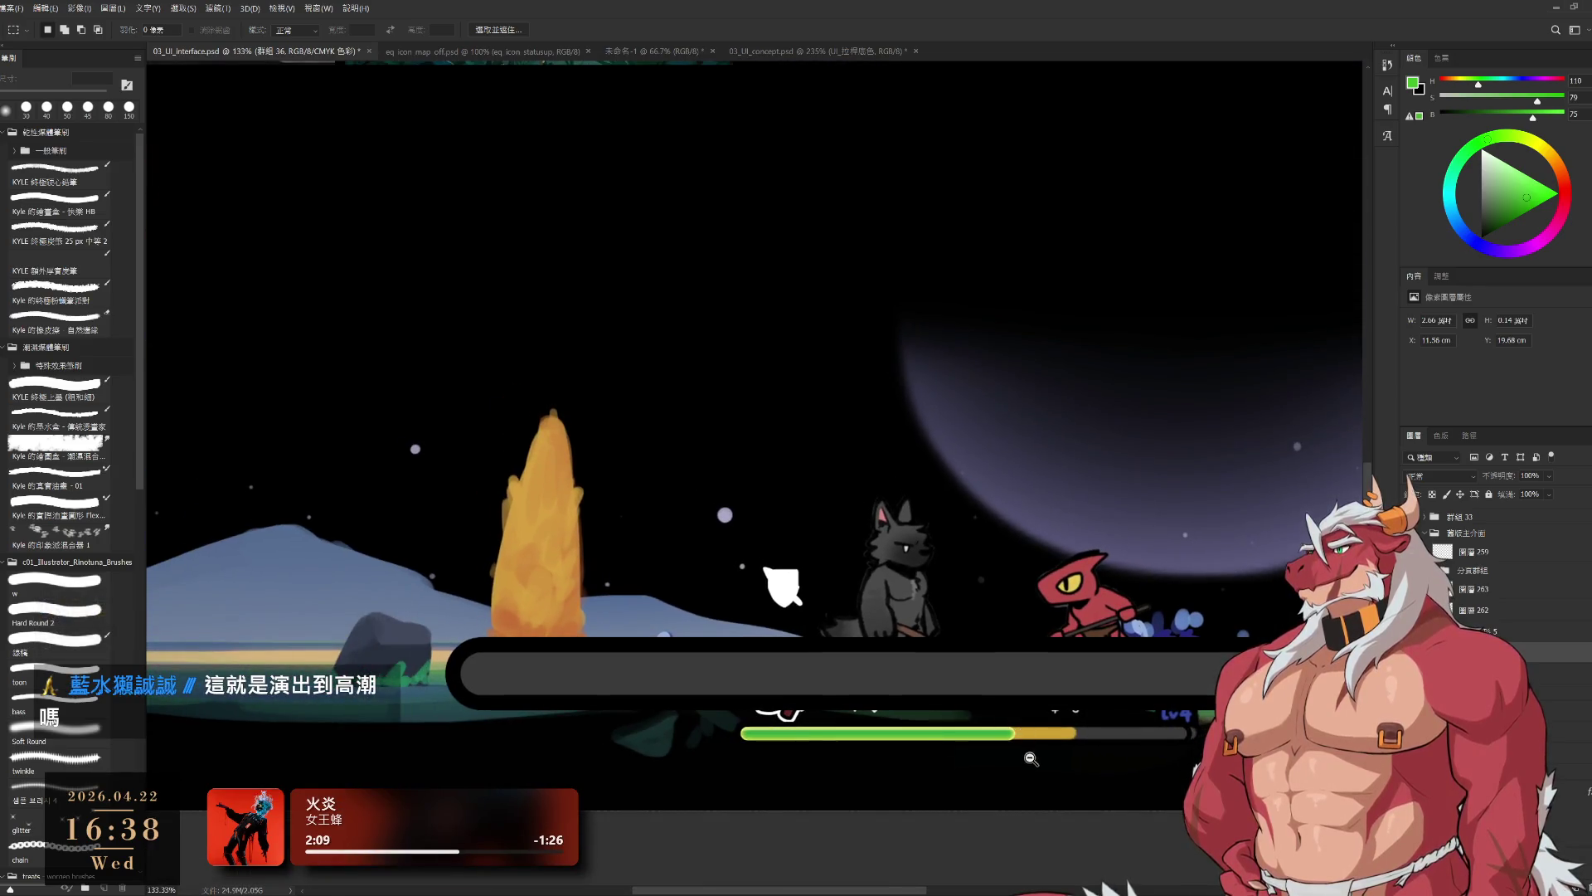
# - Zoom in on the health bar and slightly reposition the green bar layer
pyautogui.scroll(3, 1003, 789)
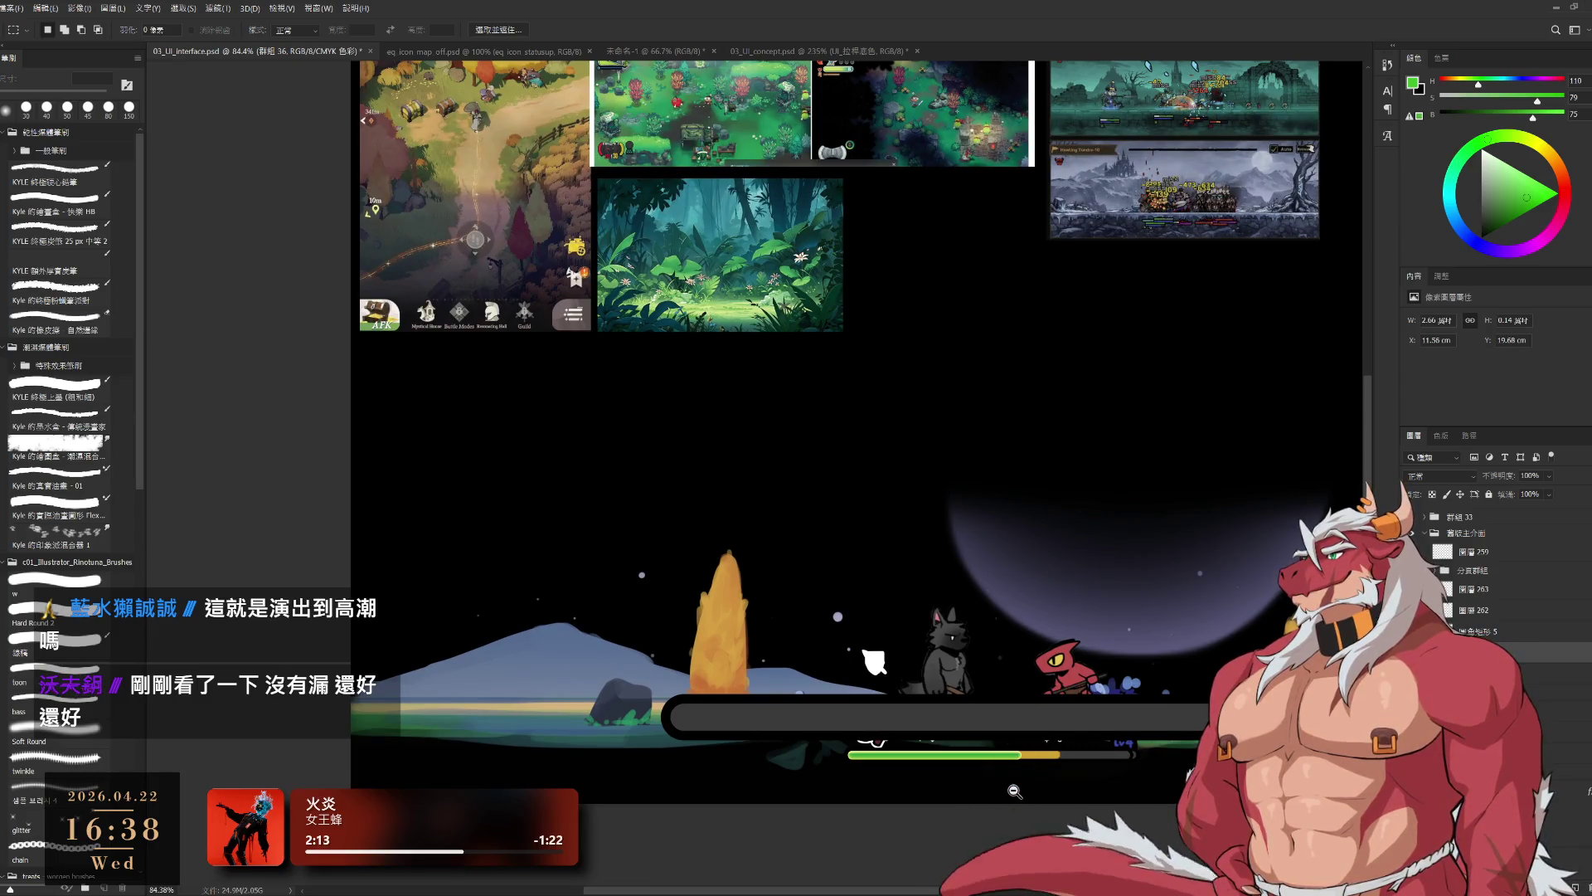
pyautogui.scroll(1, 1149, 775)
pyautogui.scroll(2, 1150, 774)
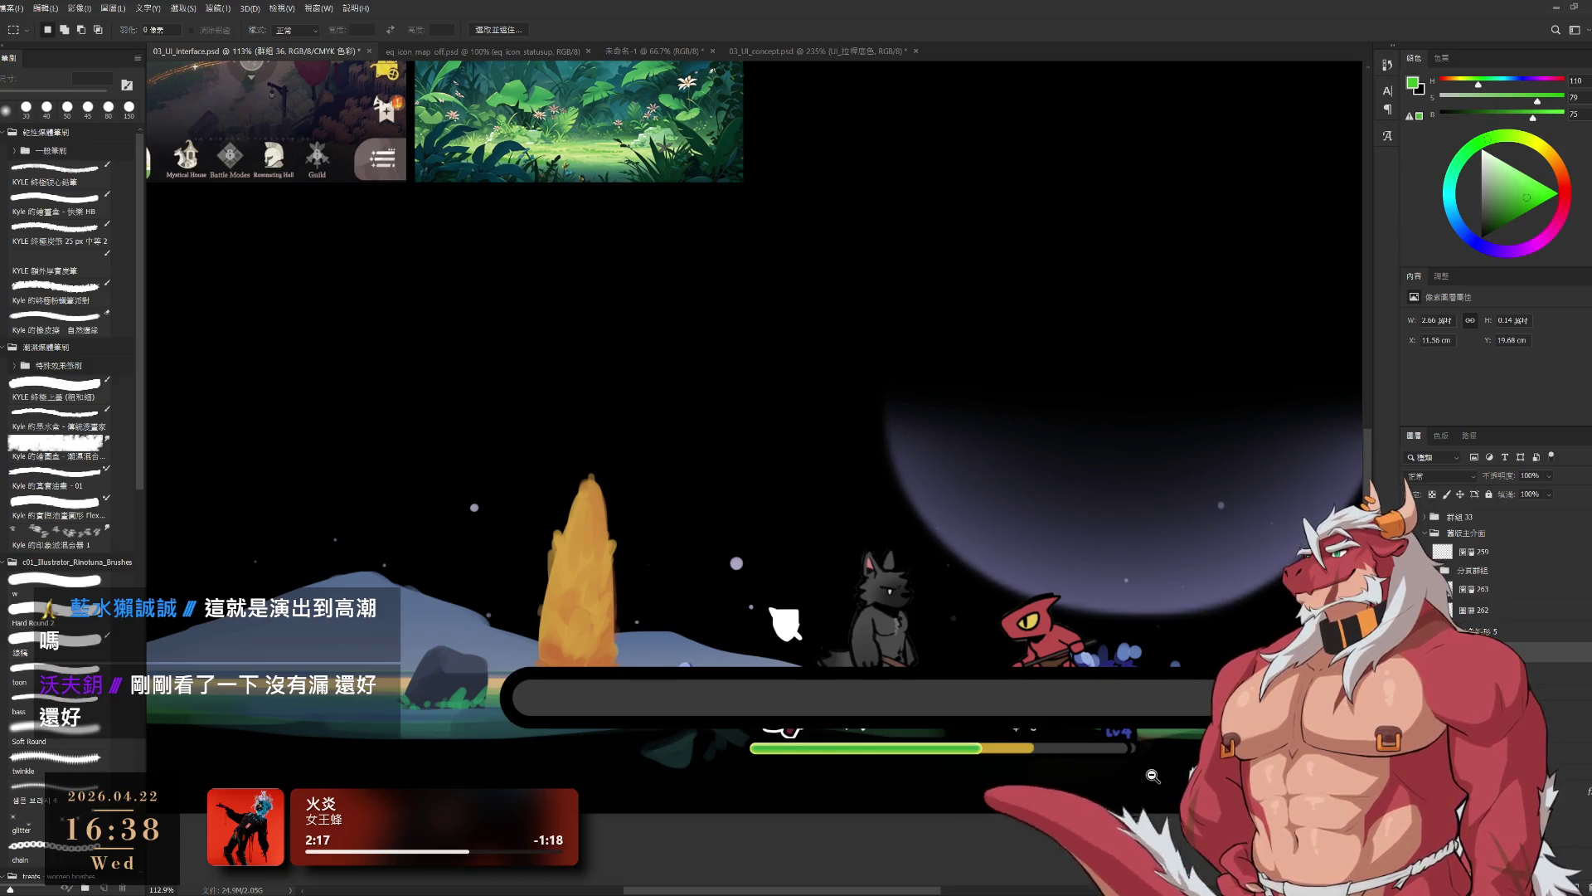
pyautogui.scroll(2, 1093, 777)
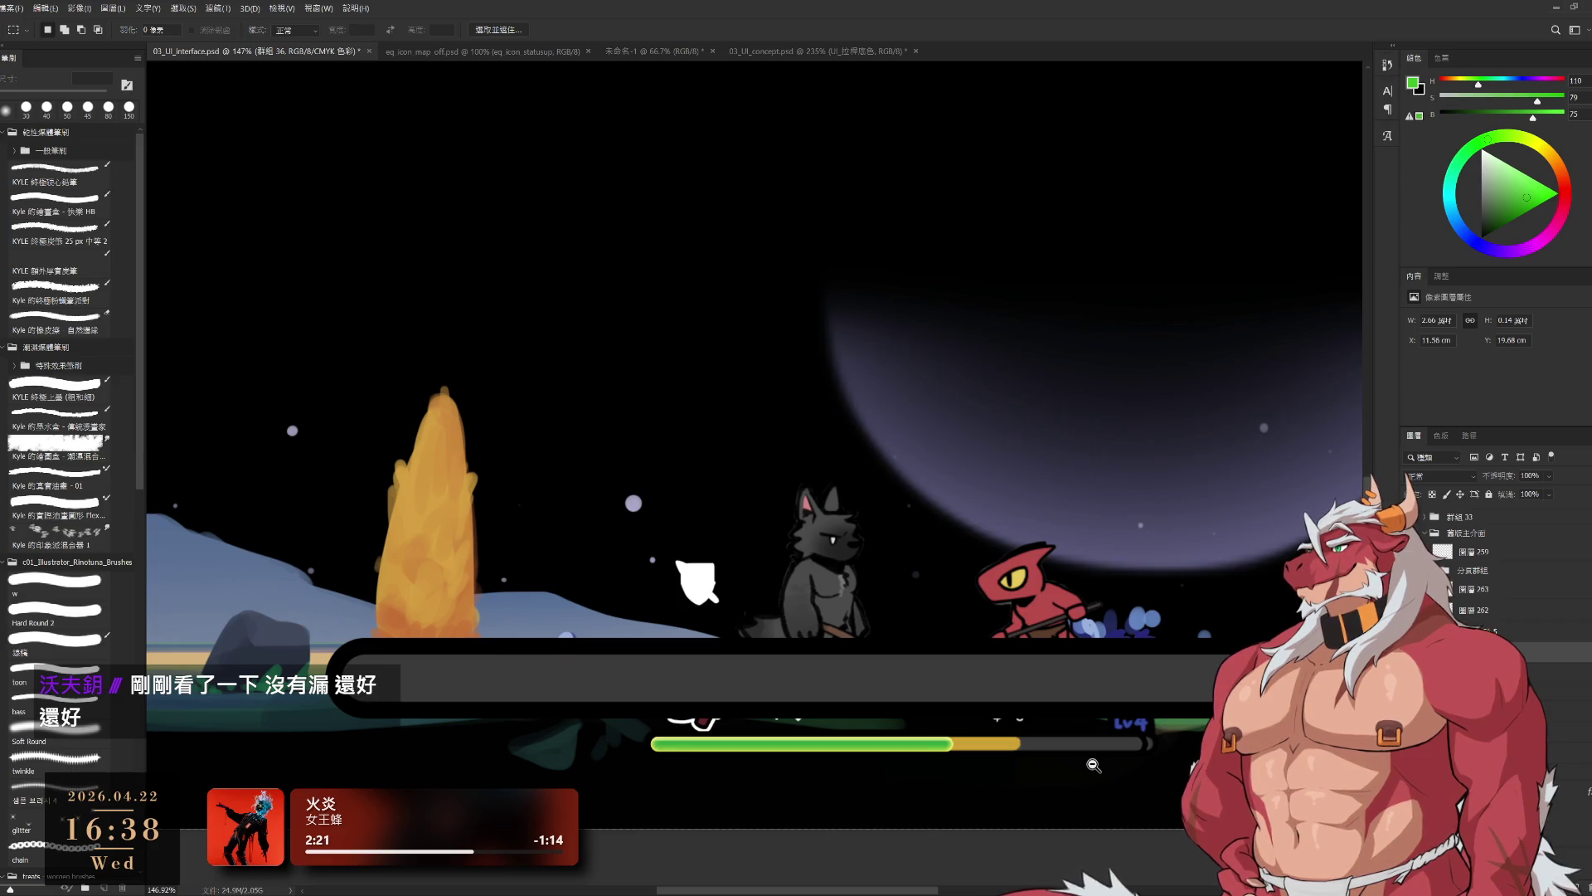
pyautogui.scroll(-5, 984, 765)
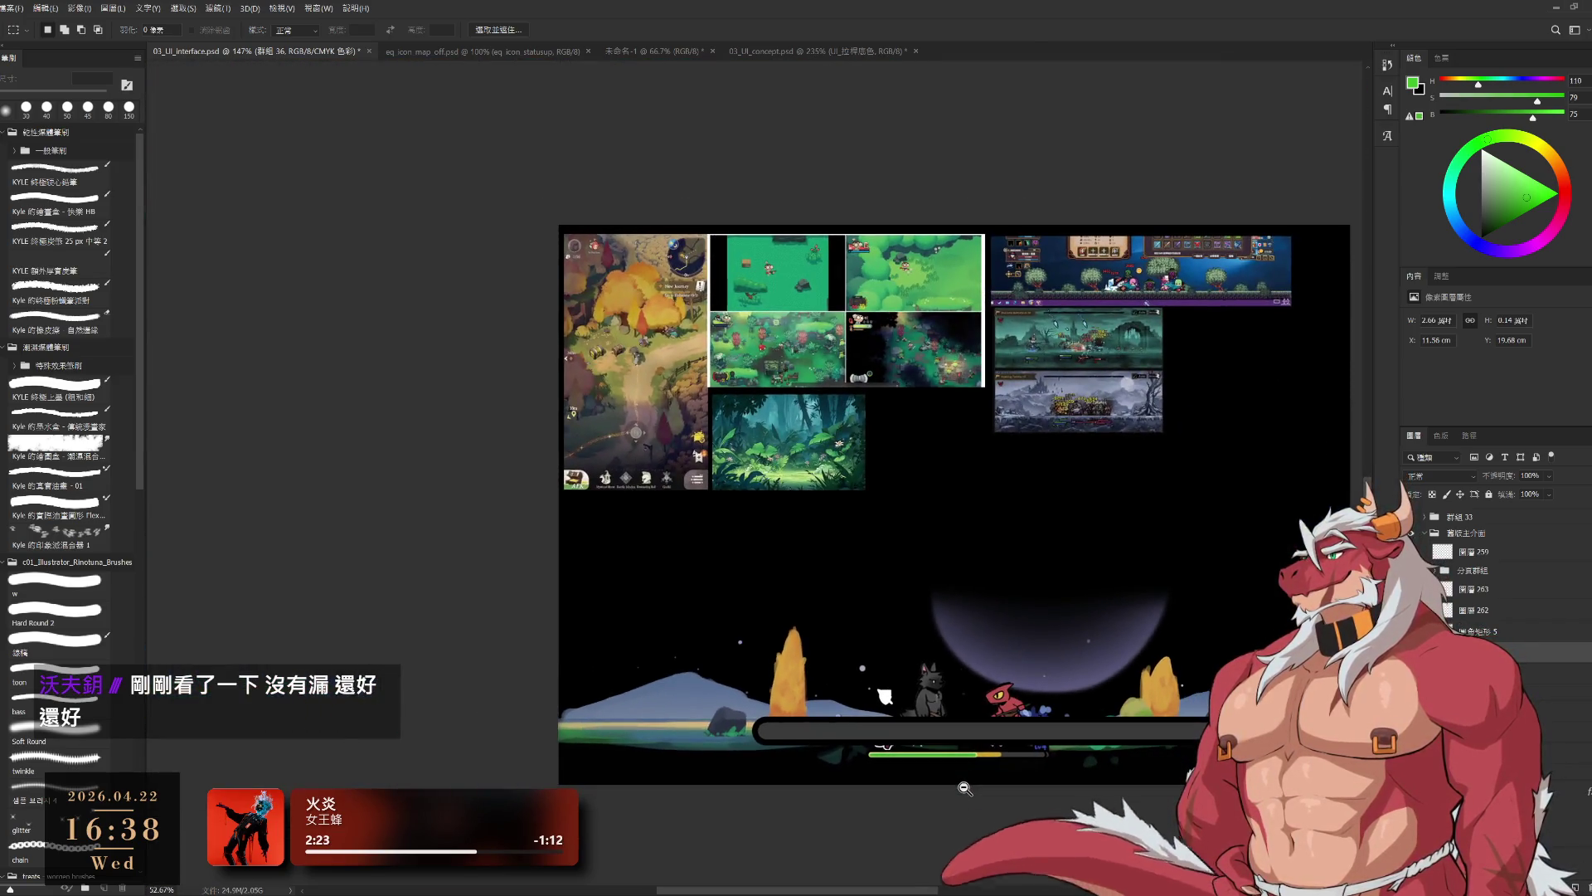
pyautogui.scroll(5, 999, 791)
pyautogui.scroll(1, 976, 772)
pyautogui.moveTo(933, 747); pyautogui.dragTo(935, 749)
pyautogui.scroll(5, 941, 750)
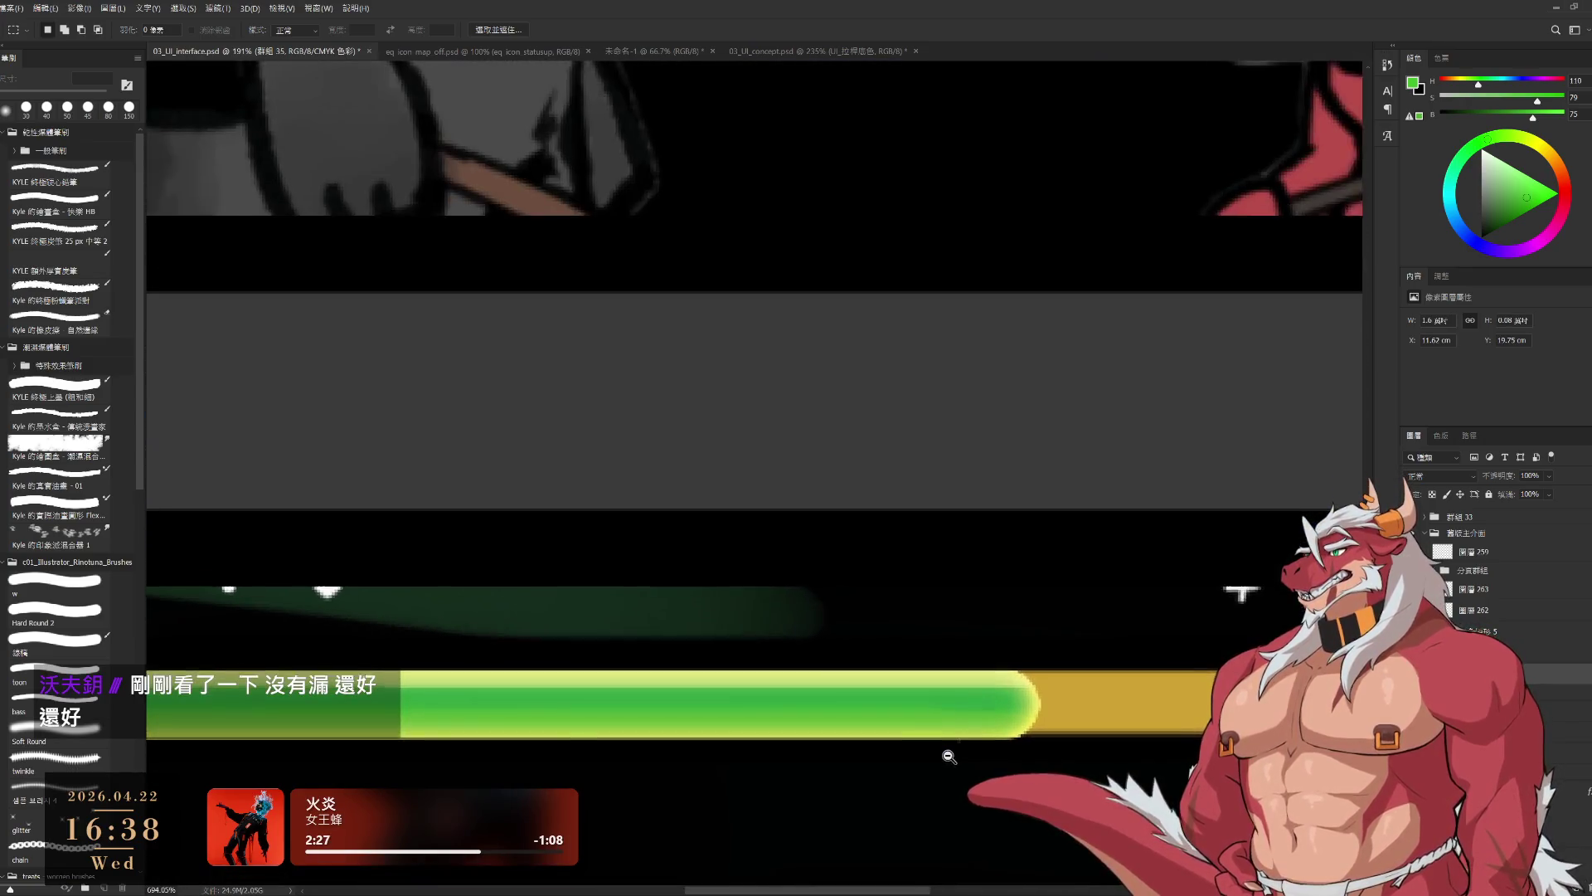
pyautogui.scroll(-6, 1003, 726)
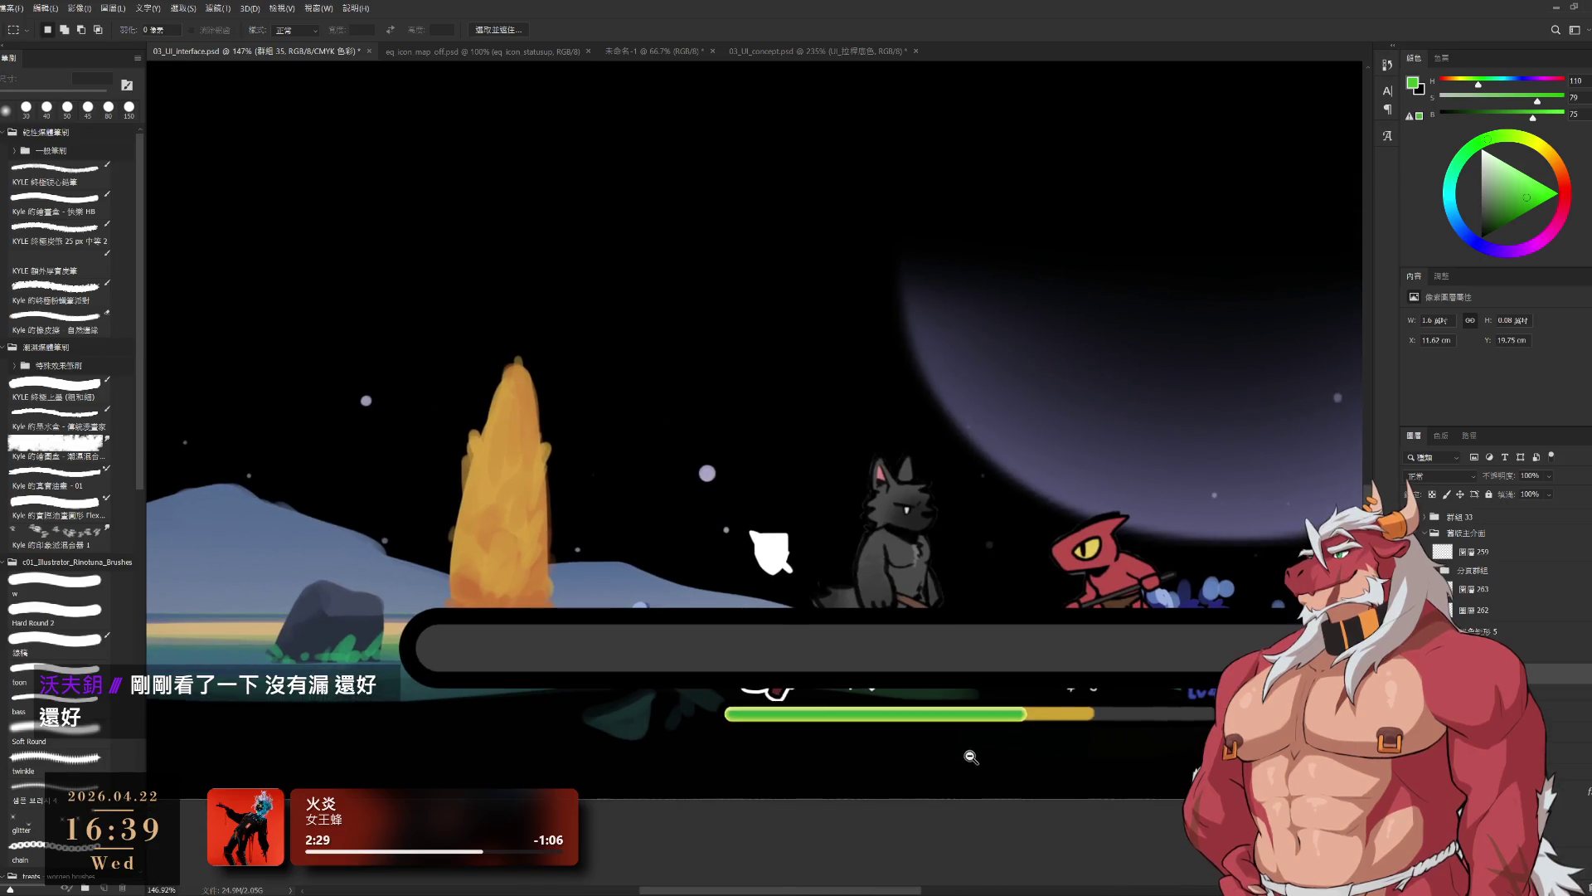
pyautogui.moveTo(1186, 731); pyautogui.dragTo(1028, 785)
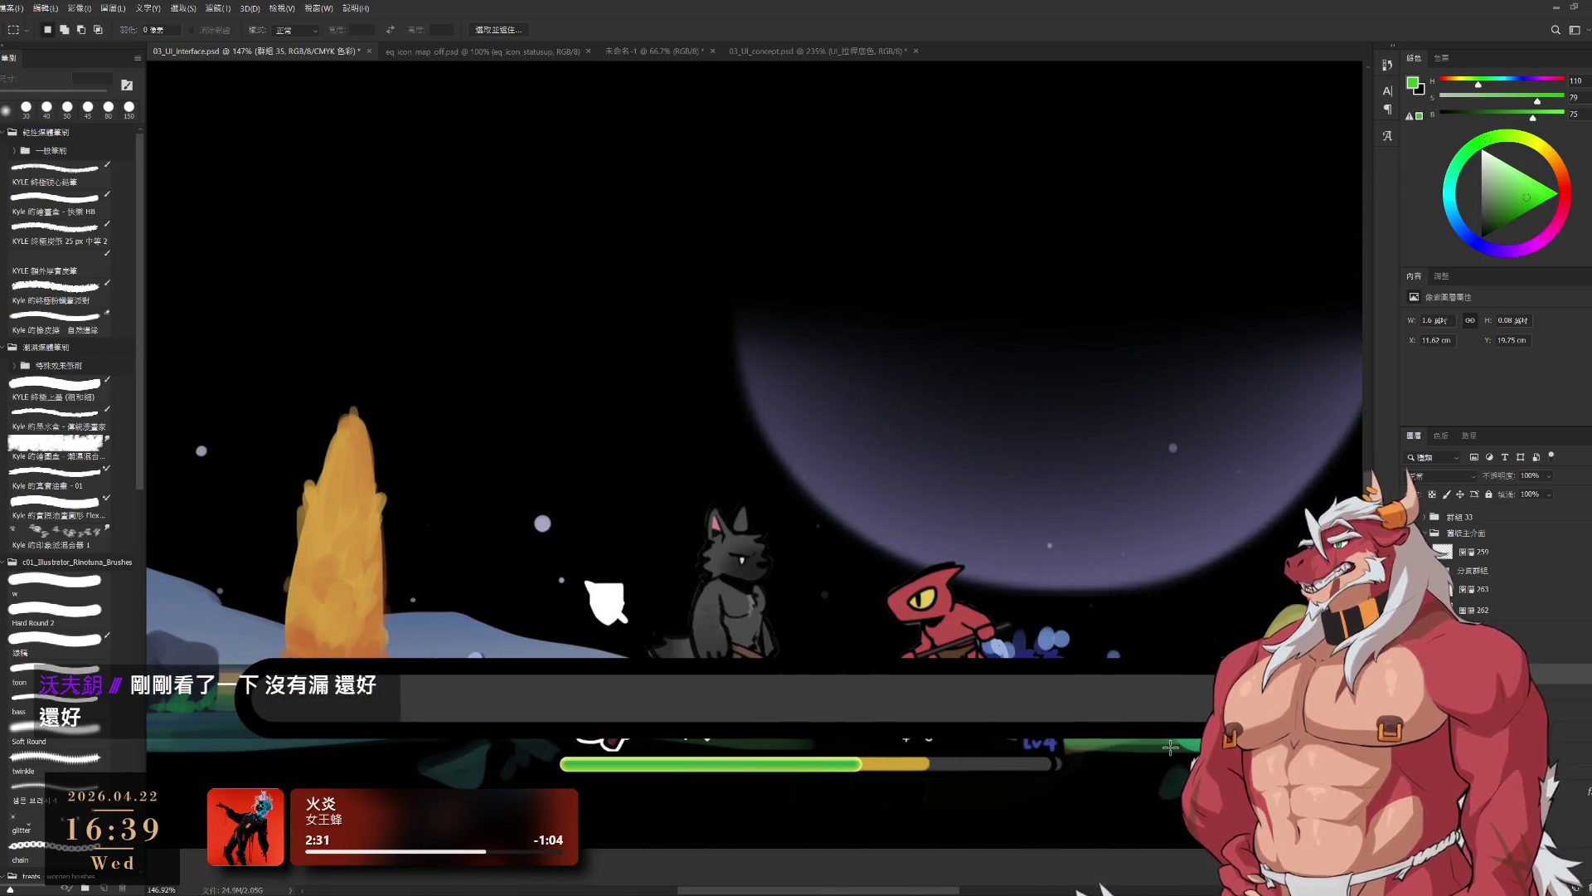
pyautogui.scroll(-2, 1145, 748)
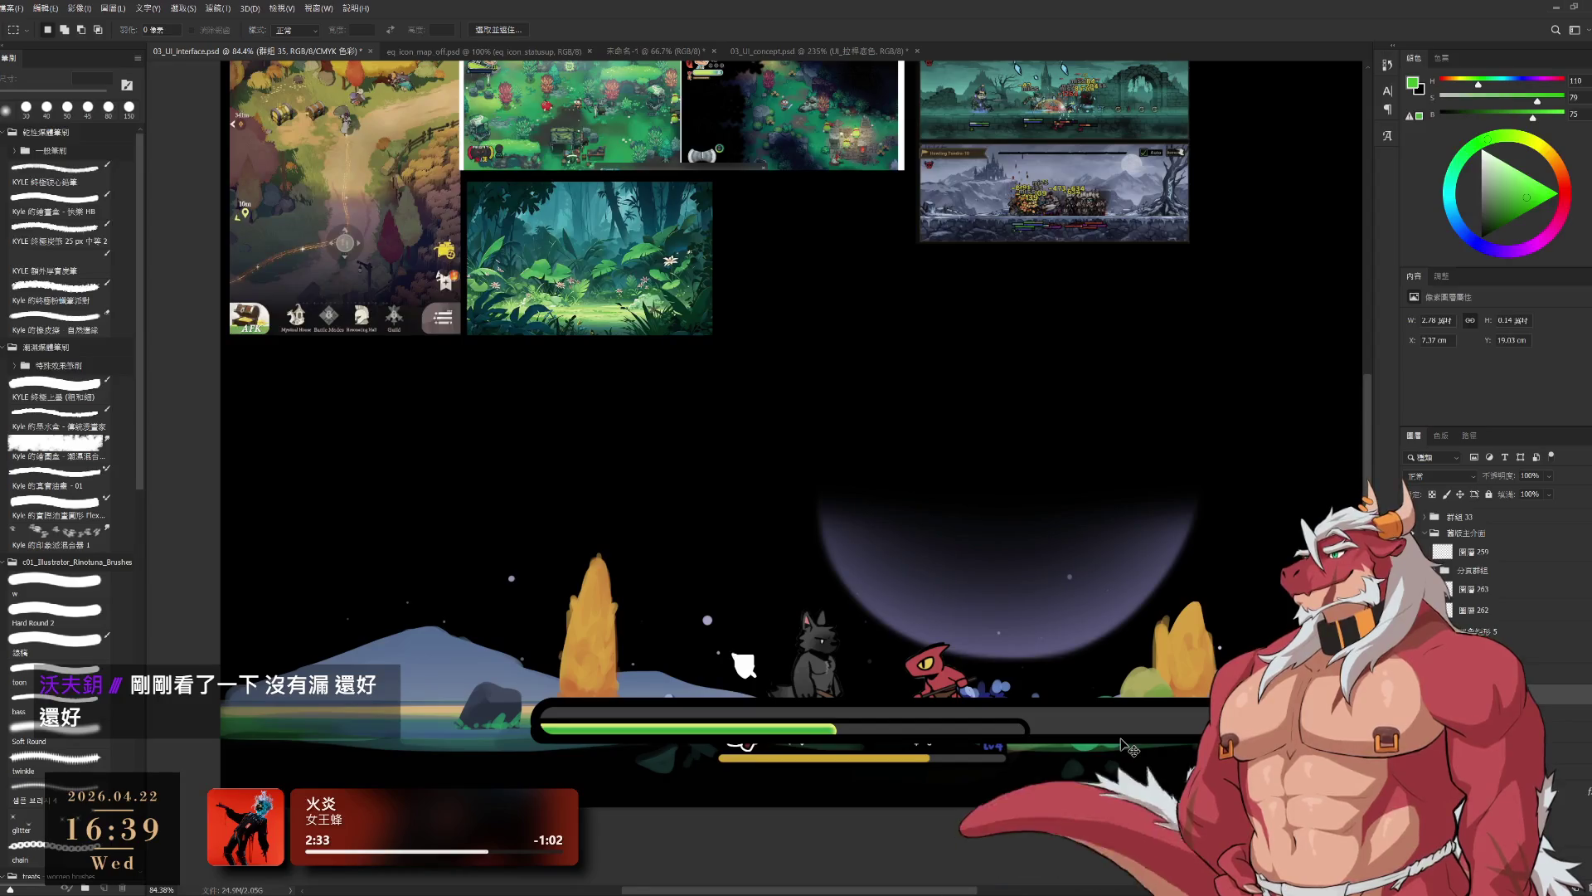
# - Step back in history to the full-width green fill and select the hp_bar layer
pyautogui.hotkey('ctrl', 'z')
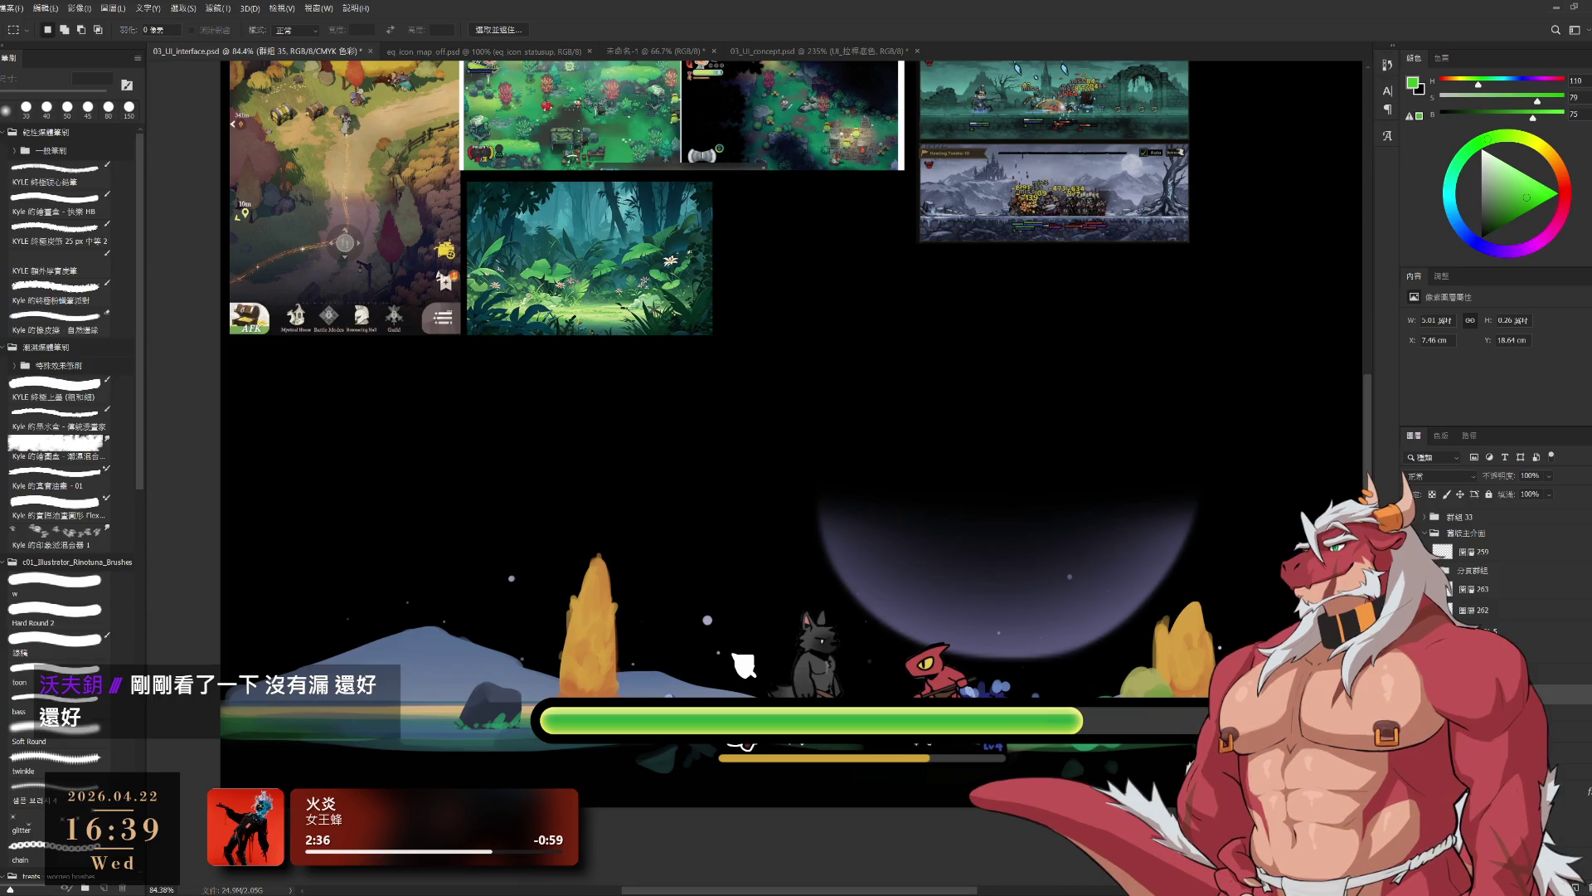
pyautogui.hotkey('ctrl', 'z')
pyautogui.hotkey('ctrl', 'z')
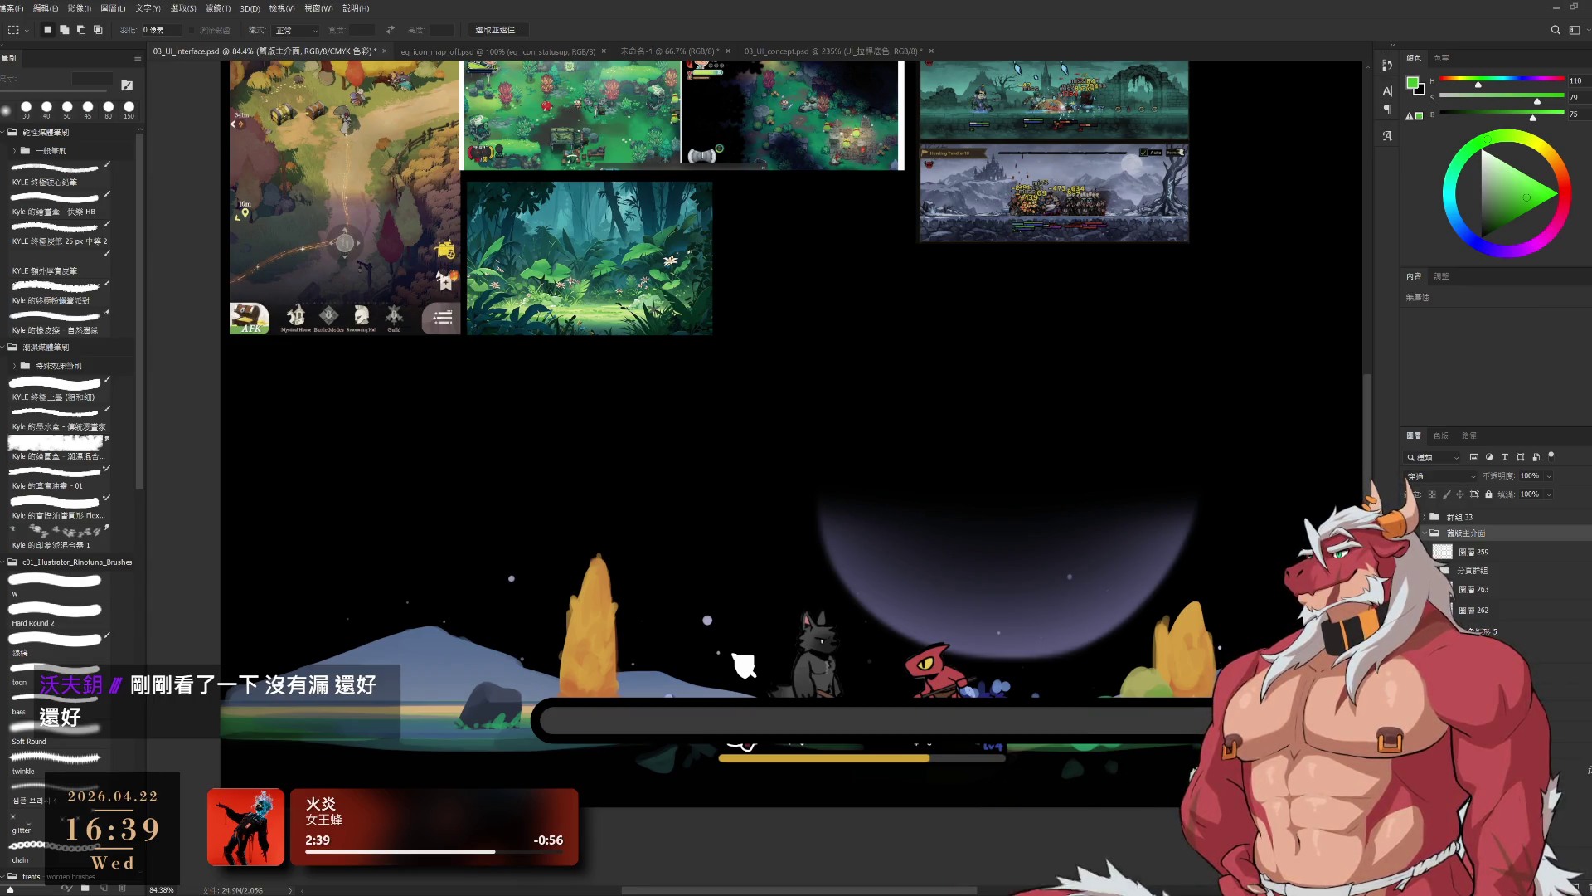
pyautogui.scroll(-2, 687, 414)
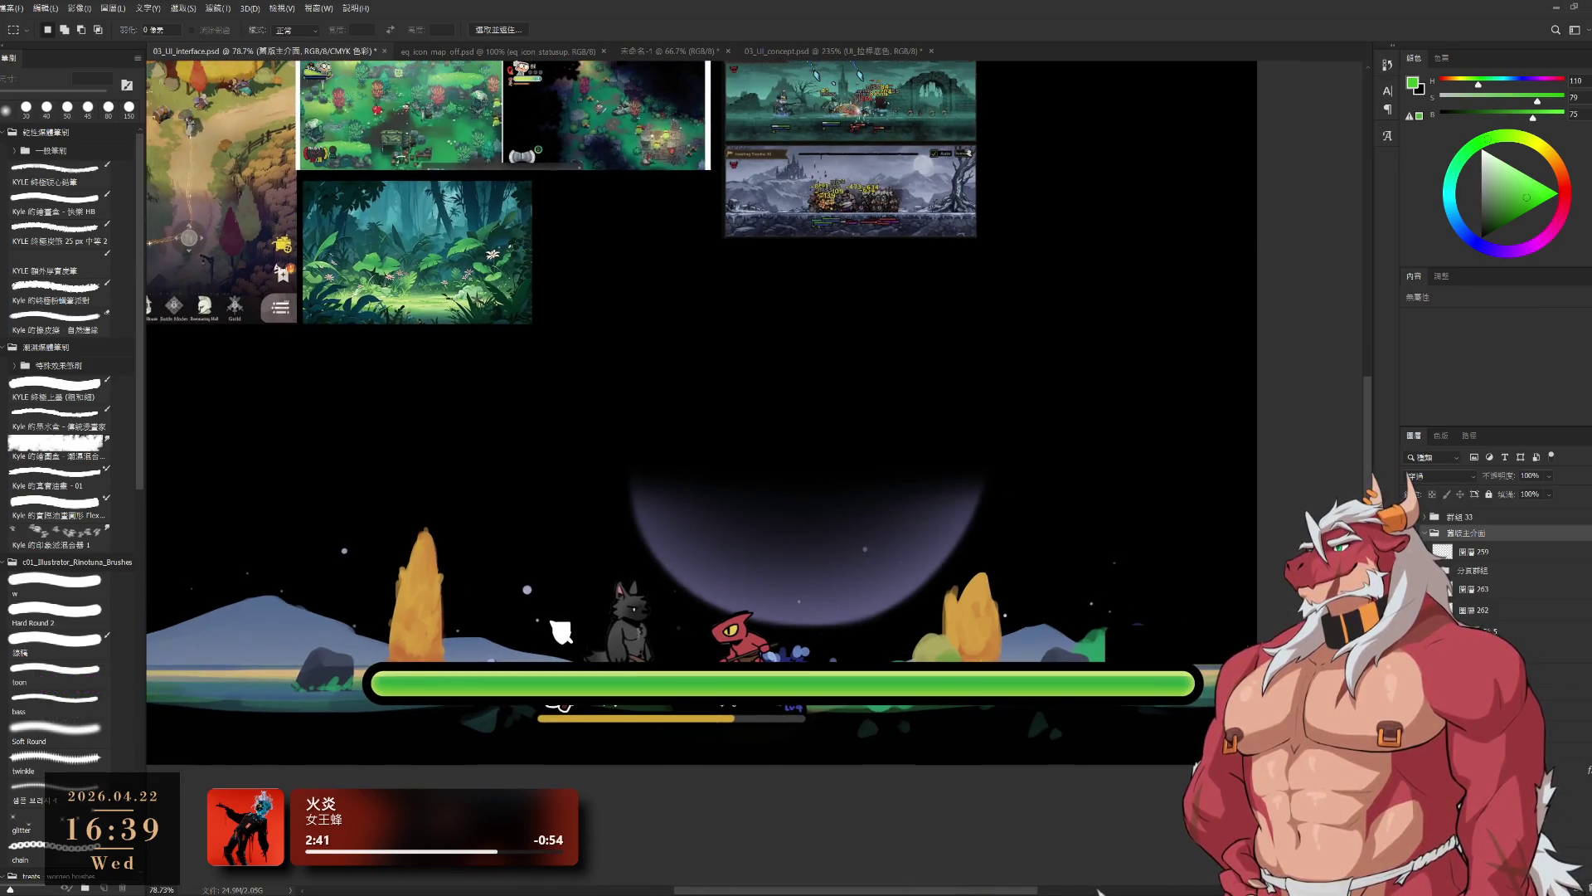
pyautogui.hotkey('ctrl', 'shift', 'z')
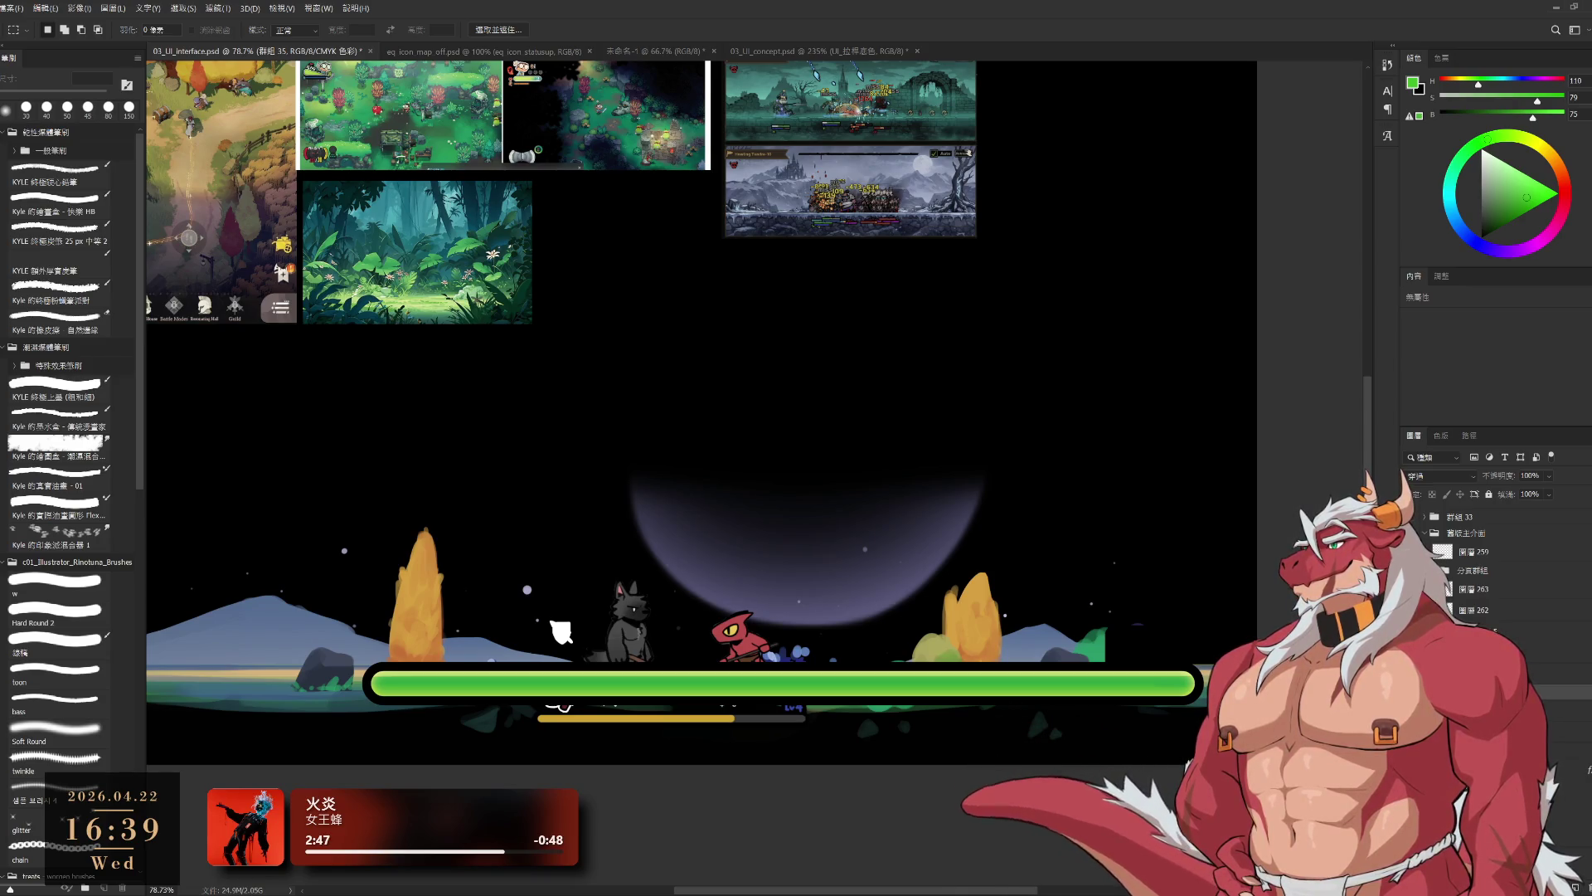
pyautogui.hotkey('ctrl', 'z')
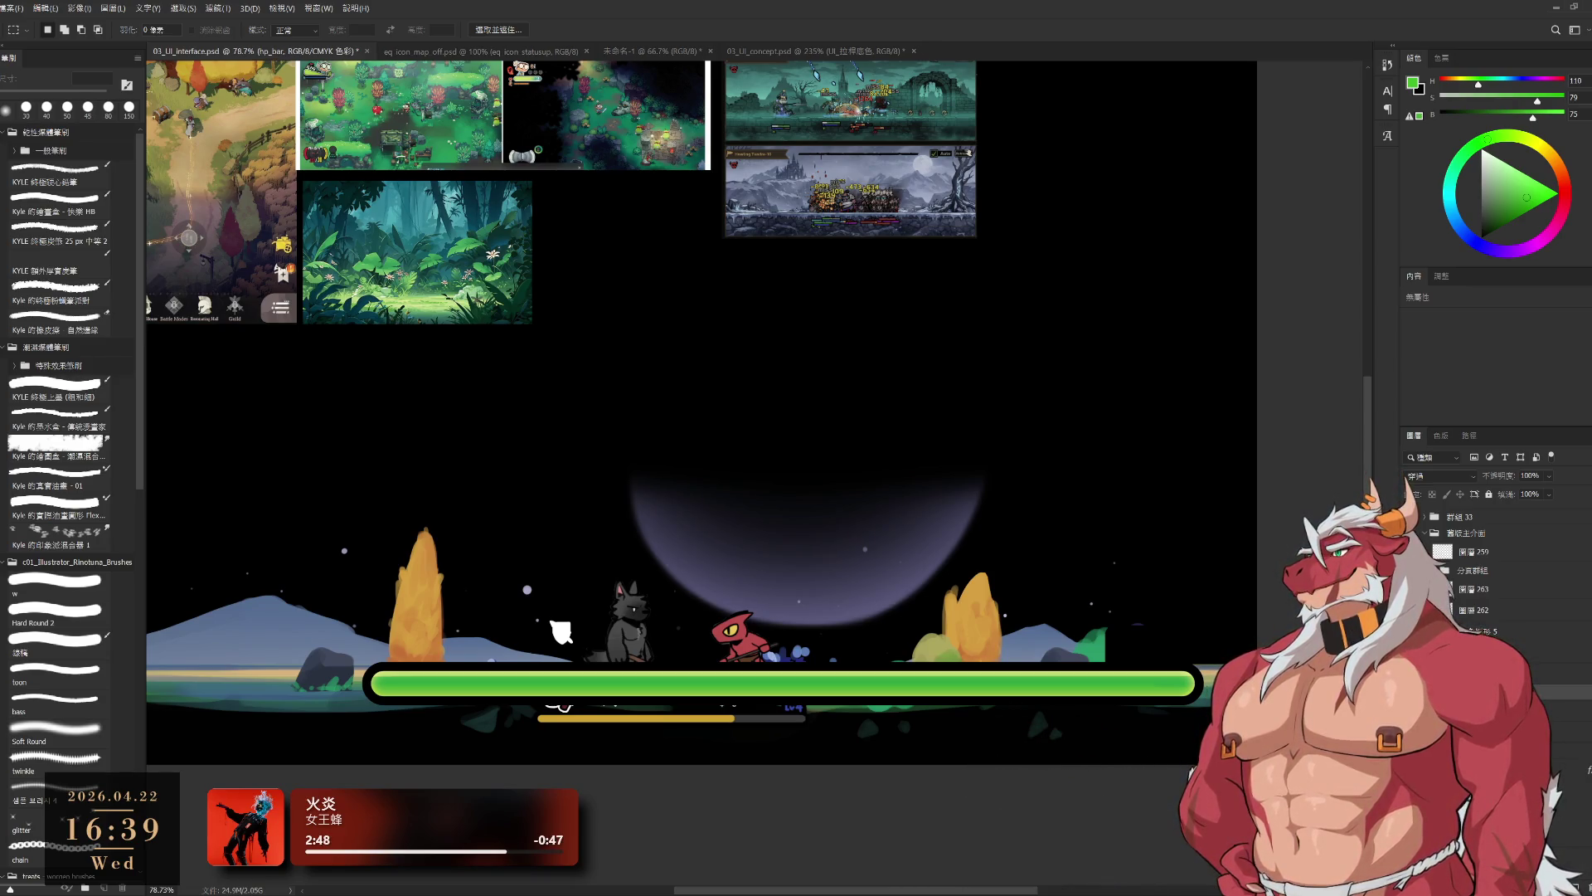
# - Restore the lighter green highlight section on the HP bar's right part via history
pyautogui.hotkey('ctrl', 'z')
pyautogui.hotkey('ctrl', 'z')
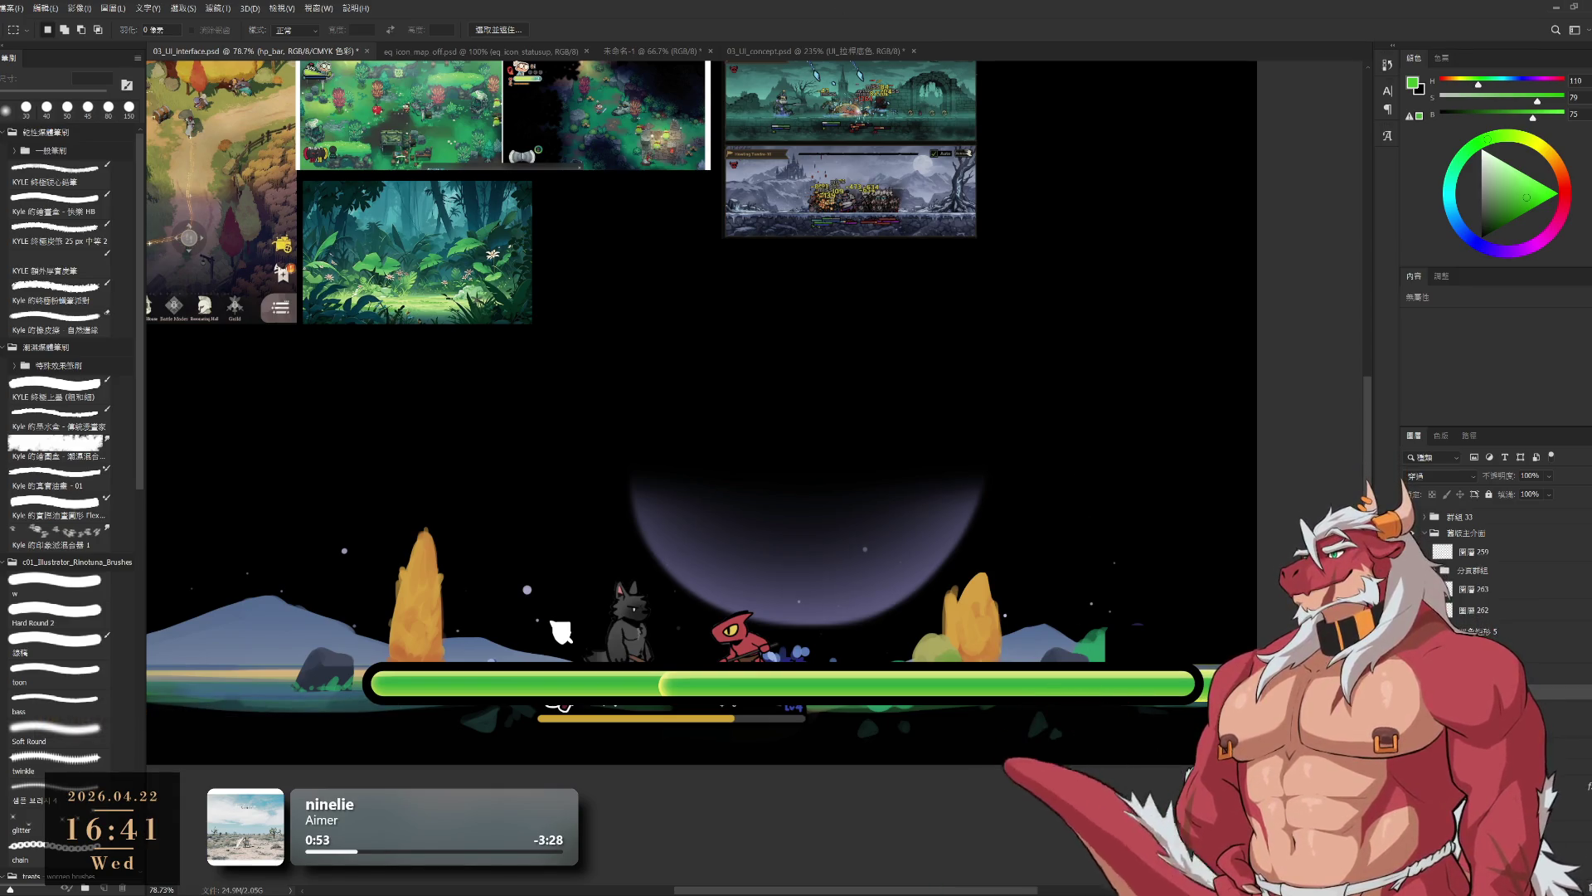
# - Nudge the hp_bar group a few pixels right, then select the bar_base layer to recolour
pyautogui.keyDown('ctrl'); pyautogui.click(1078, 675); pyautogui.keyUp('ctrl')
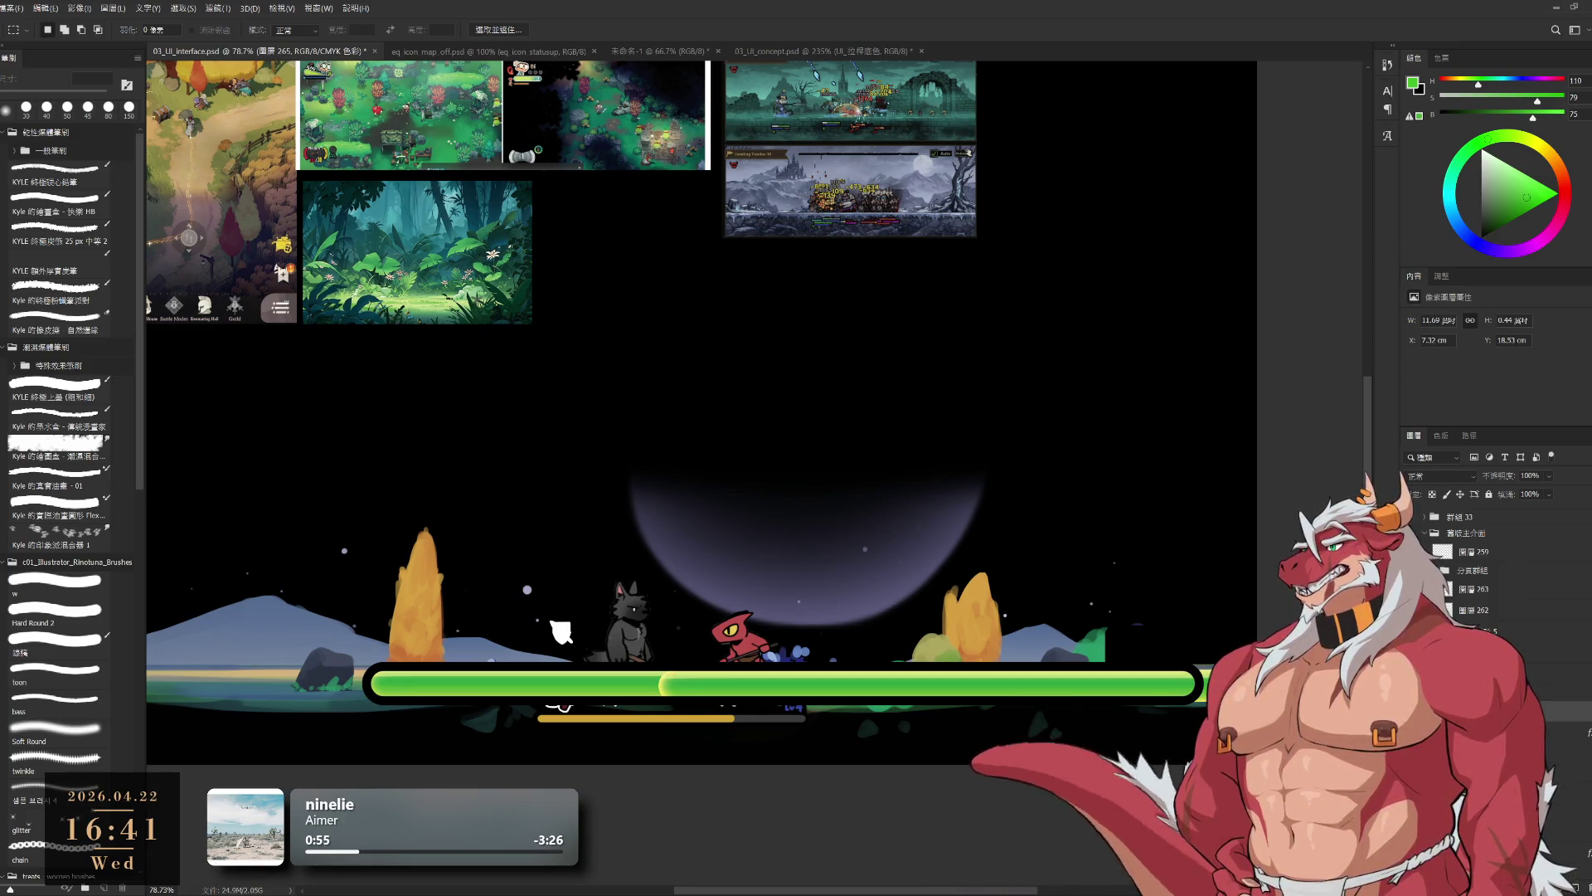
pyautogui.keyDown('ctrl'); pyautogui.click(1078, 676); pyautogui.keyUp('ctrl')
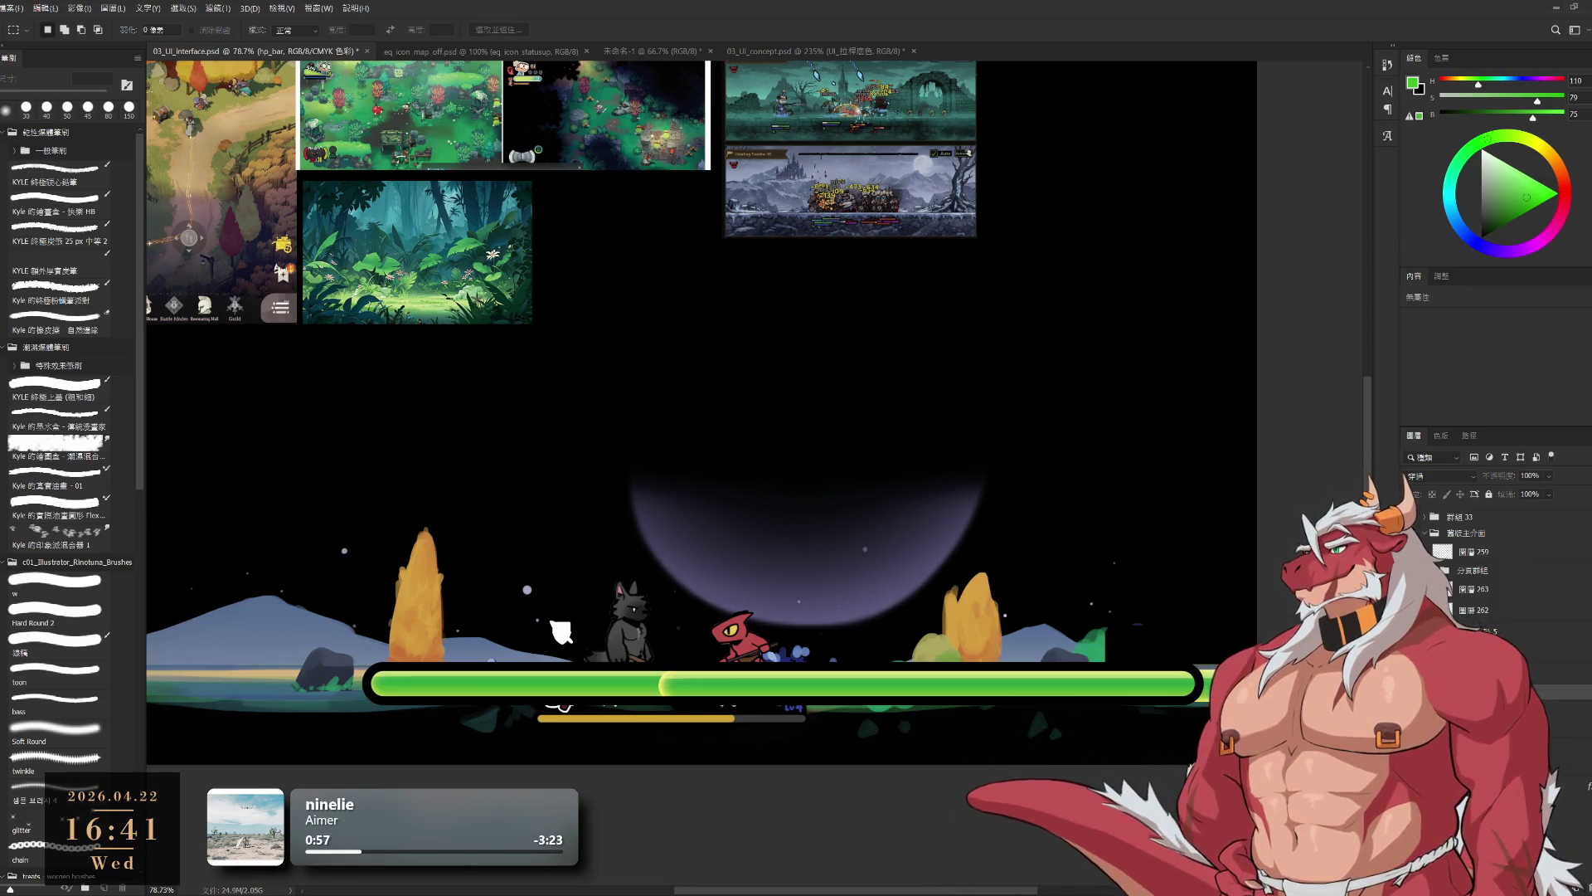
pyautogui.press('Delete')
pyautogui.hotkey('ctrl', 't')
pyautogui.moveTo(935, 690); pyautogui.dragTo(955, 694)
pyautogui.scroll(1, 1099, 707)
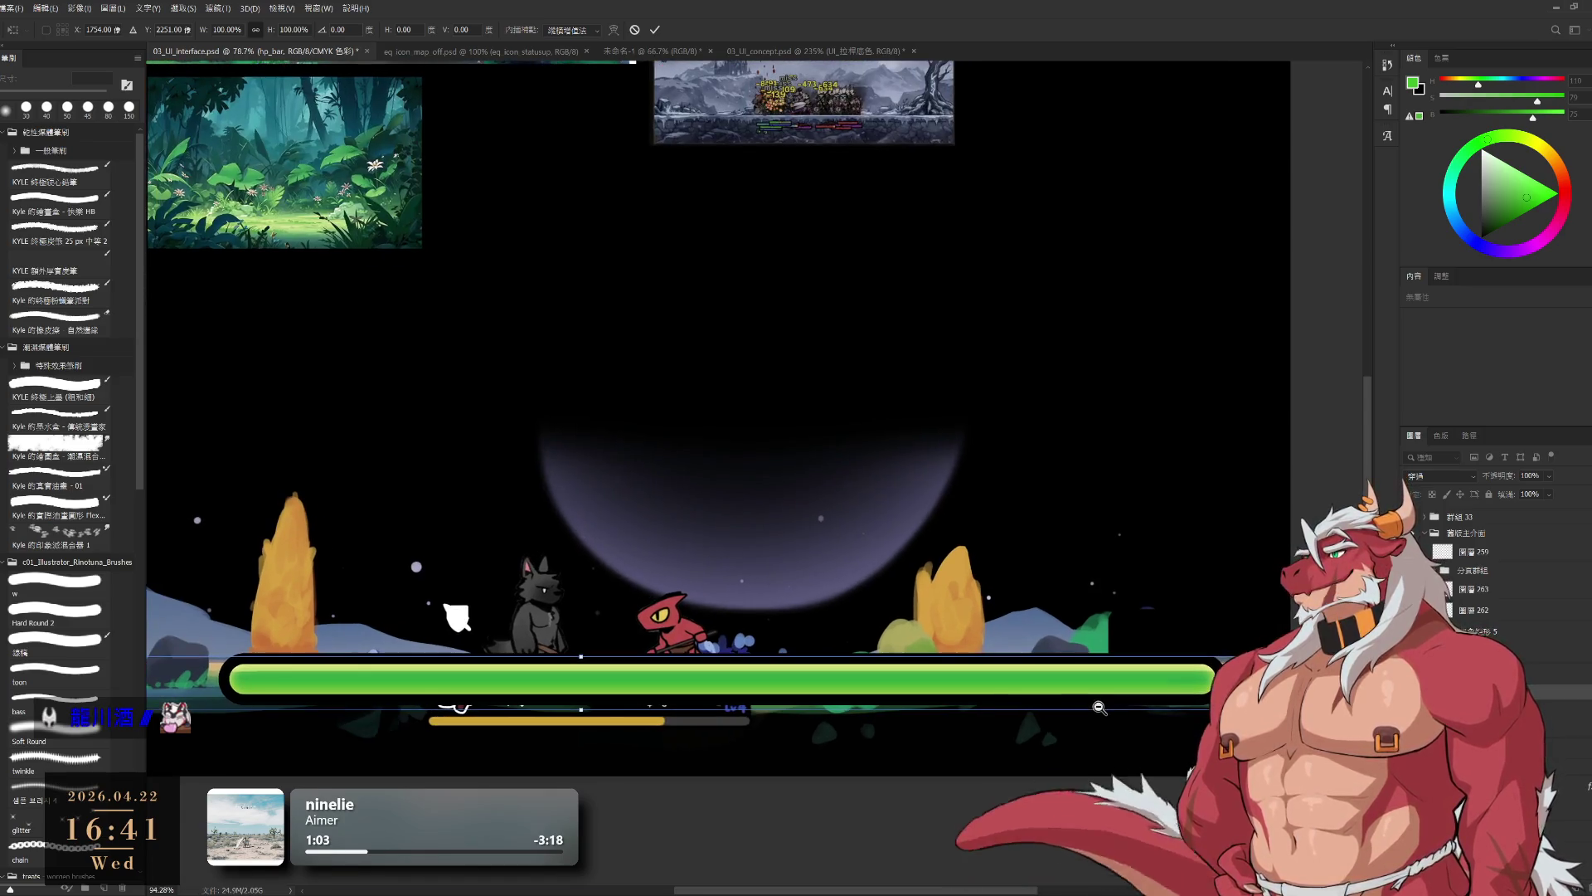
pyautogui.press('Return')
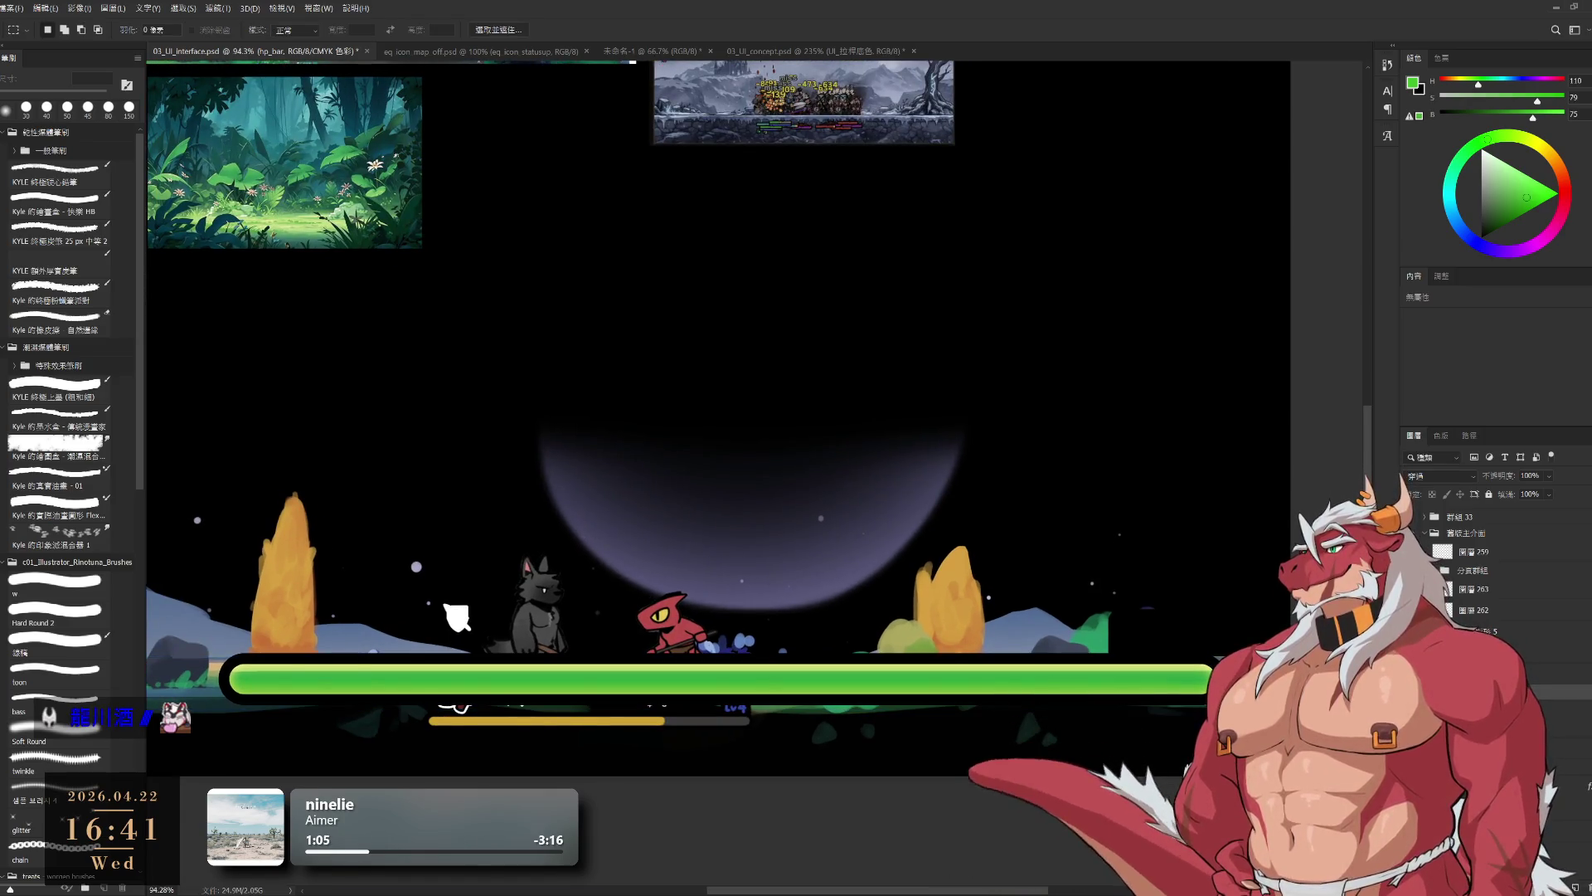
pyautogui.hotkey('alt', '[')
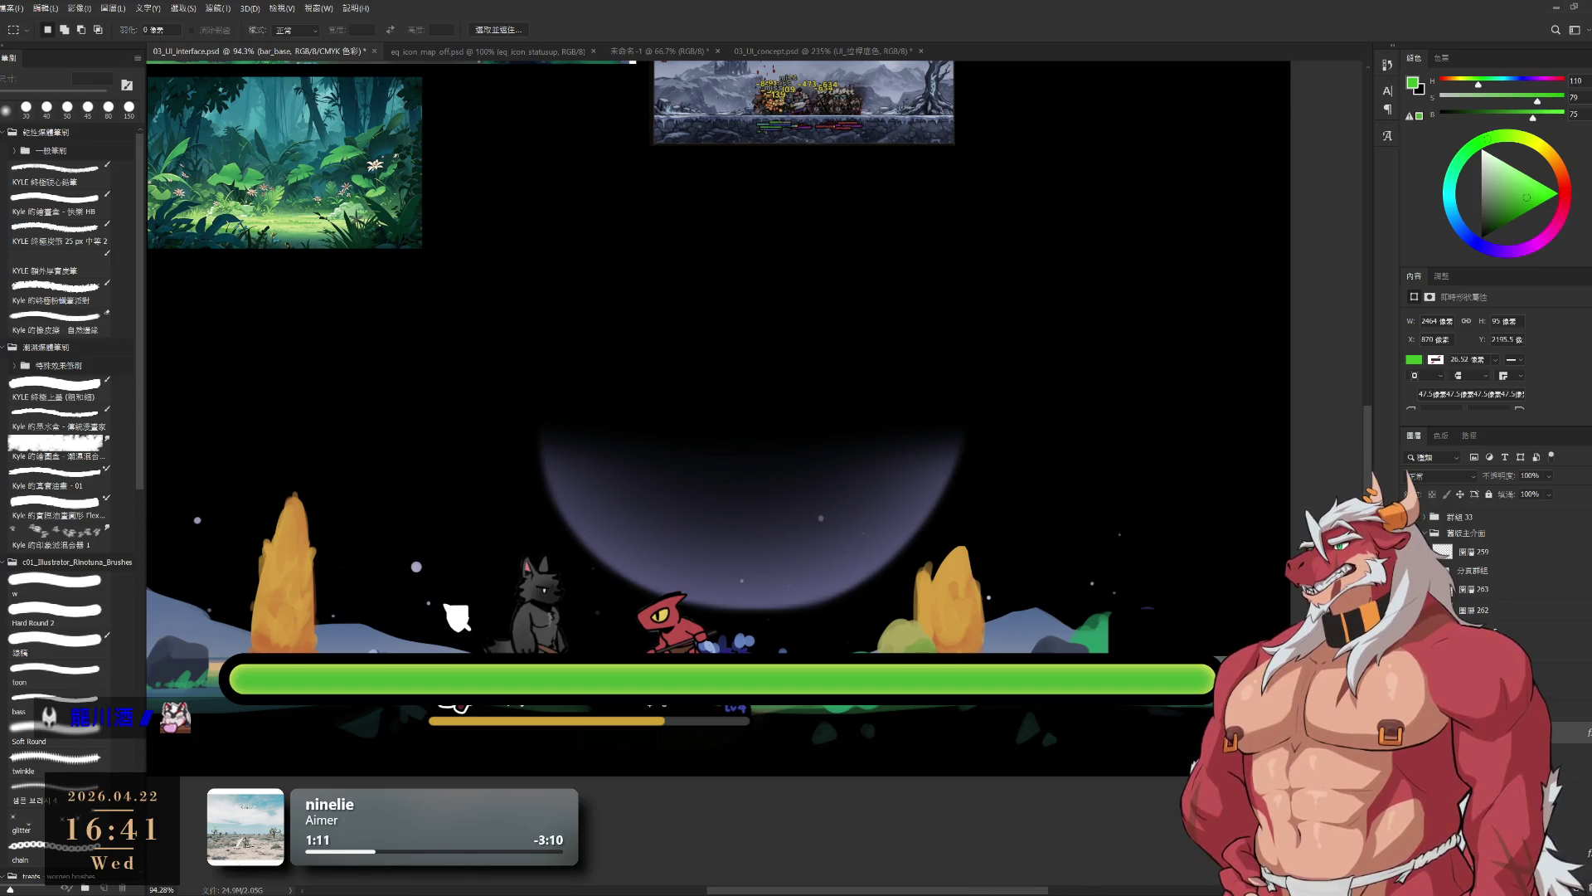
pyautogui.hotkey('ctrl', ',')
pyautogui.hotkey('ctrl', ',')
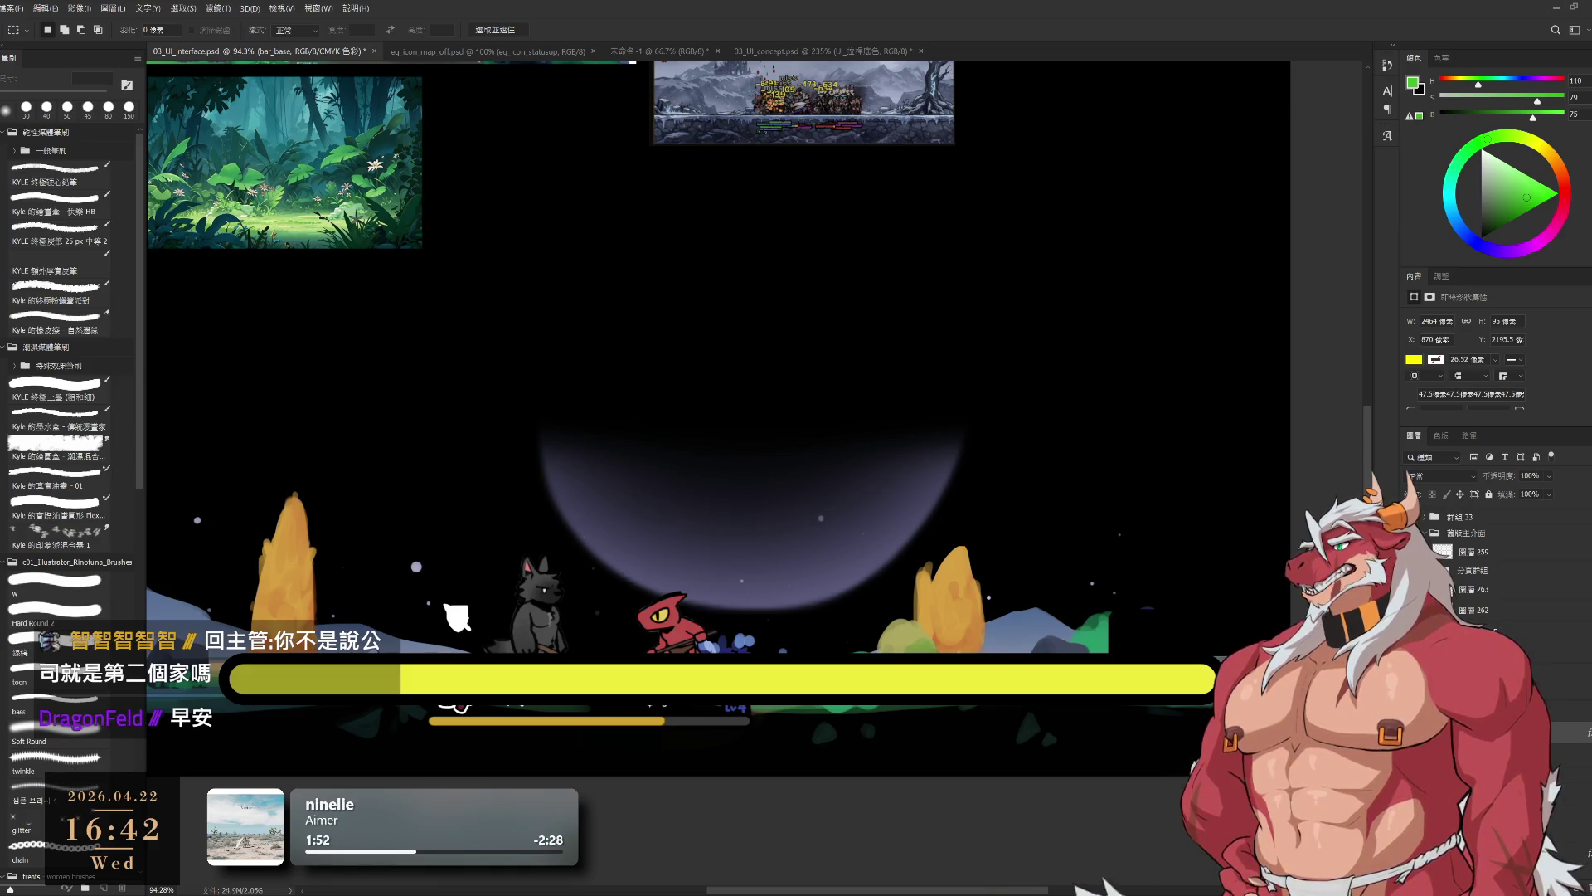
# - Try a Hue/Saturation colour change on layer 圖層 265, then ready the Eyedropper to sample yellow
pyautogui.hotkey('alt', '[')
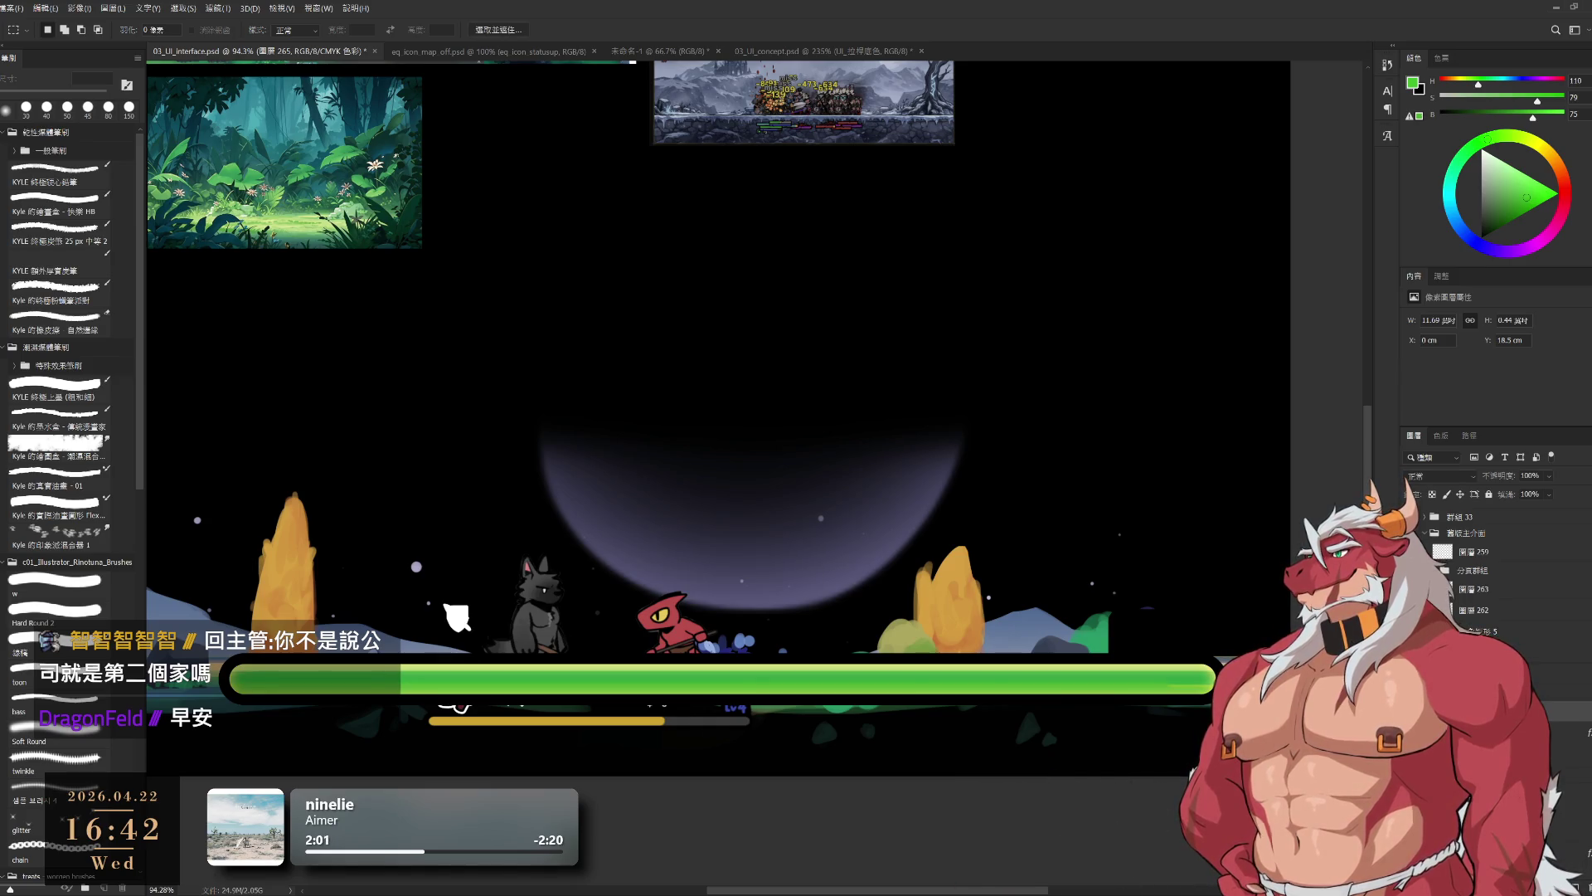
pyautogui.hotkey('ctrl', 'u')
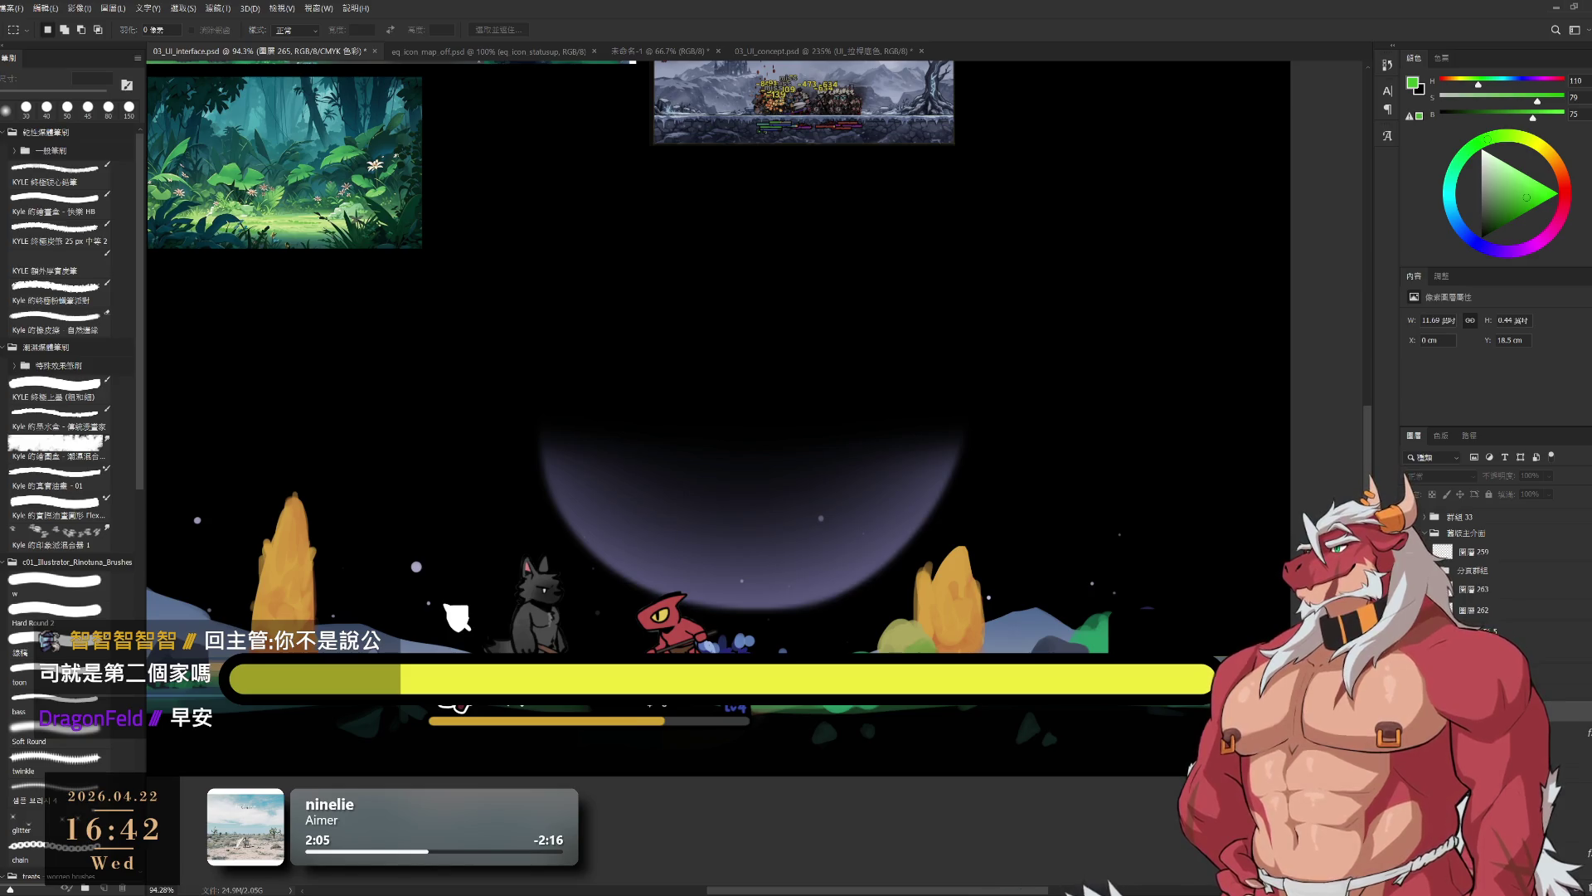
pyautogui.press('Return')
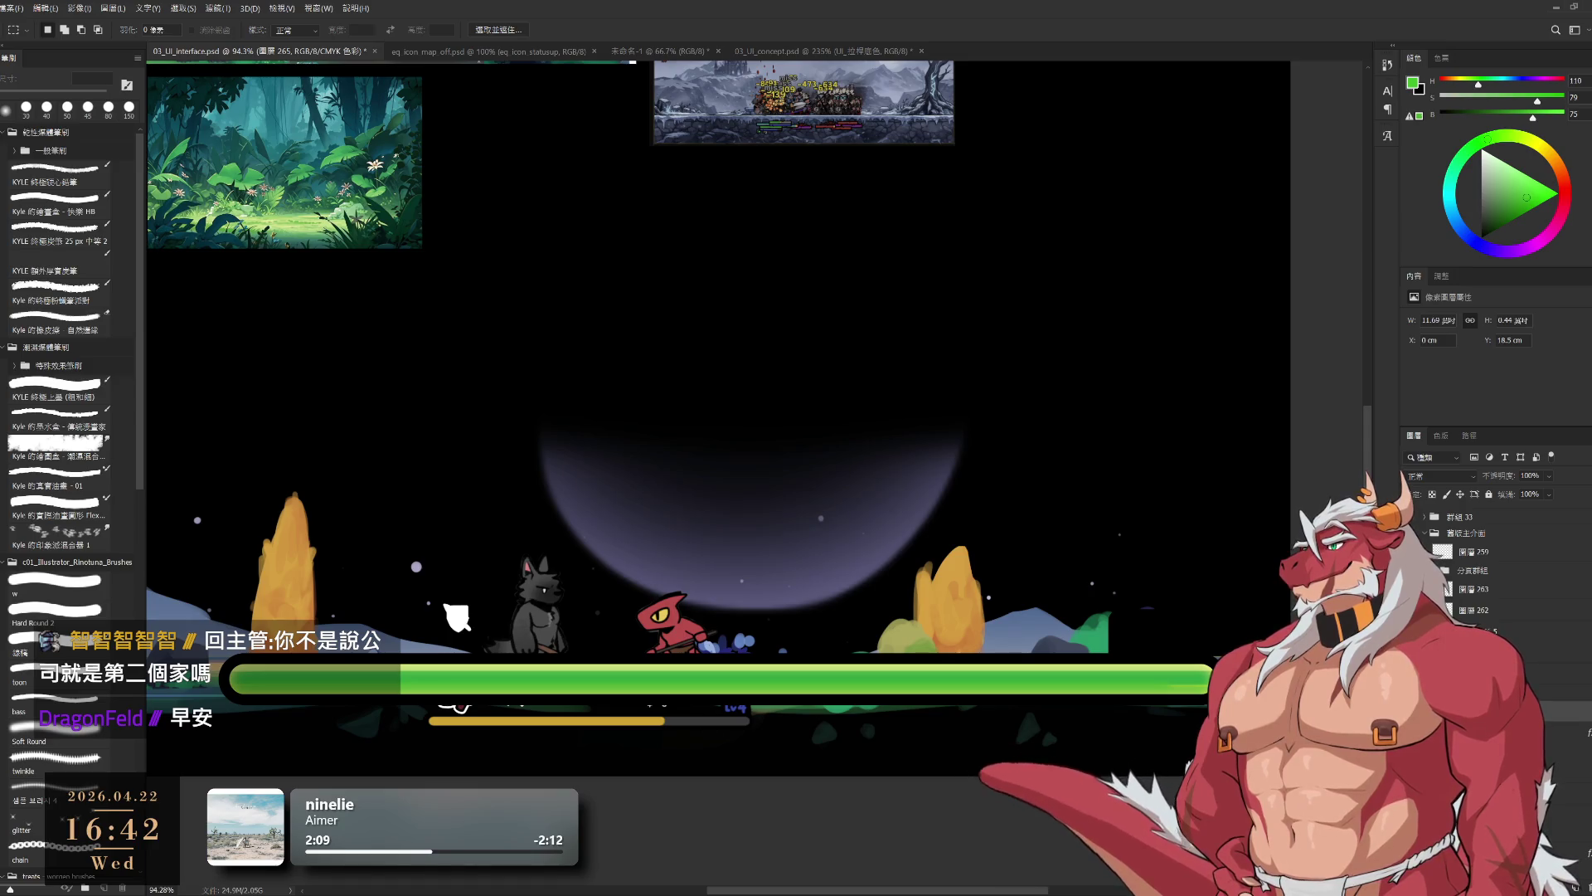
pyautogui.hotkey('ctrl', 'z')
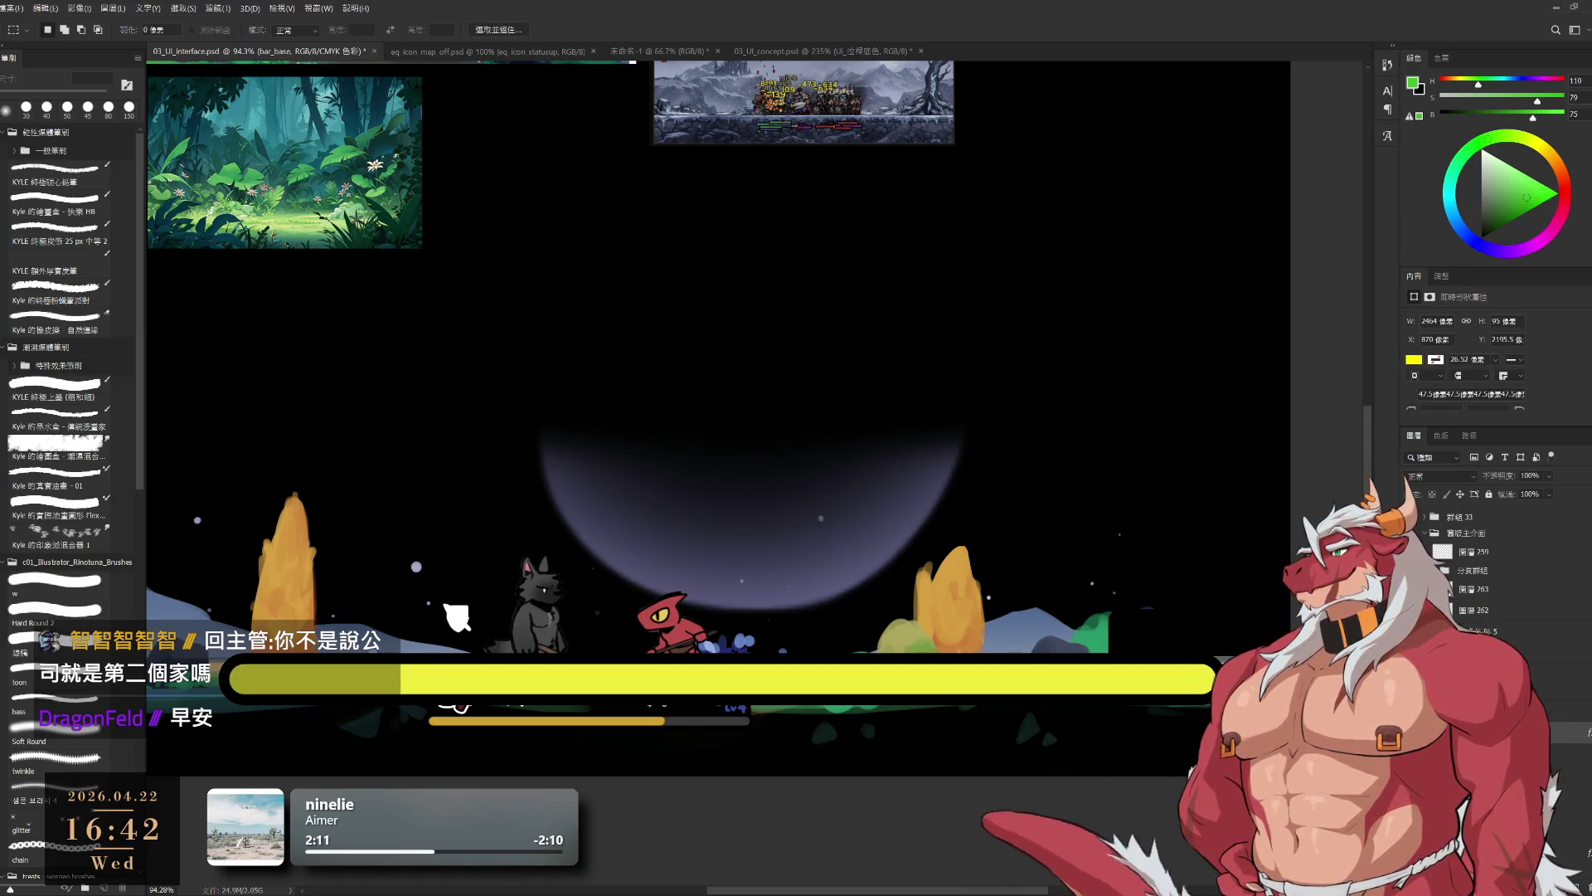
pyautogui.hotkey('ctrl', 'shift', 'z')
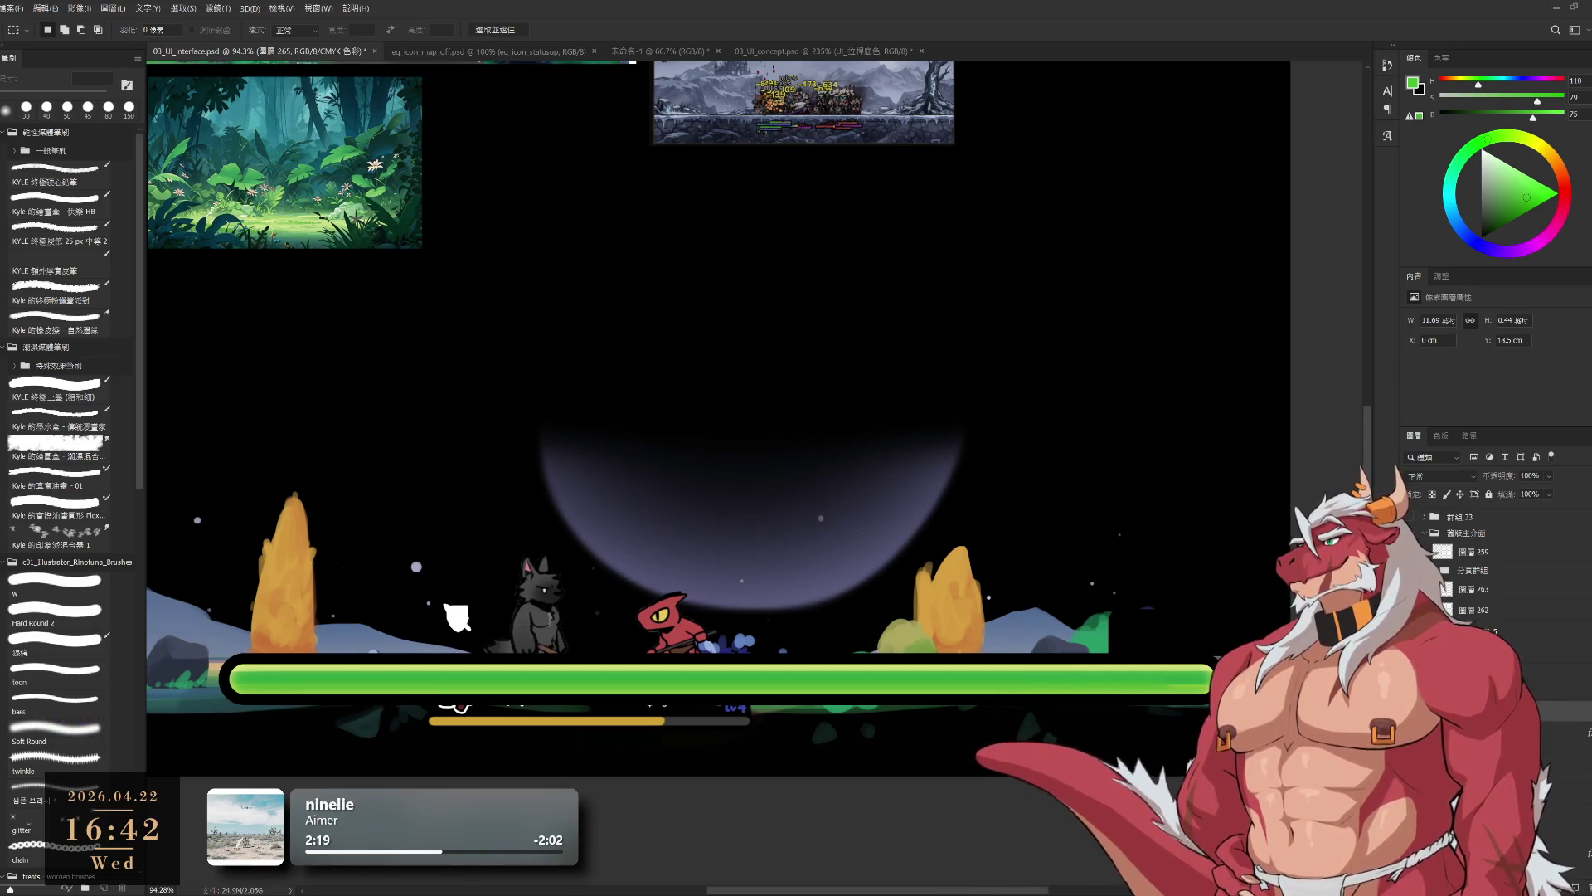
pyautogui.hotkey('ctrl', 'z')
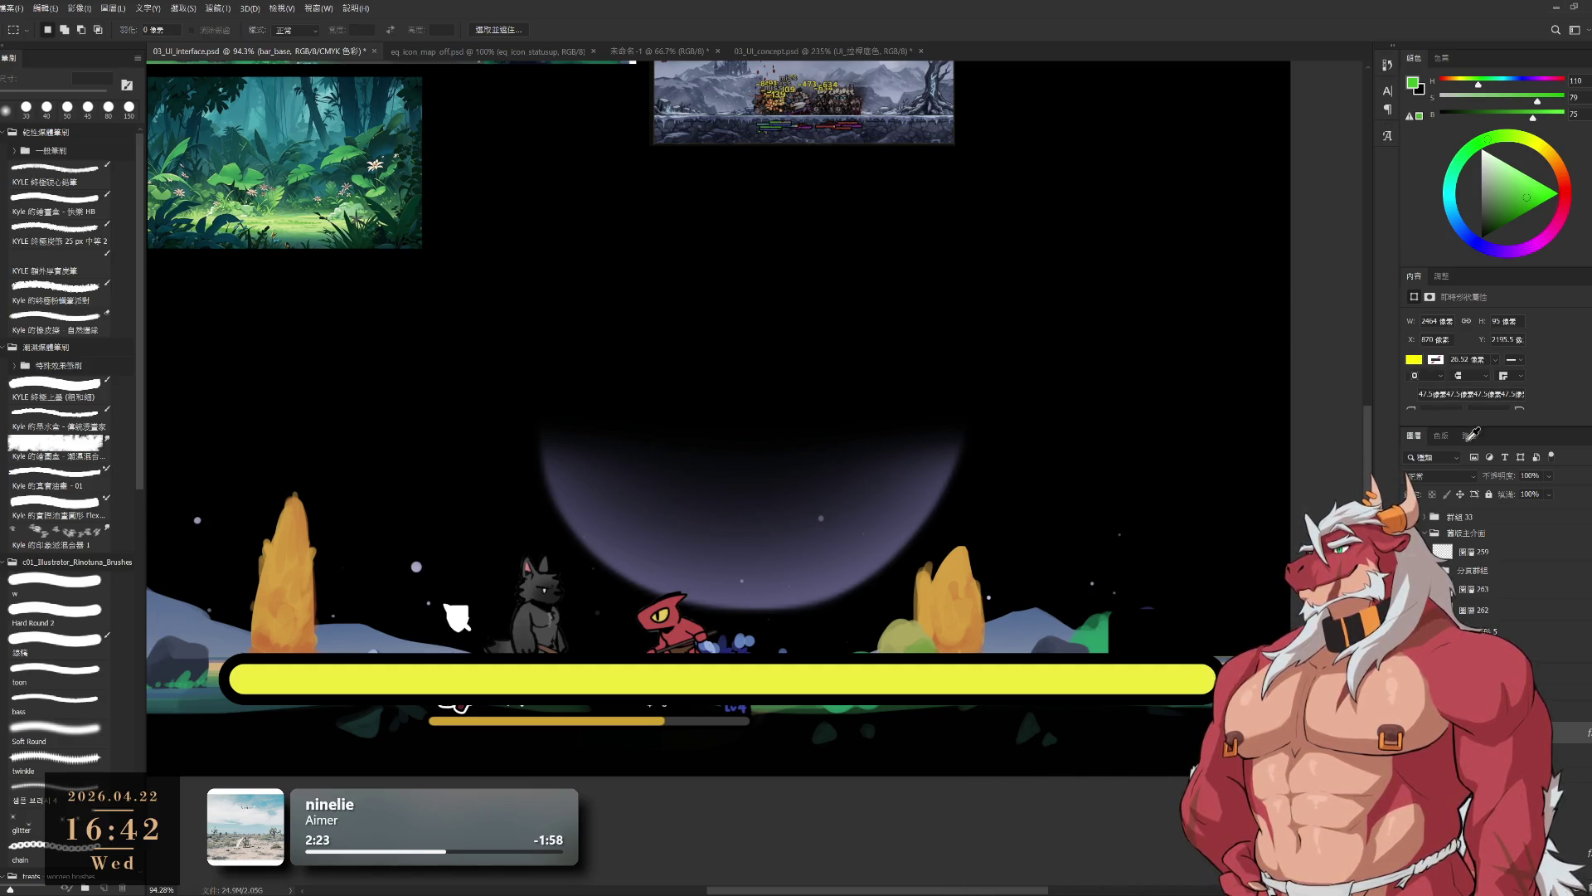
pyautogui.press('i')
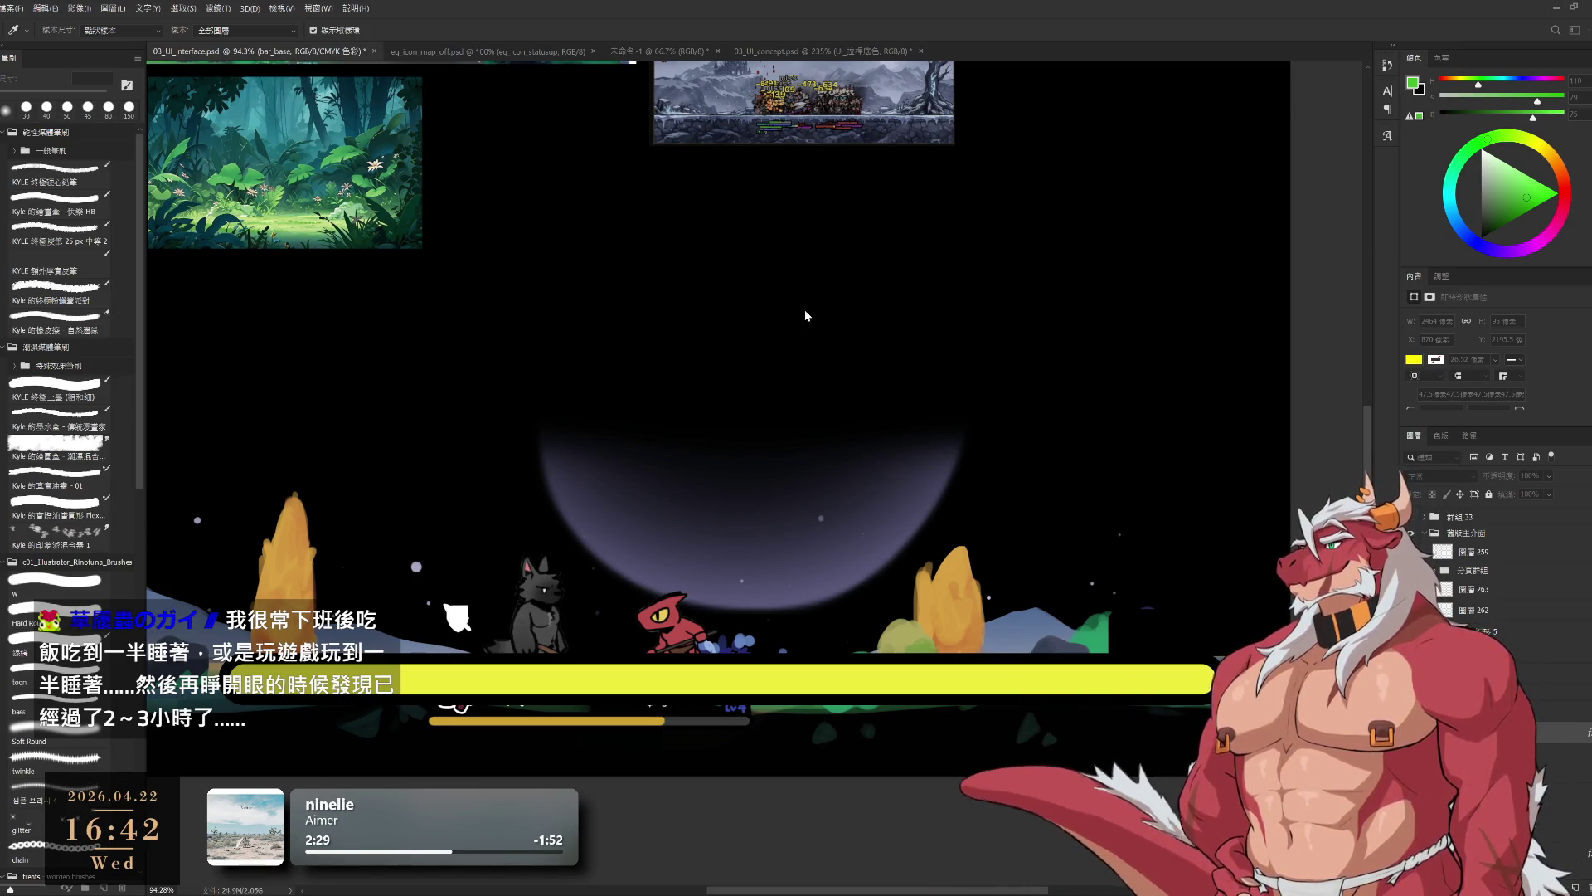
pyautogui.press('Escape')
# - Preview and undo a green fill on the layer above bar_base, then choose the Soft Round brush
pyautogui.scroll(-4, 1114, 557)
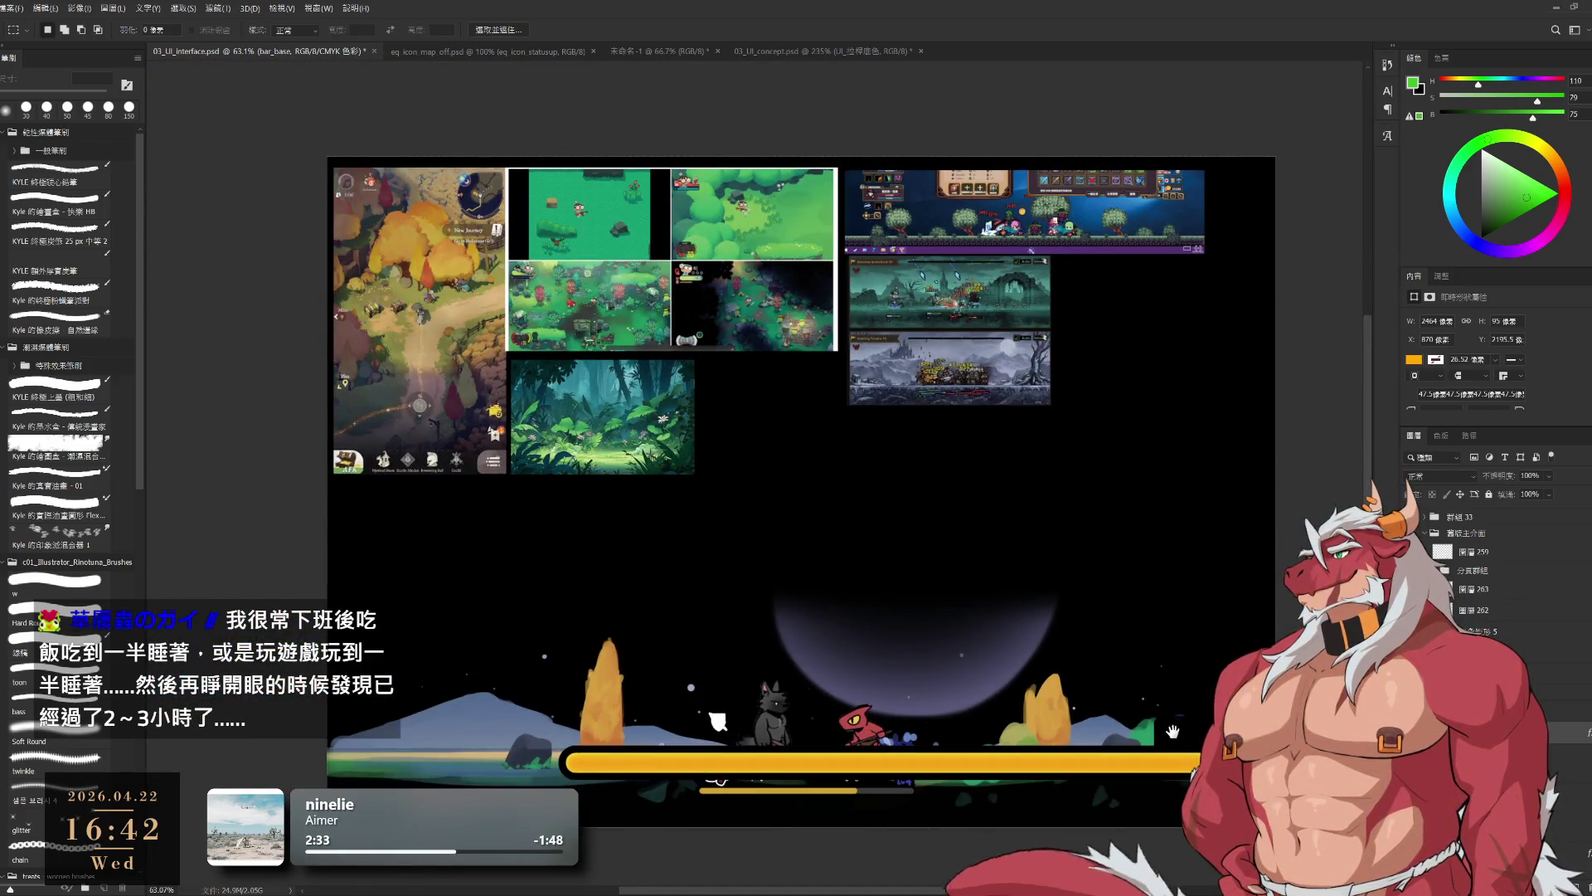
pyautogui.scroll(3, 1140, 663)
pyautogui.hotkey('ctrl', 'e')
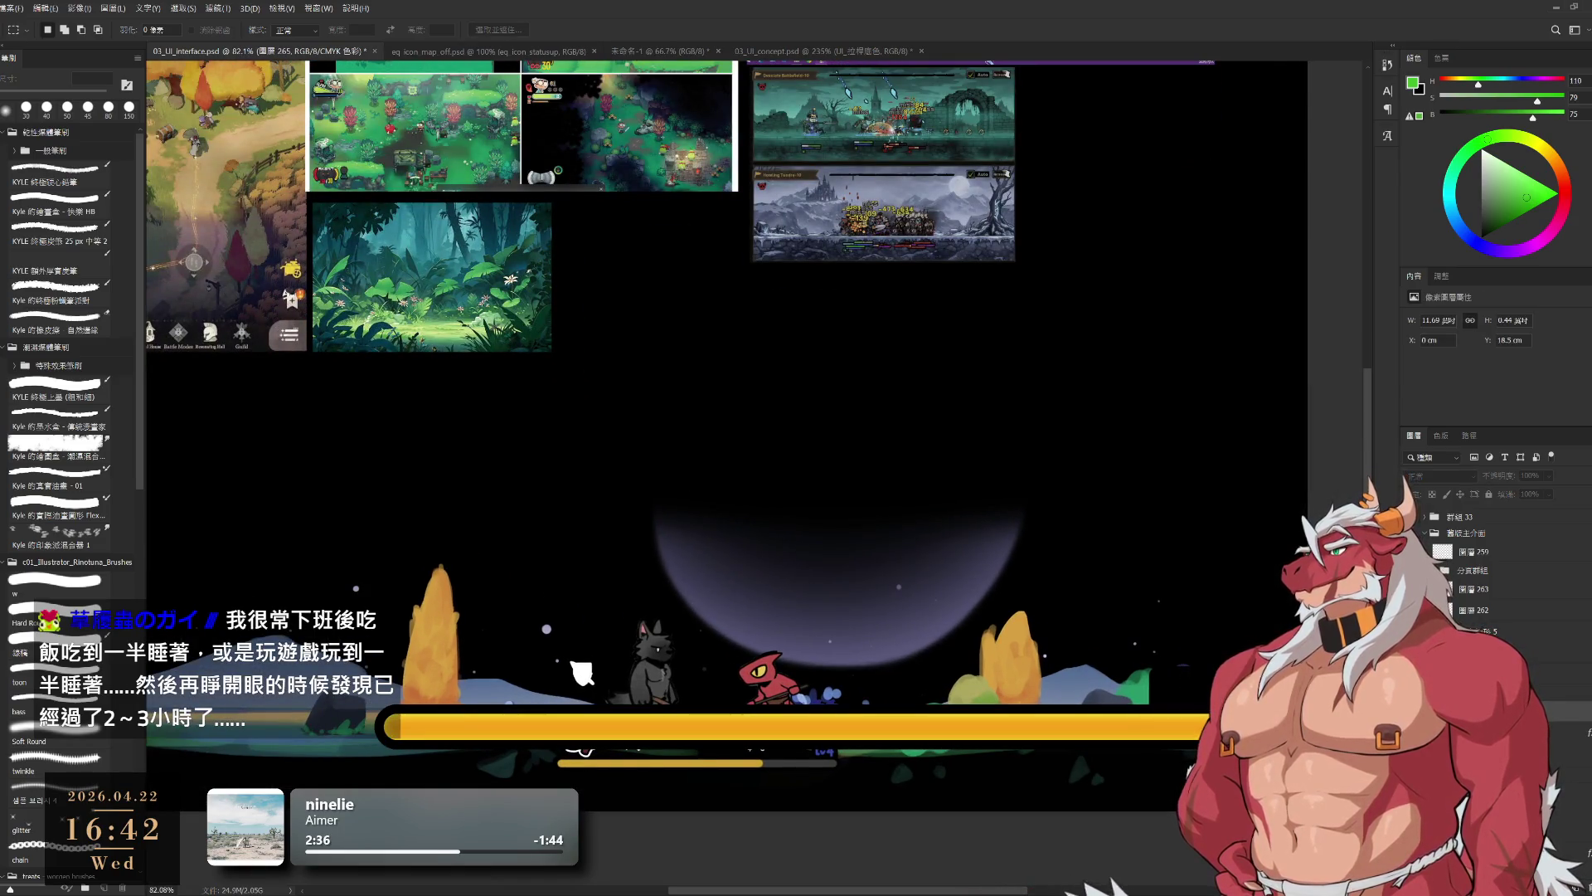
pyautogui.hotkey('alt', 'BackSpace')
pyautogui.hotkey('ctrl', 'z')
pyautogui.hotkey('ctrl', 'z')
pyautogui.hotkey('ctrl', 'shift', 'z')
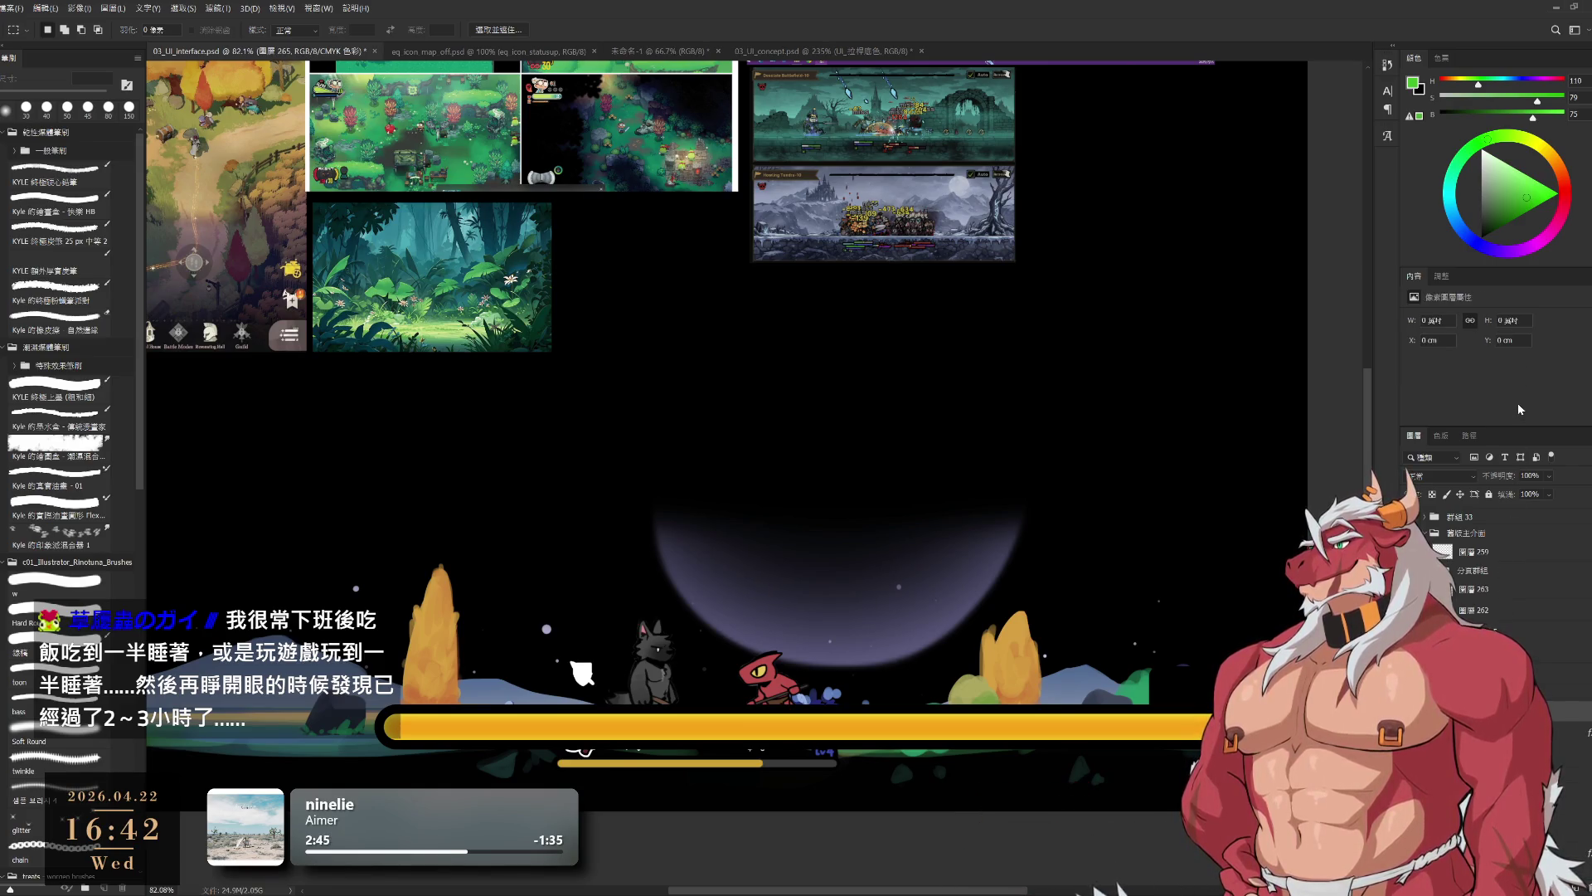
pyautogui.press('b')
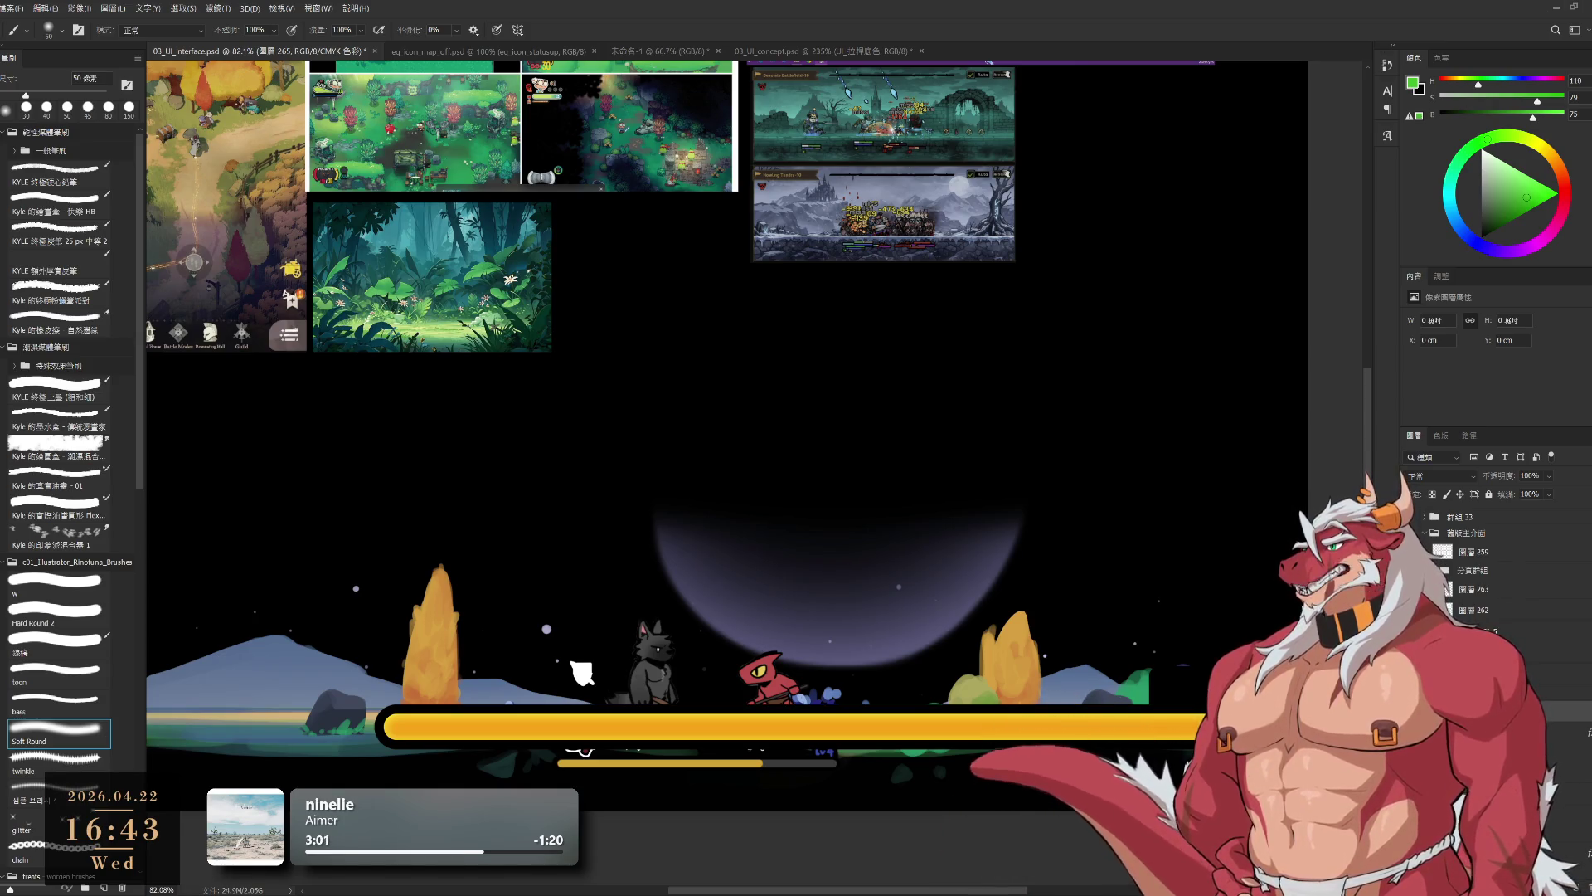
# - Paint a soft cream highlight along the bar's top with a 70 px brush
pyautogui.keyDown('alt'); pyautogui.click(770, 719); pyautogui.keyUp('alt')
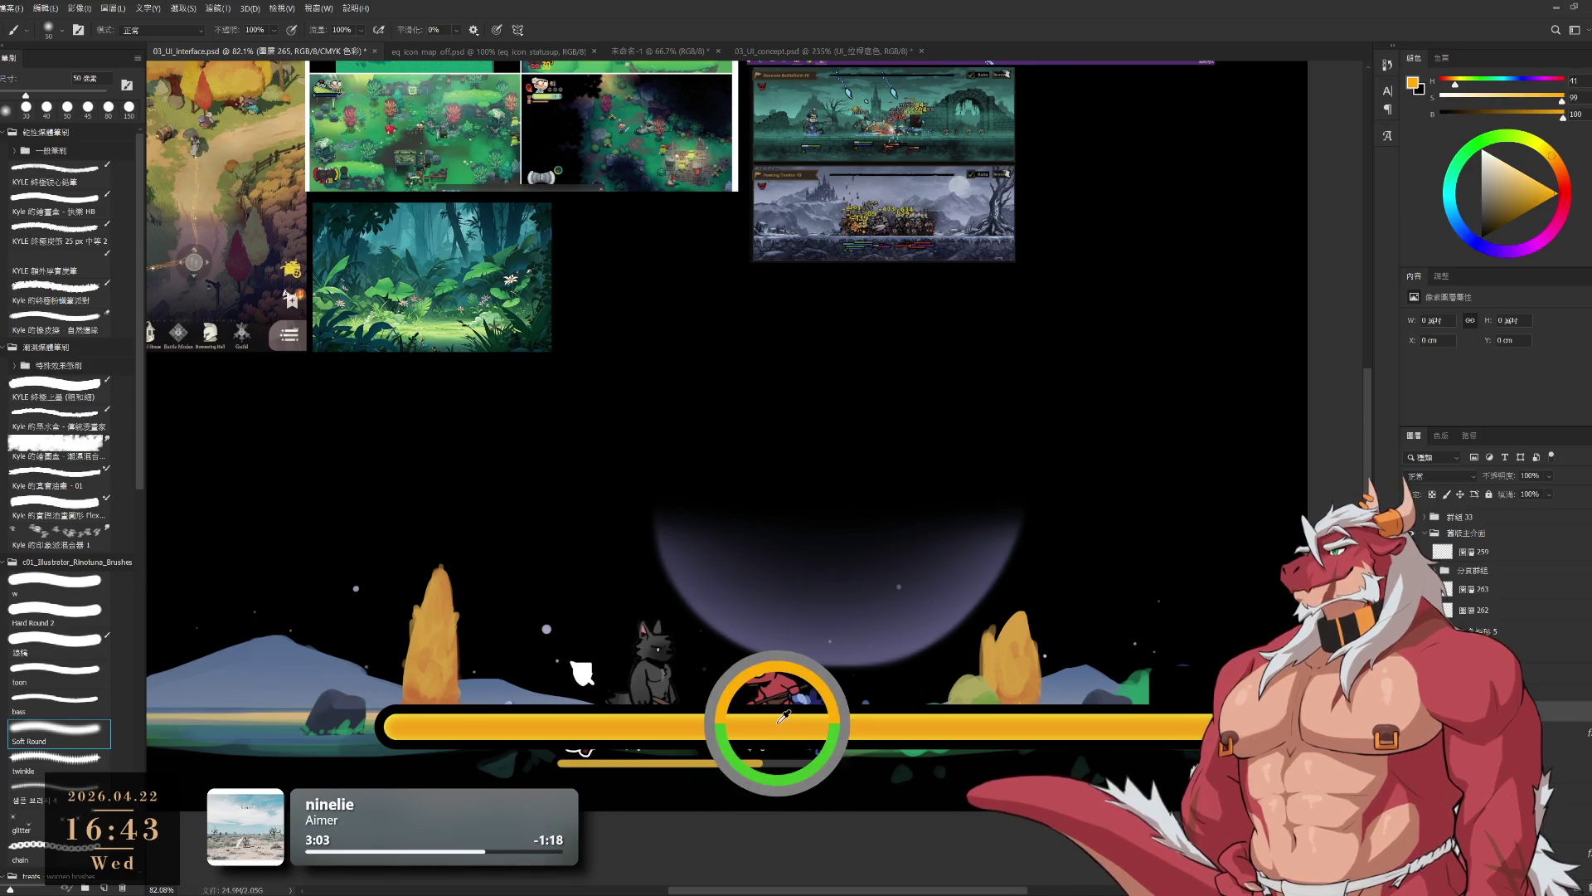
pyautogui.click(1504, 160)
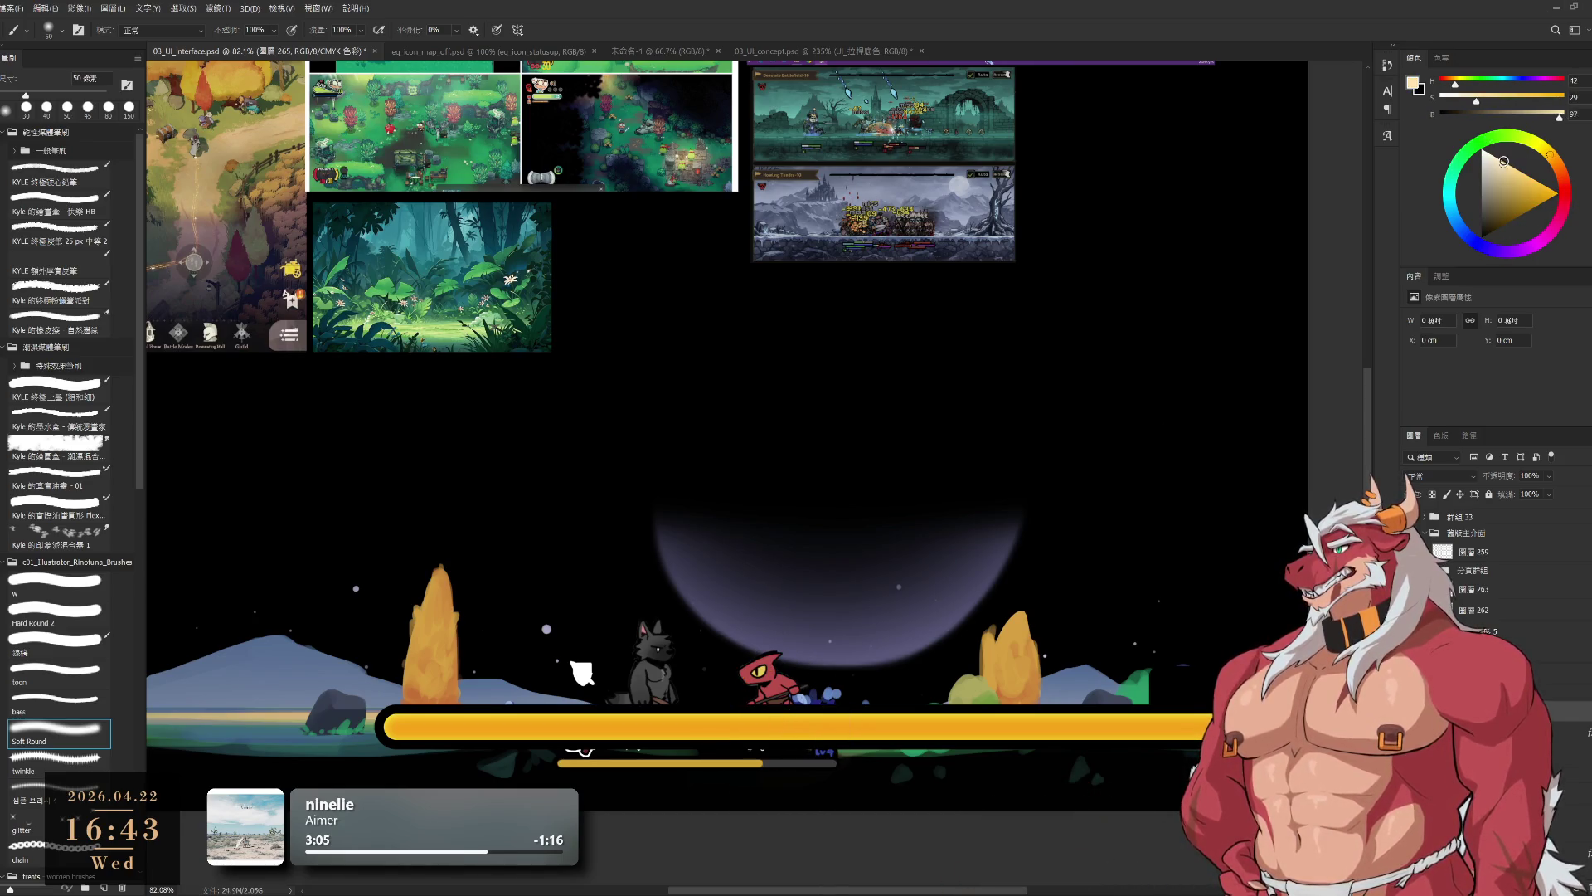
pyautogui.press(']')
pyautogui.press(']')
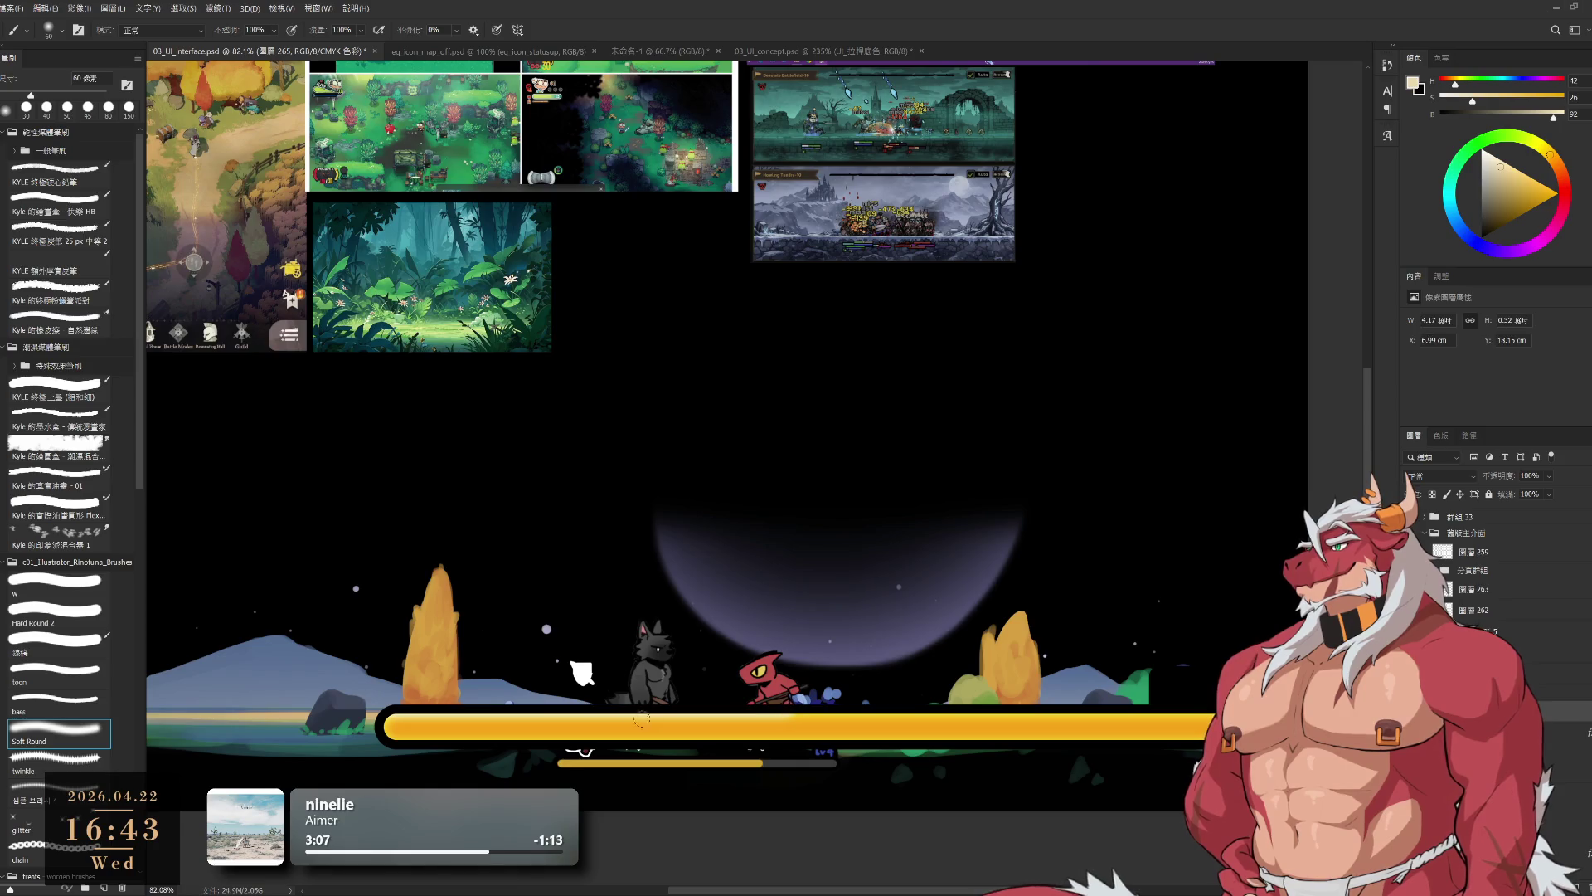
pyautogui.moveTo(386, 718); pyautogui.dragTo(1203, 718)
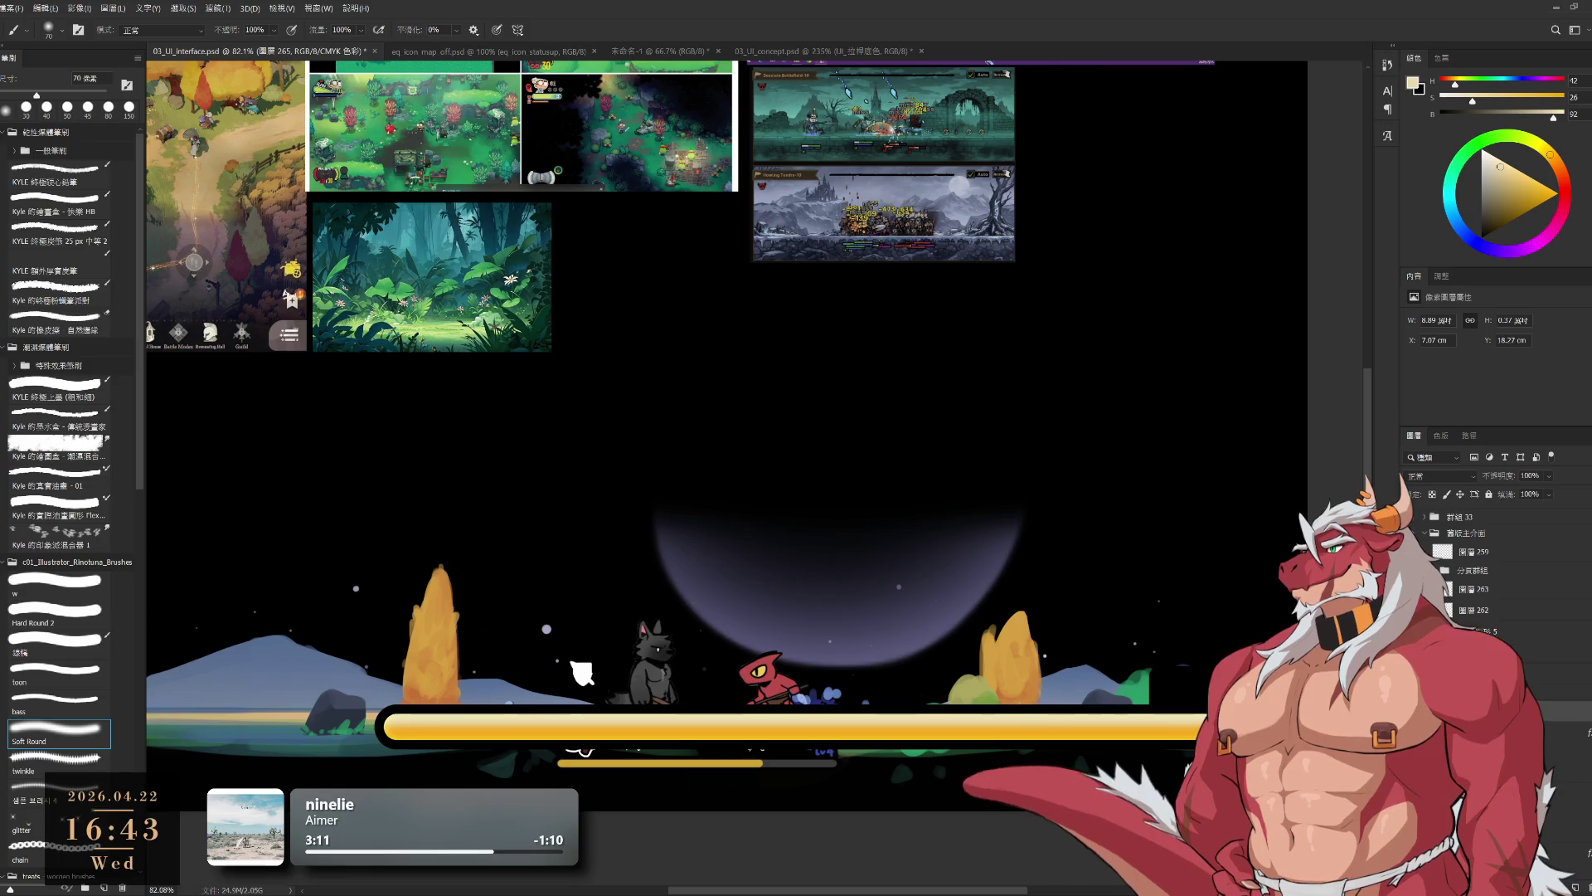
pyautogui.hotkey('ctrl', 'z')
pyautogui.click(1501, 177)
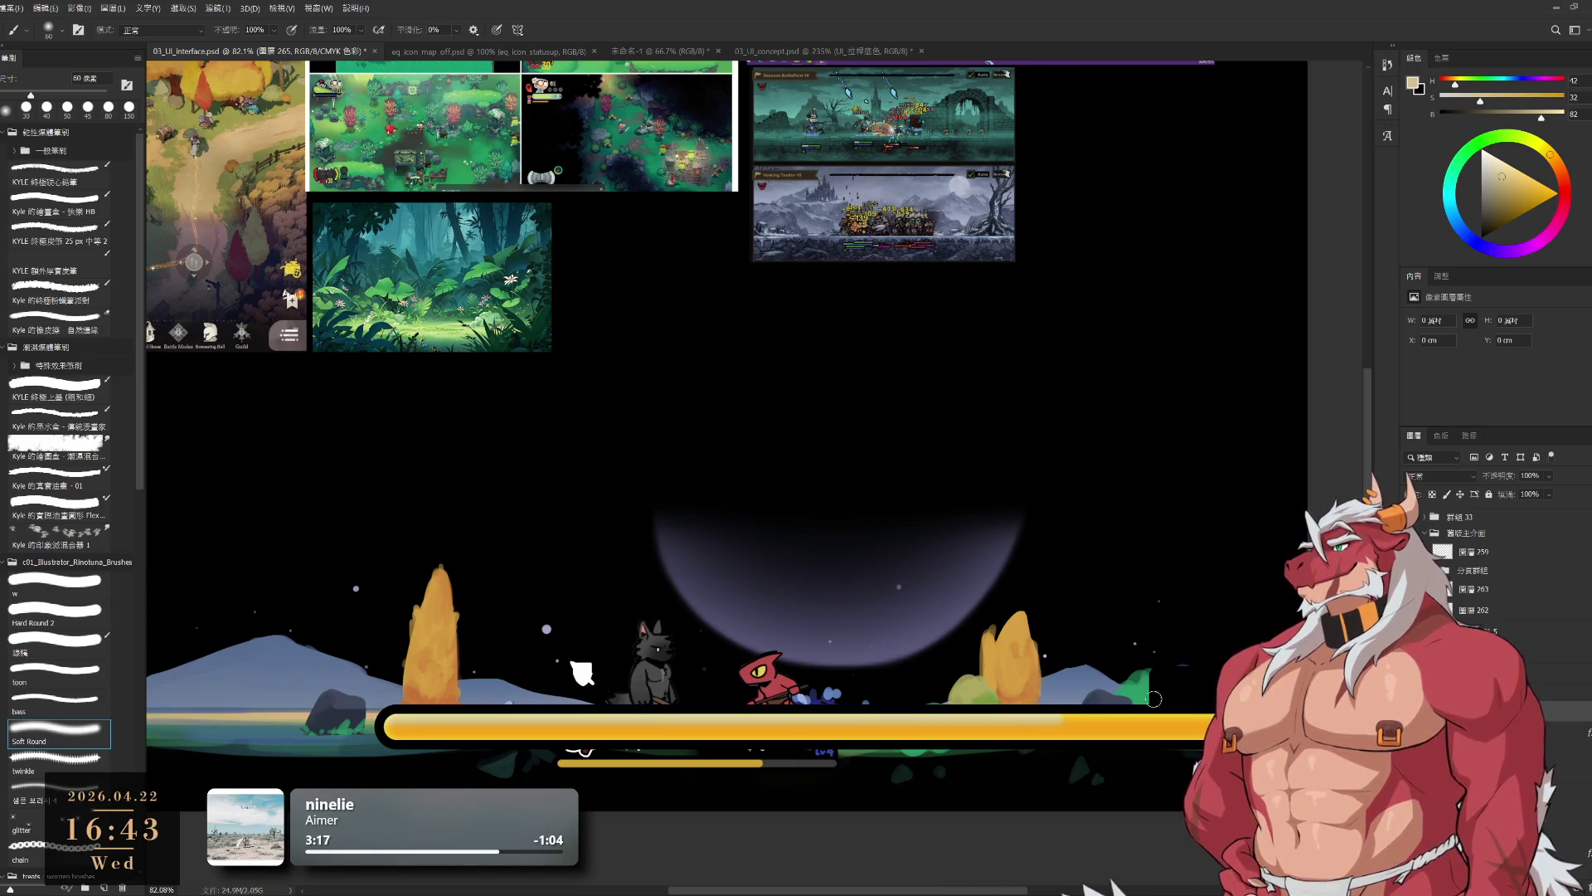
pyautogui.hscroll(2, 382, 715)
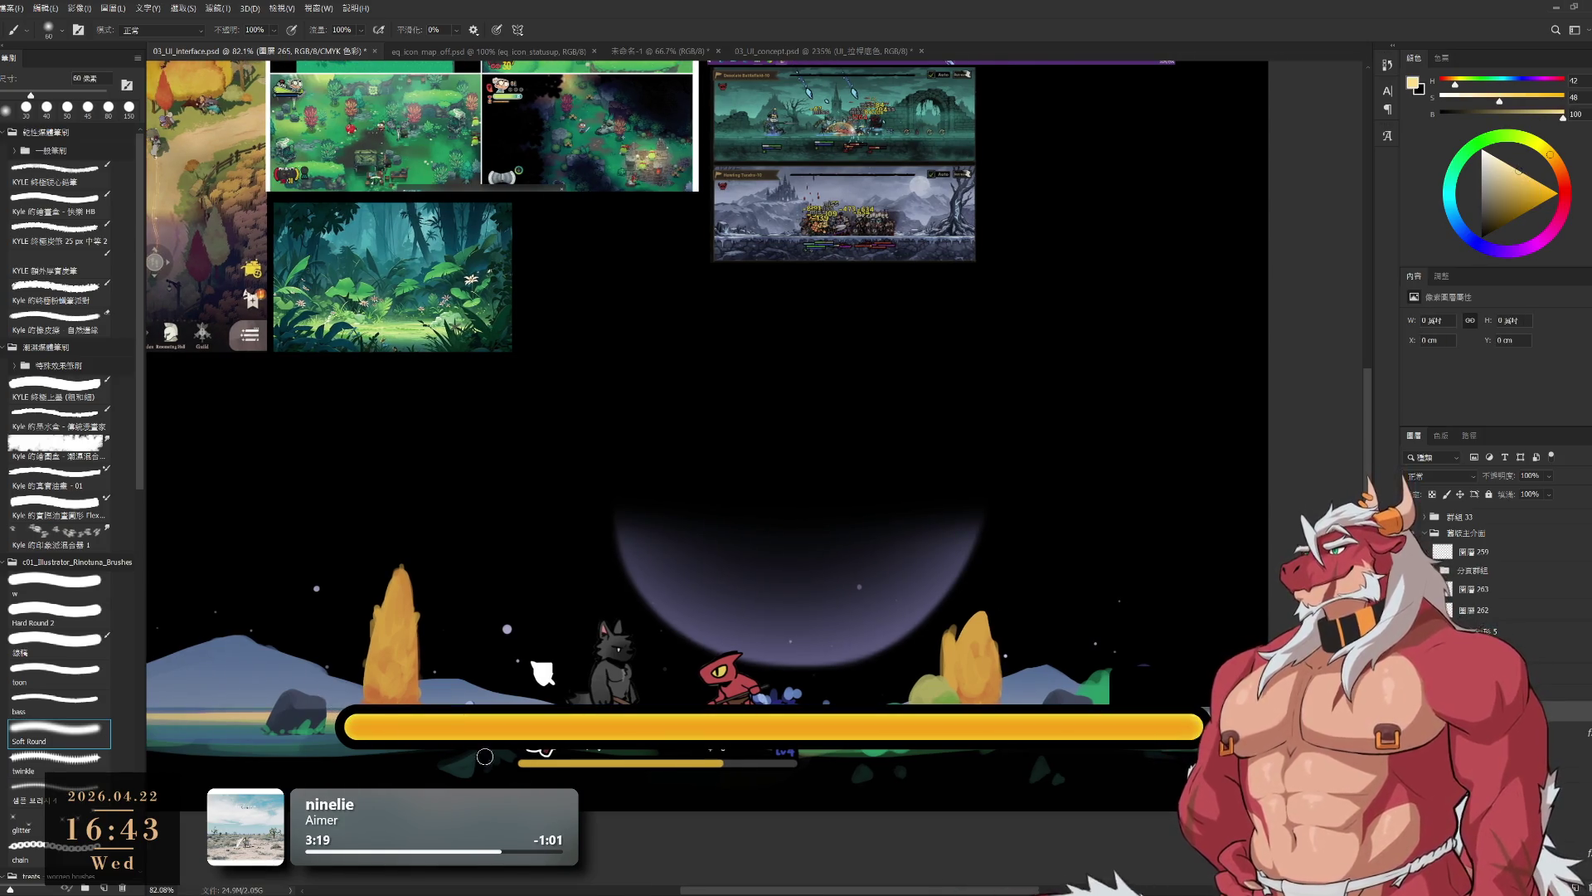
pyautogui.moveTo(348, 718); pyautogui.dragTo(1142, 715)
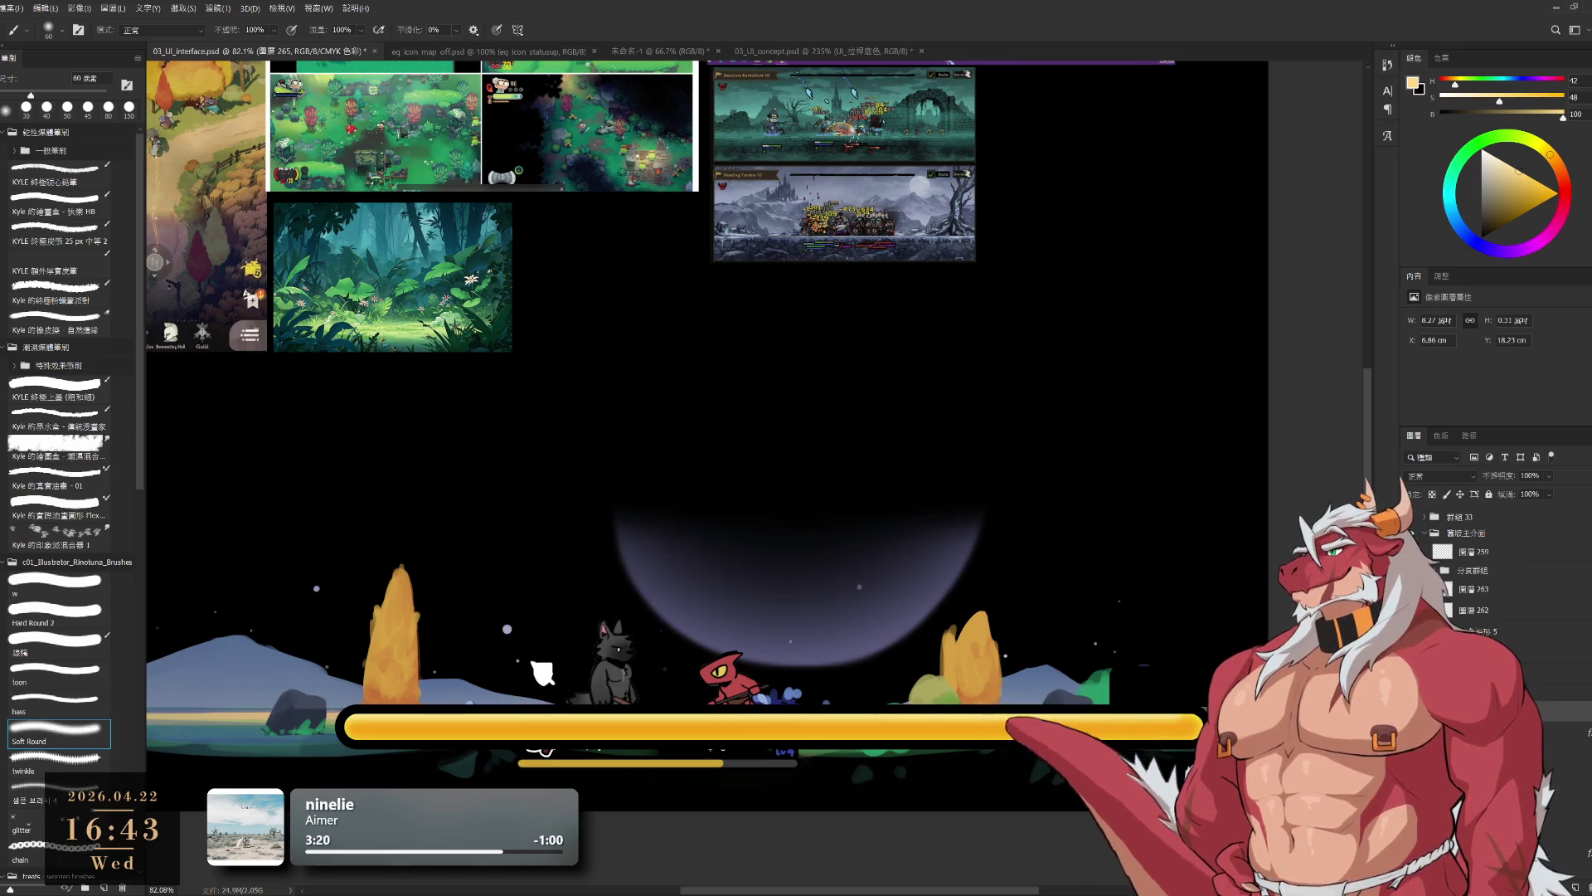
pyautogui.scroll(1, 1203, 726)
# - Paint soft orange shading along the bar with a 60 px brush, discarding darker trial strokes
pyautogui.click(1531, 222)
pyautogui.moveTo(1531, 223); pyautogui.dragTo(1530, 191)
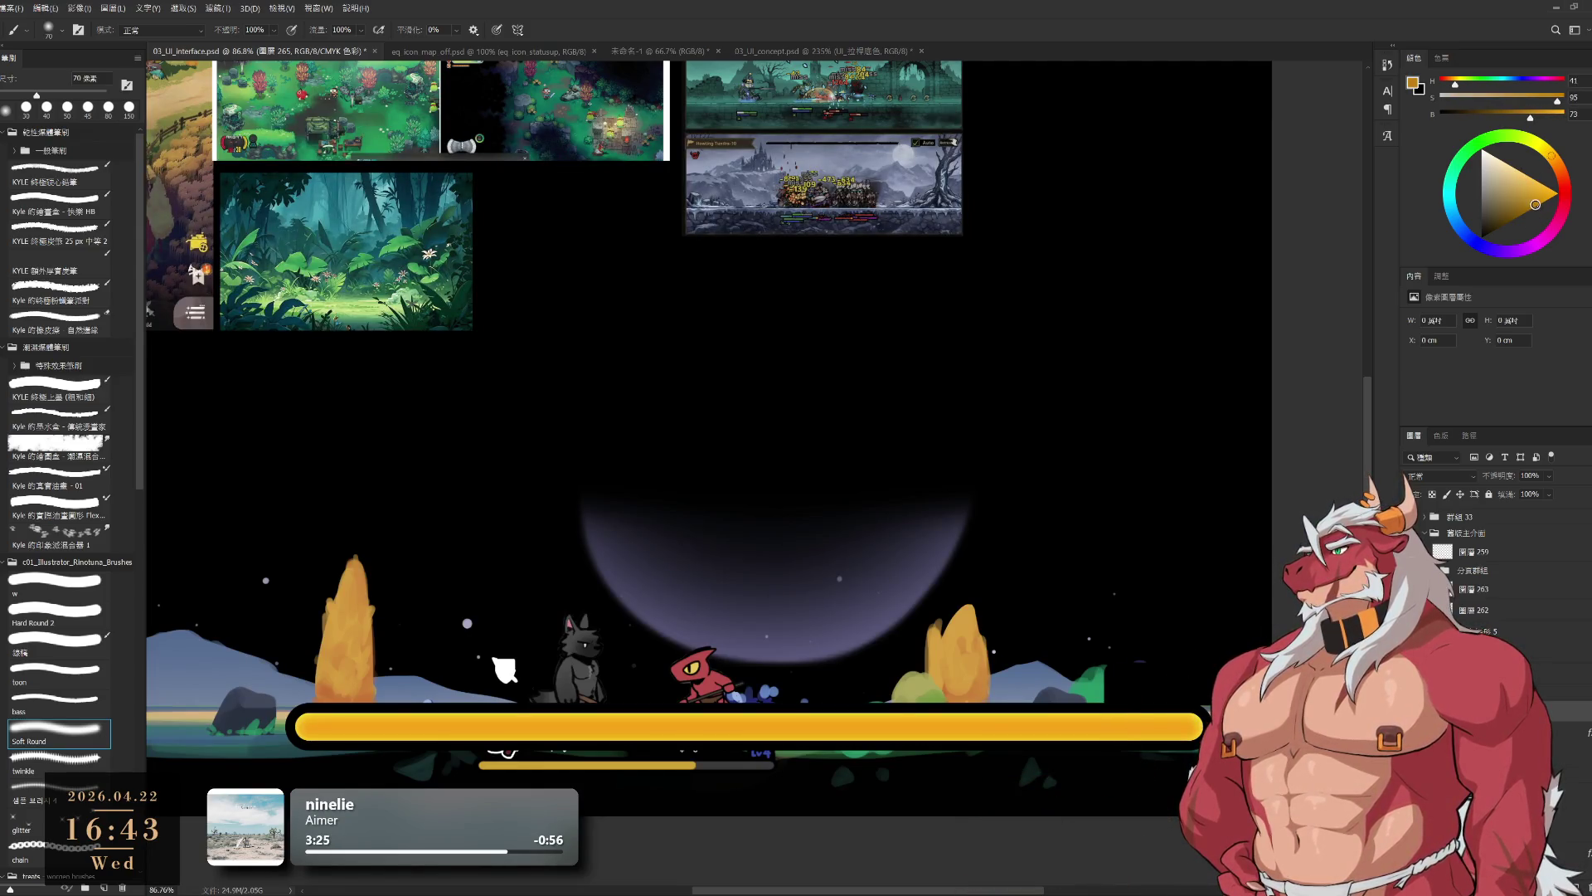
pyautogui.click(1564, 175)
pyautogui.click(1535, 204)
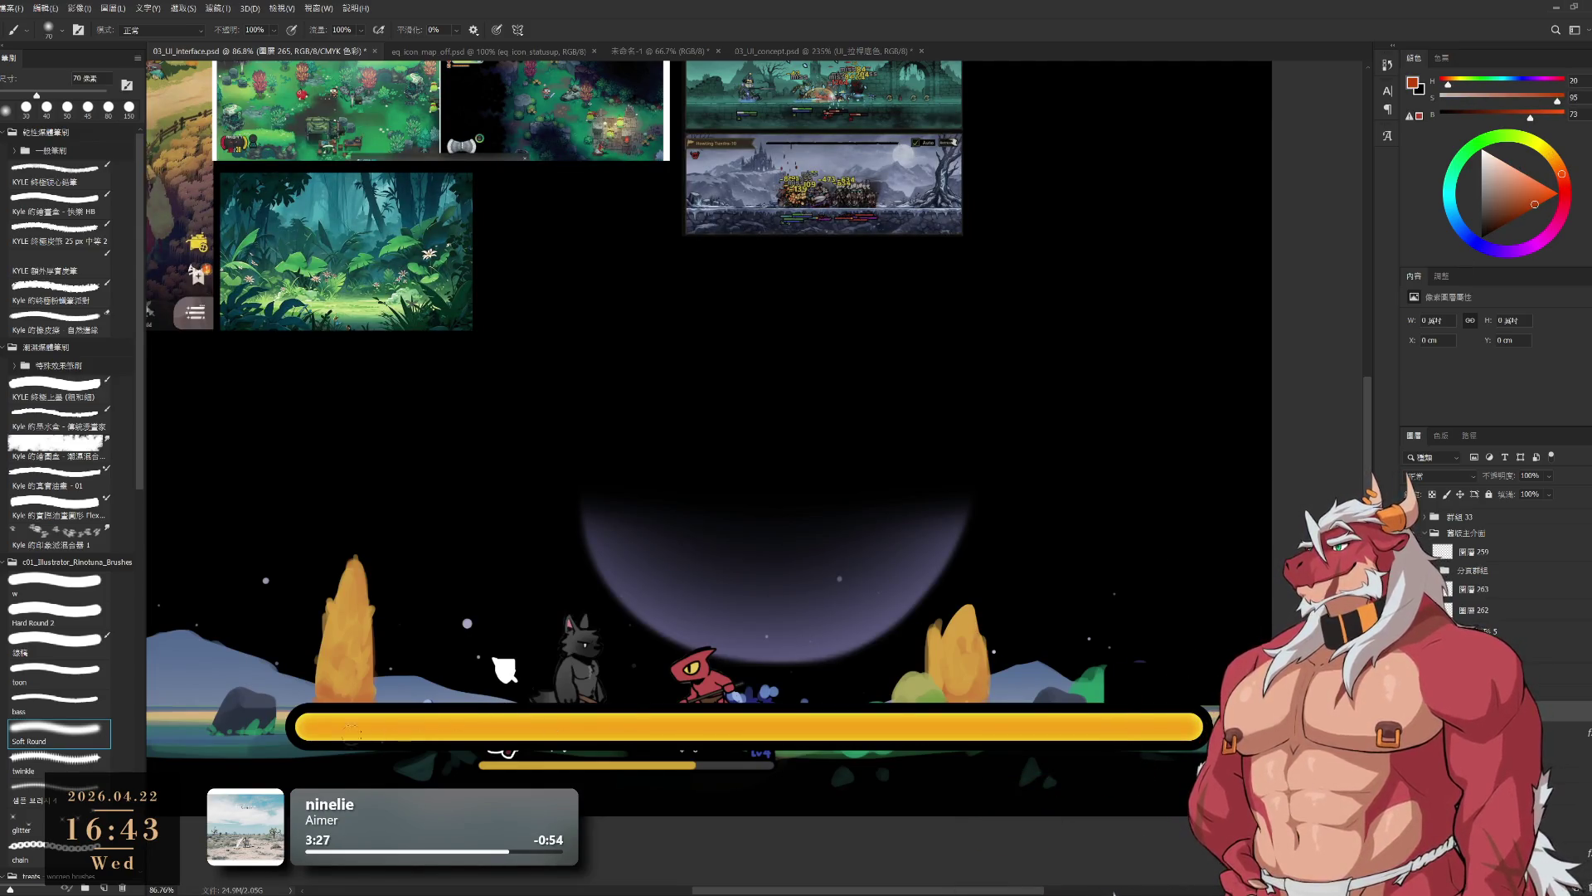
pyautogui.moveTo(293, 726); pyautogui.dragTo(855, 726)
pyautogui.hotkey('ctrl', 'z')
pyautogui.press('[')
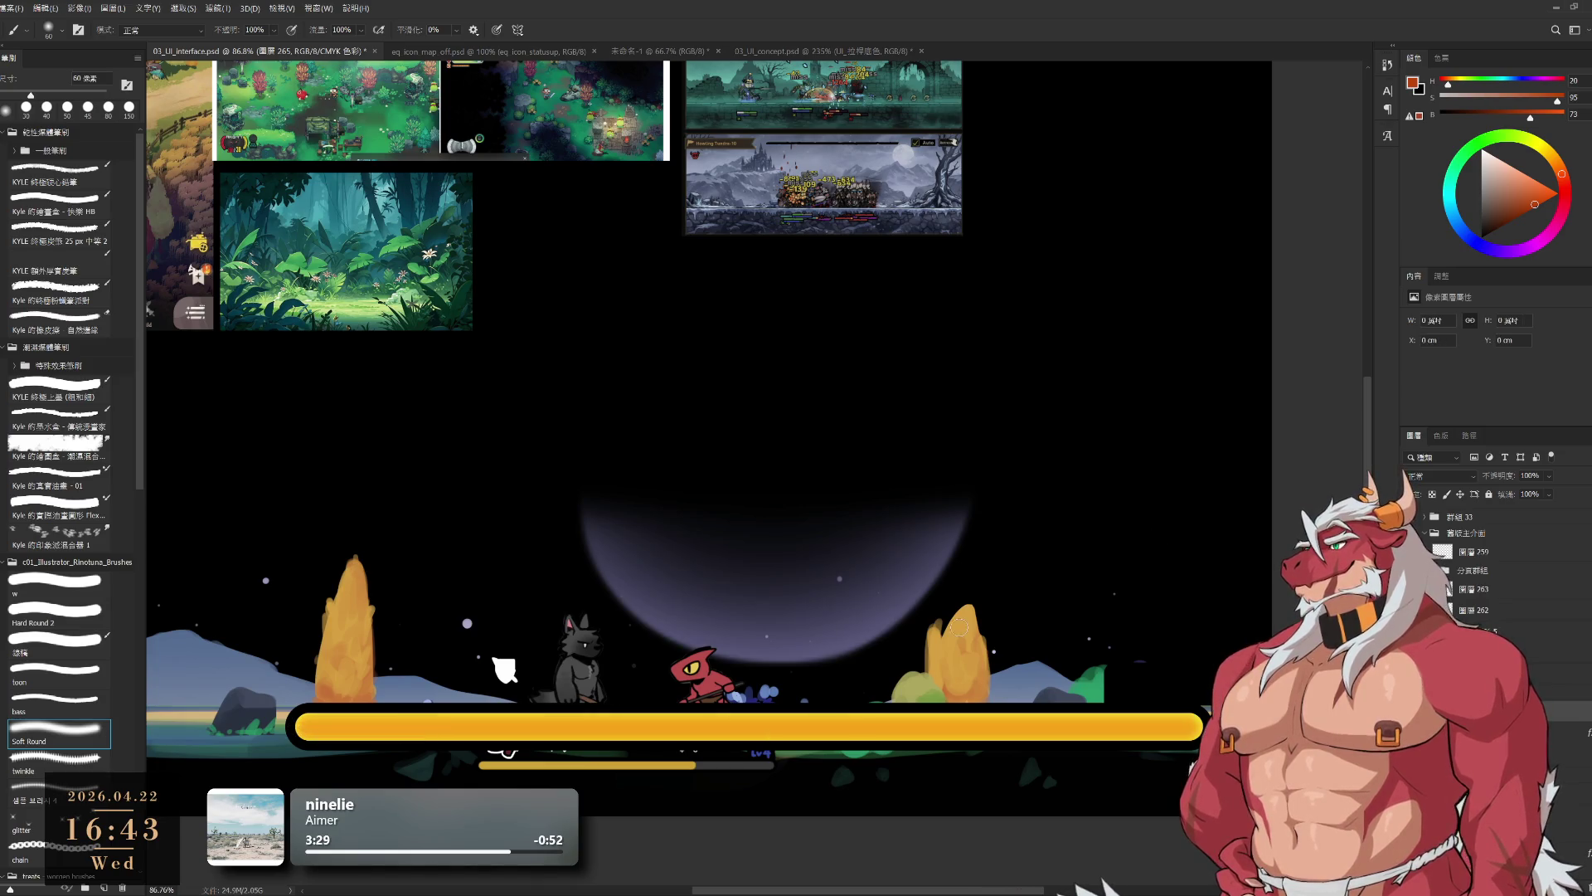
pyautogui.keyDown('alt'); pyautogui.click(842, 721); pyautogui.keyUp('alt')
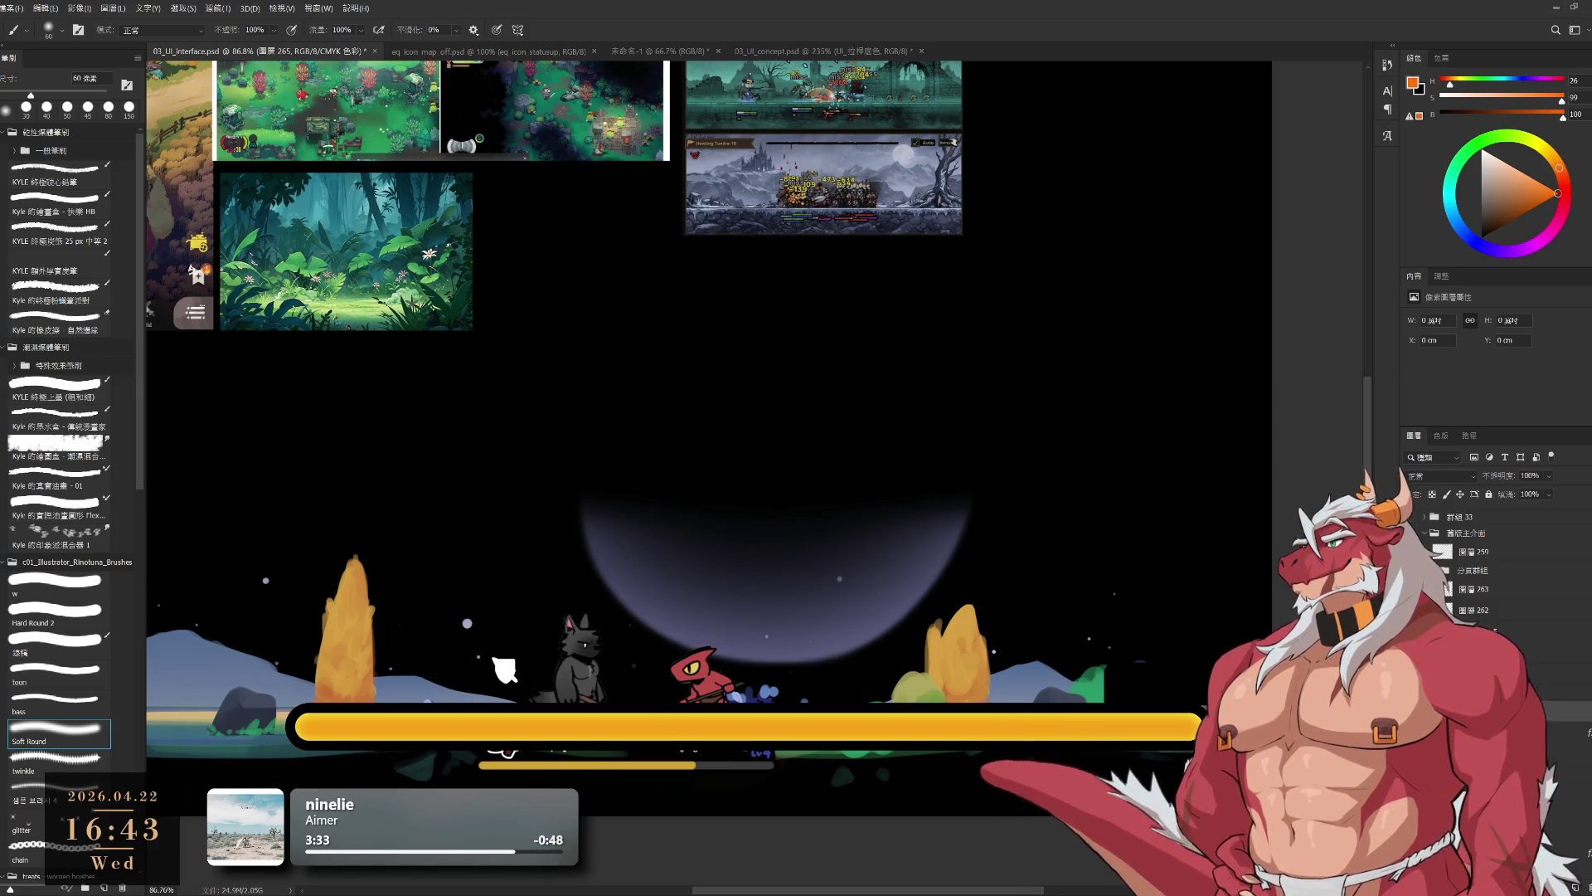
pyautogui.moveTo(294, 730); pyautogui.dragTo(533, 727)
pyautogui.hotkey('ctrl', 'z')
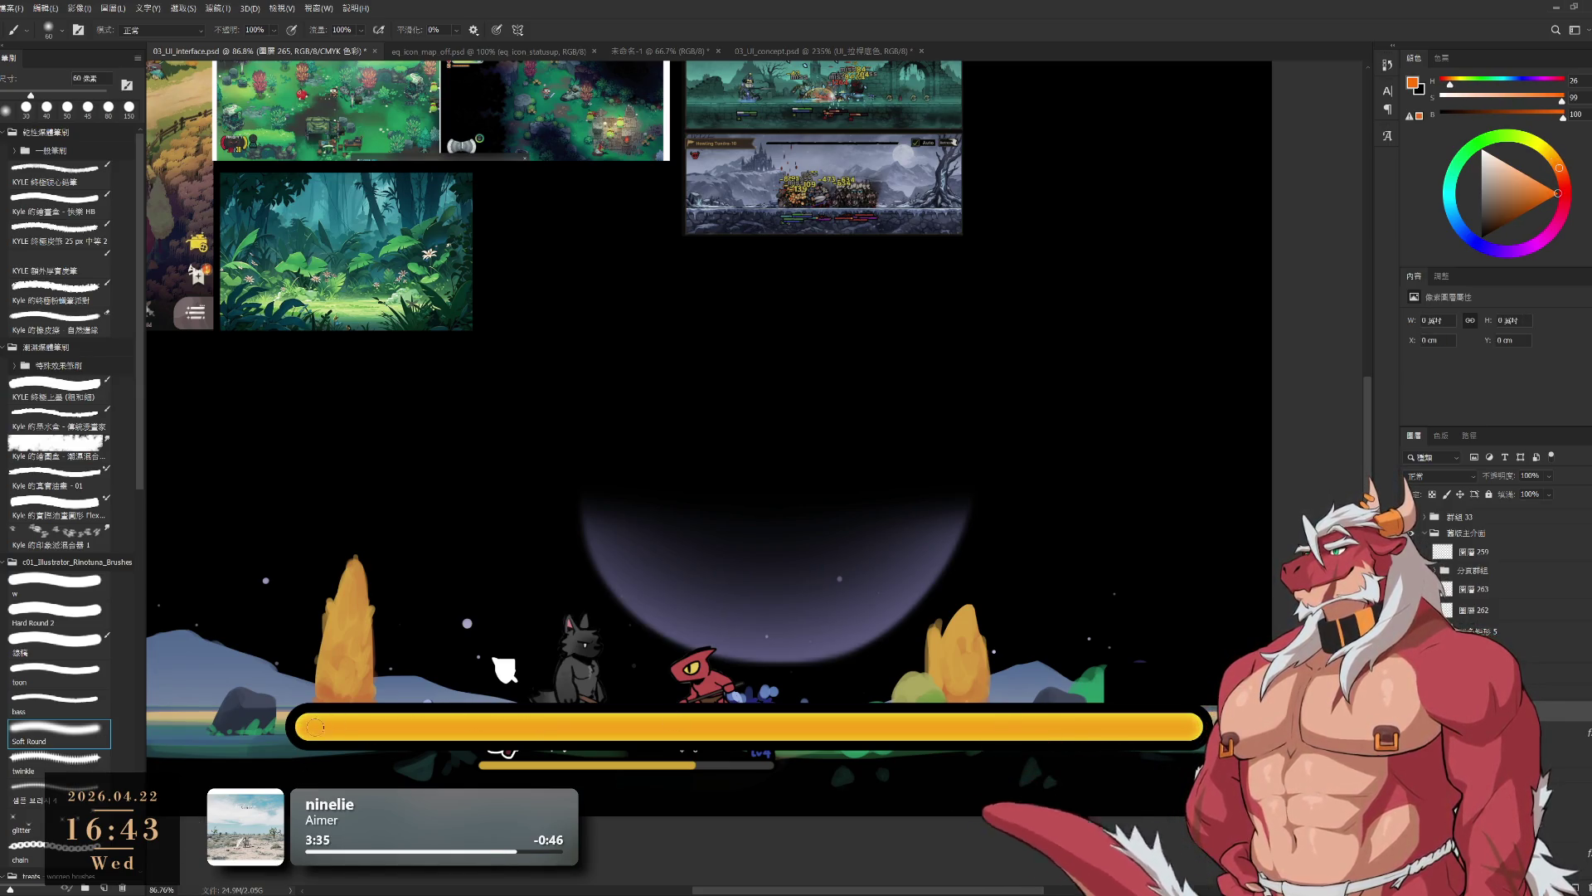
pyautogui.moveTo(309, 727); pyautogui.dragTo(1165, 724)
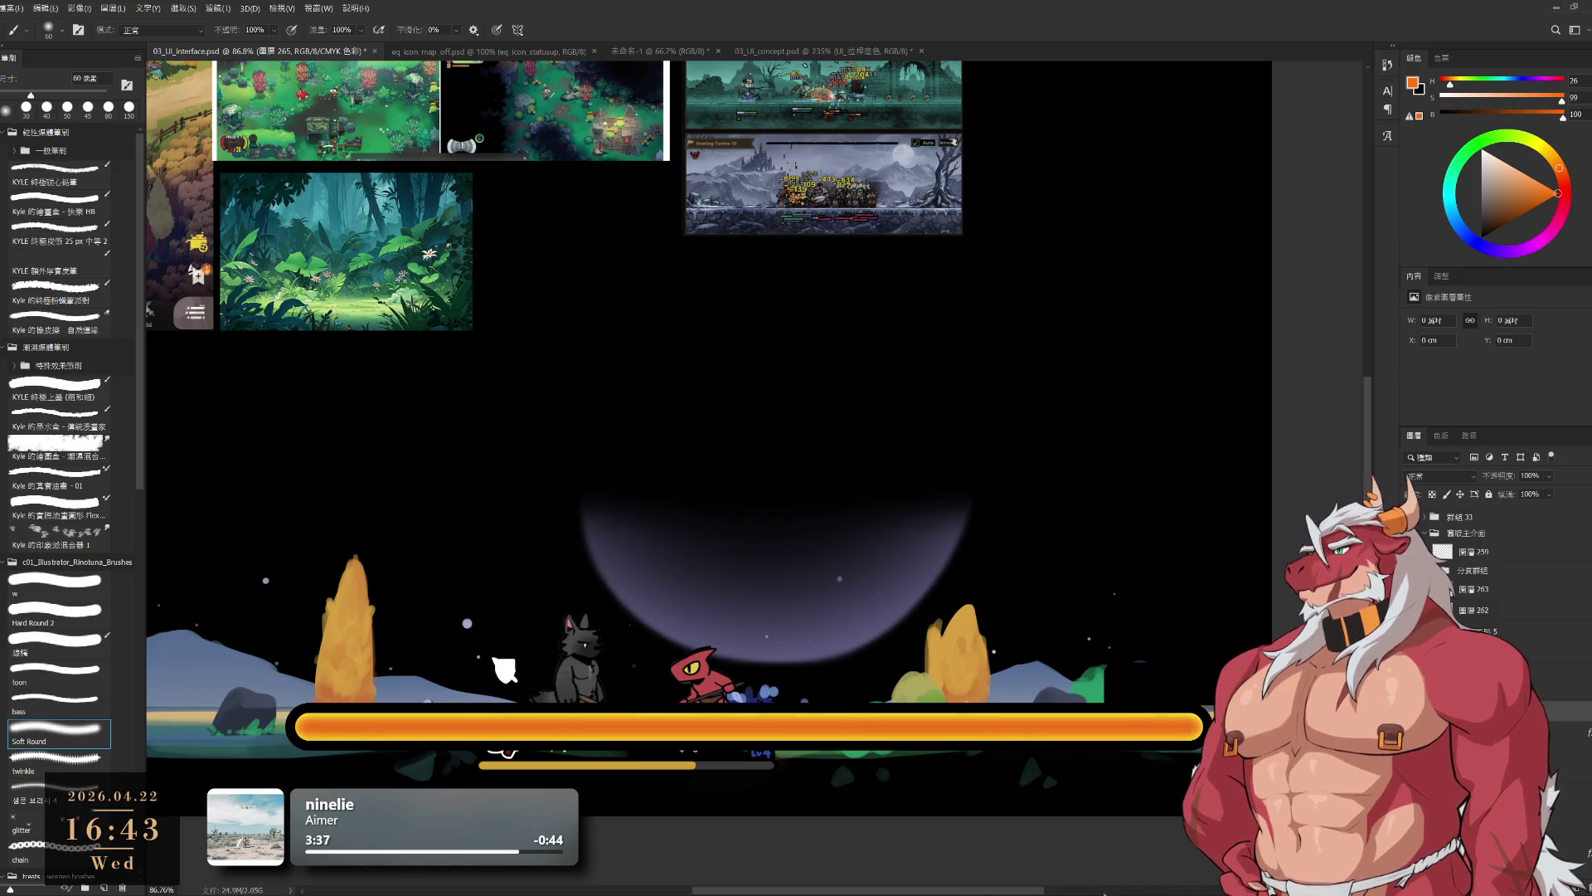
pyautogui.scroll(-2, 1148, 763)
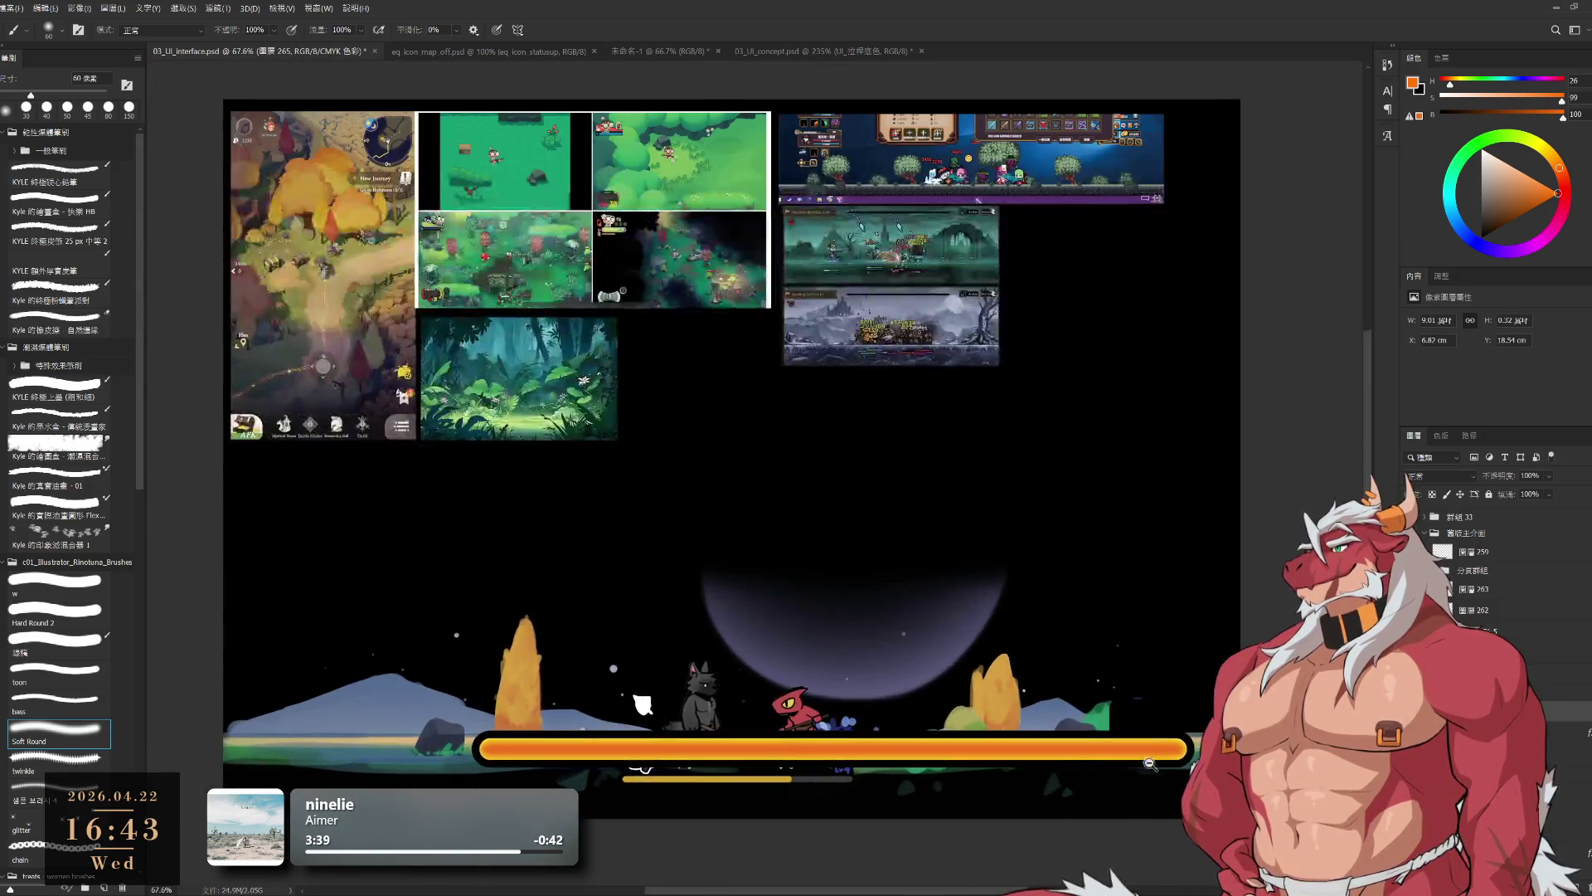
# - Fill the hp_bar group's bar layer green and slide it left into the orange frame
pyautogui.hotkey('alt', ']')
pyautogui.hotkey('ctrl', ',')
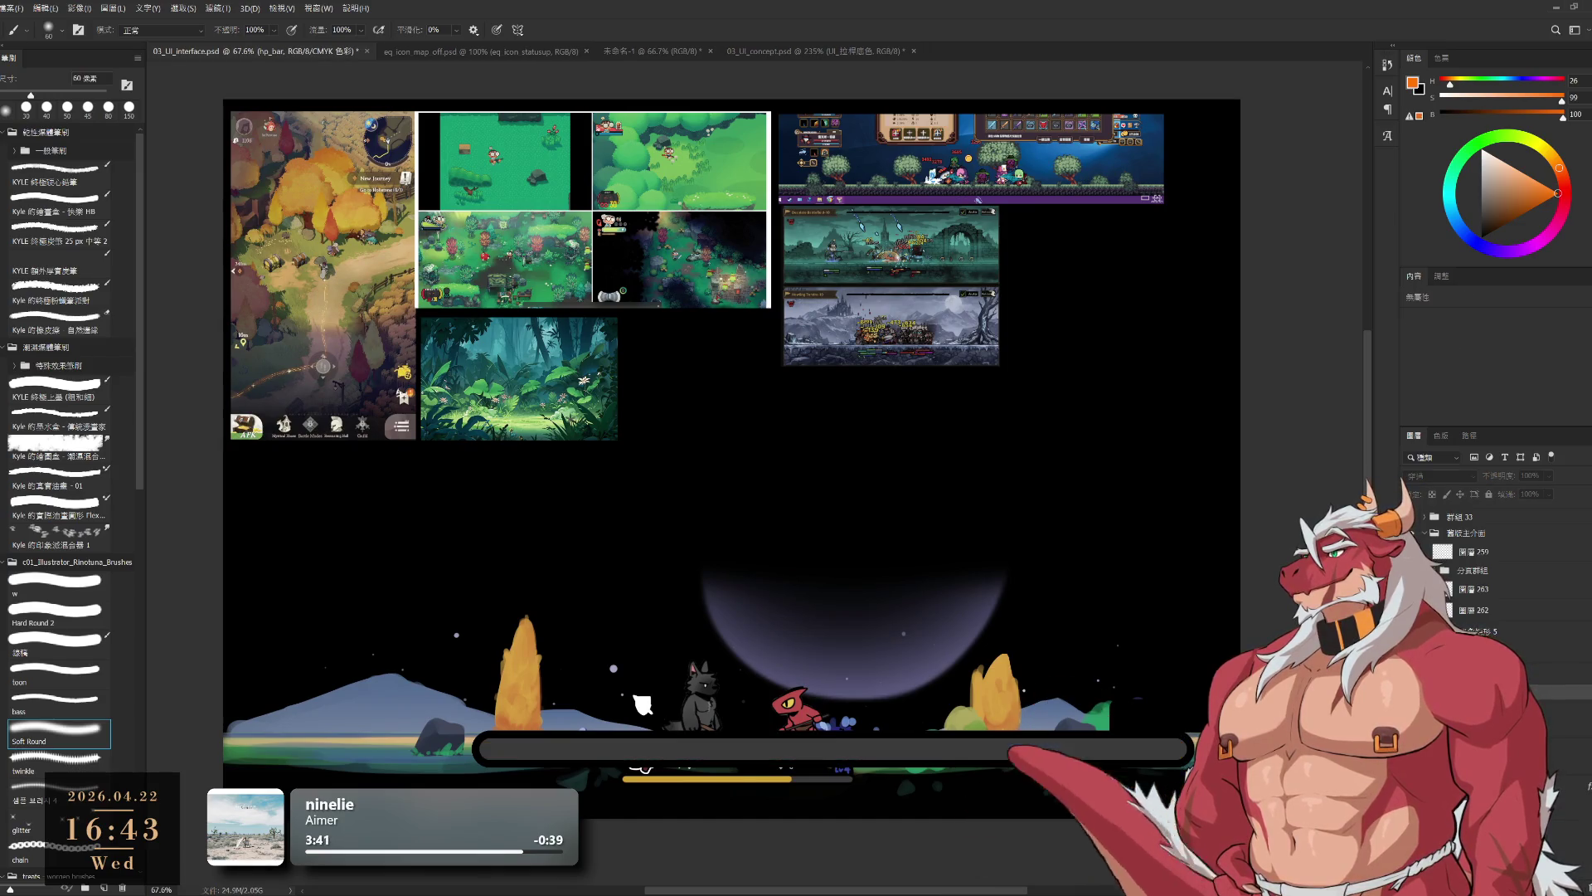
pyautogui.hotkey('ctrl', ',')
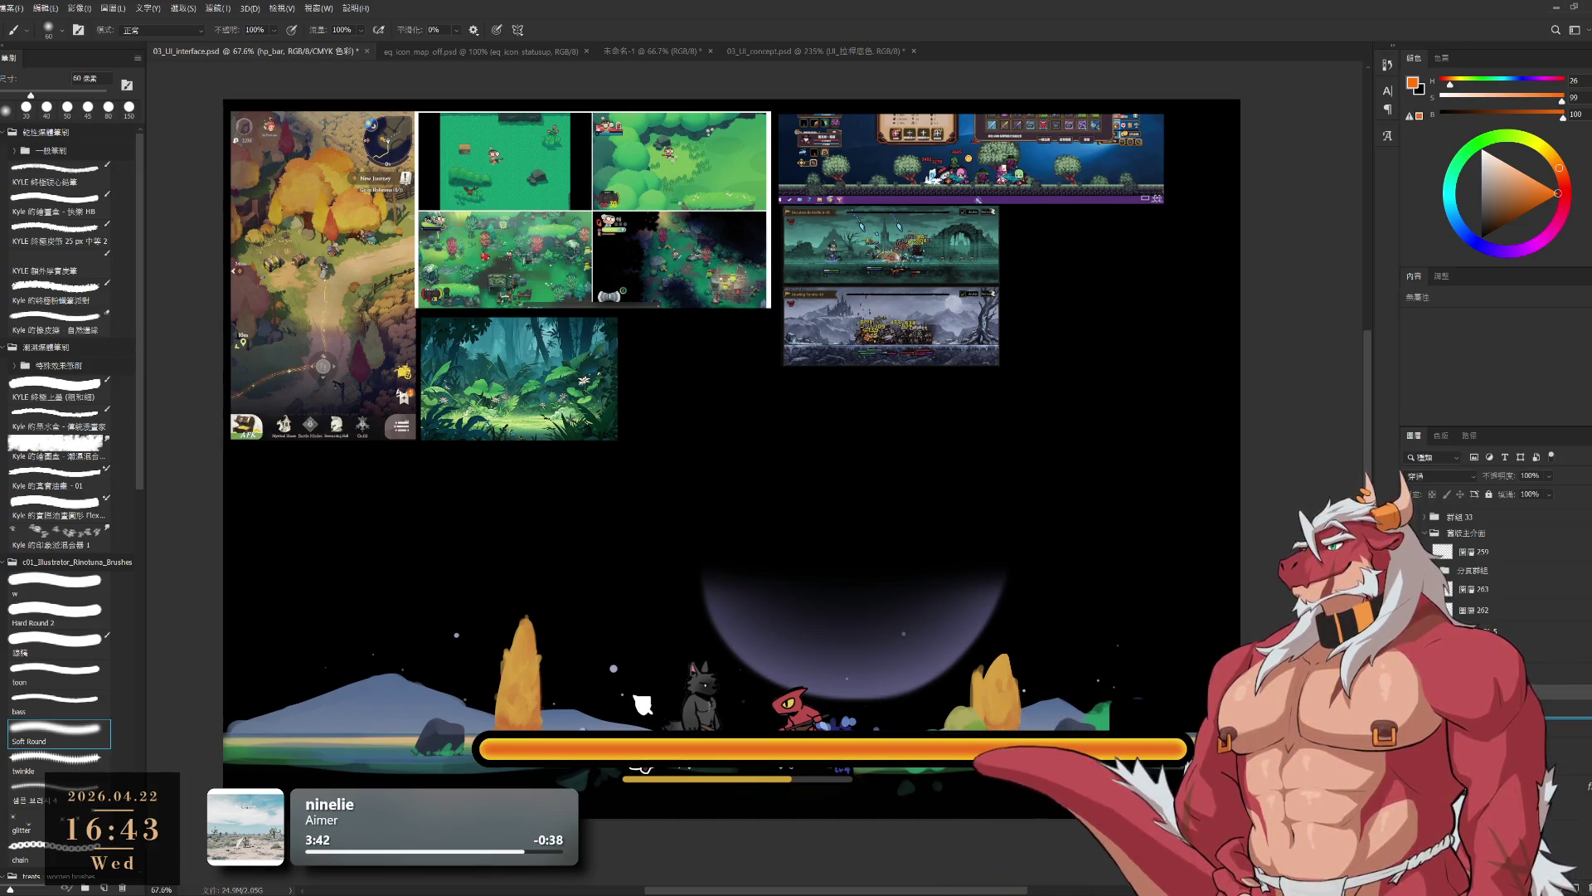
pyautogui.hotkey('ctrl', ',')
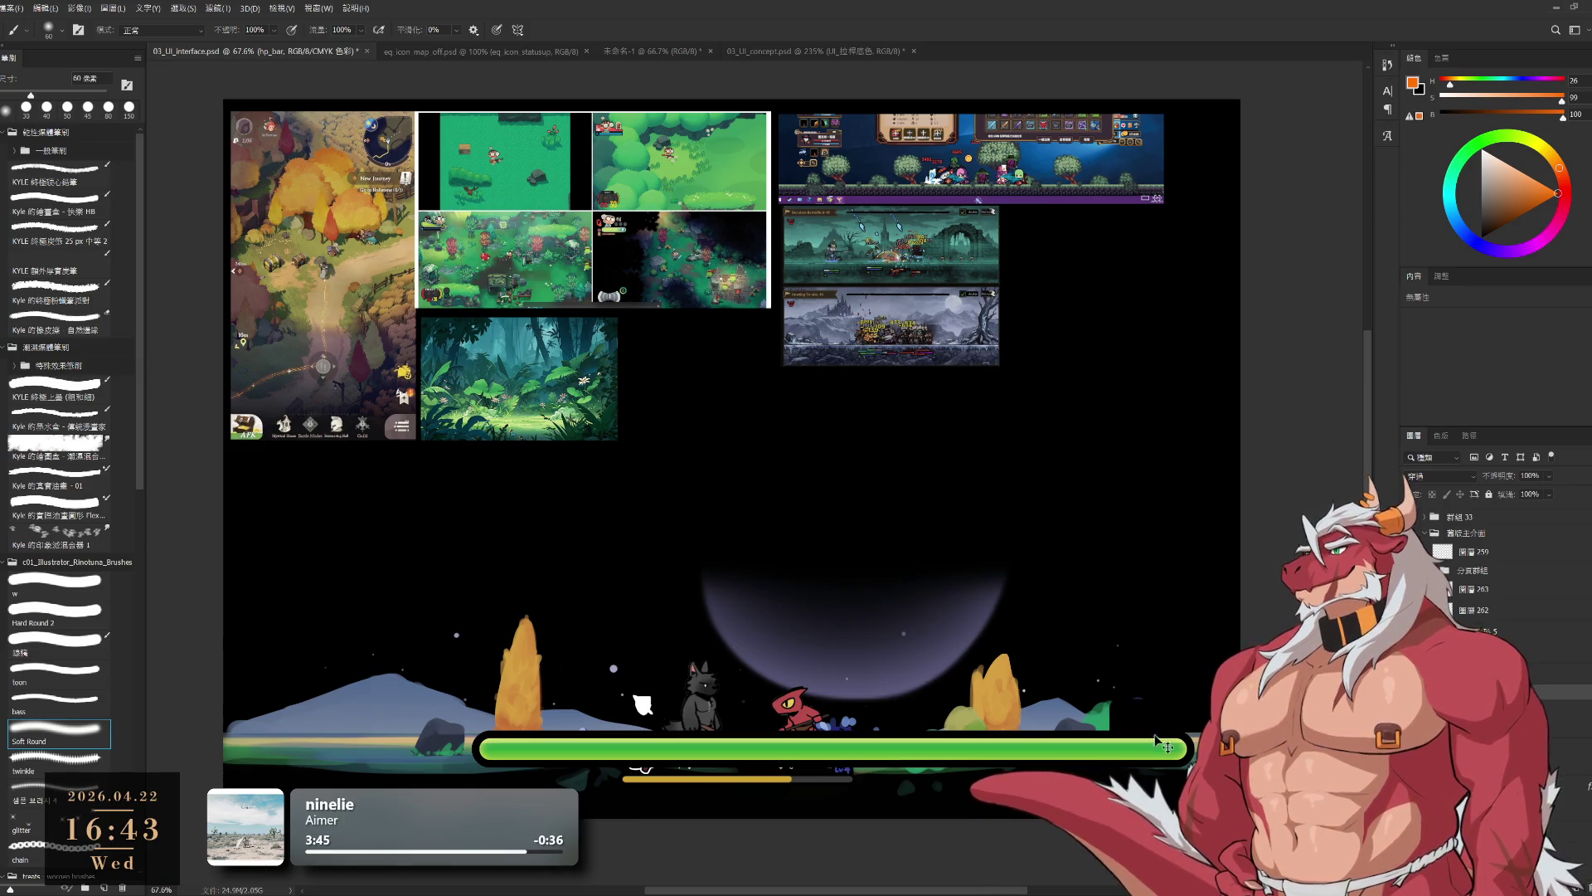
pyautogui.hotkey('ctrl', 't')
pyautogui.moveTo(1160, 741); pyautogui.dragTo(960, 741)
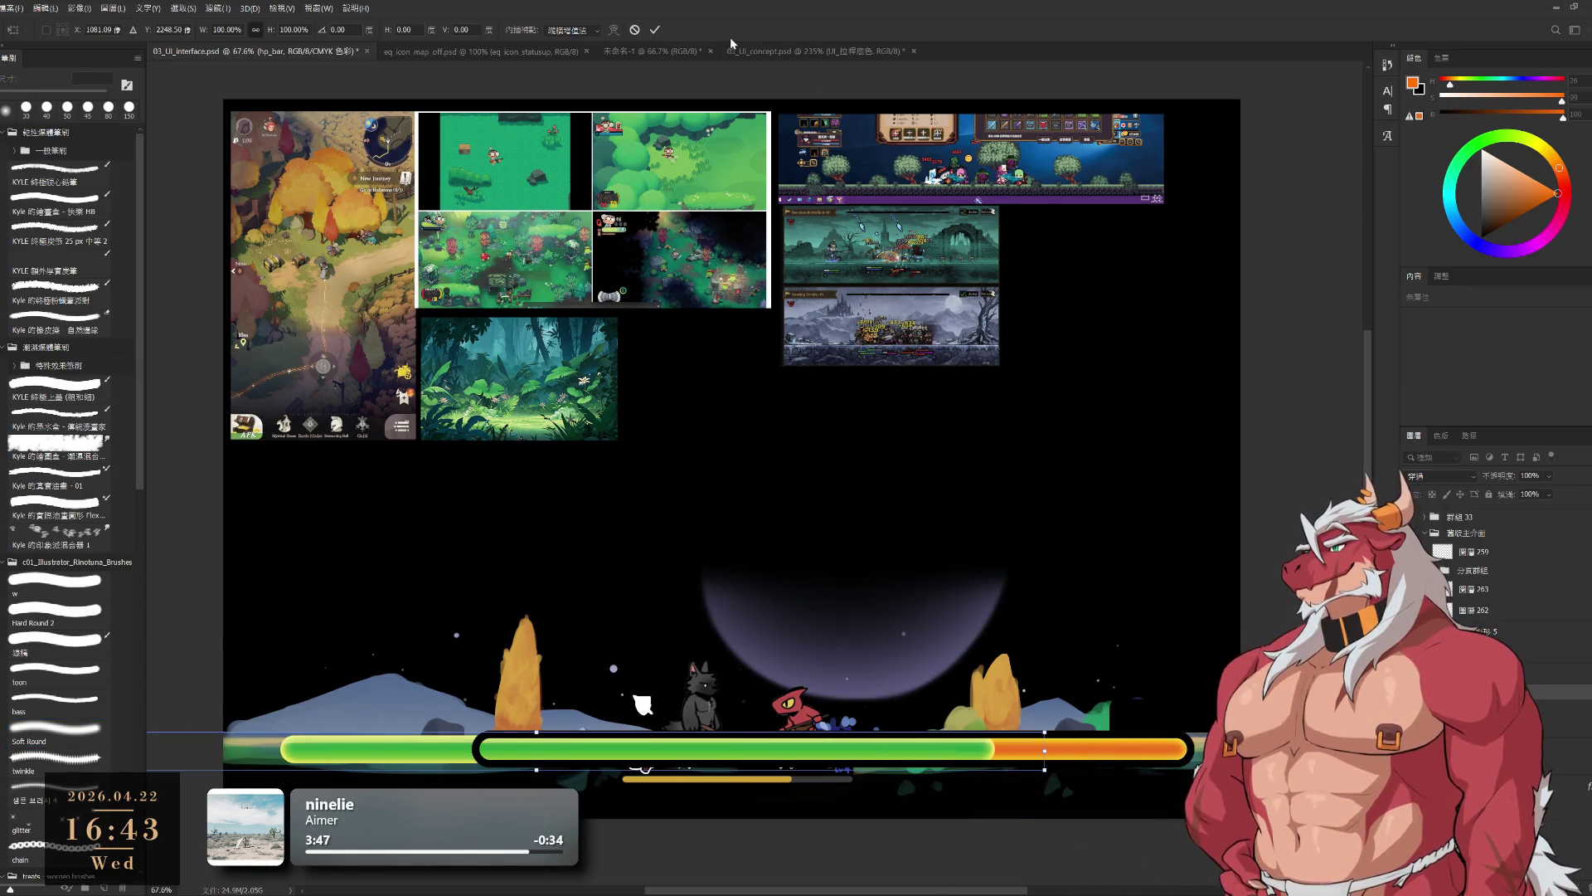
pyautogui.click(655, 30)
pyautogui.scroll(-3, 1146, 780)
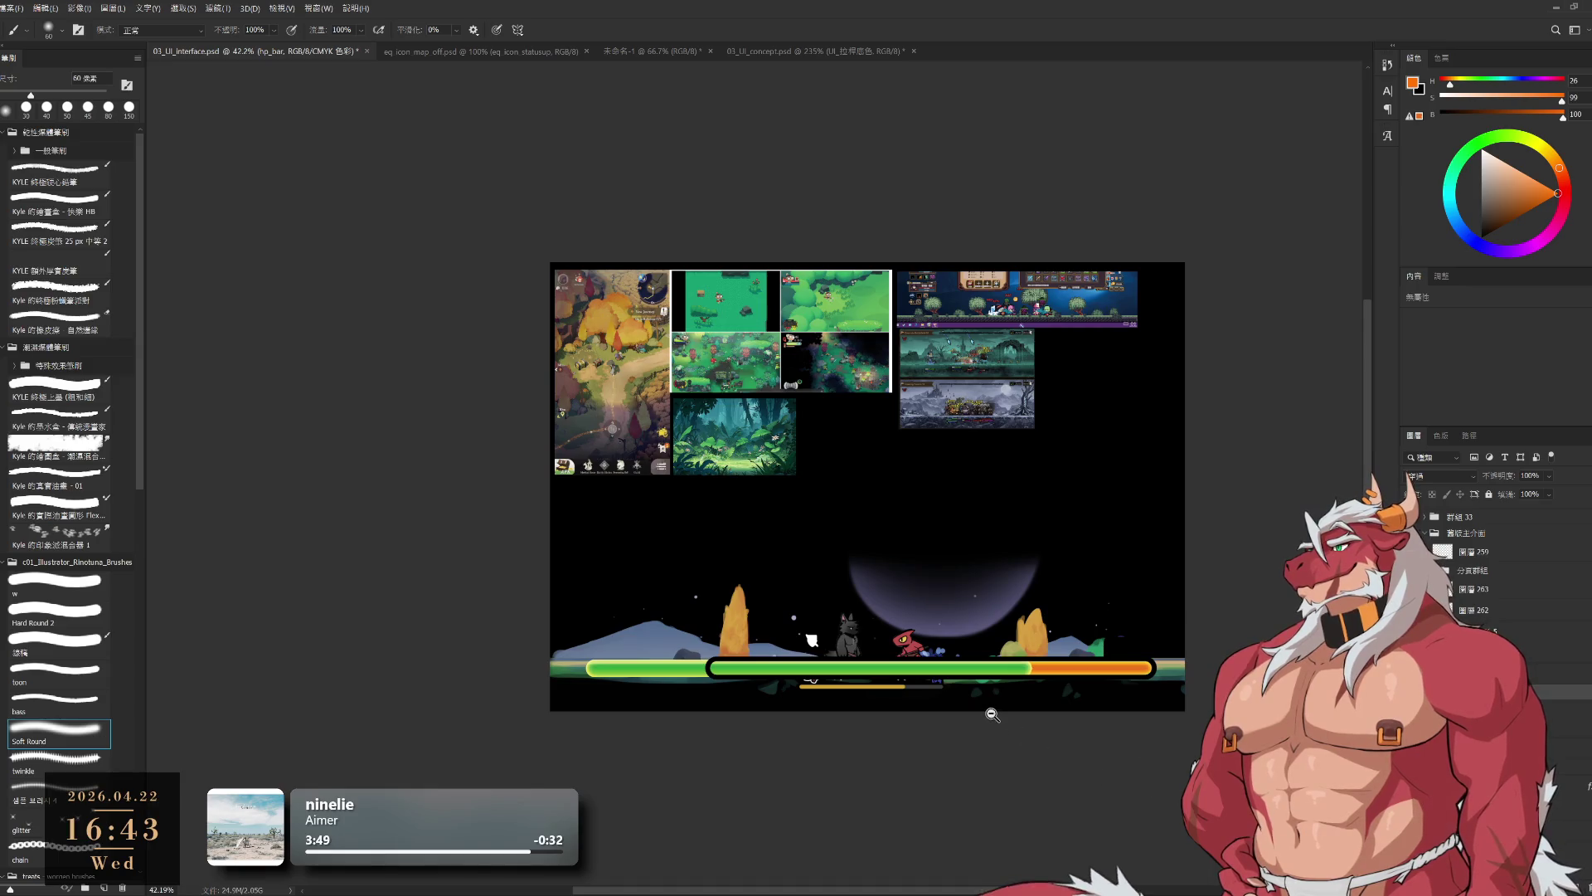
pyautogui.scroll(5, 1006, 694)
pyautogui.scroll(-4, 1036, 705)
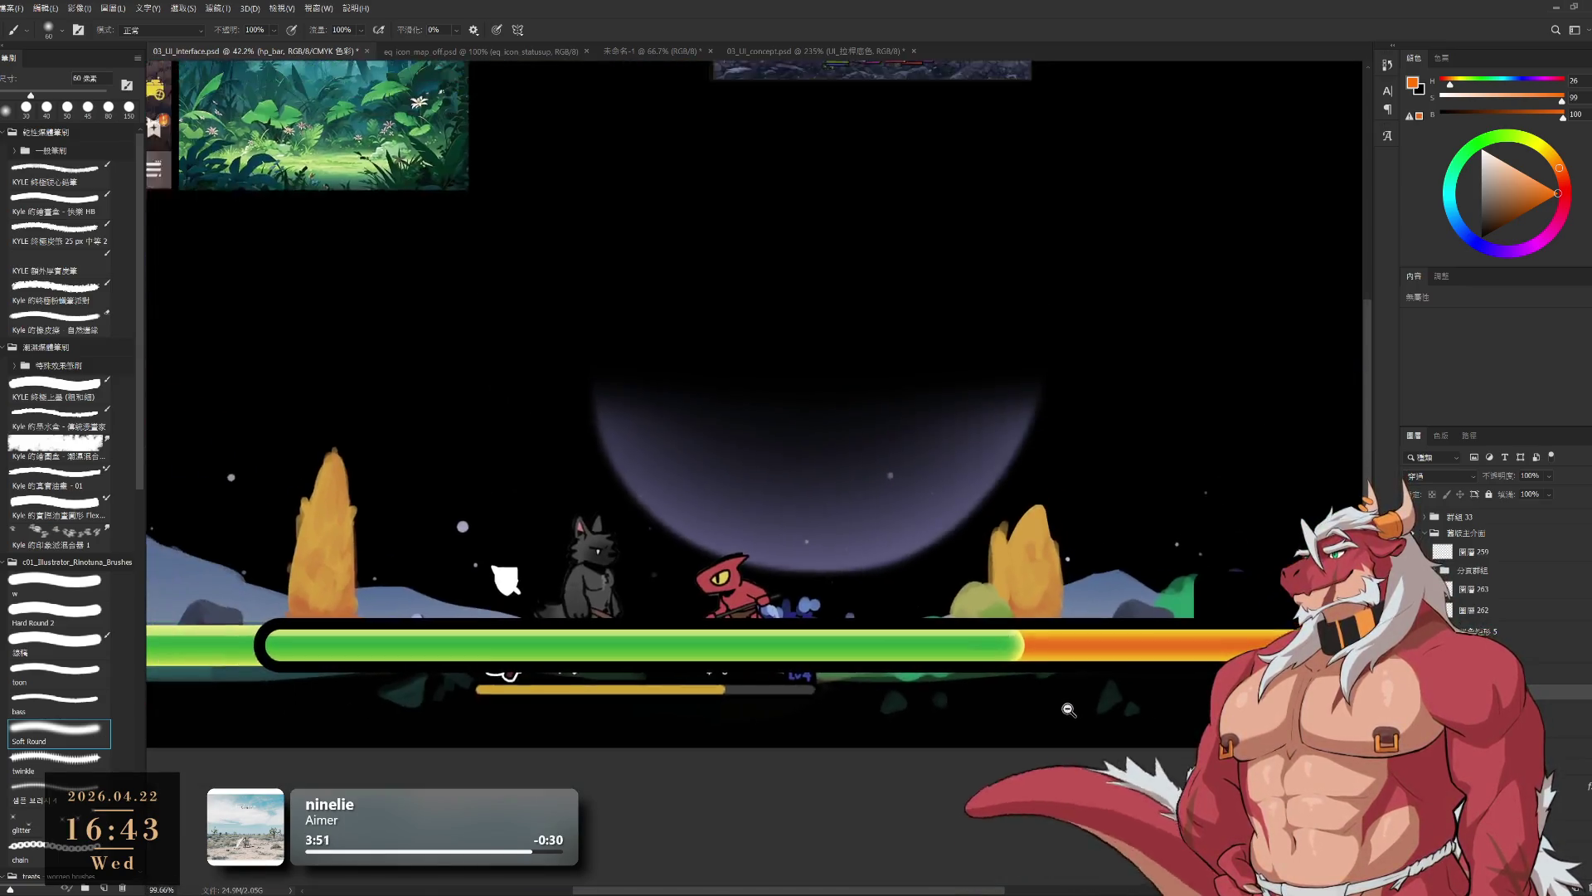
pyautogui.scroll(1, 1080, 726)
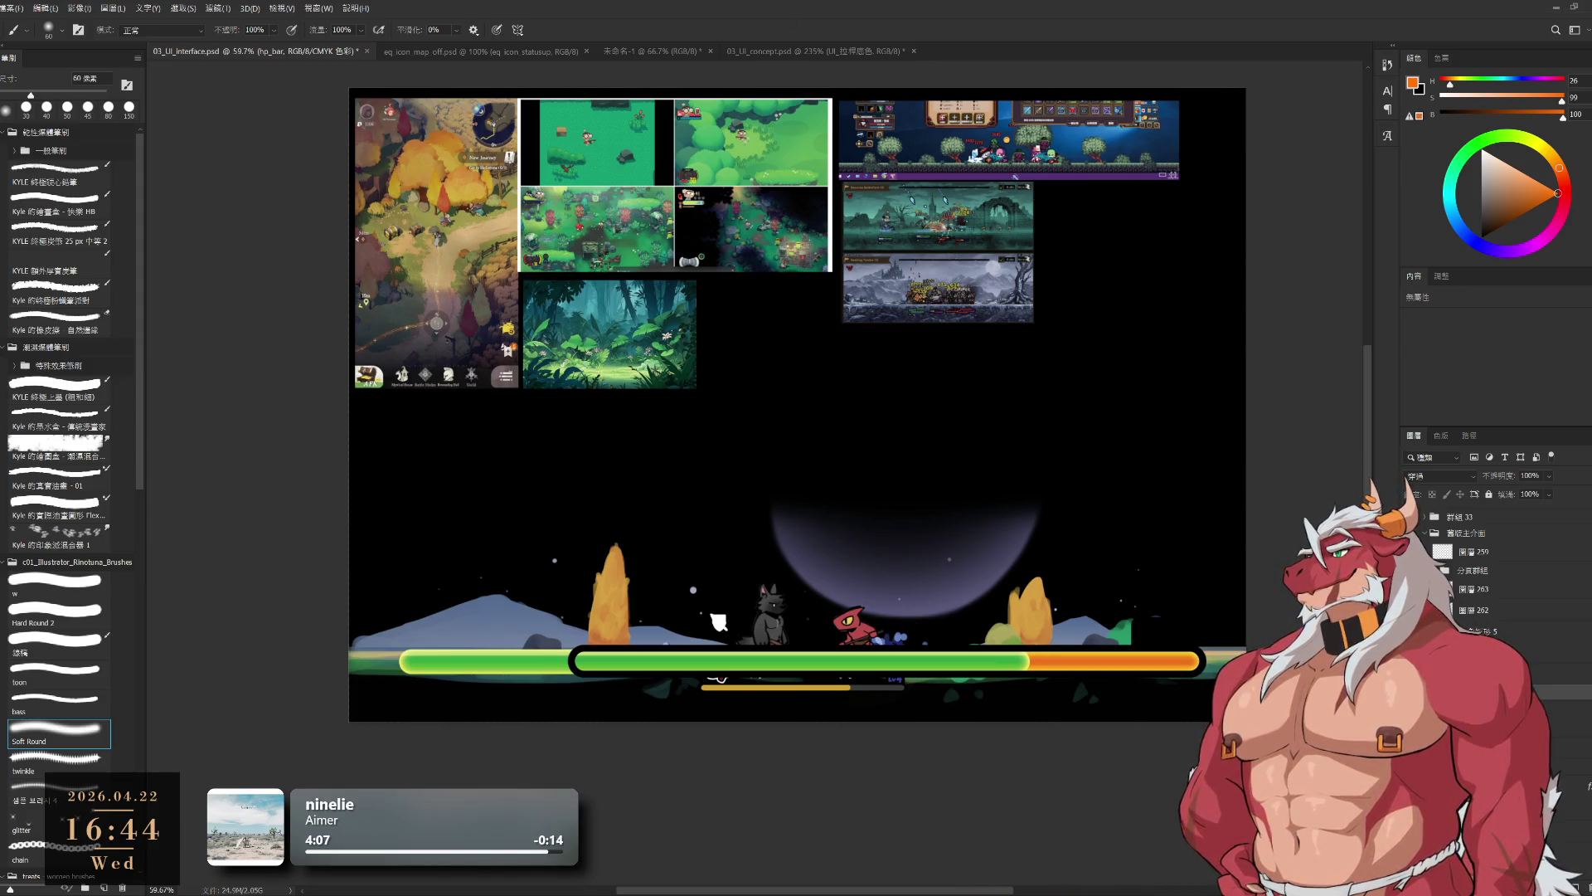
# - Toggle undo and redo to compare the green fill against the orange bar
pyautogui.hotkey('ctrl', 'z')
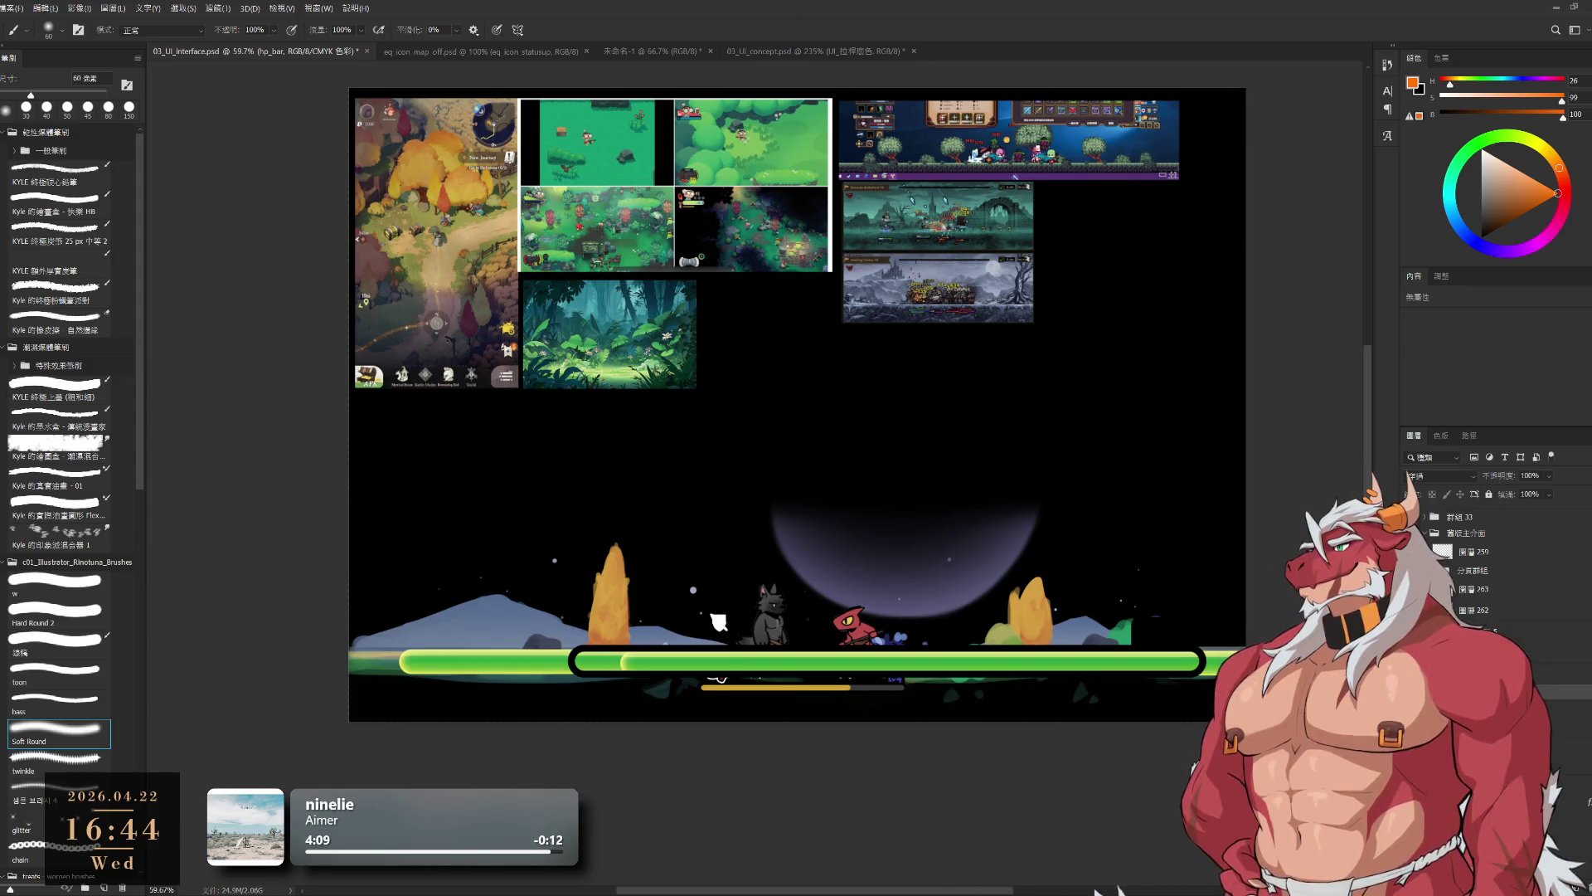
pyautogui.hotkey('ctrl', 'shift', 'z')
pyautogui.hotkey('ctrl', 'shift', 'z')
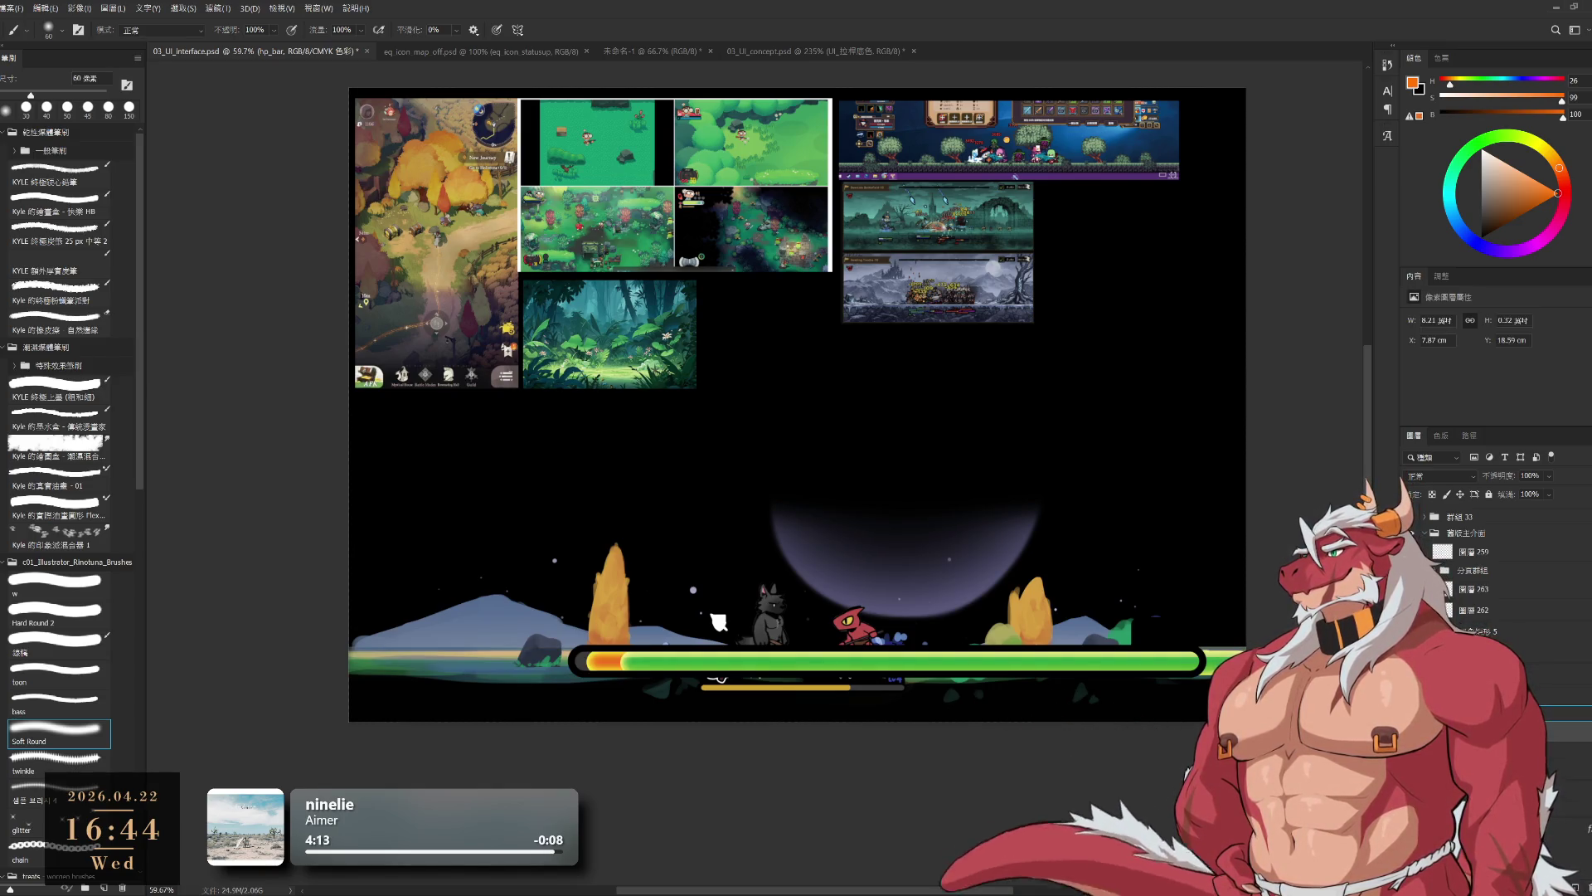
pyautogui.hotkey('ctrl', 'z')
pyautogui.hotkey('ctrl', 'shift', 'z')
pyautogui.scroll(2, 980, 655)
pyautogui.hotkey('ctrl', 'z')
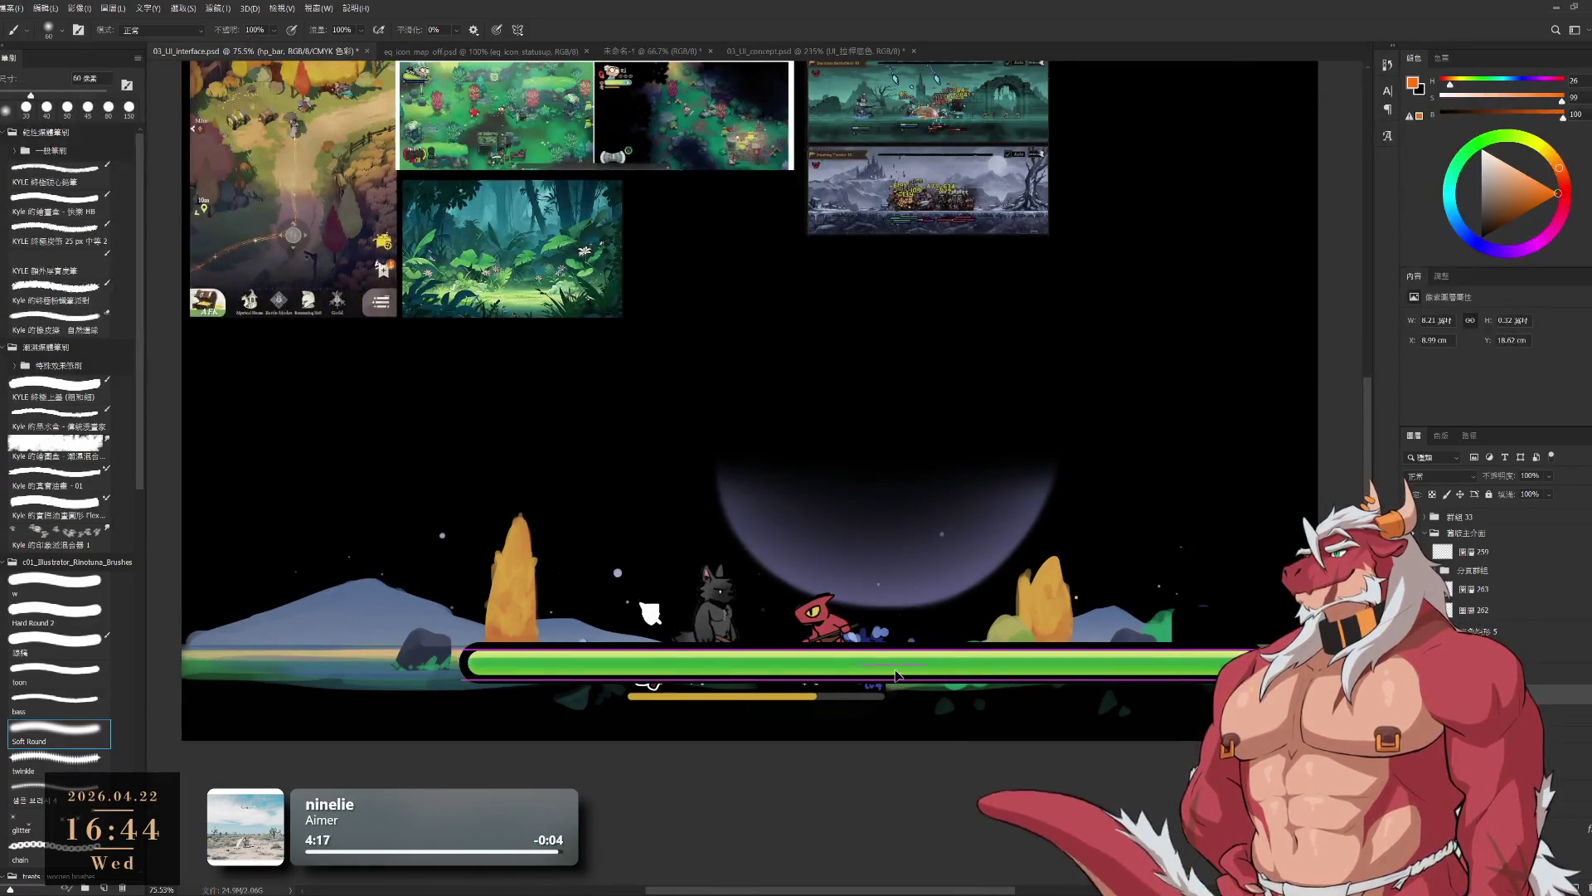
pyautogui.hotkey('ctrl', 'z')
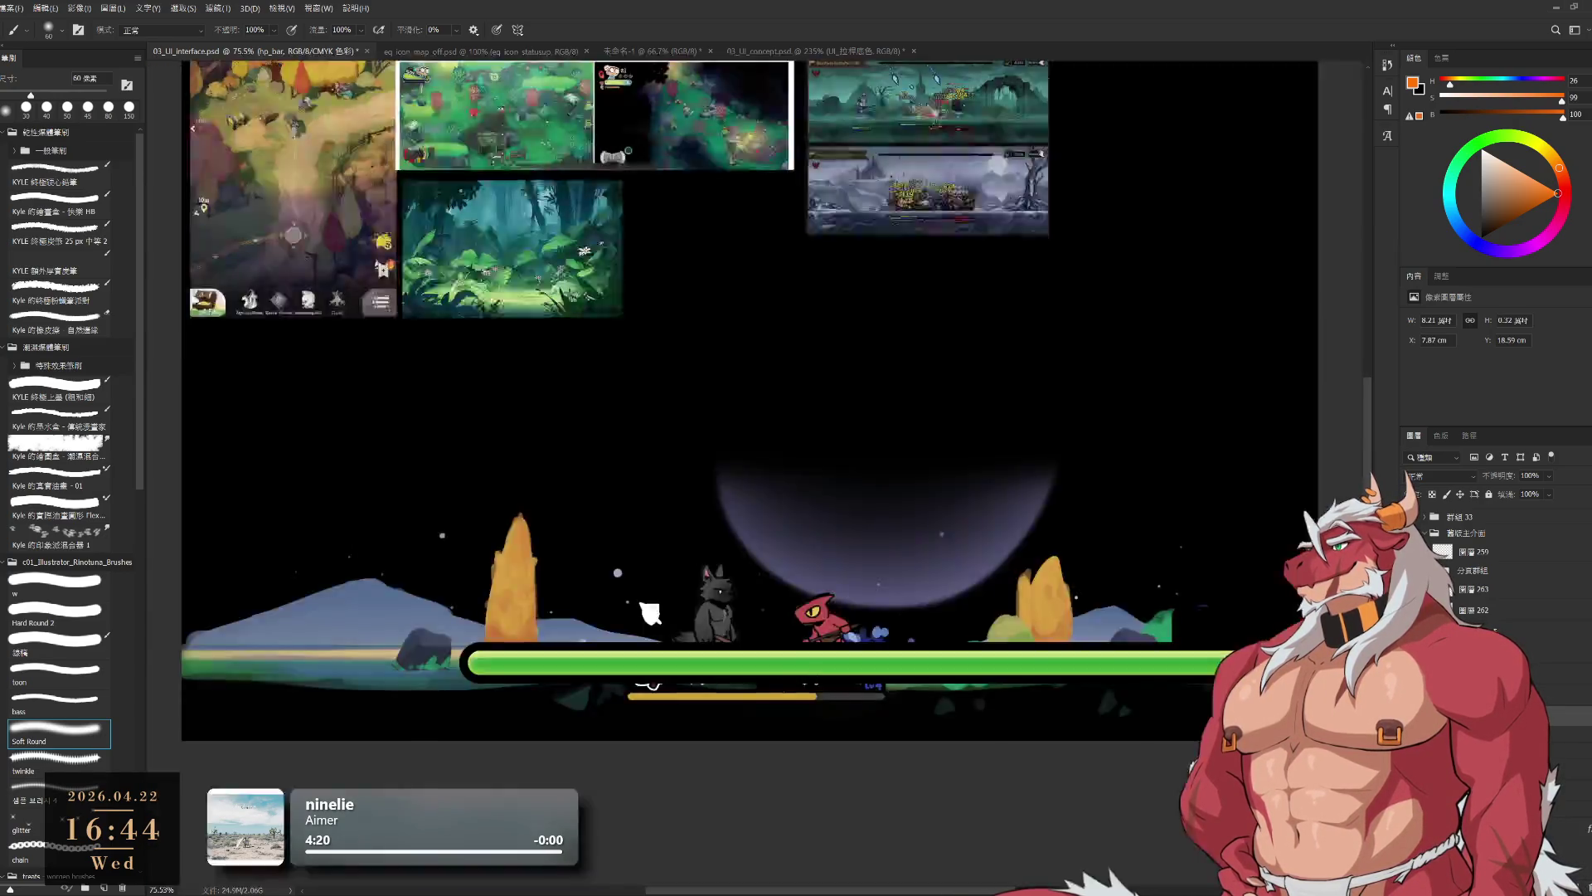
pyautogui.hotkey('ctrl', 'shift', 'z')
pyautogui.hotkey('ctrl', 'z')
pyautogui.hotkey('ctrl', 'shift', 'z')
# - Move the orange HP bar left and lay a shortened green fill over it
pyautogui.scroll(5, 1229, 666)
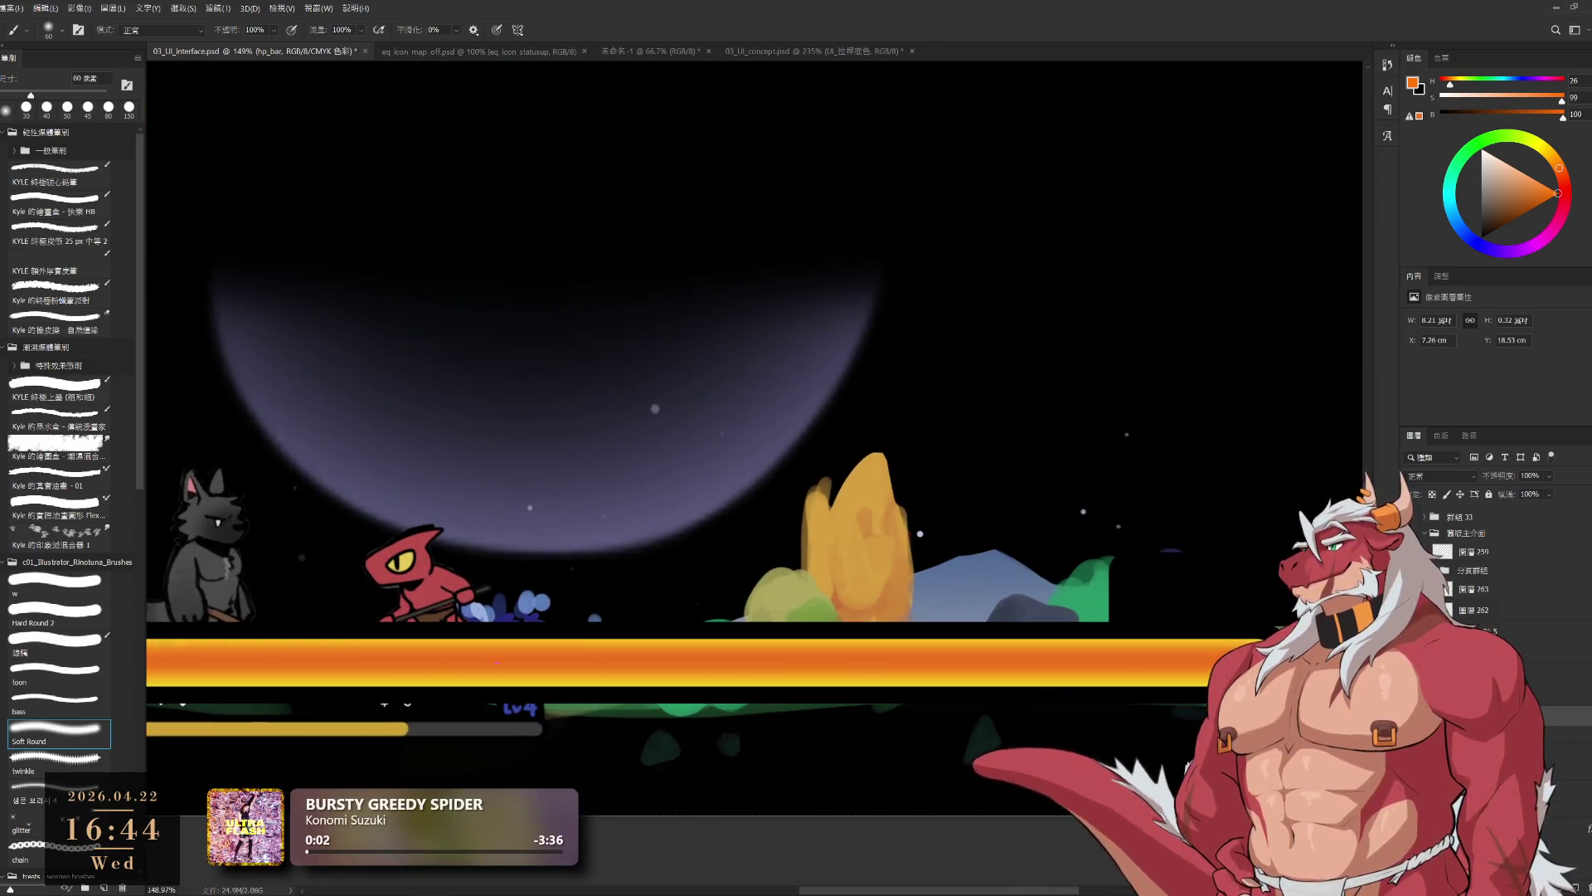
pyautogui.scroll(-4, 1165, 714)
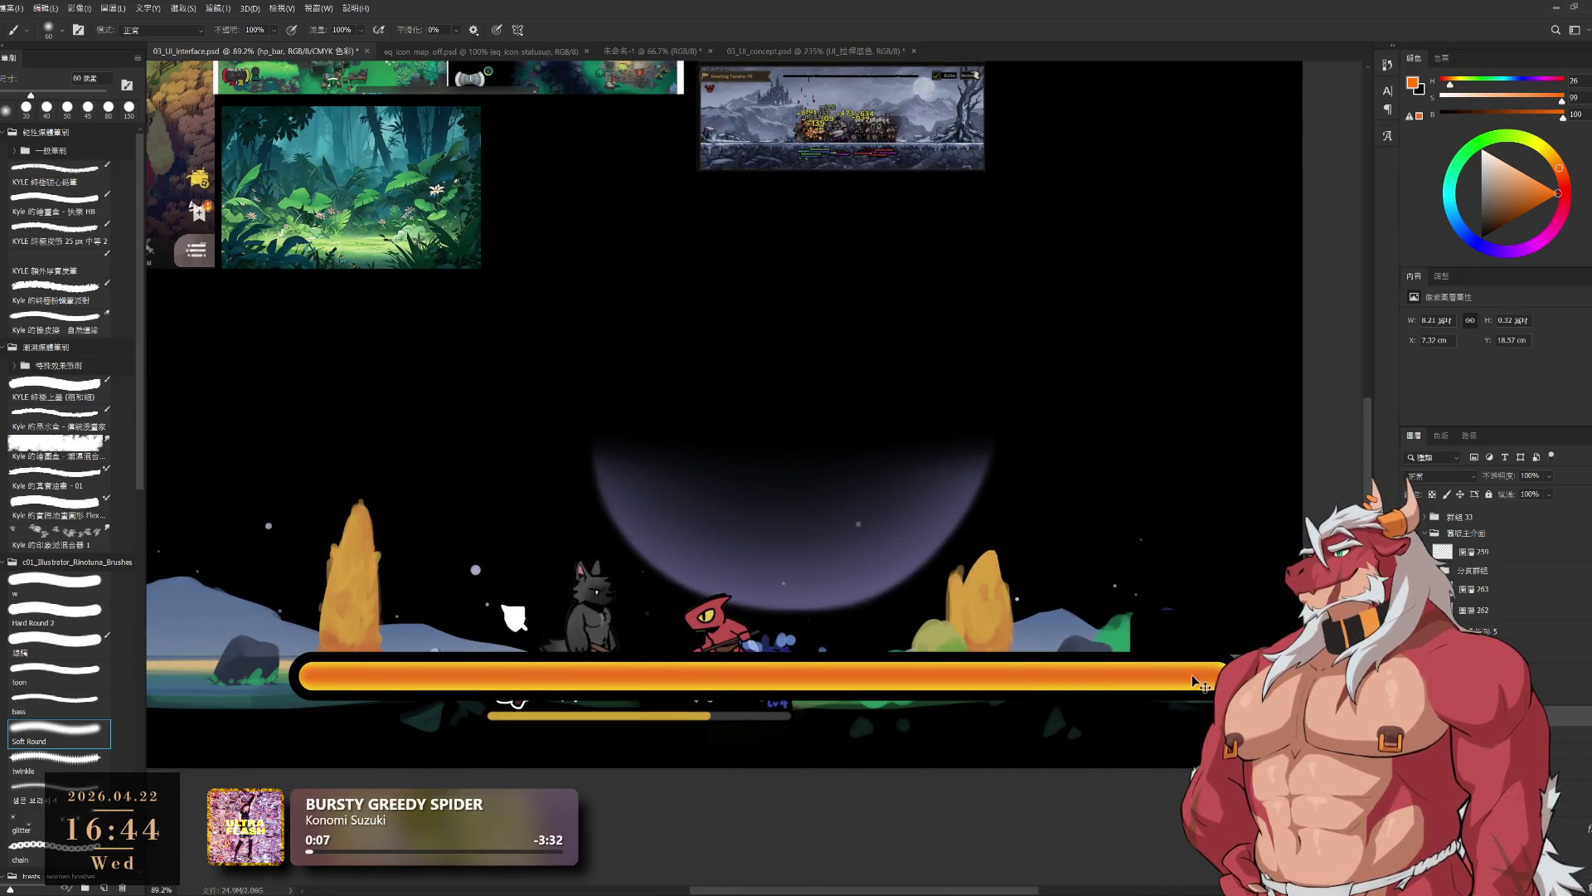
pyautogui.moveTo(1186, 685); pyautogui.dragTo(1091, 685)
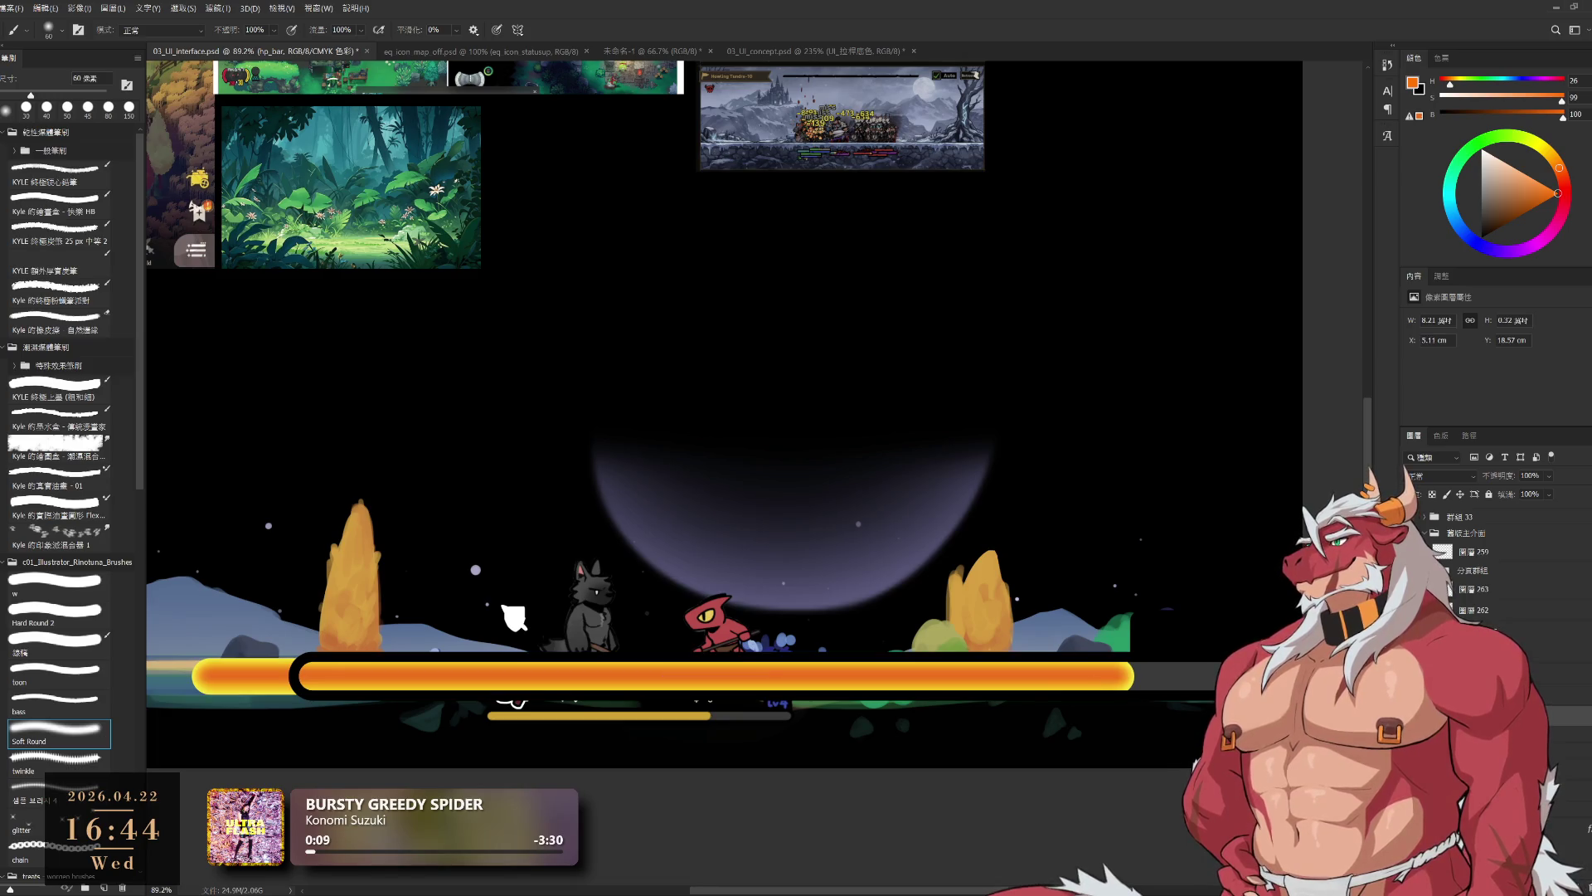
pyautogui.hotkey('ctrl', 'z')
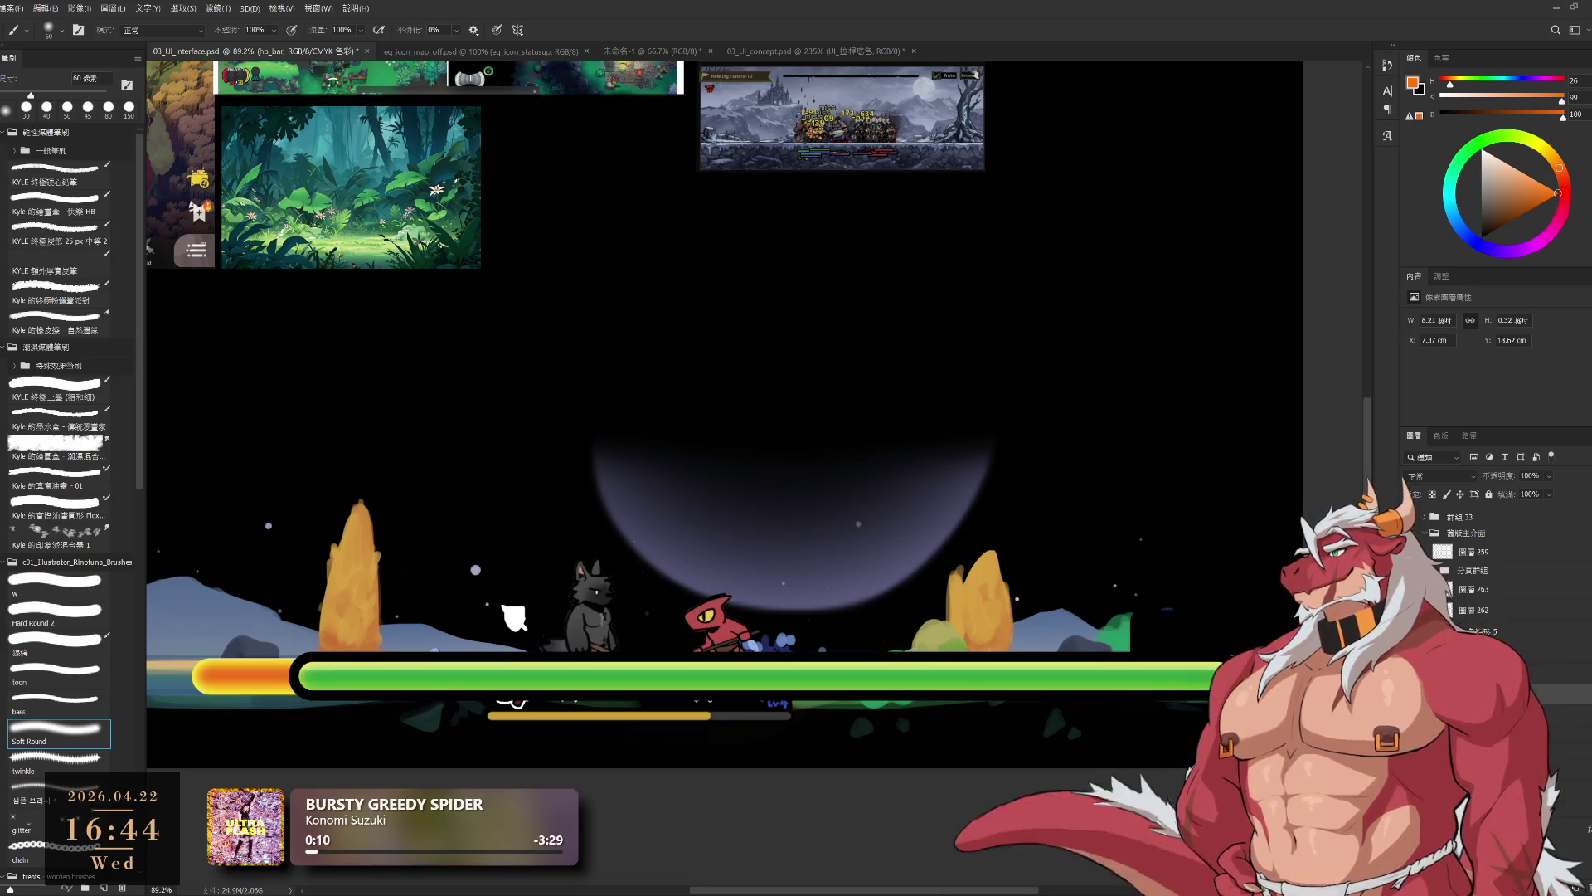
pyautogui.press('m')
pyautogui.press('Delete')
pyautogui.moveTo(804, 751); pyautogui.dragTo(1105, 751)
pyautogui.moveTo(587, 563)
pyautogui.mouseDown()
pyautogui.moveTo(893, 615)
pyautogui.moveTo(1235, 759)
pyautogui.mouseUp()
pyautogui.moveTo(1193, 612); pyautogui.dragTo(959, 612)
pyautogui.hotkey('ctrl', 'd')
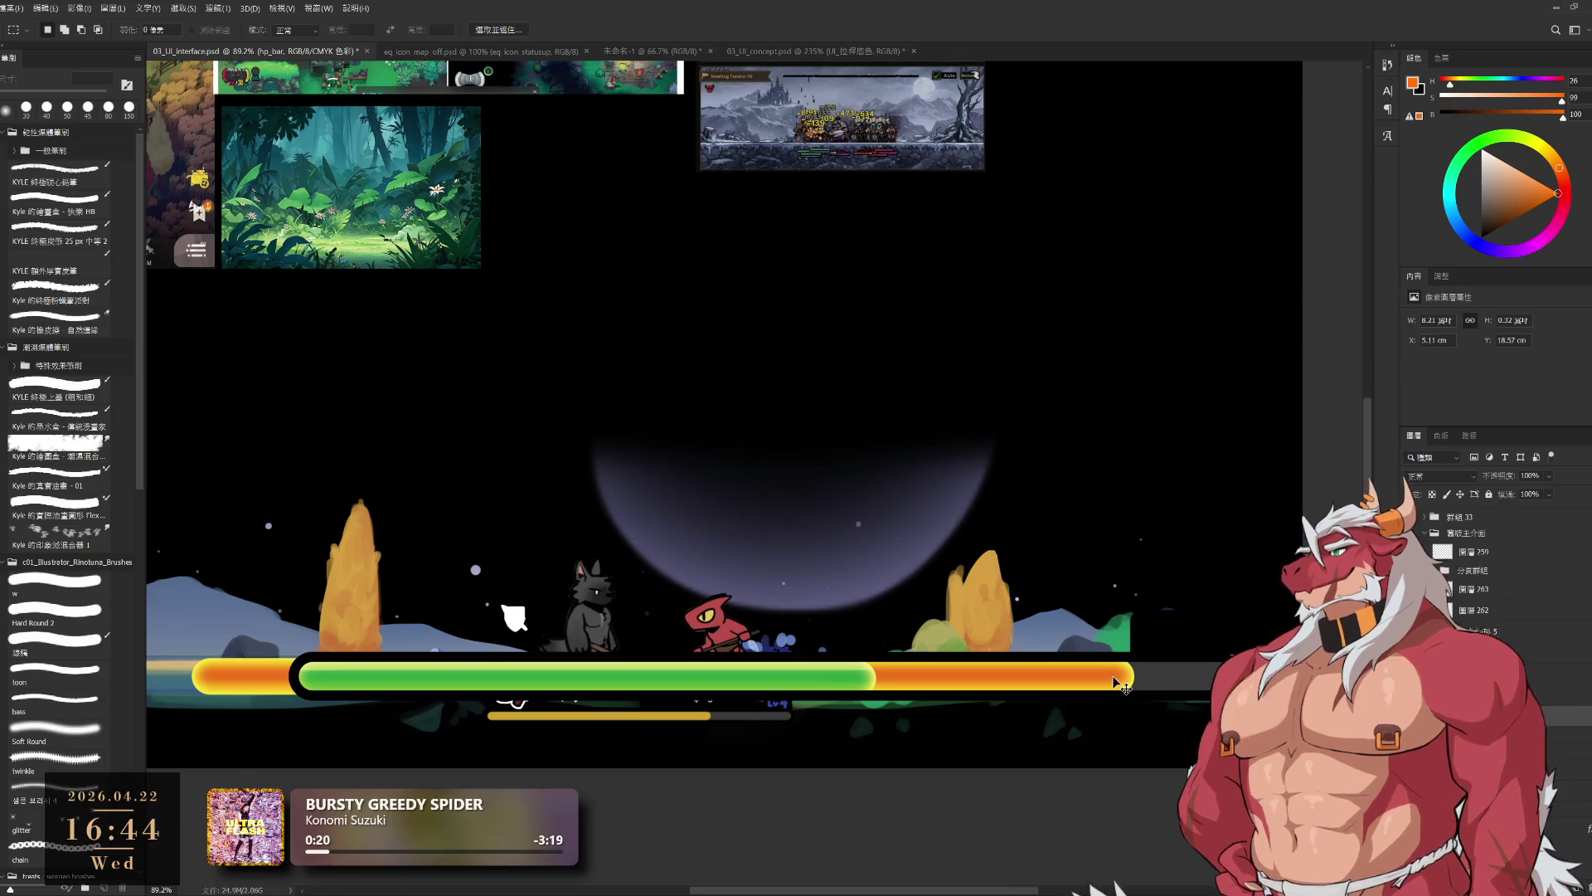
# - Shift the orange bar right and trim it, leaving empty grey track beyond
pyautogui.moveTo(1147, 695); pyautogui.dragTo(1097, 685)
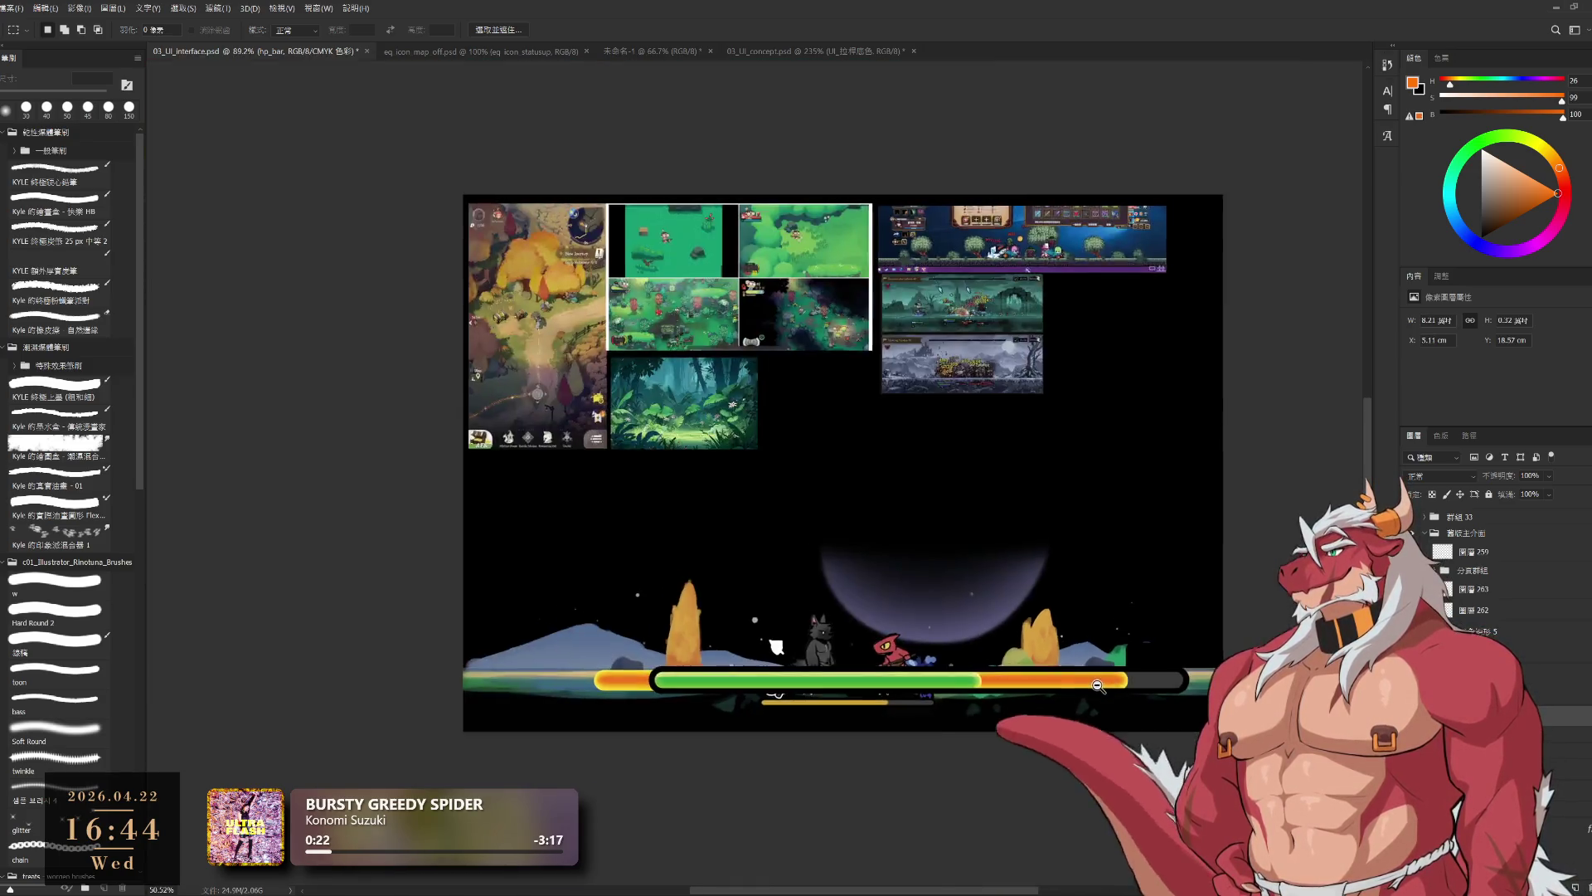
pyautogui.scroll(2, 1097, 685)
pyautogui.moveTo(987, 685); pyautogui.dragTo(1052, 680)
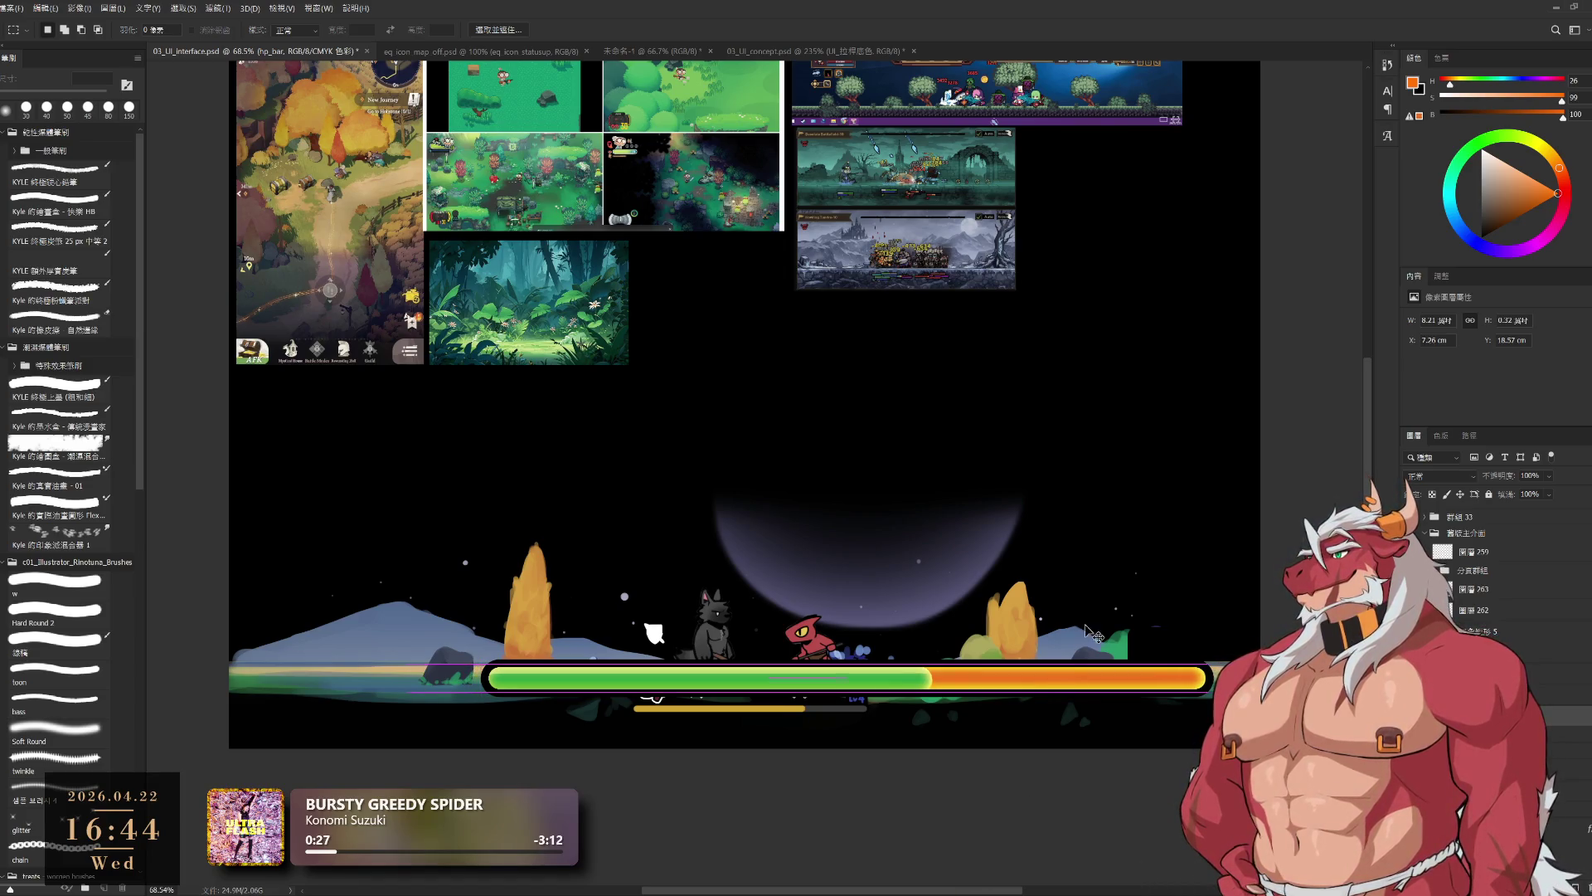
pyautogui.moveTo(1093, 634); pyautogui.dragTo(1088, 745)
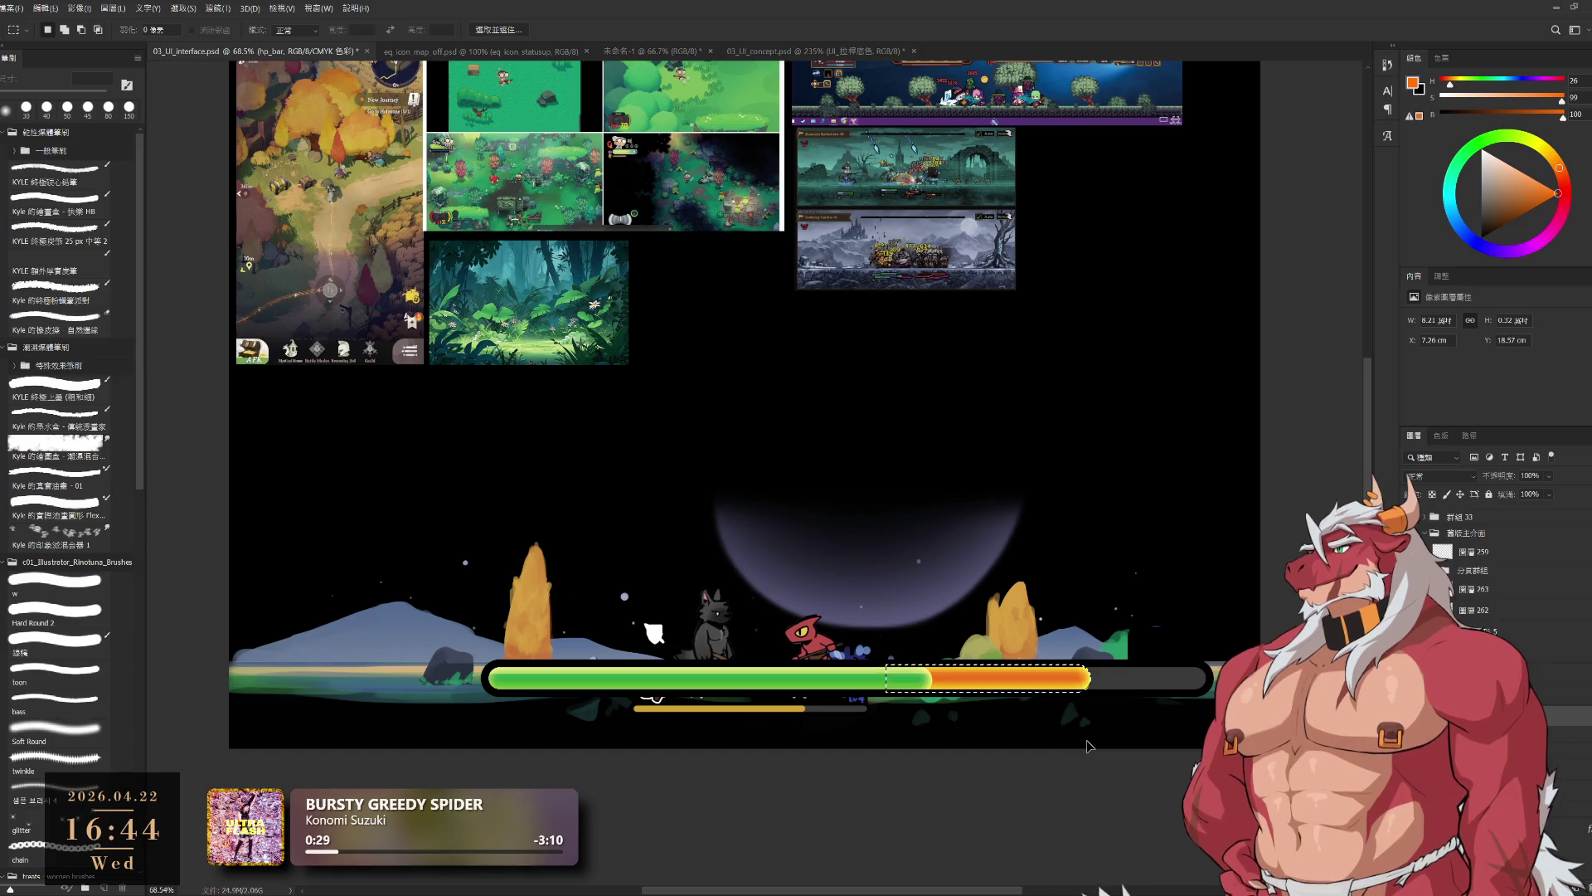
pyautogui.scroll(-5, 1078, 564)
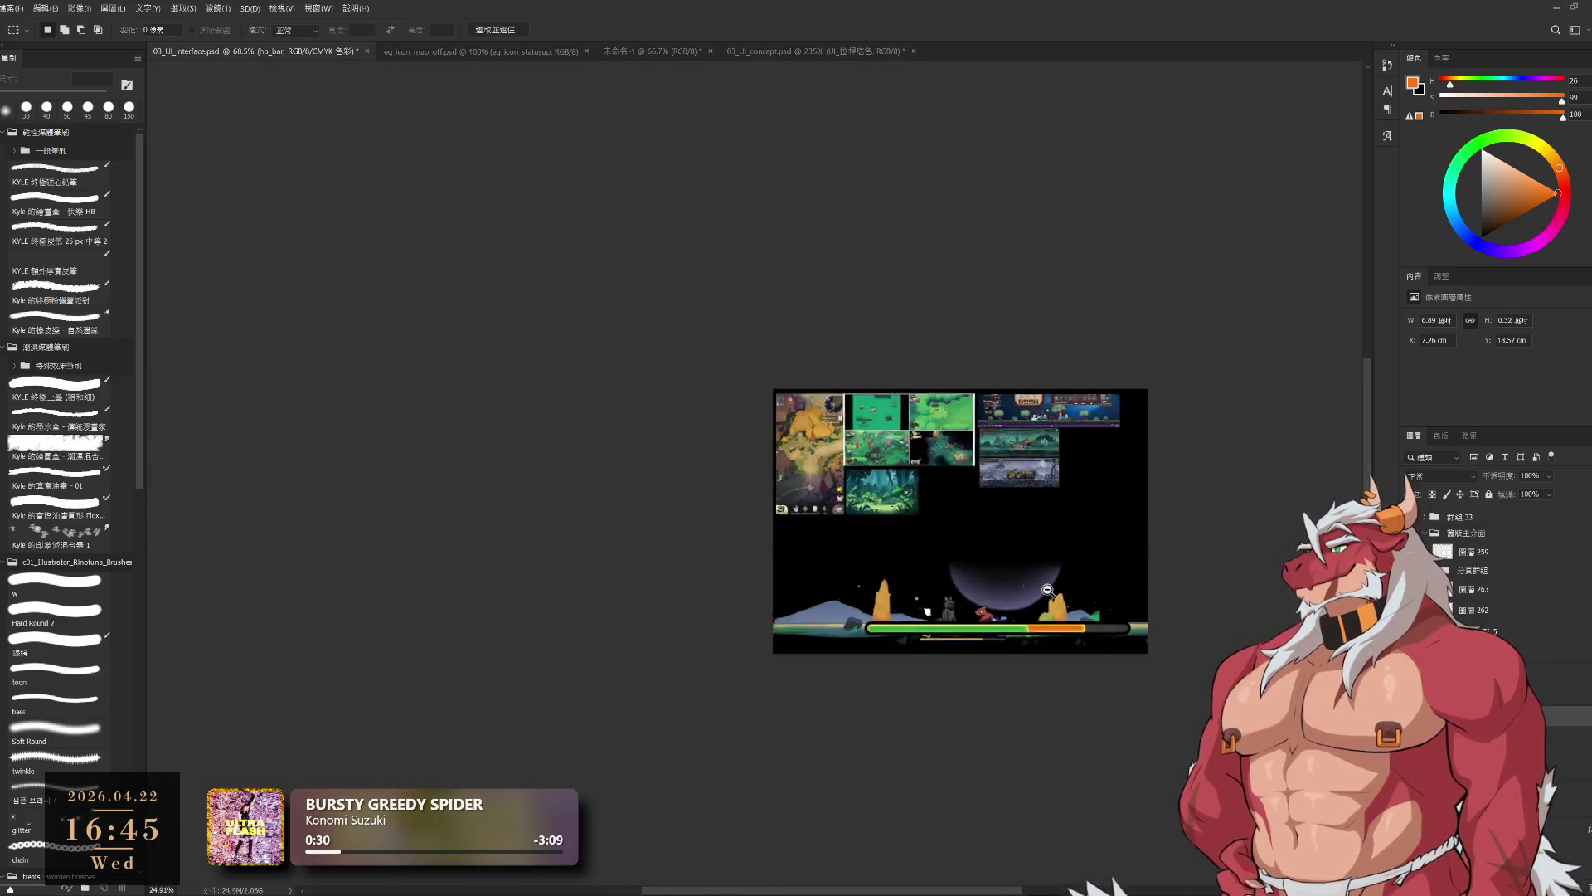
pyautogui.scroll(3, 1078, 597)
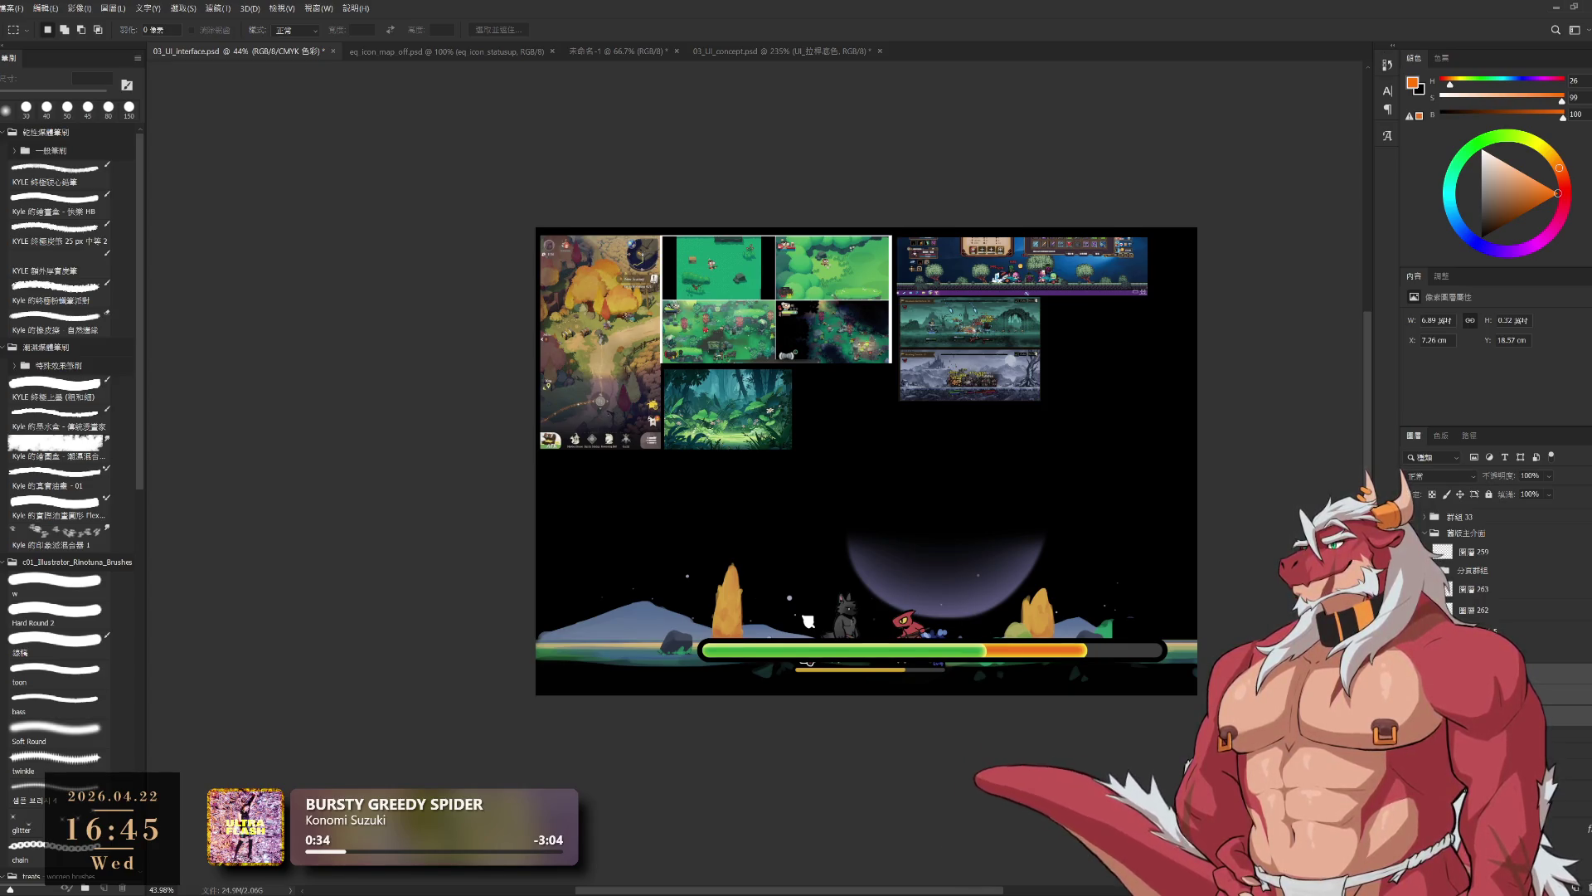
pyautogui.click(1168, 655)
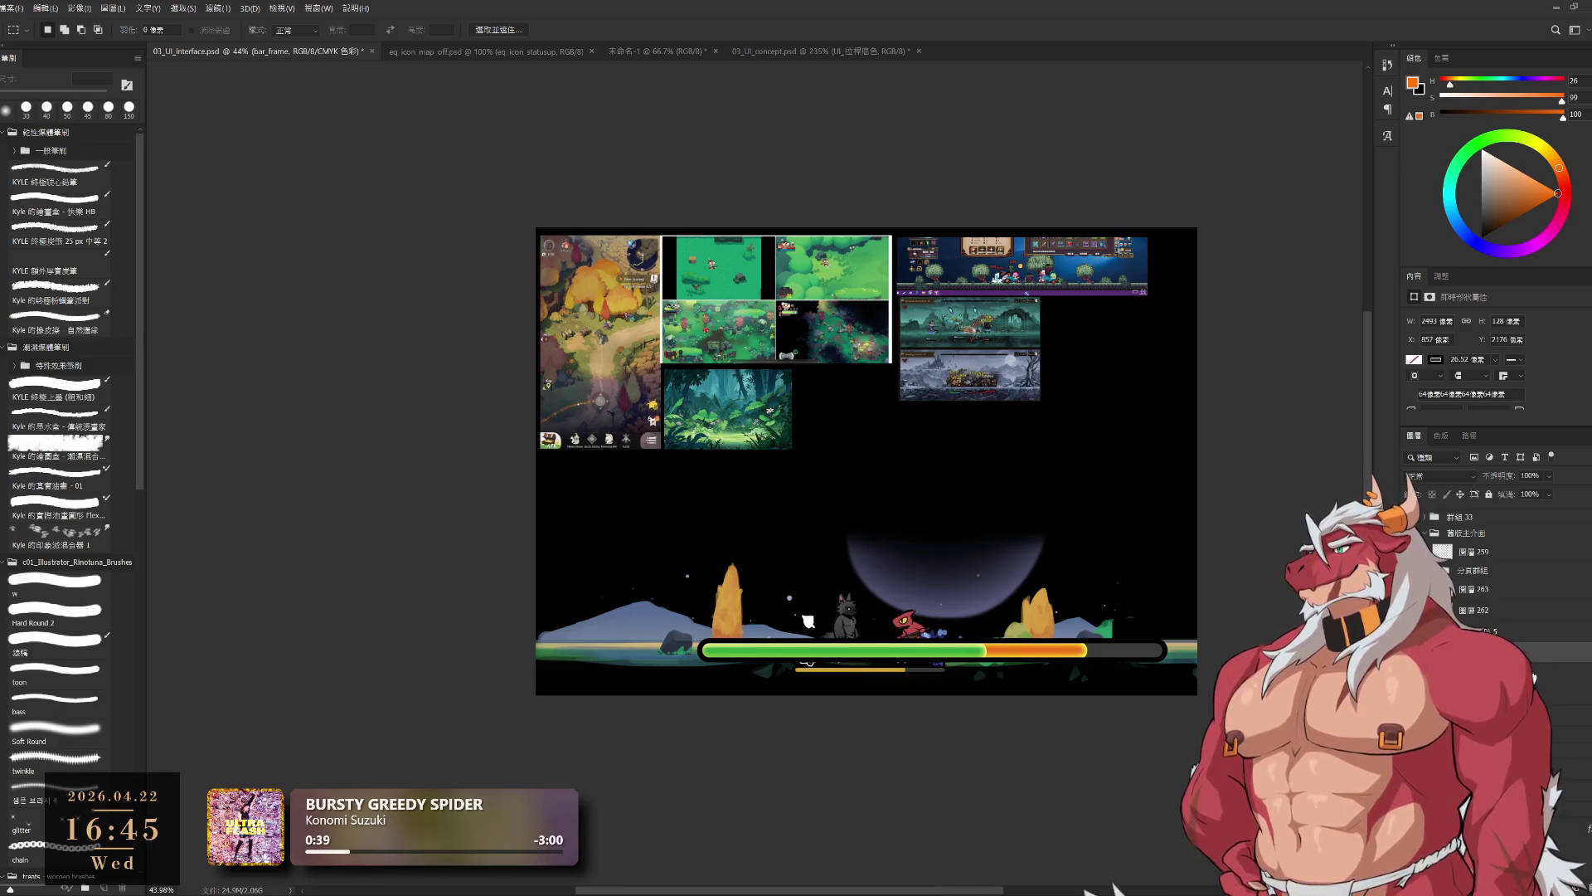
# - Select the health bar layers together and group them with Ctrl+G
pyautogui.keyDown('ctrl'); pyautogui.click(1559, 716); pyautogui.keyUp('ctrl')
pyautogui.hotkey('ctrl', 't')
pyautogui.scroll(3, 953, 688)
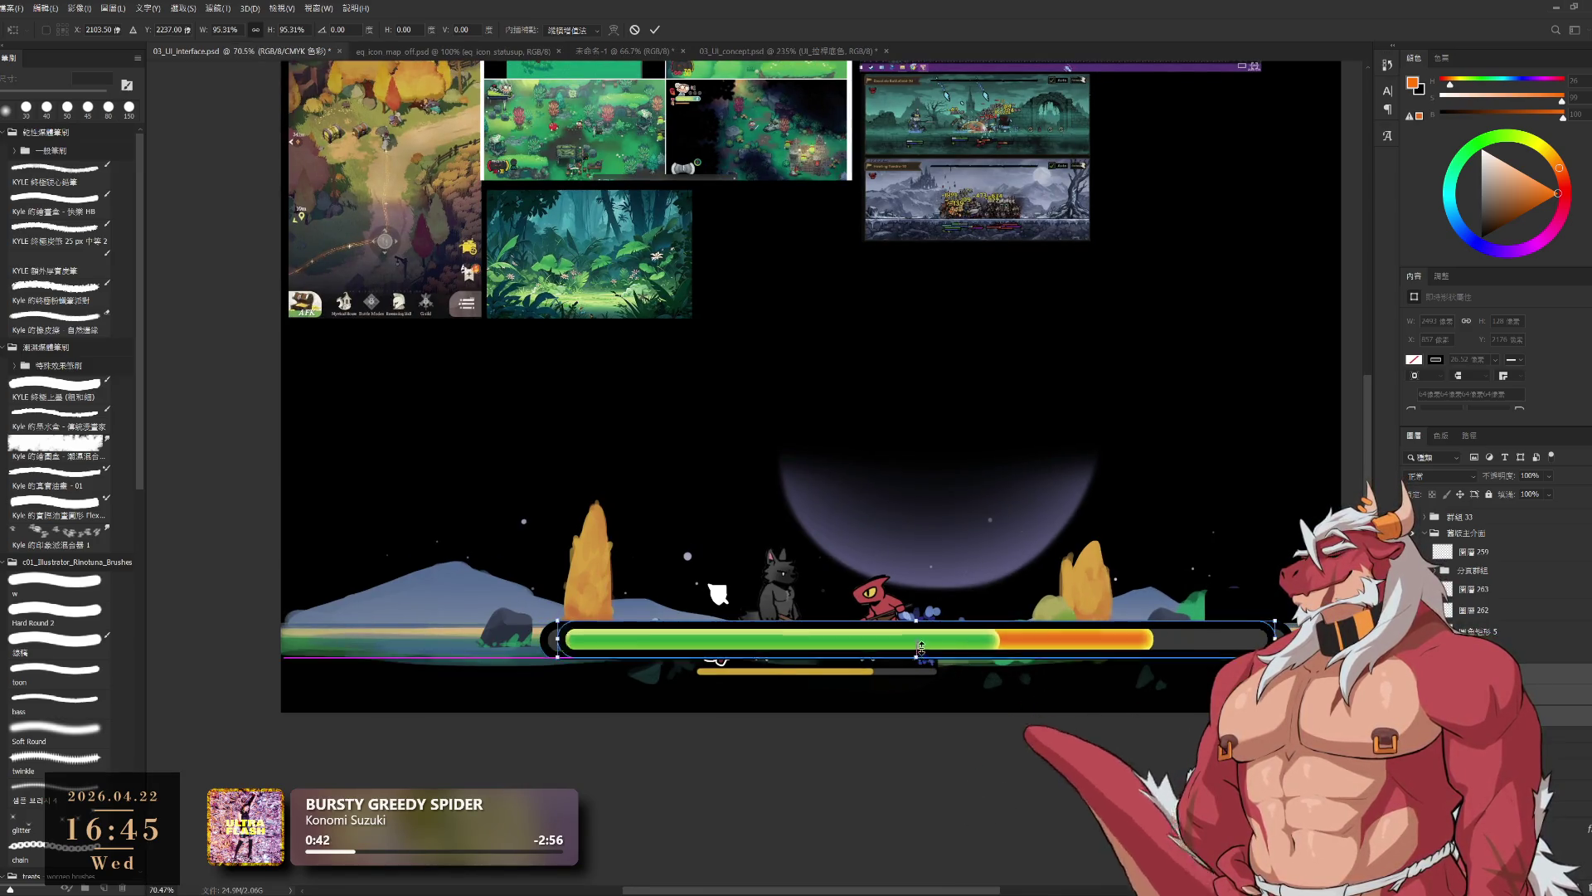
pyautogui.hotkey('ctrl', 'z')
pyautogui.press('Escape')
pyautogui.hotkey('ctrl', 'g')
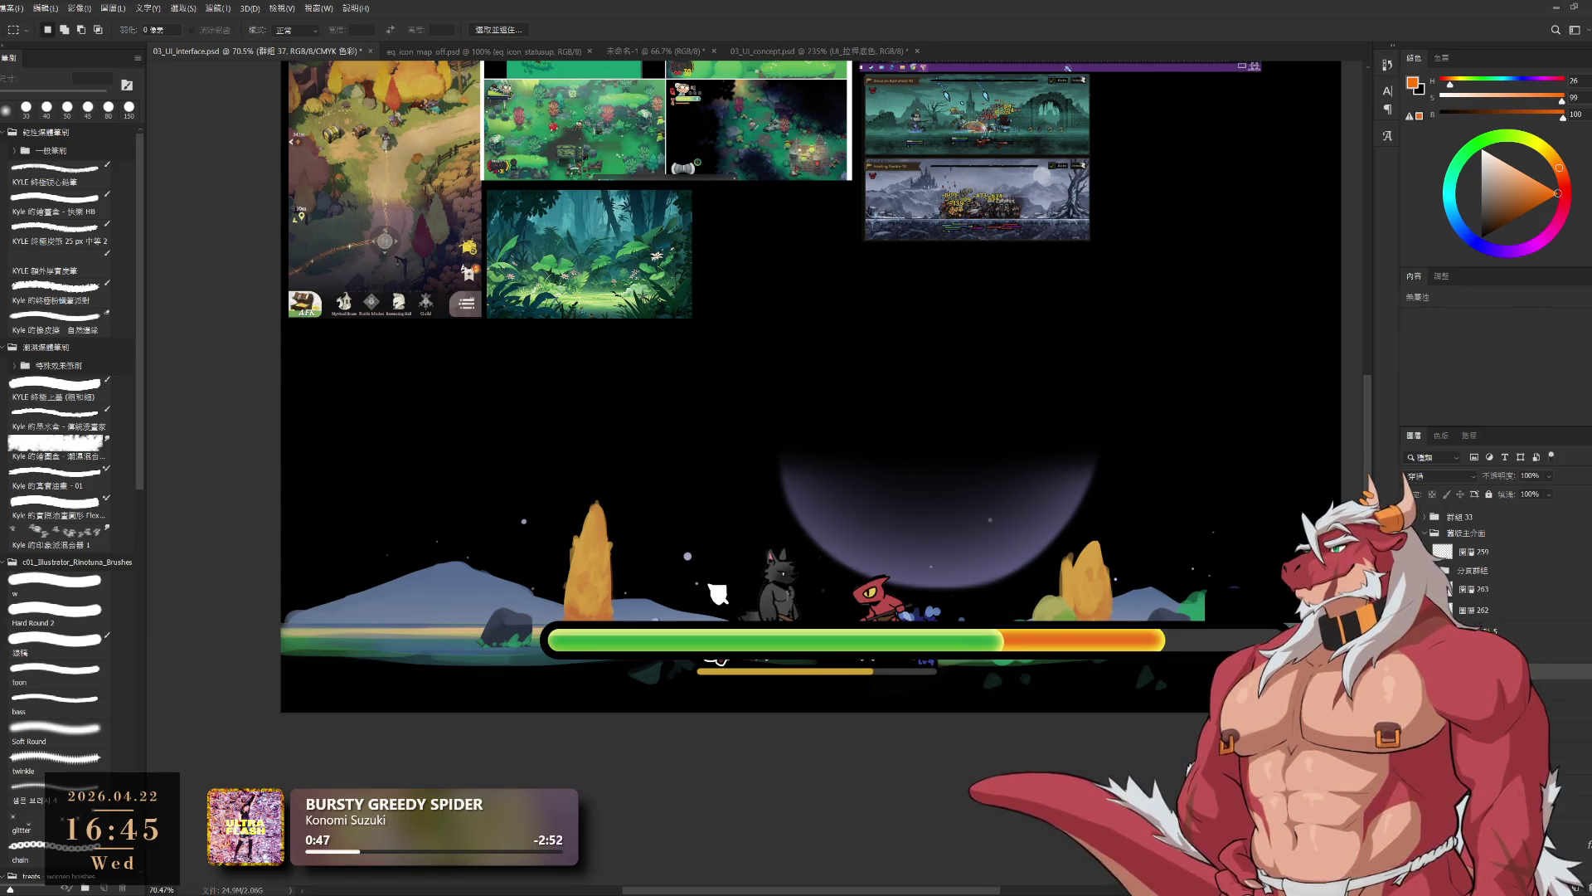
# - Scale the health bar to about 45% and place it beneath the yellow XP bar
pyautogui.hotkey('ctrl', 'z')
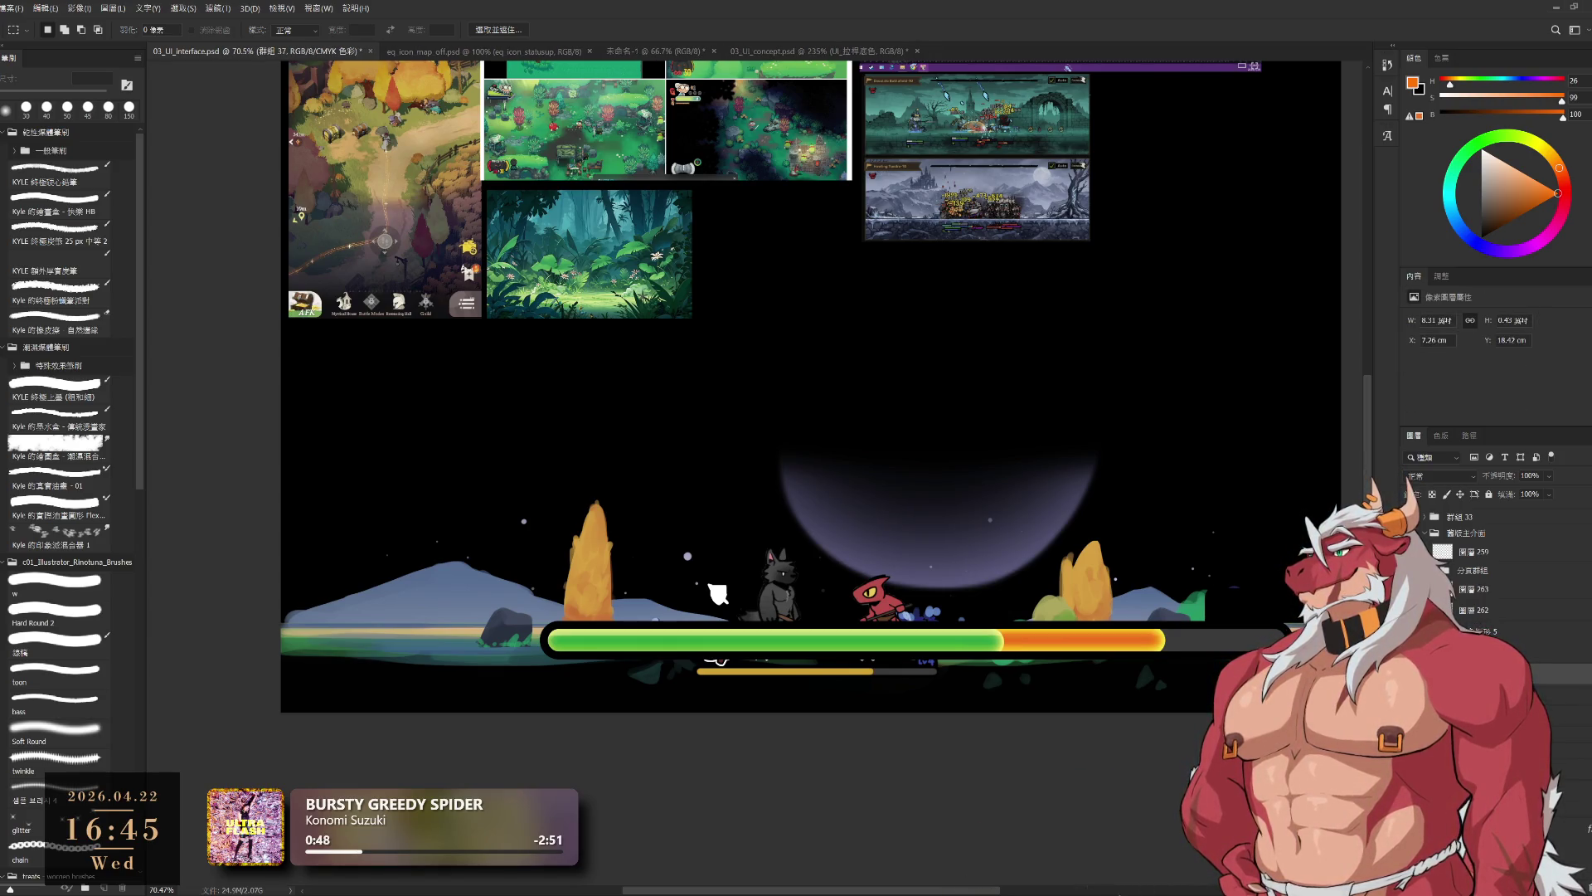
pyautogui.hotkey('ctrl', 't')
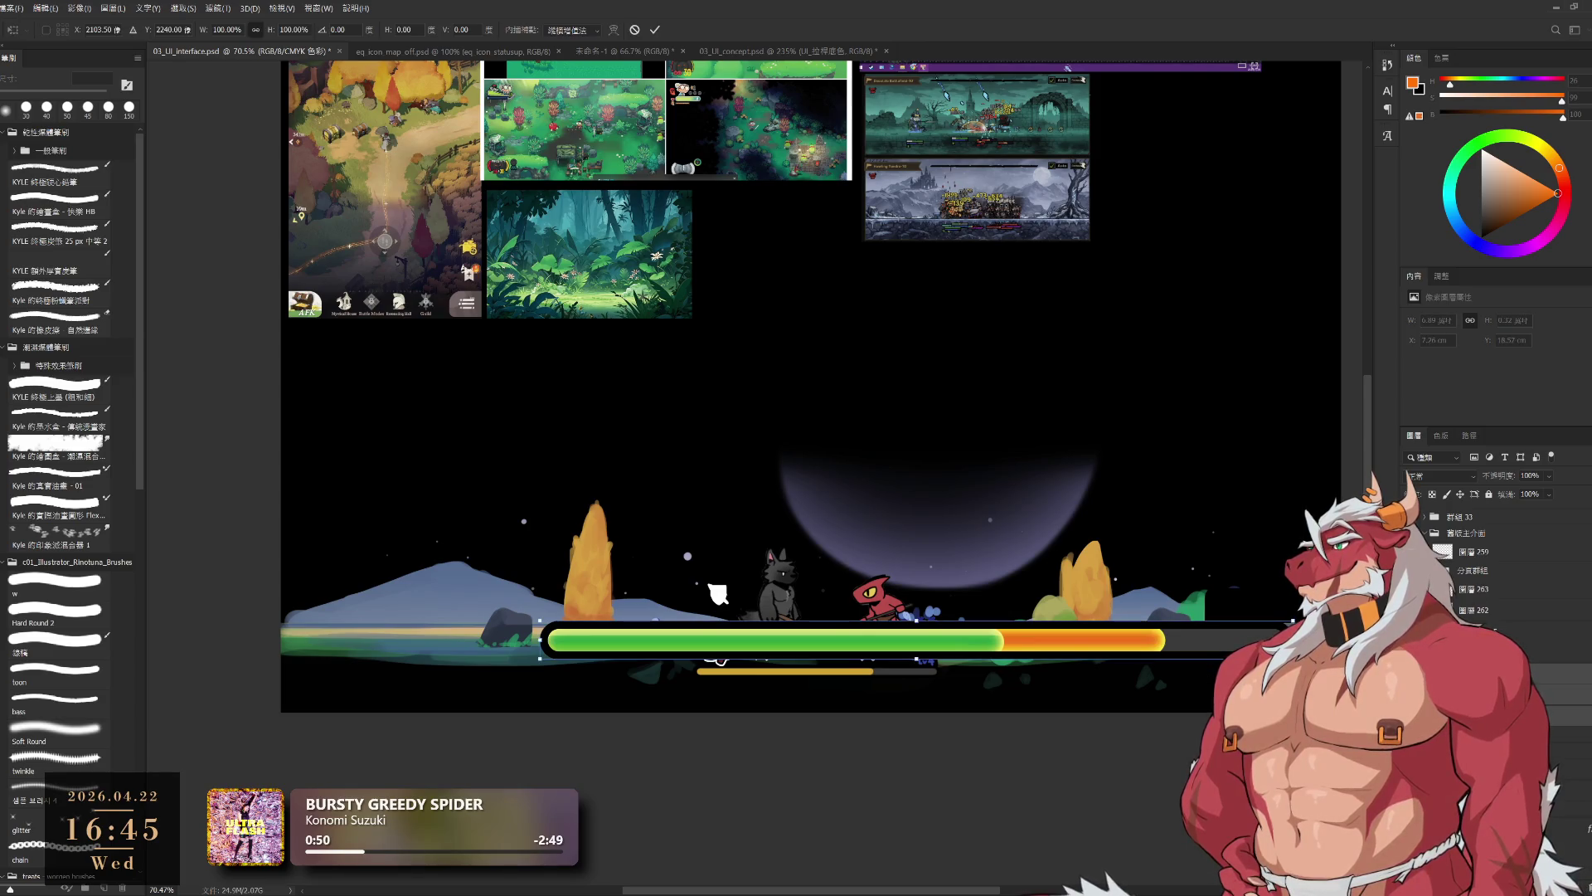
pyautogui.moveTo(1269, 684)
pyautogui.mouseDown()
pyautogui.moveTo(854, 662)
pyautogui.moveTo(956, 699)
pyautogui.moveTo(903, 755)
pyautogui.mouseUp()
pyautogui.scroll(3, 643, 570)
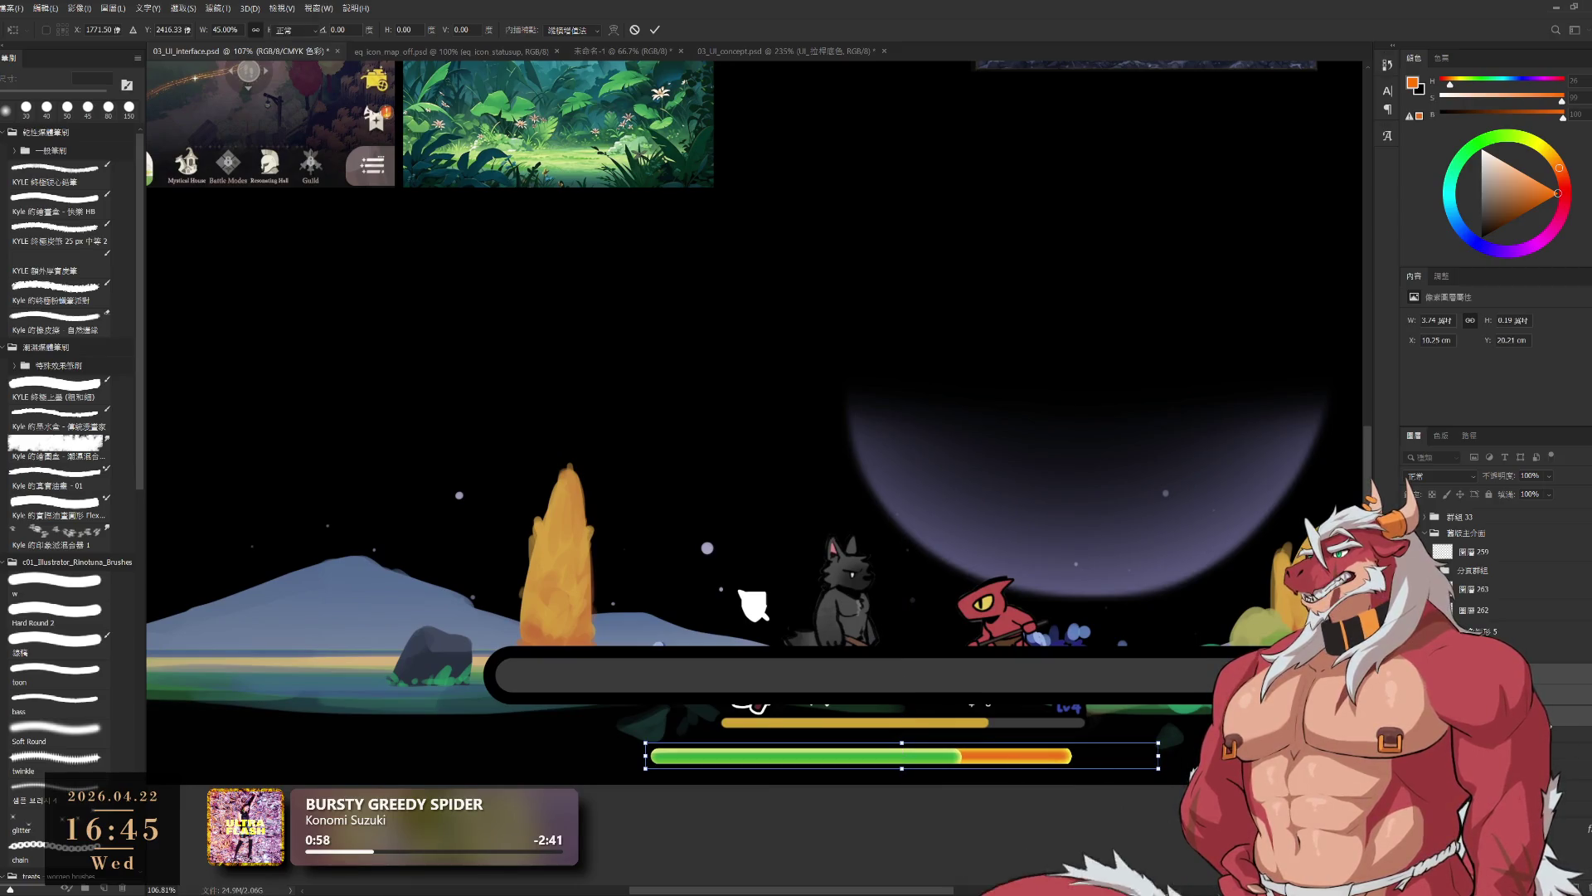
pyautogui.press('Return')
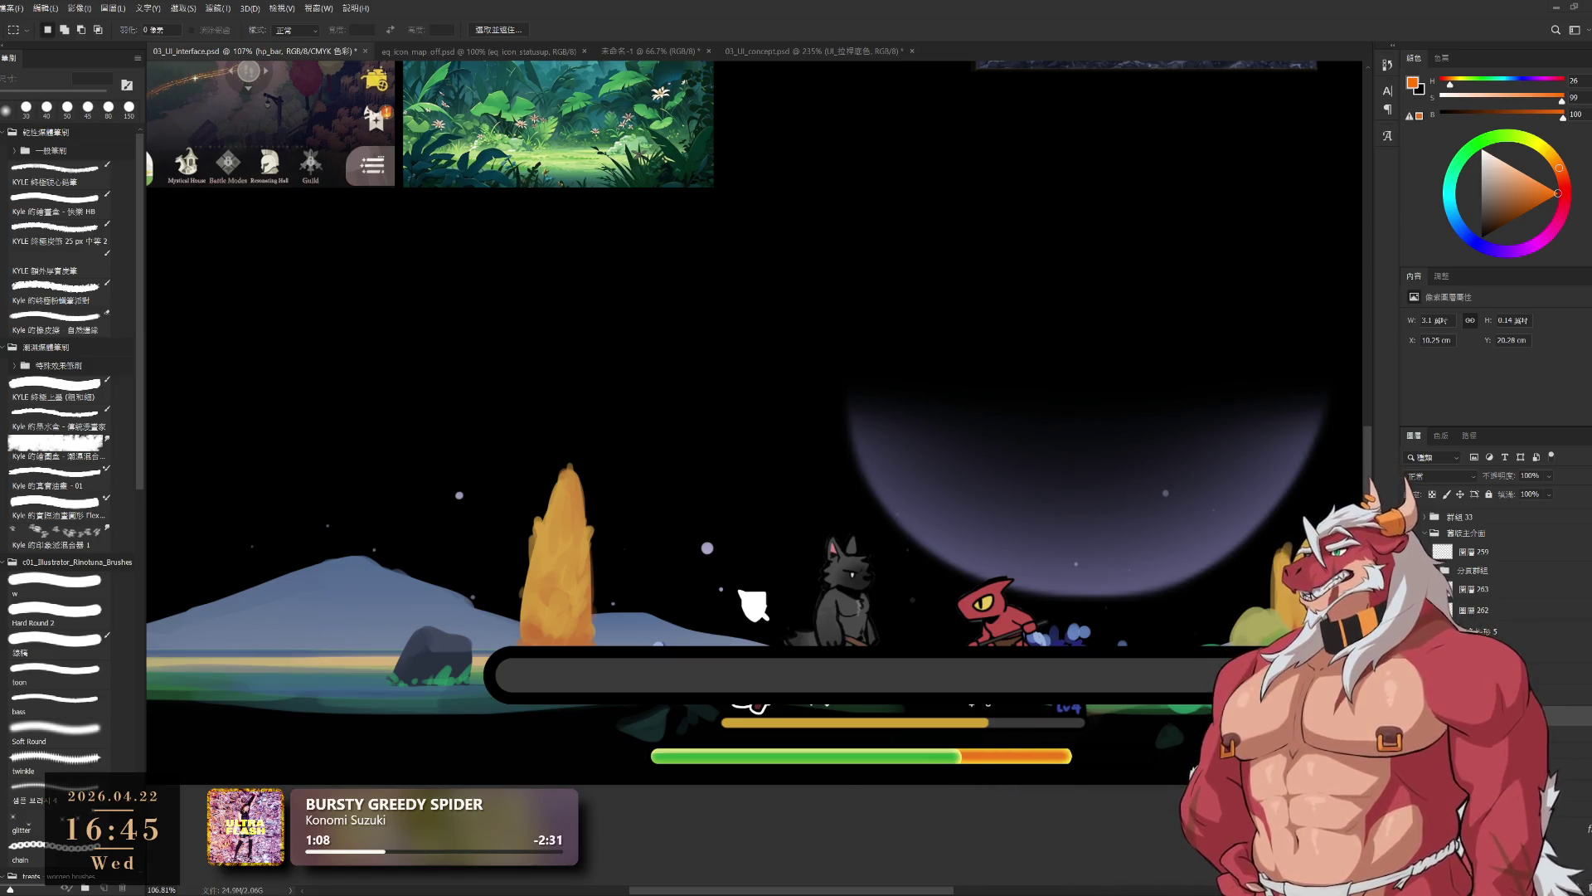
# - Drag the orange bar left and right until its caps line up with the green fill
pyautogui.scroll(6, 953, 750)
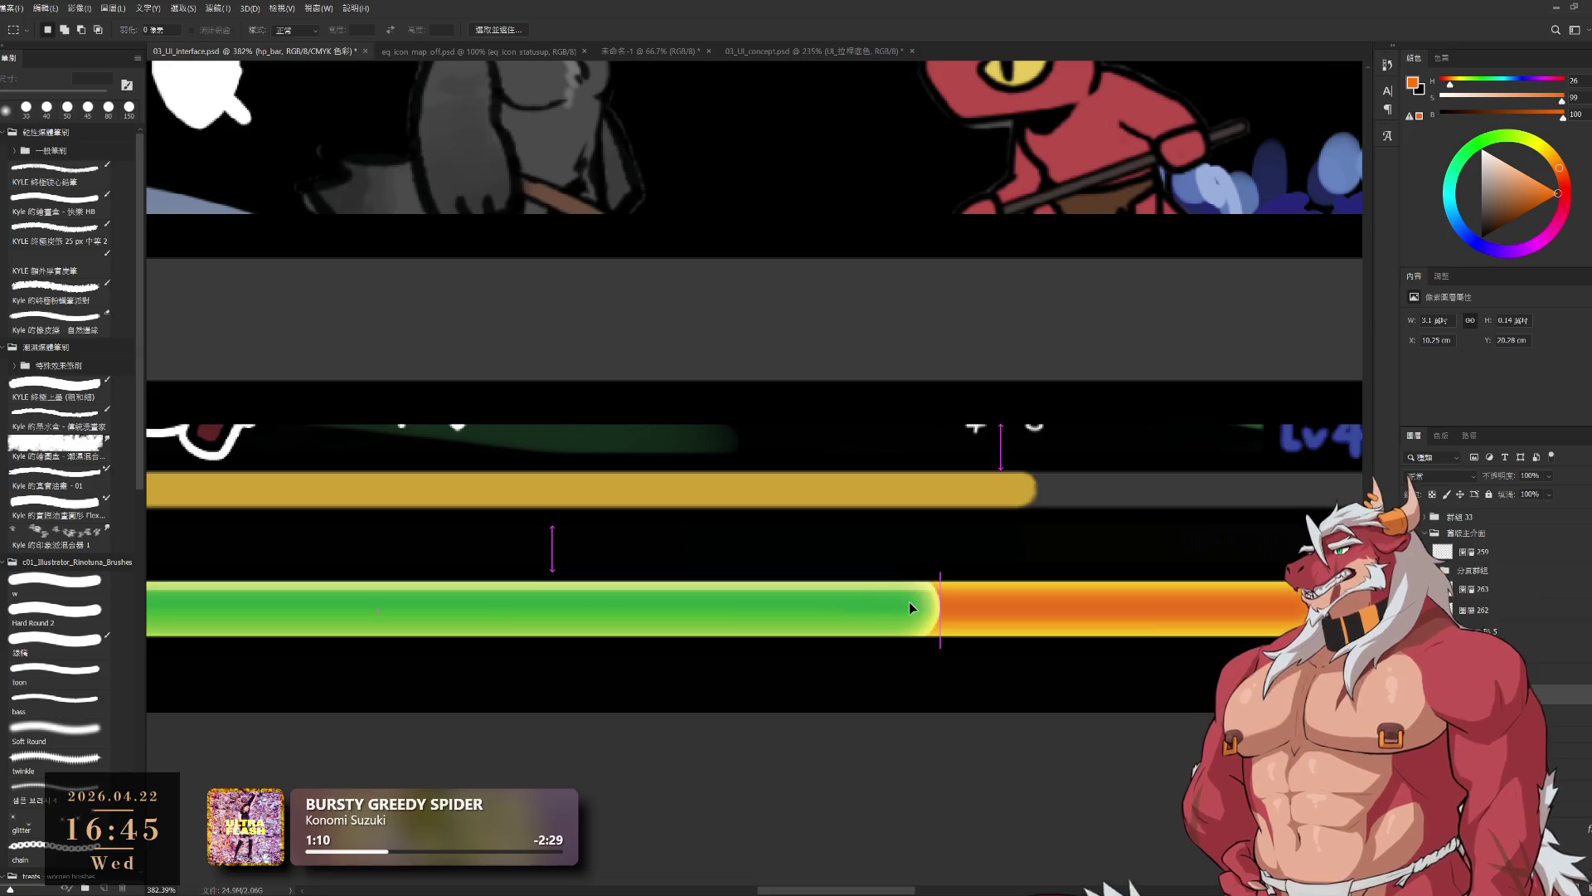
pyautogui.moveTo(909, 600); pyautogui.dragTo(850, 612)
pyautogui.moveTo(1156, 614)
pyautogui.mouseDown()
pyautogui.moveTo(1015, 605)
pyautogui.moveTo(1002, 620)
pyautogui.mouseUp()
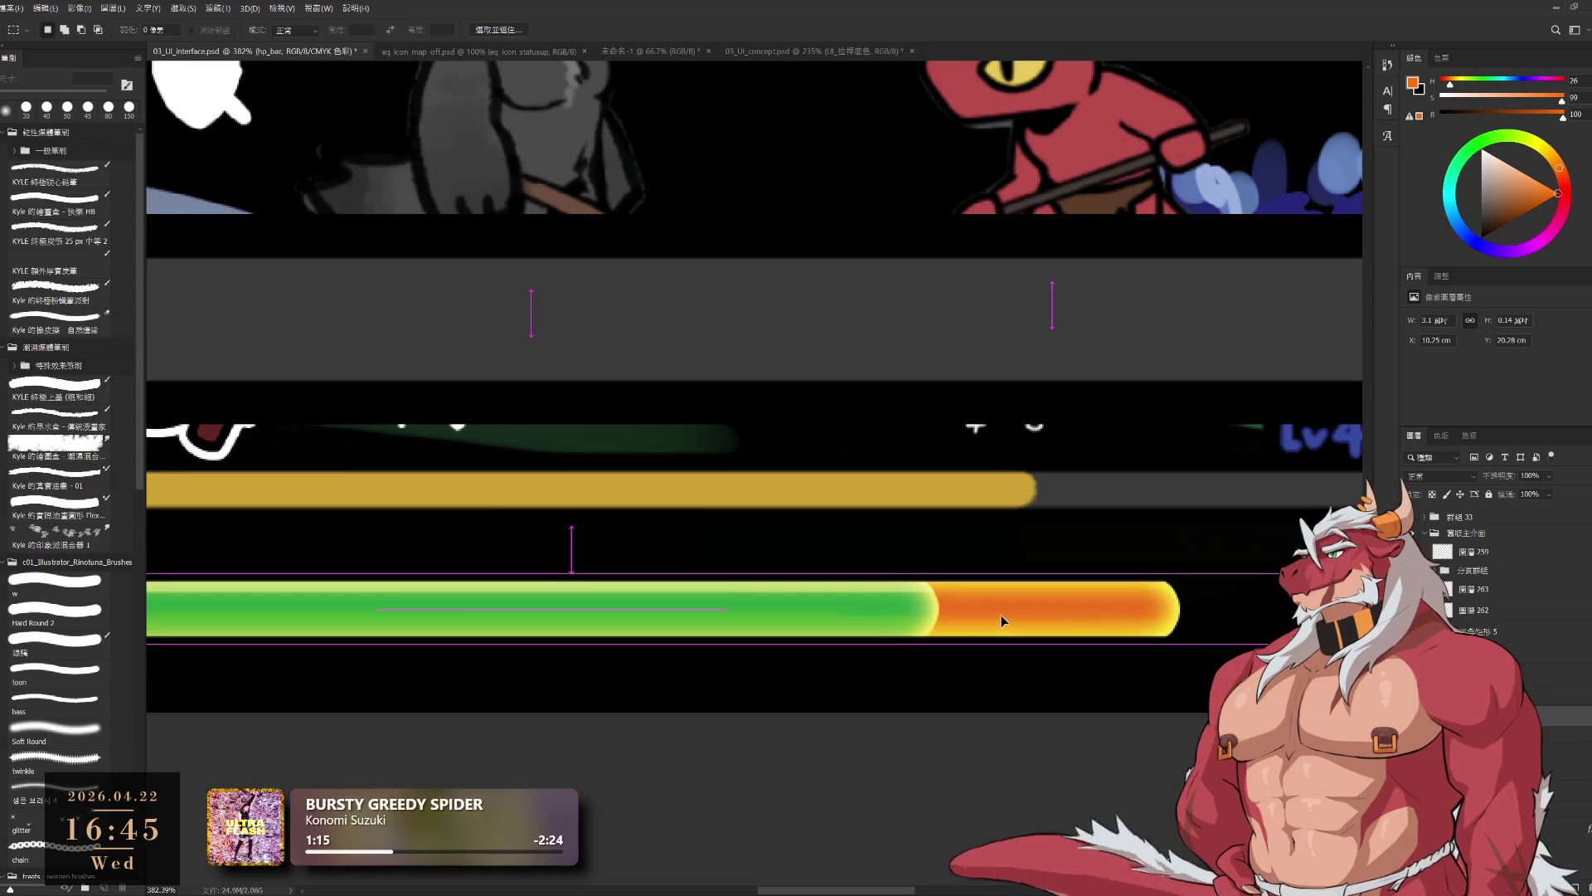
pyautogui.hotkey('ctrl', '0')
pyautogui.moveTo(1133, 625); pyautogui.dragTo(1189, 628)
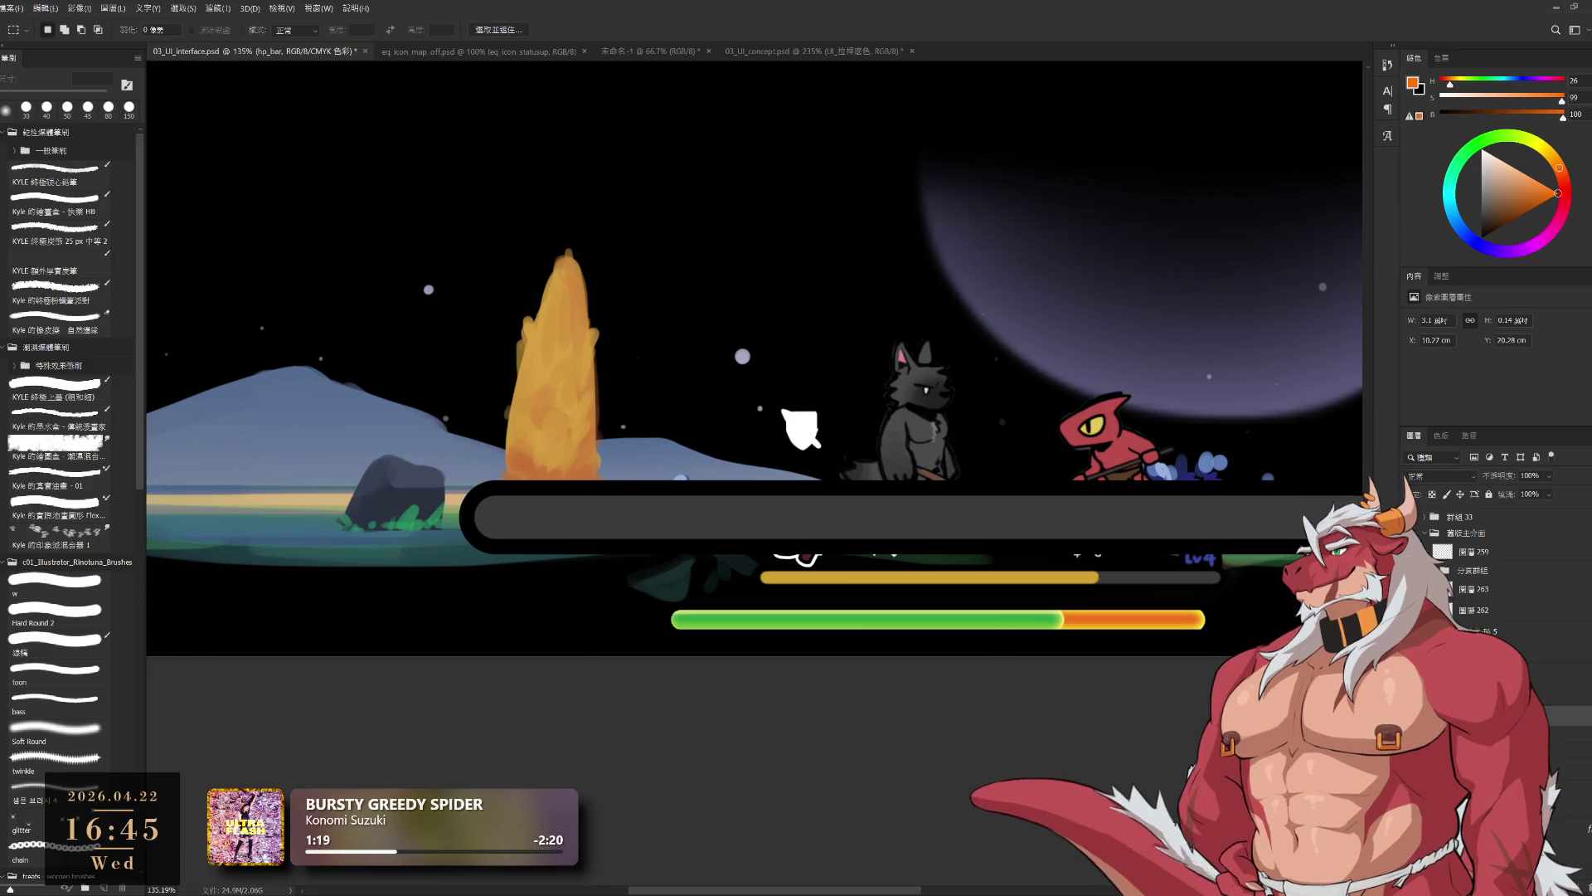
pyautogui.scroll(2, 1055, 676)
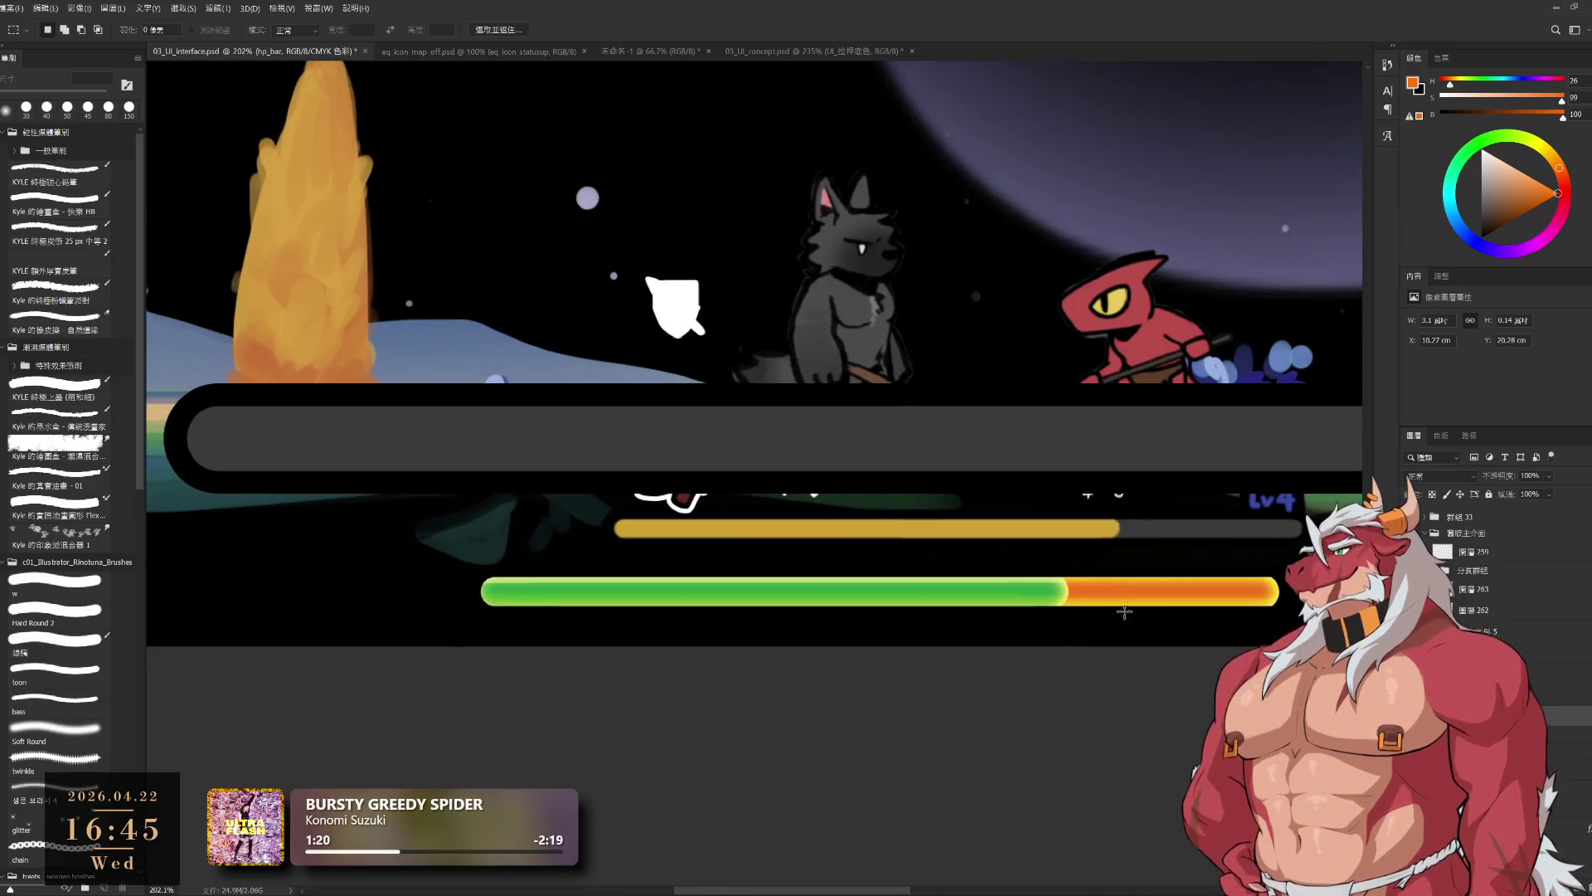
pyautogui.moveTo(1147, 605)
pyautogui.mouseDown()
pyautogui.moveTo(1076, 606)
pyautogui.moveTo(1124, 608)
pyautogui.mouseUp()
pyautogui.scroll(-10, 1078, 614)
pyautogui.scroll(10, 1263, 606)
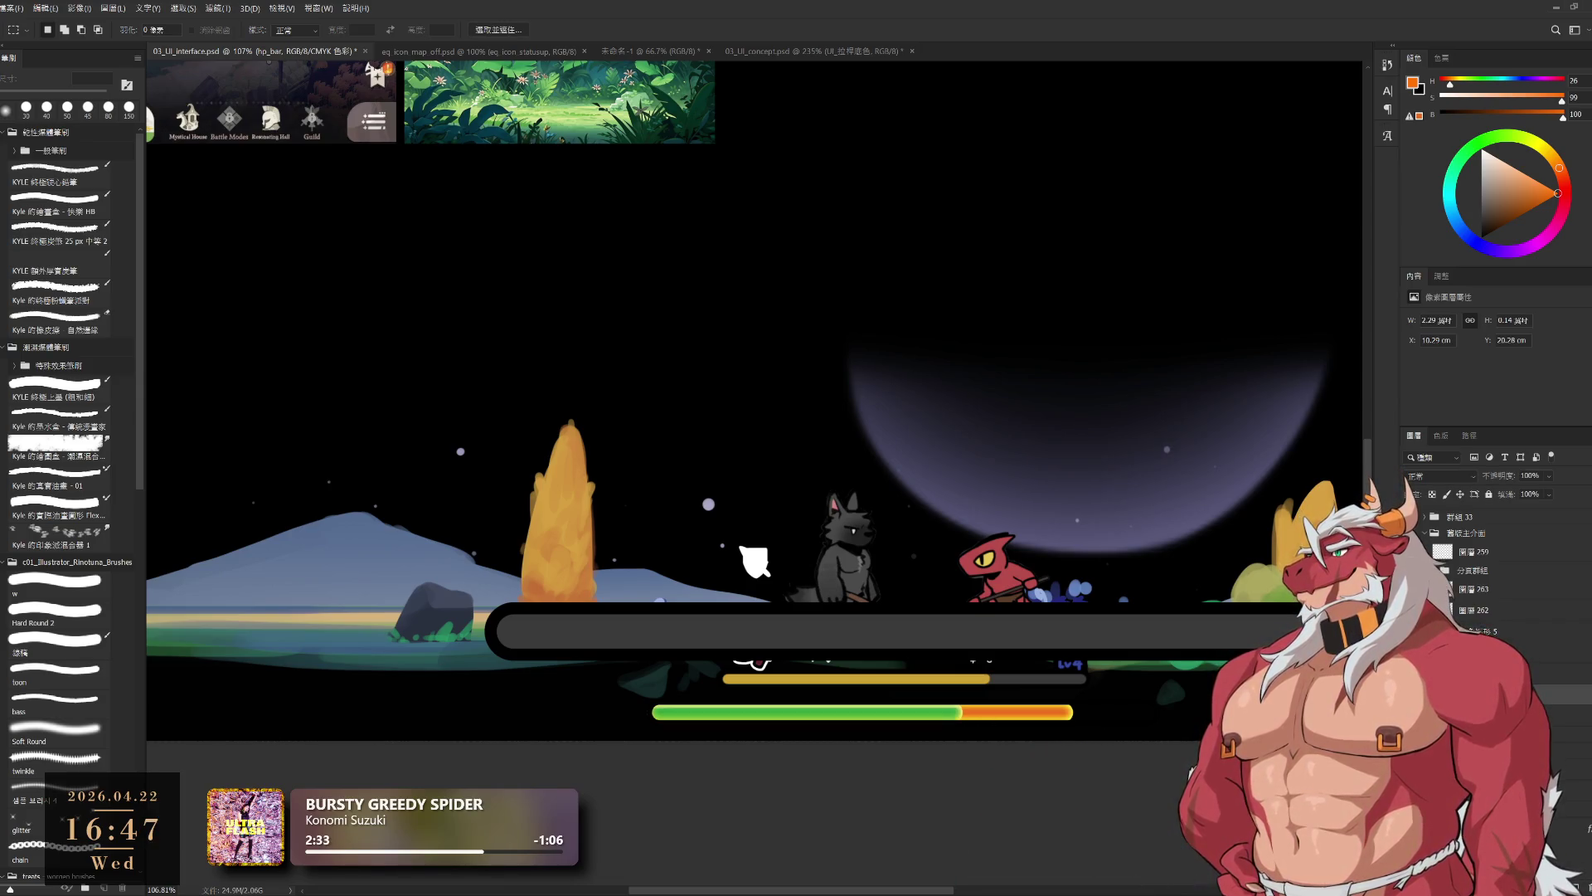
pyautogui.scroll(5, 940, 718)
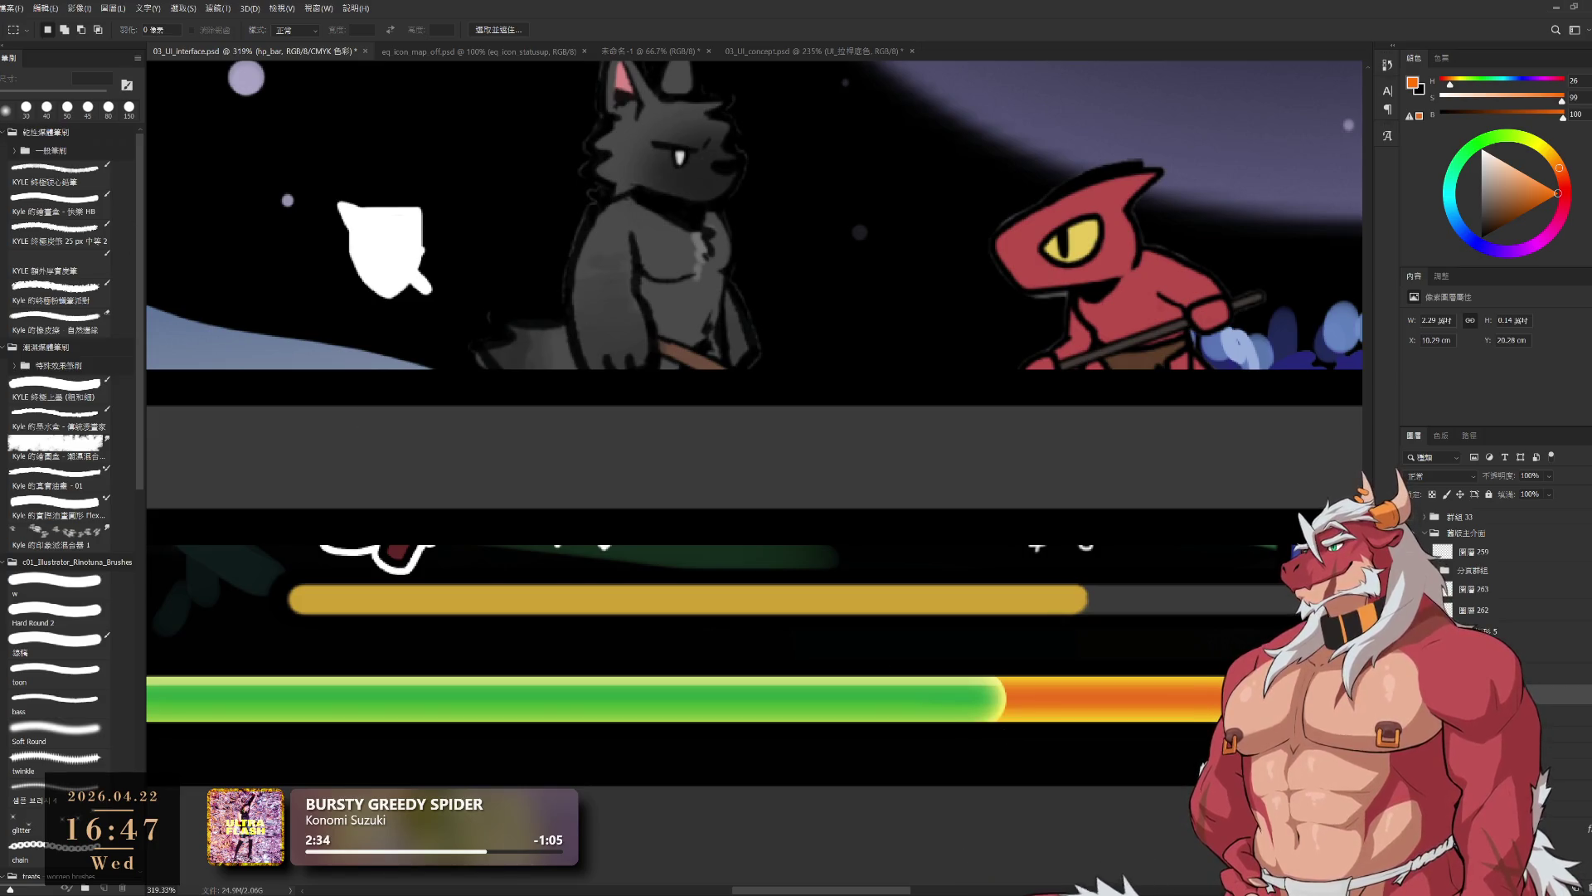
# - Narrow the green/orange junction area to about 81% width
pyautogui.moveTo(949, 652); pyautogui.dragTo(1044, 774)
pyautogui.hotkey('ctrl', 't')
pyautogui.moveTo(1044, 712); pyautogui.dragTo(983, 712)
pyautogui.press('Return')
pyautogui.hotkey('ctrl', 'd')
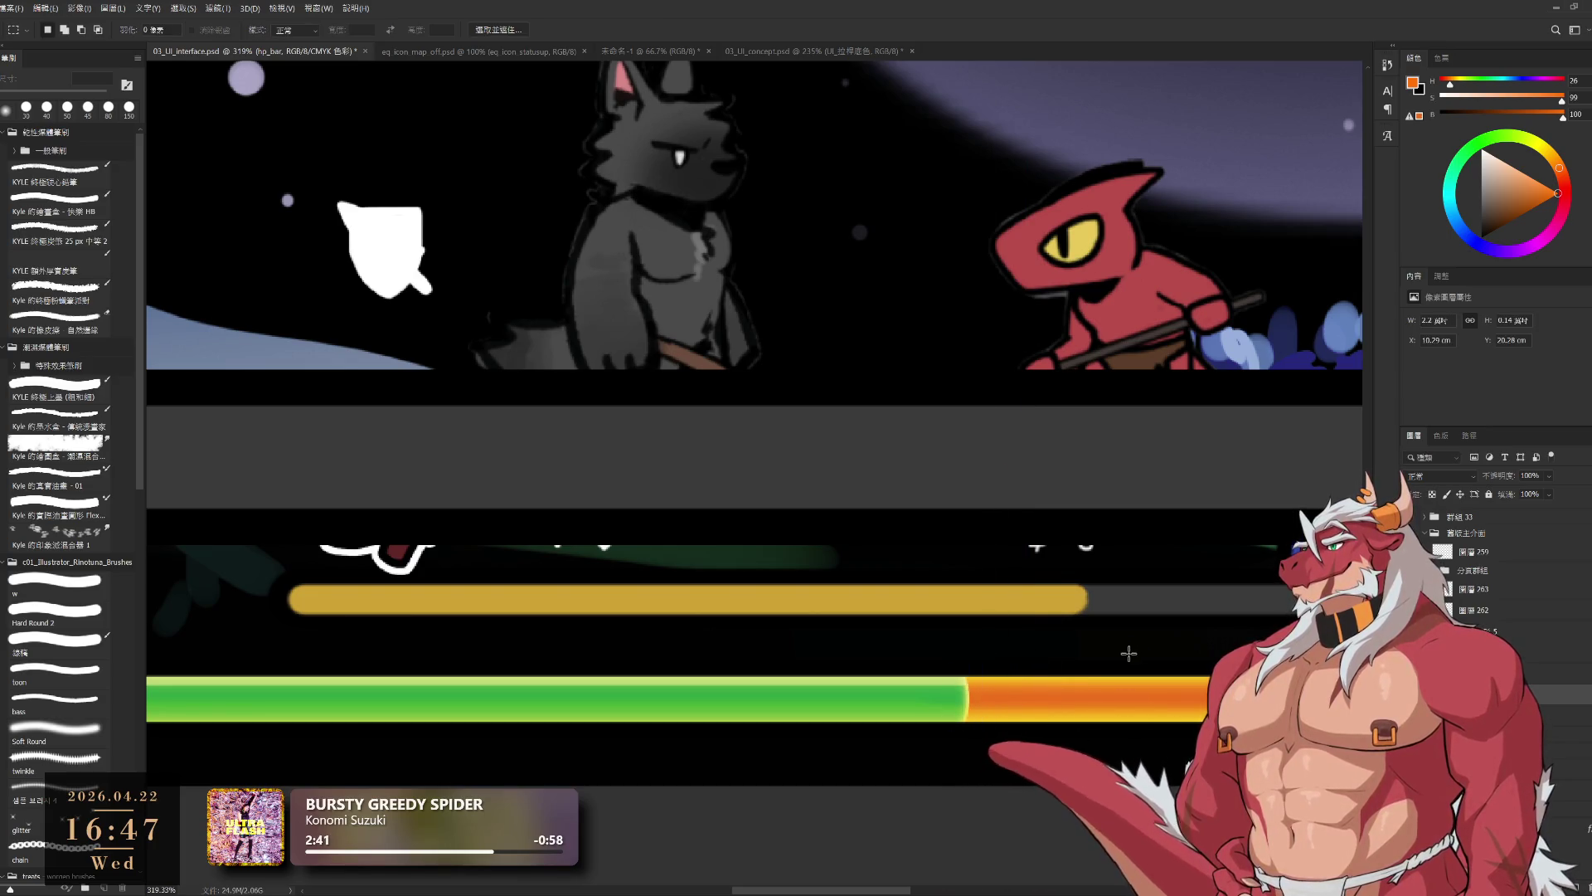
pyautogui.scroll(-5, 1109, 684)
pyautogui.scroll(4, 1116, 684)
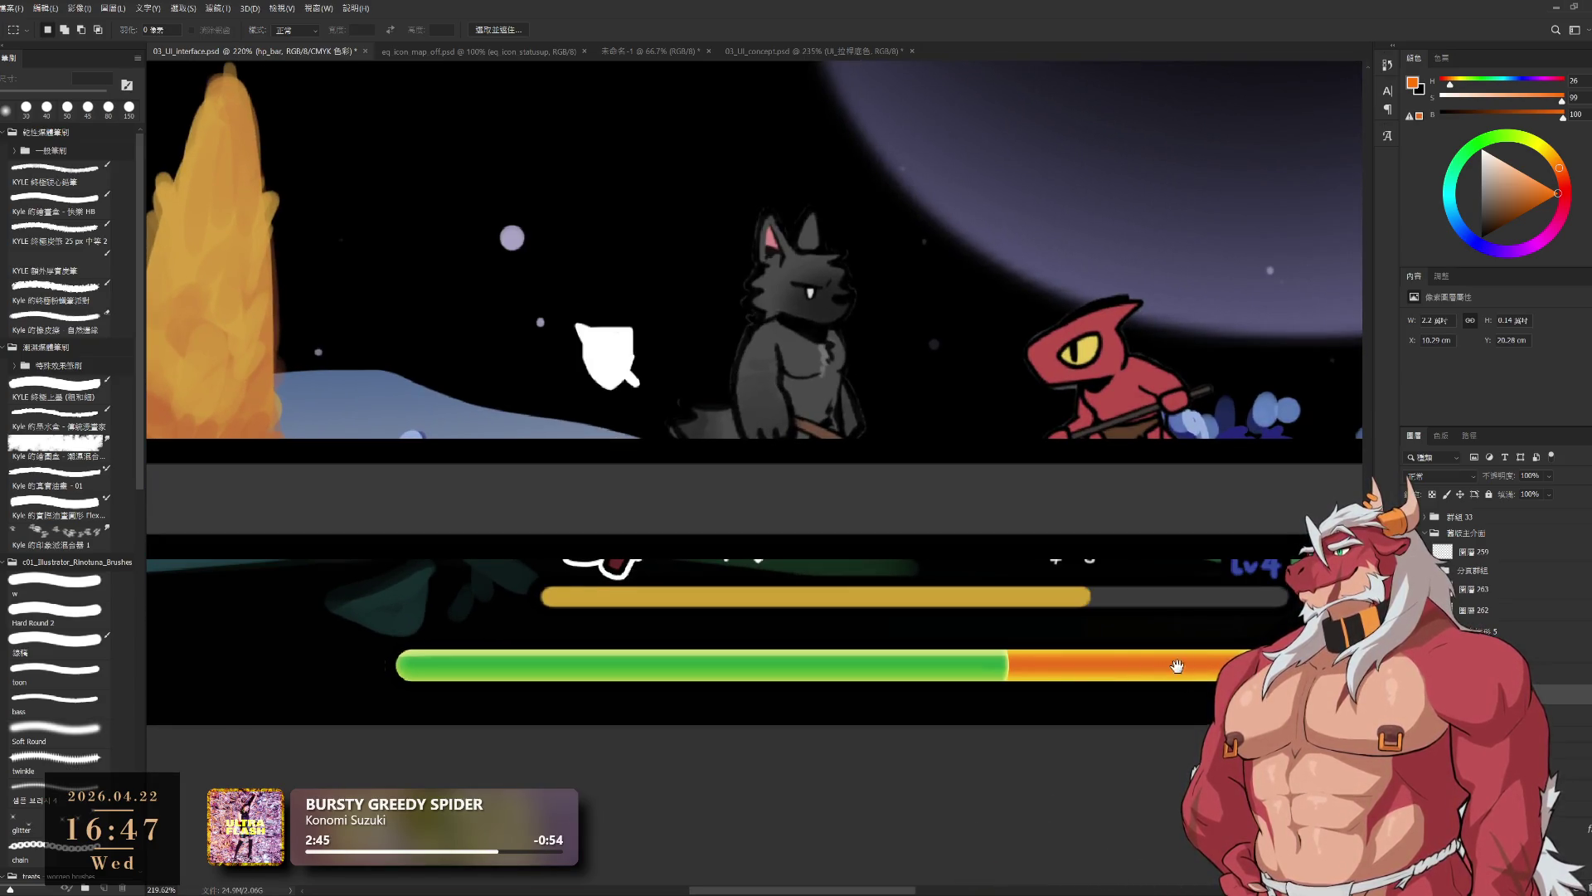
# - Group the bar_base layer and move the dark track onto the health bar, shrinking it
pyautogui.moveTo(1185, 680); pyautogui.dragTo(937, 661)
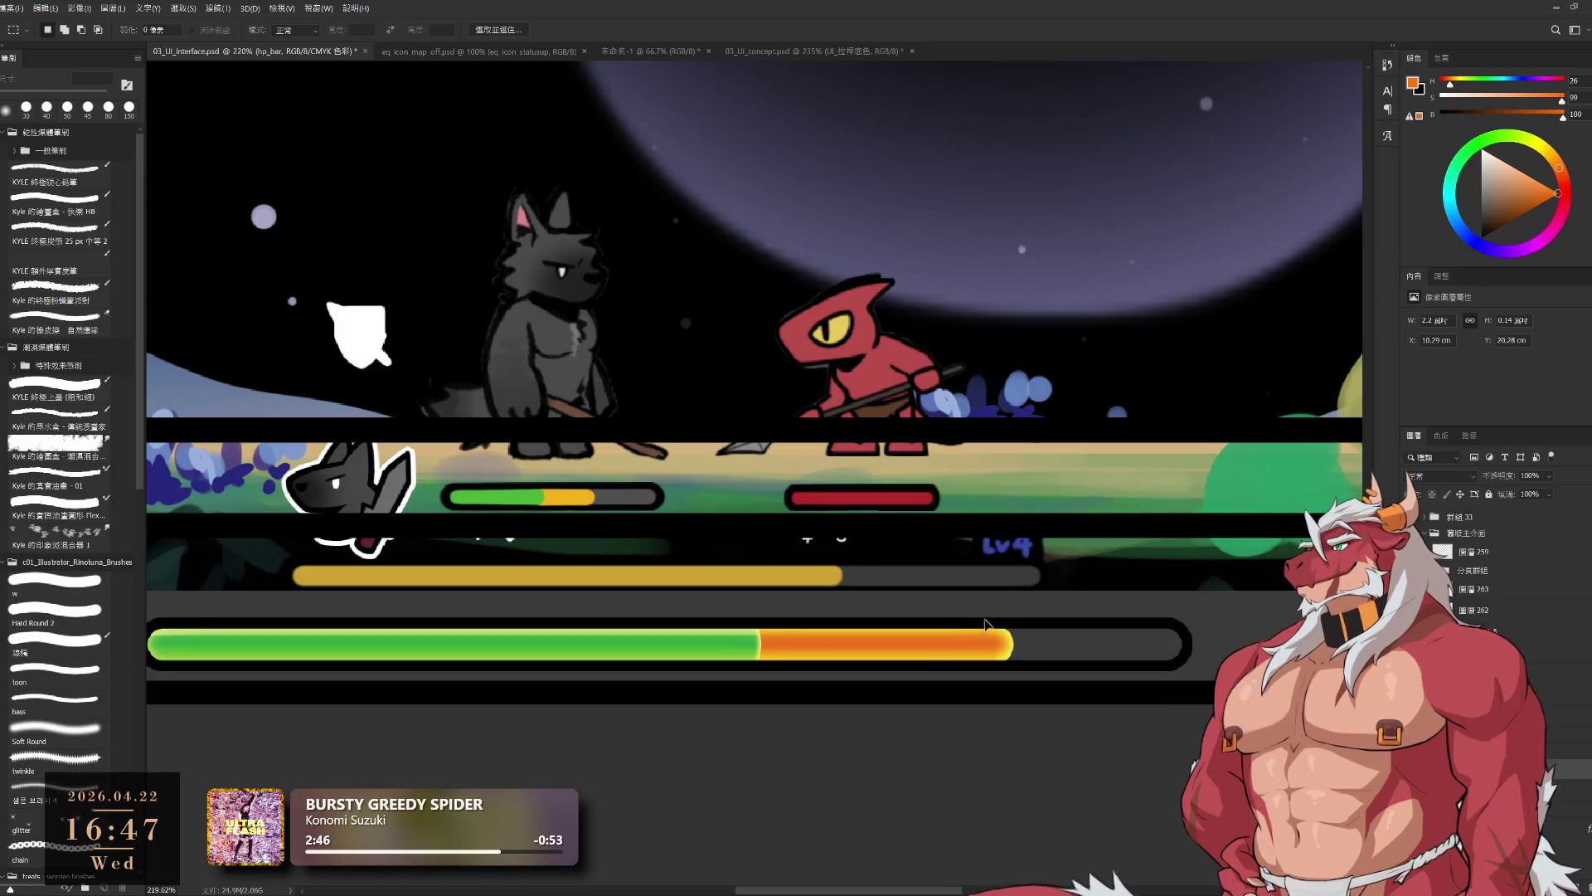
pyautogui.click(985, 621)
pyautogui.click(1006, 481)
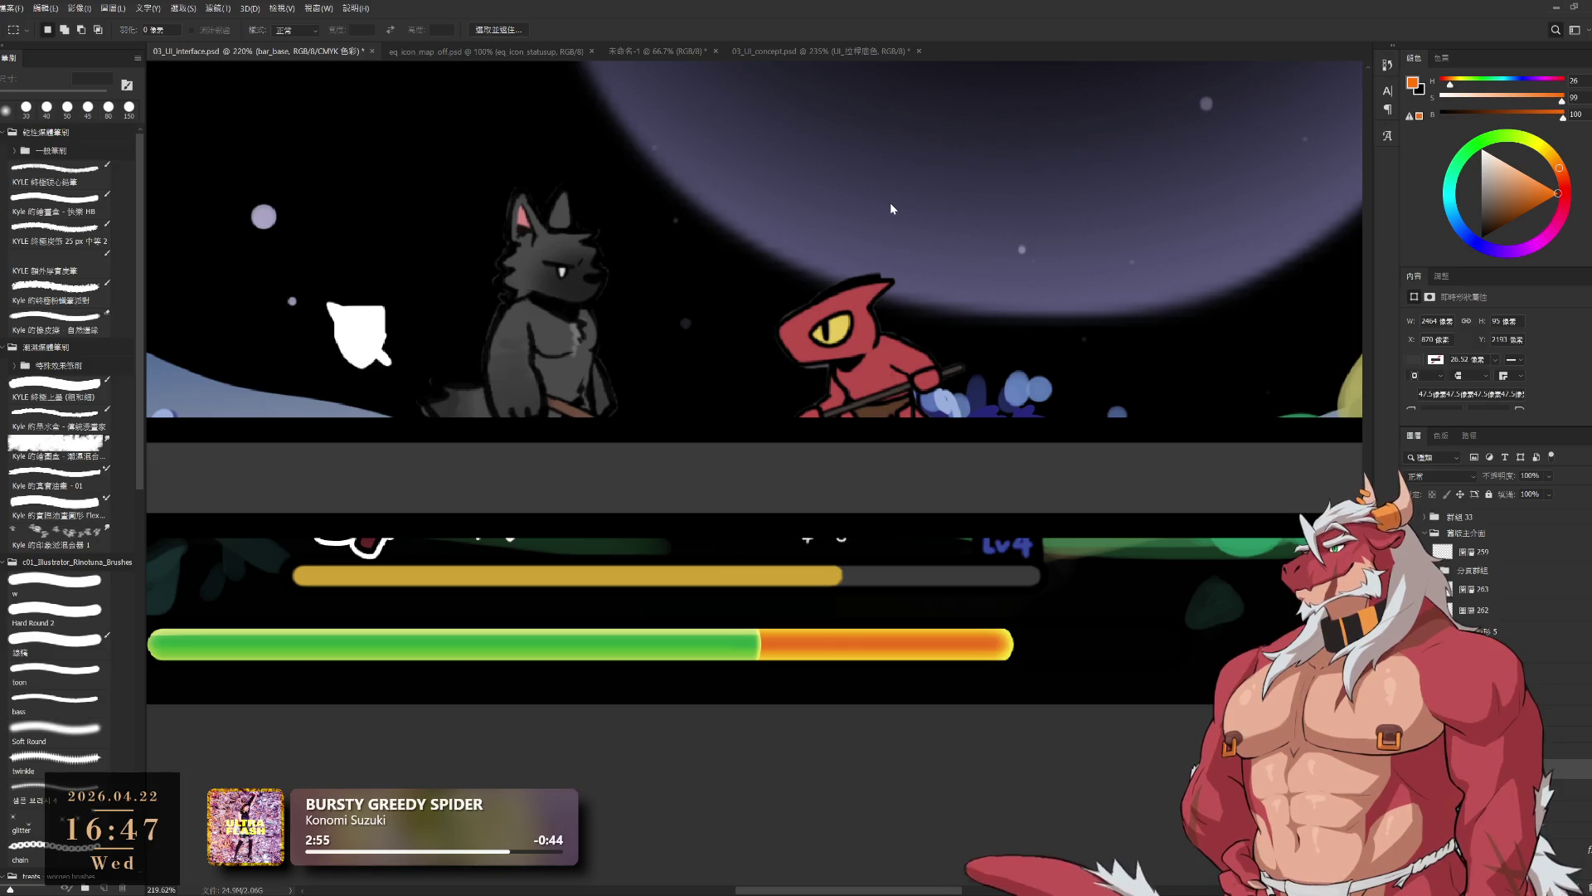
pyautogui.hotkey('ctrl', 'g')
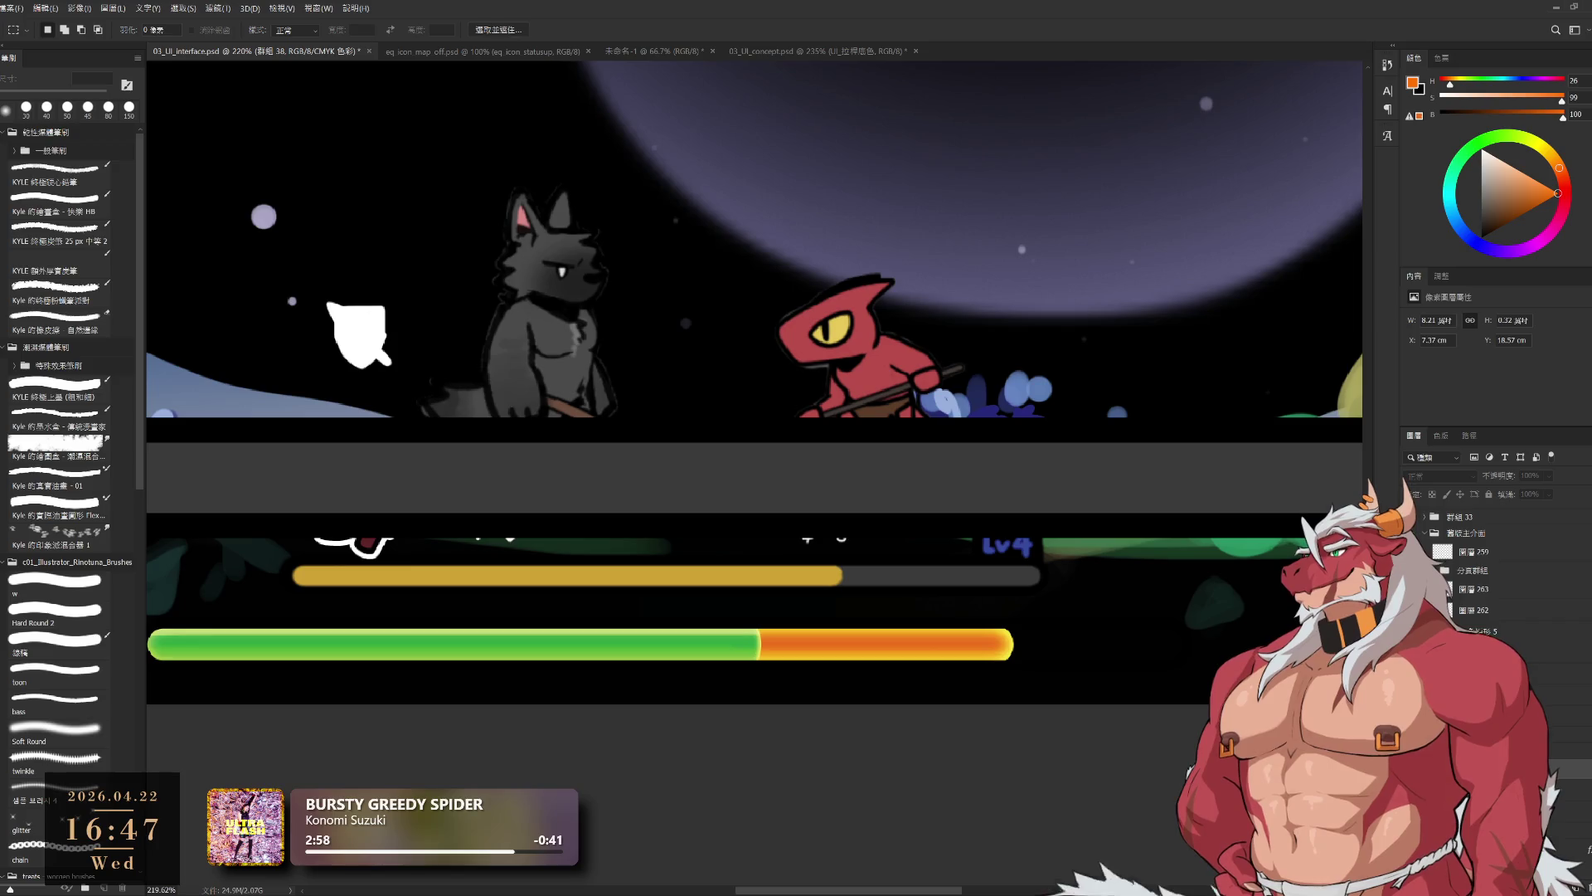
pyautogui.hotkey('ctrl', 't')
pyautogui.moveTo(1034, 469)
pyautogui.mouseDown()
pyautogui.moveTo(1045, 647)
pyautogui.moveTo(992, 645)
pyautogui.mouseUp()
pyautogui.scroll(-5, 1071, 661)
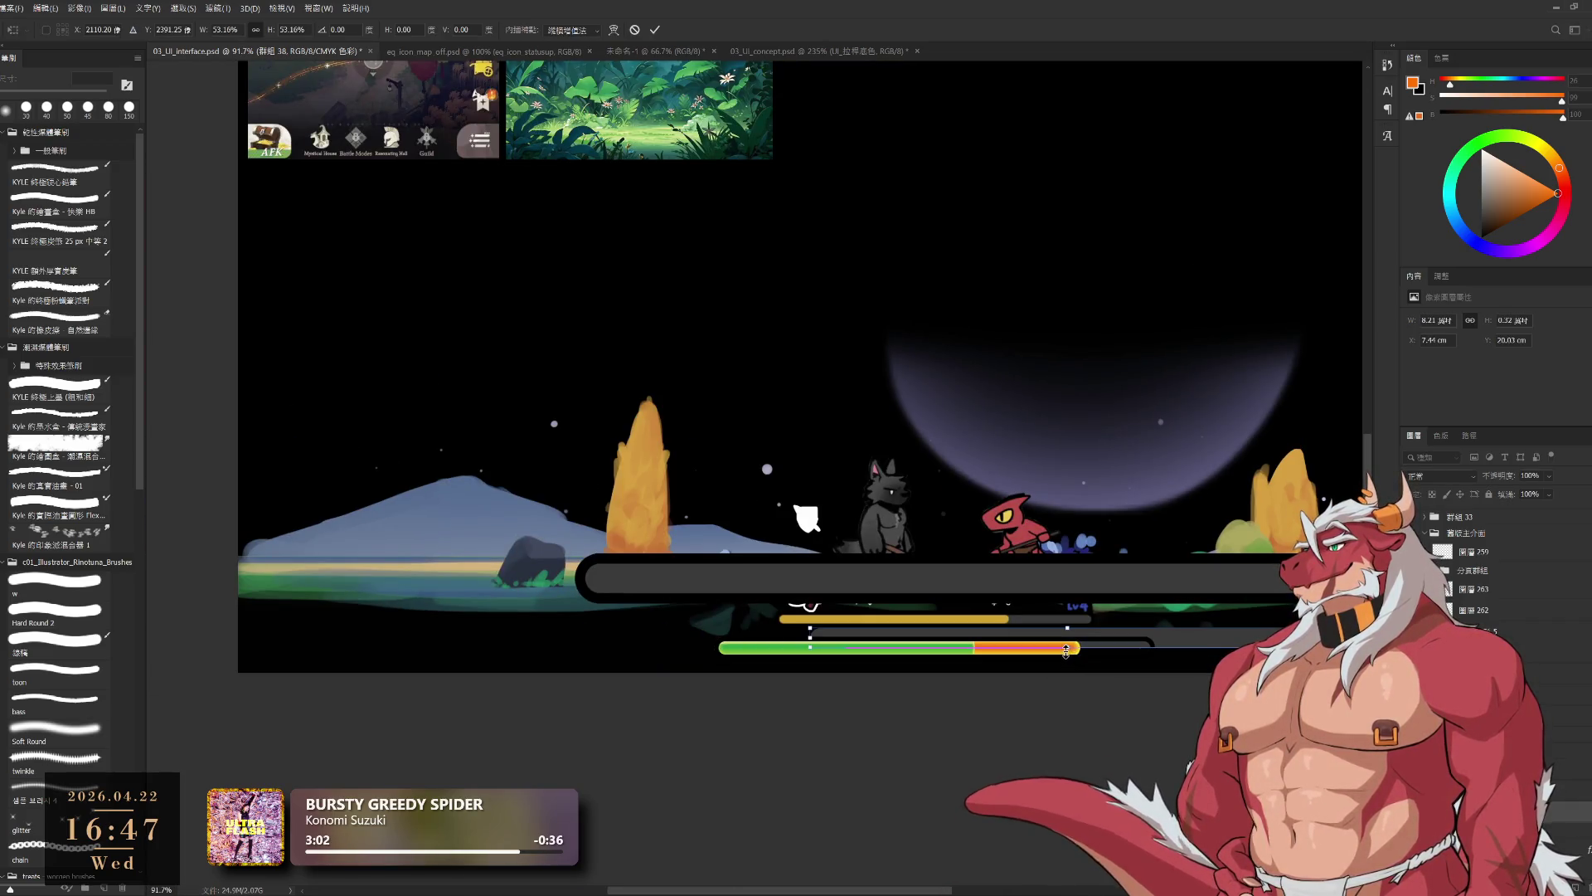
pyautogui.scroll(5, 991, 645)
# - Nudge the dark track down and narrow it to match the health bar's width
pyautogui.moveTo(888, 663); pyautogui.dragTo(888, 668)
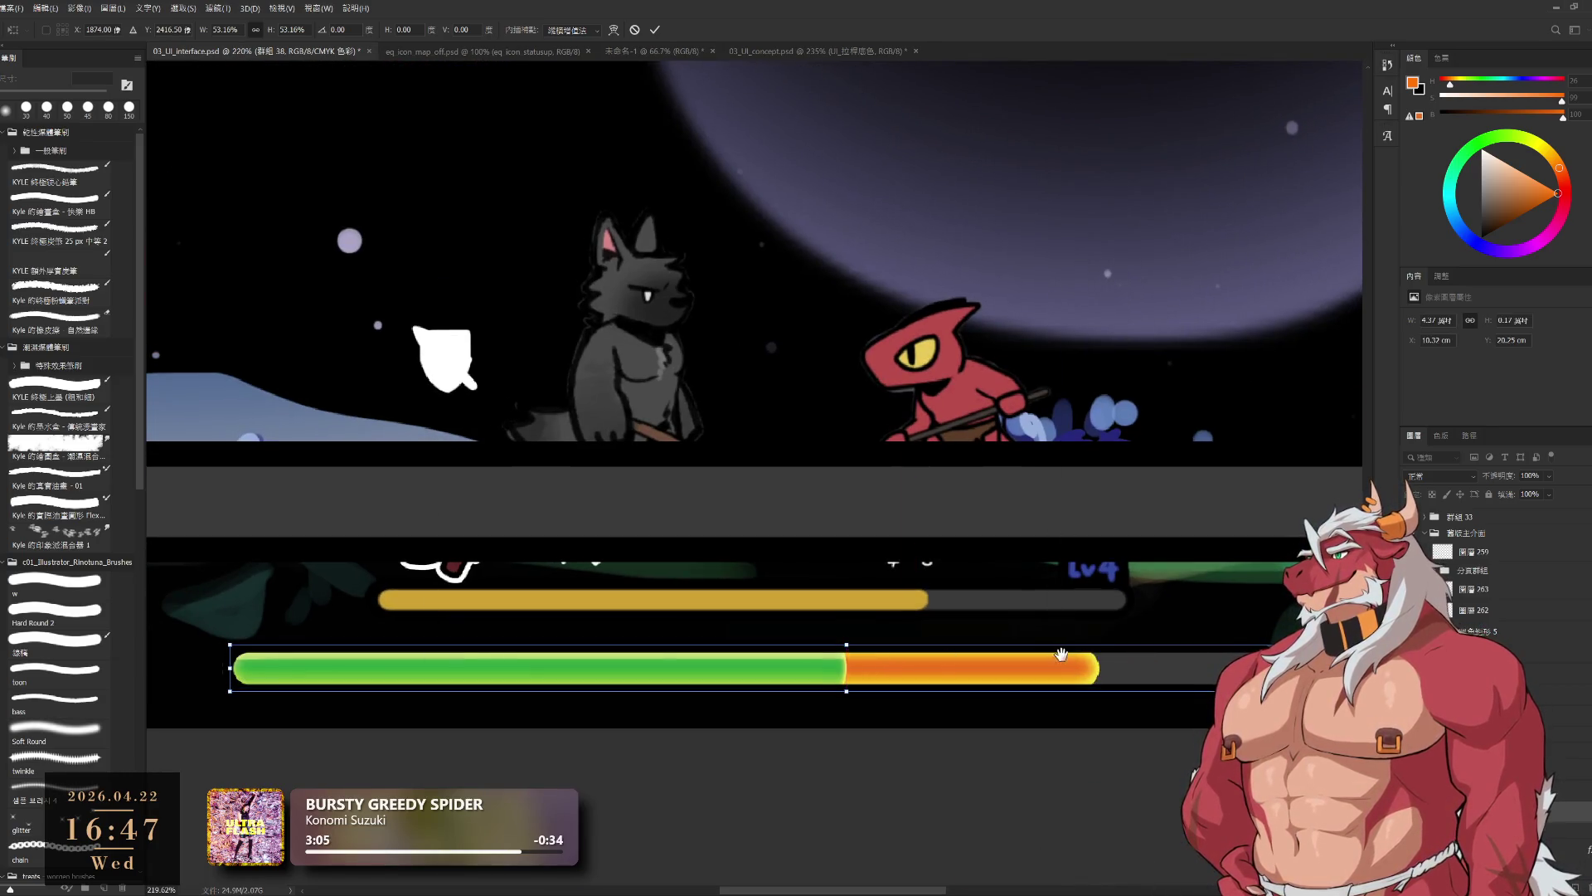
pyautogui.scroll(-3, 894, 669)
pyautogui.moveTo(1218, 667); pyautogui.dragTo(1111, 675)
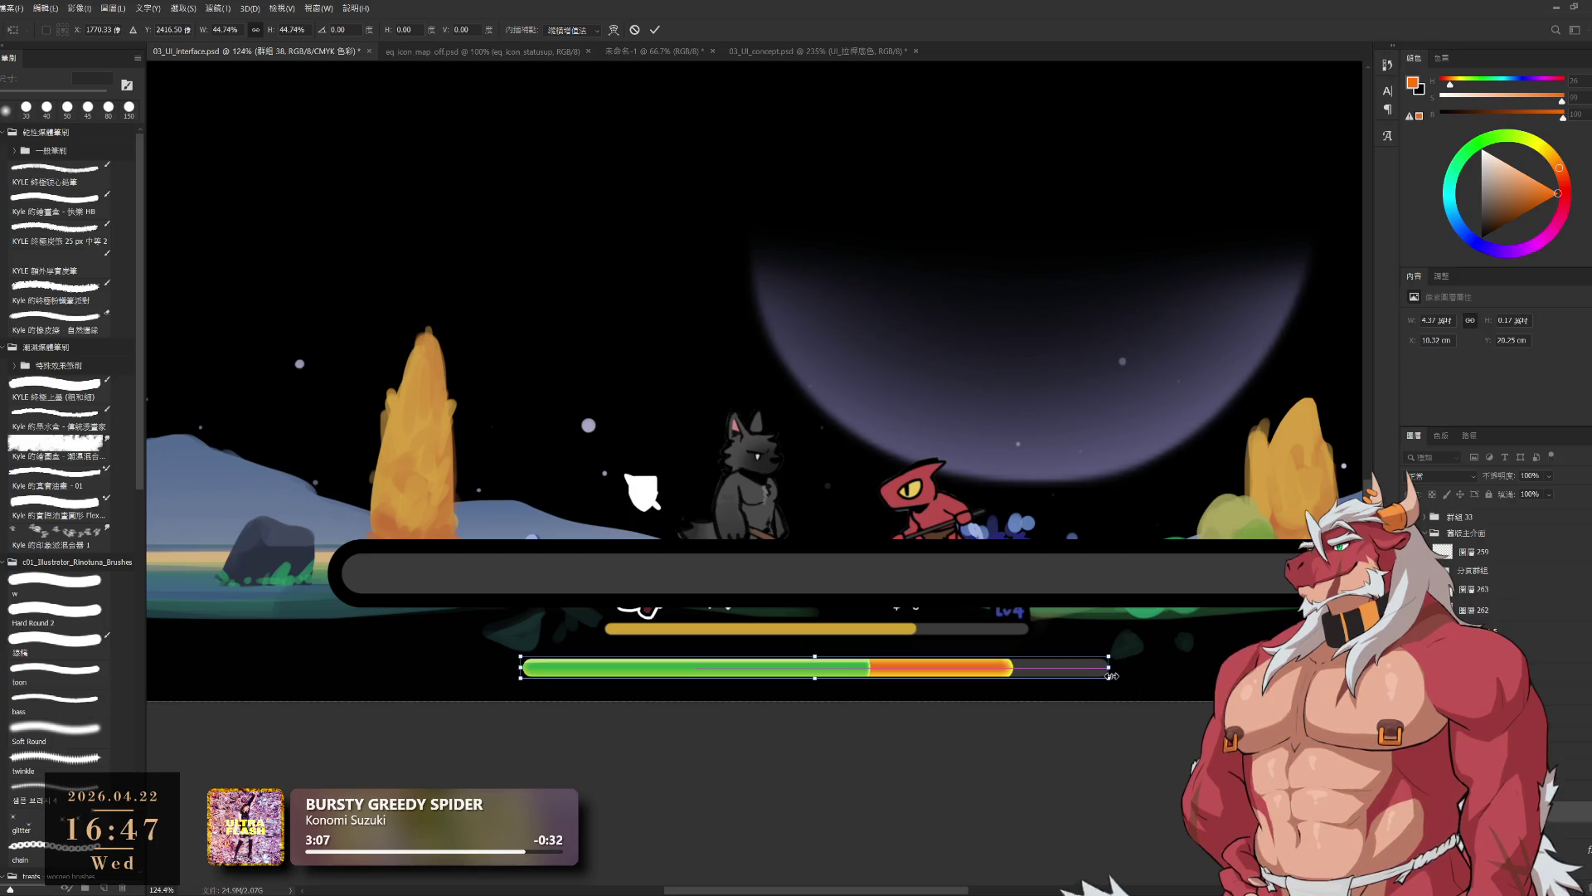
pyautogui.click(655, 29)
pyautogui.scroll(2, 954, 707)
pyautogui.scroll(3, 955, 708)
pyautogui.moveTo(1068, 671); pyautogui.dragTo(1087, 697)
pyautogui.hotkey('ctrl', 't')
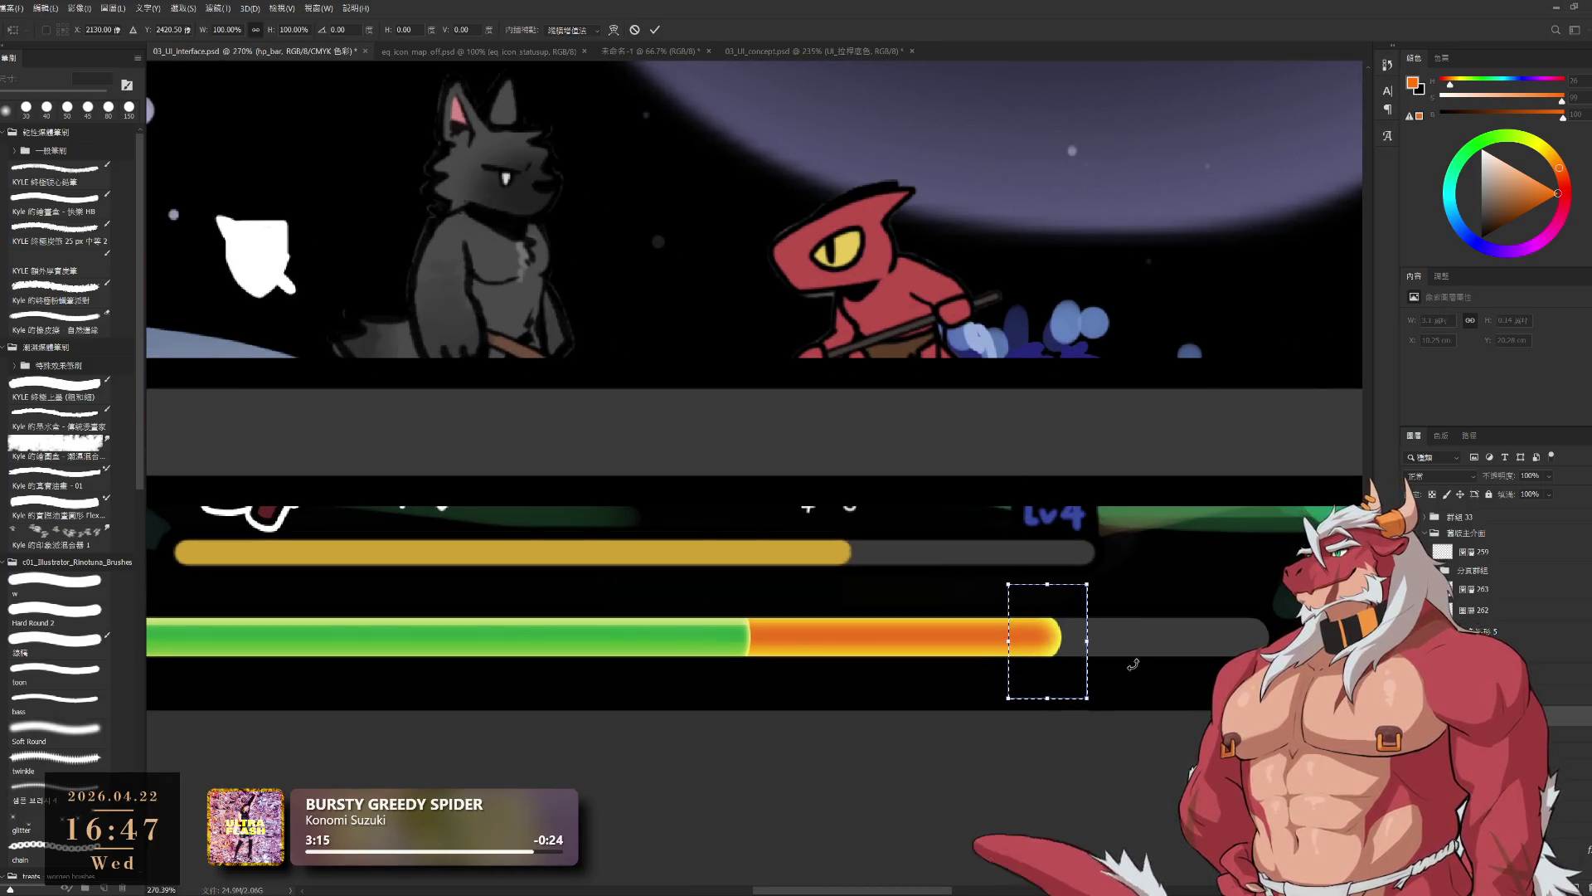
# - Shorten the orange section by pulling its right edge left
pyautogui.moveTo(1087, 641); pyautogui.dragTo(1013, 643)
pyautogui.click(656, 32)
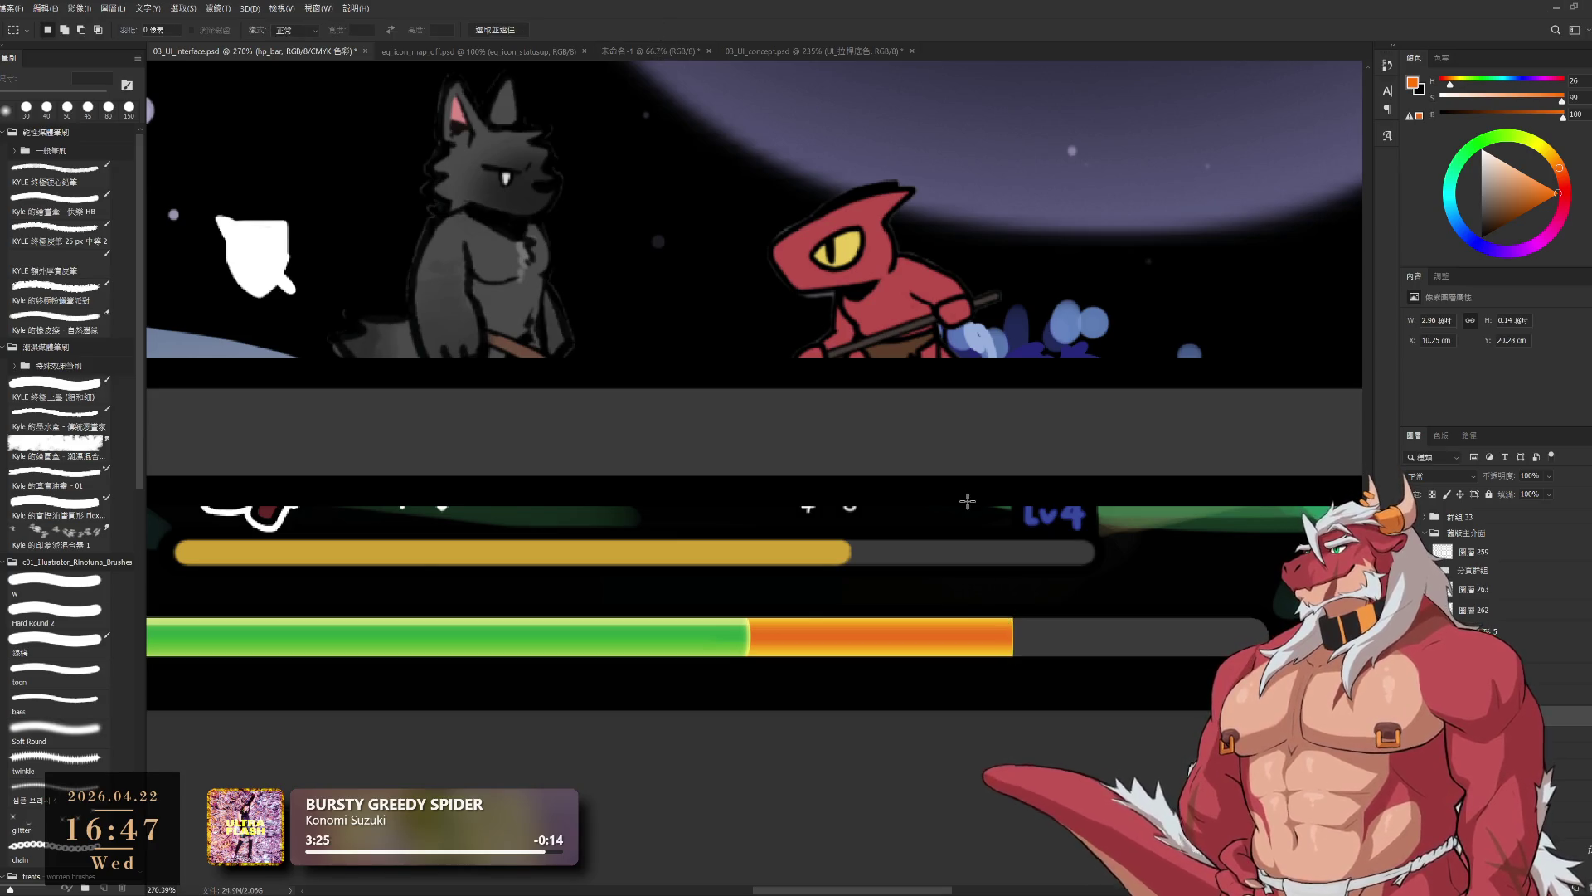
pyautogui.scroll(-5, 866, 663)
pyautogui.scroll(5, 867, 644)
pyautogui.scroll(-5, 903, 654)
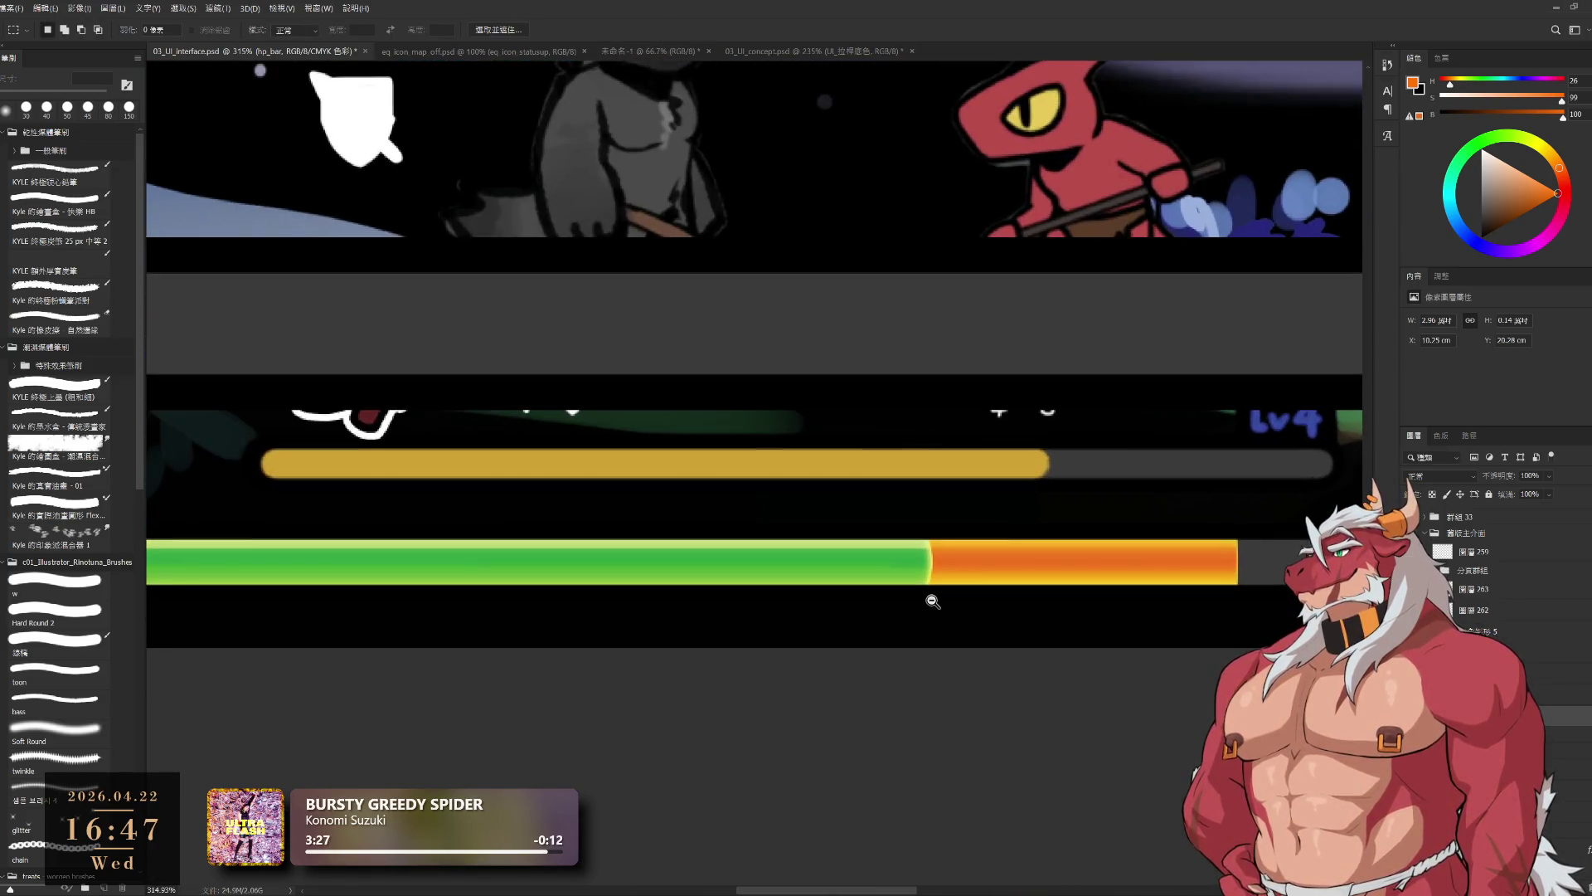
pyautogui.scroll(5, 942, 604)
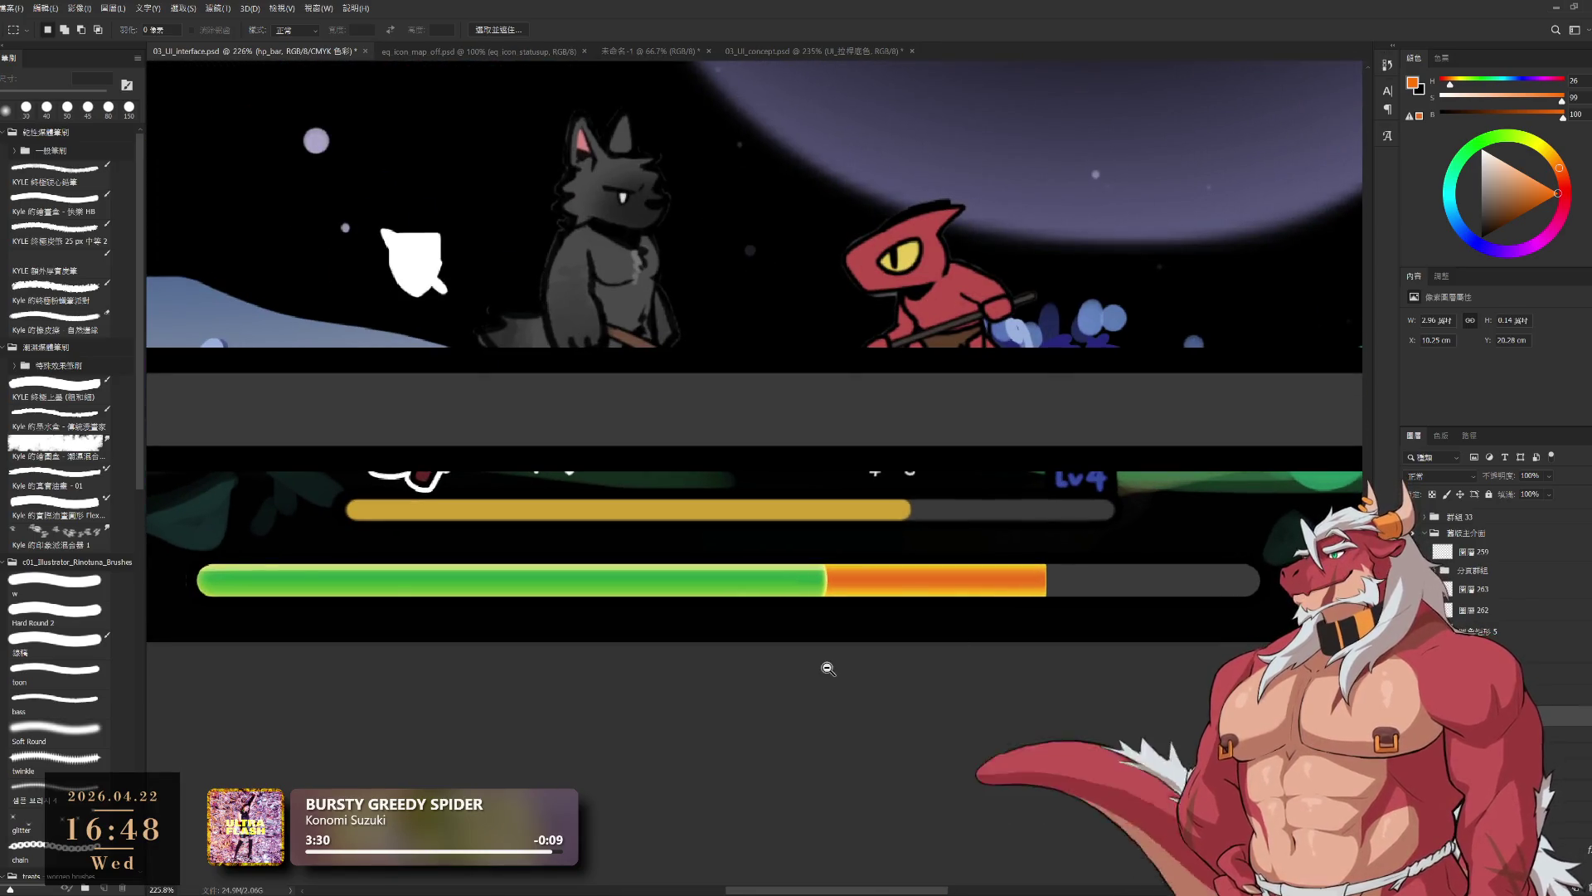
pyautogui.scroll(5, 810, 594)
# - Stretch the green end of the health bar slightly into the orange section
pyautogui.moveTo(773, 433); pyautogui.dragTo(910, 690)
pyautogui.hotkey('ctrl', 't')
pyautogui.moveTo(907, 571); pyautogui.dragTo(811, 583)
pyautogui.hotkey('ctrl', 'z')
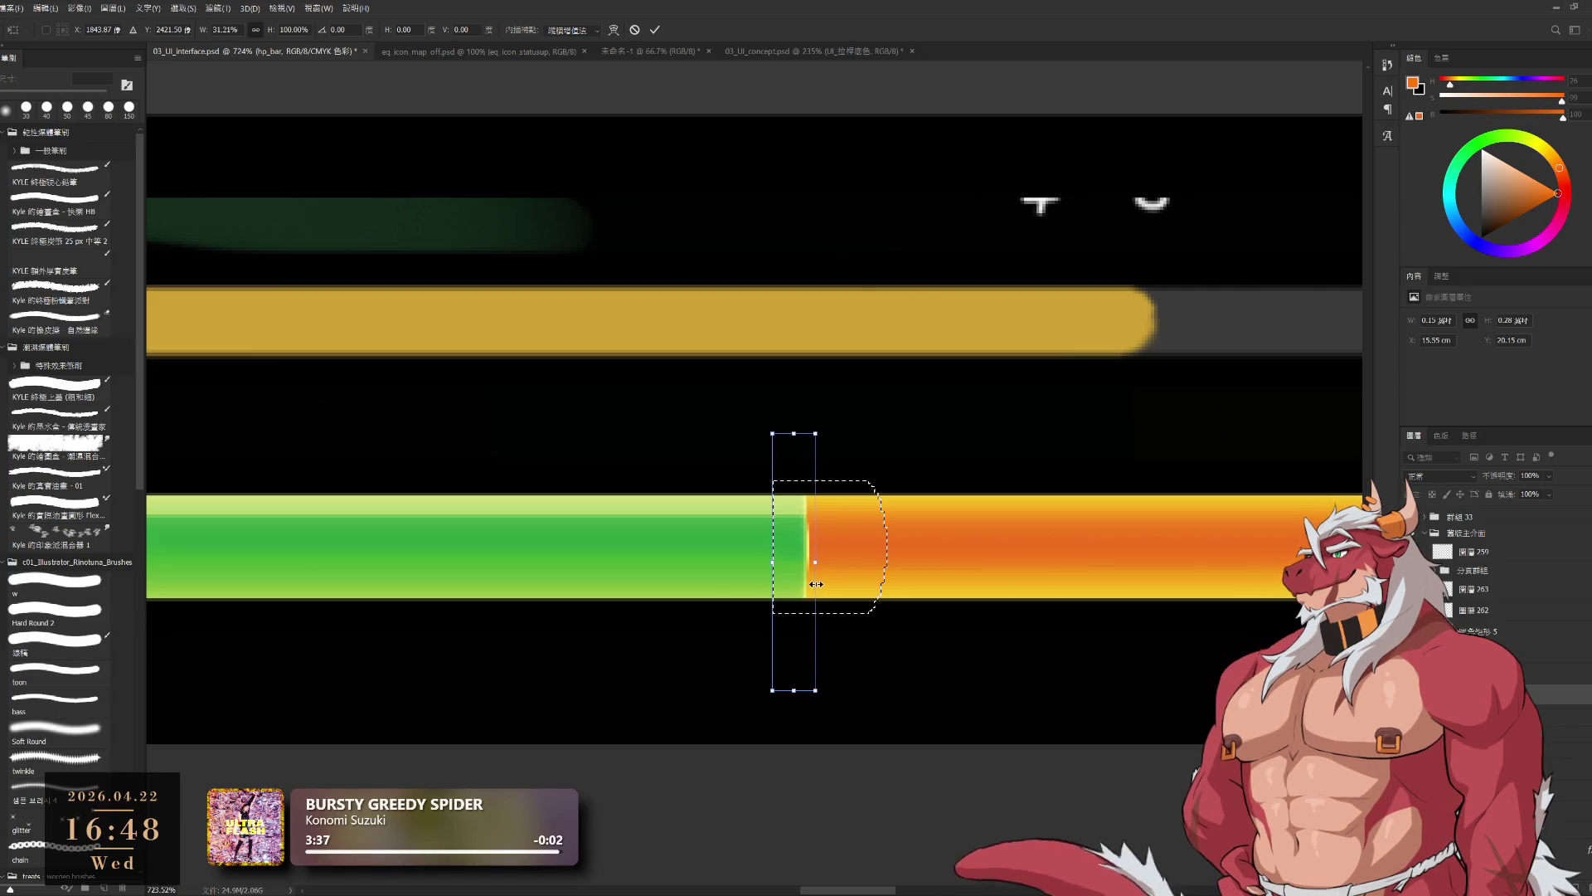
pyautogui.click(655, 30)
pyautogui.scroll(-6, 881, 312)
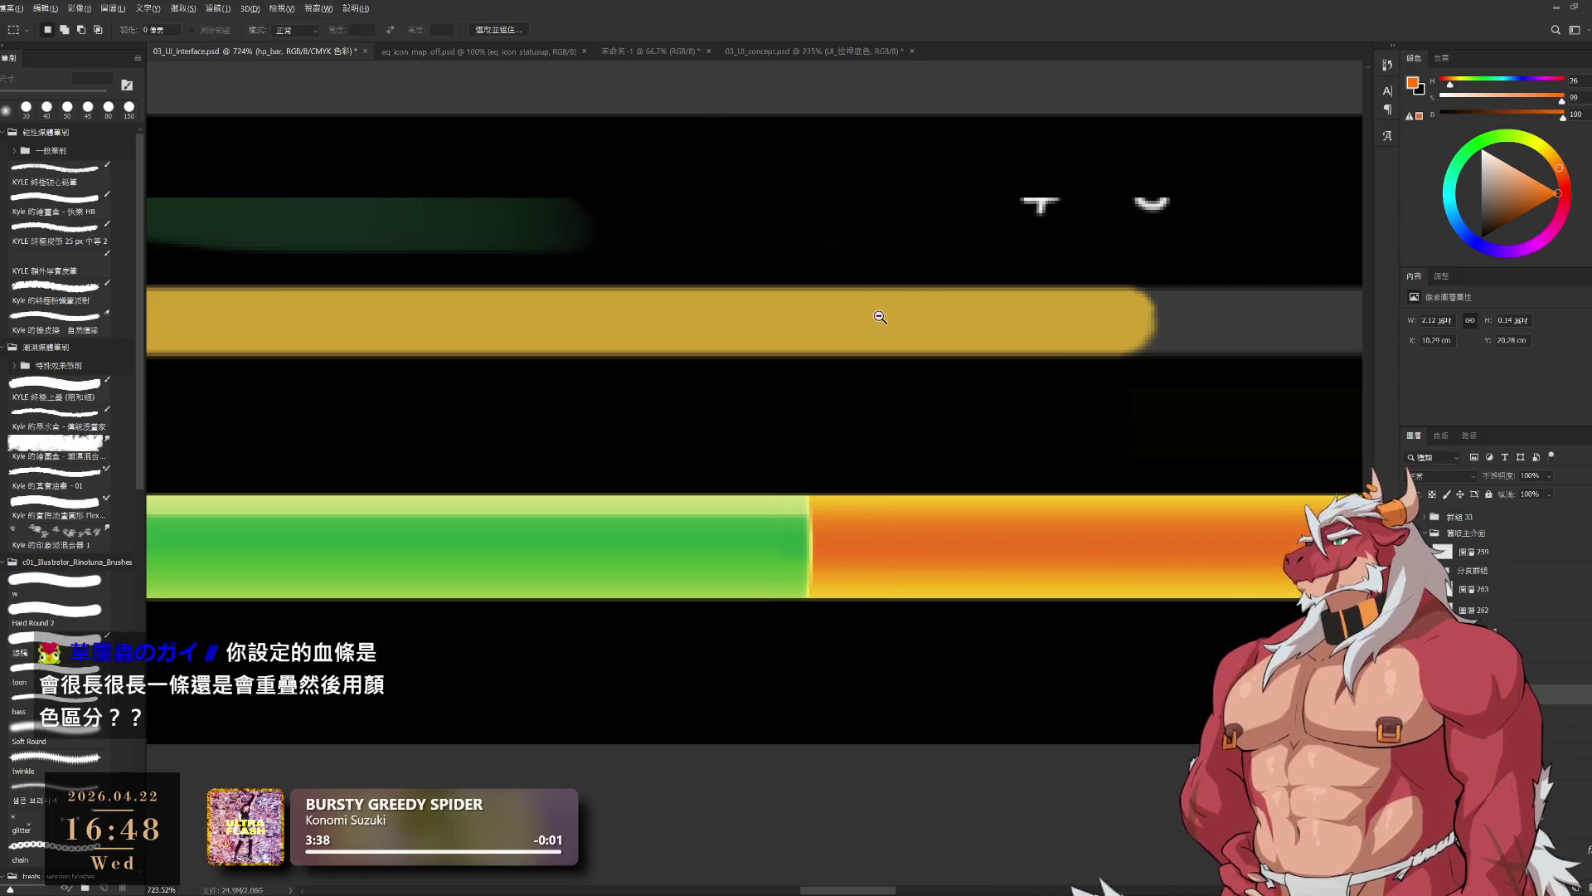
pyautogui.scroll(-3, 938, 591)
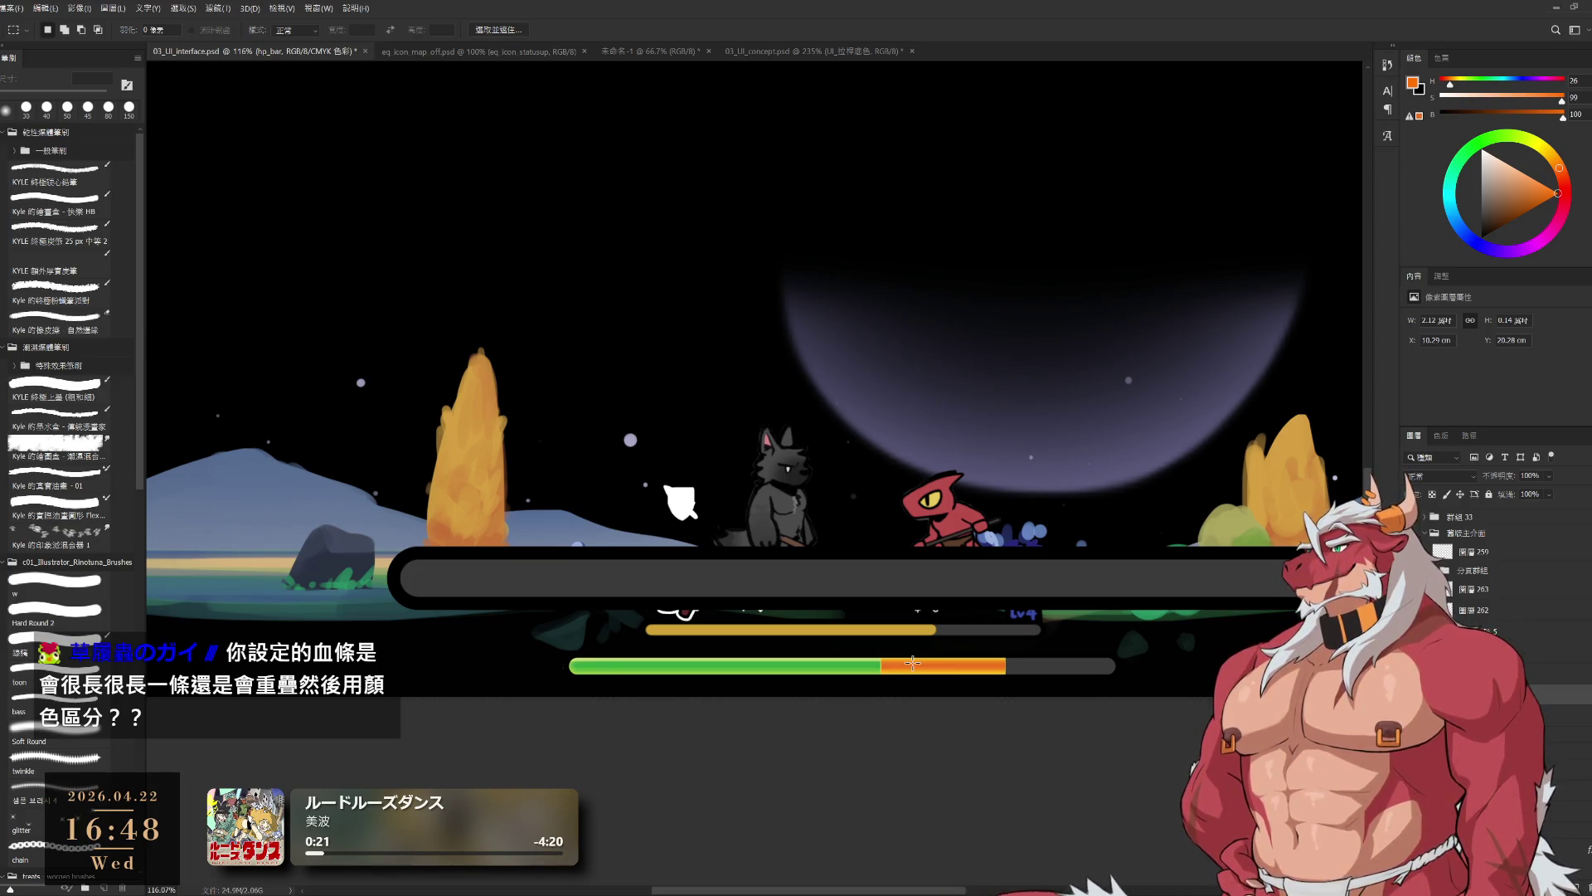
# - Zoom out to review the reference images, then widen the orange section to the right
pyautogui.moveTo(961, 683); pyautogui.dragTo(996, 791)
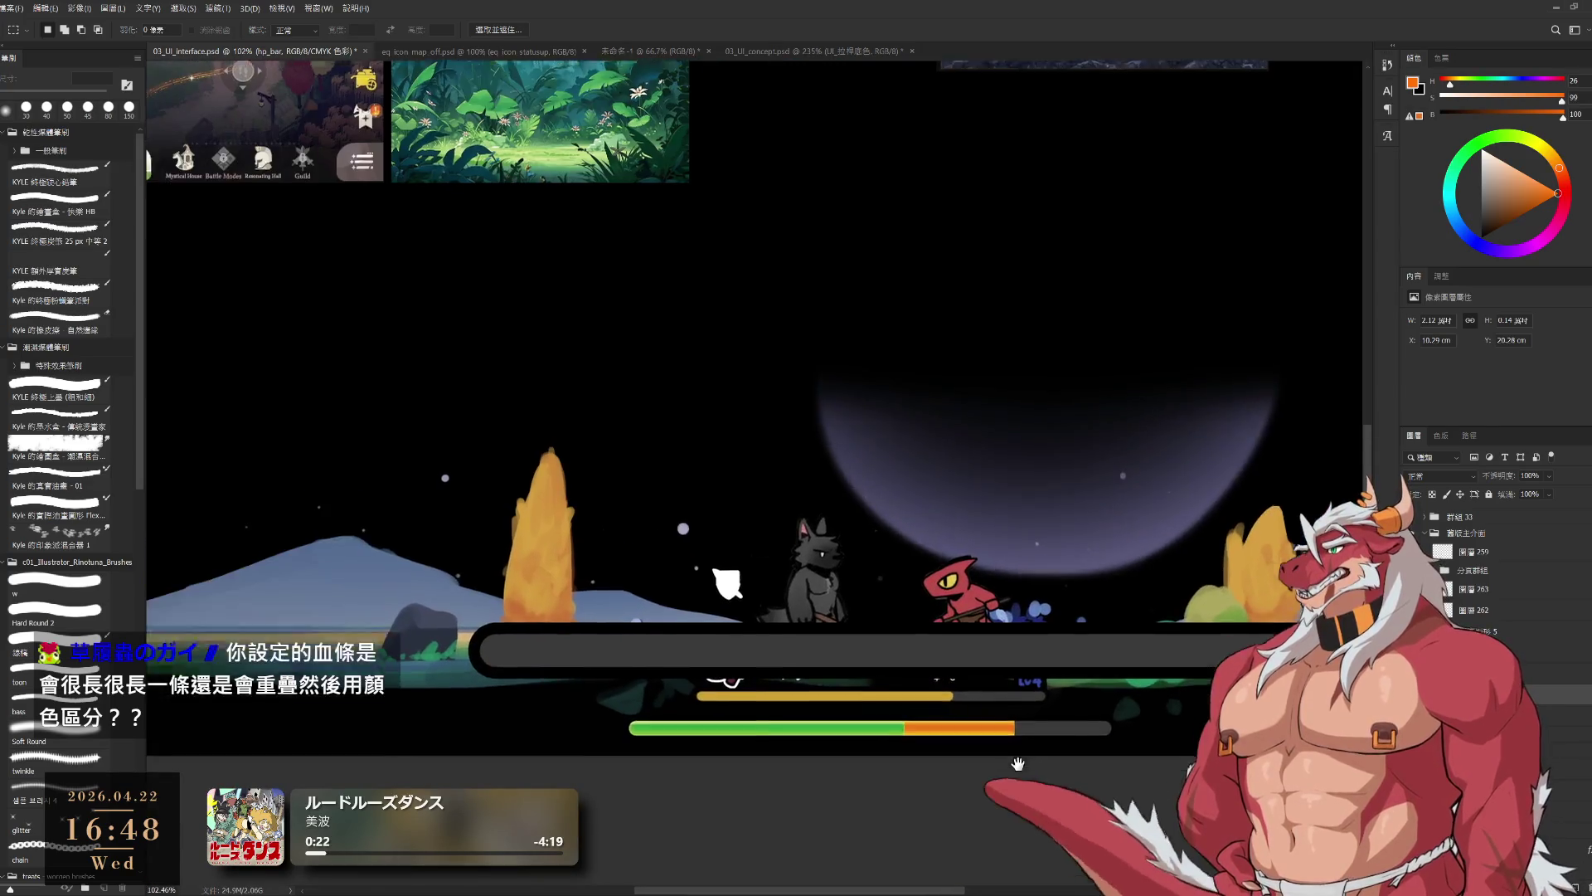
pyautogui.keyDown('alt'); pyautogui.click(995, 791); pyautogui.keyUp('alt')
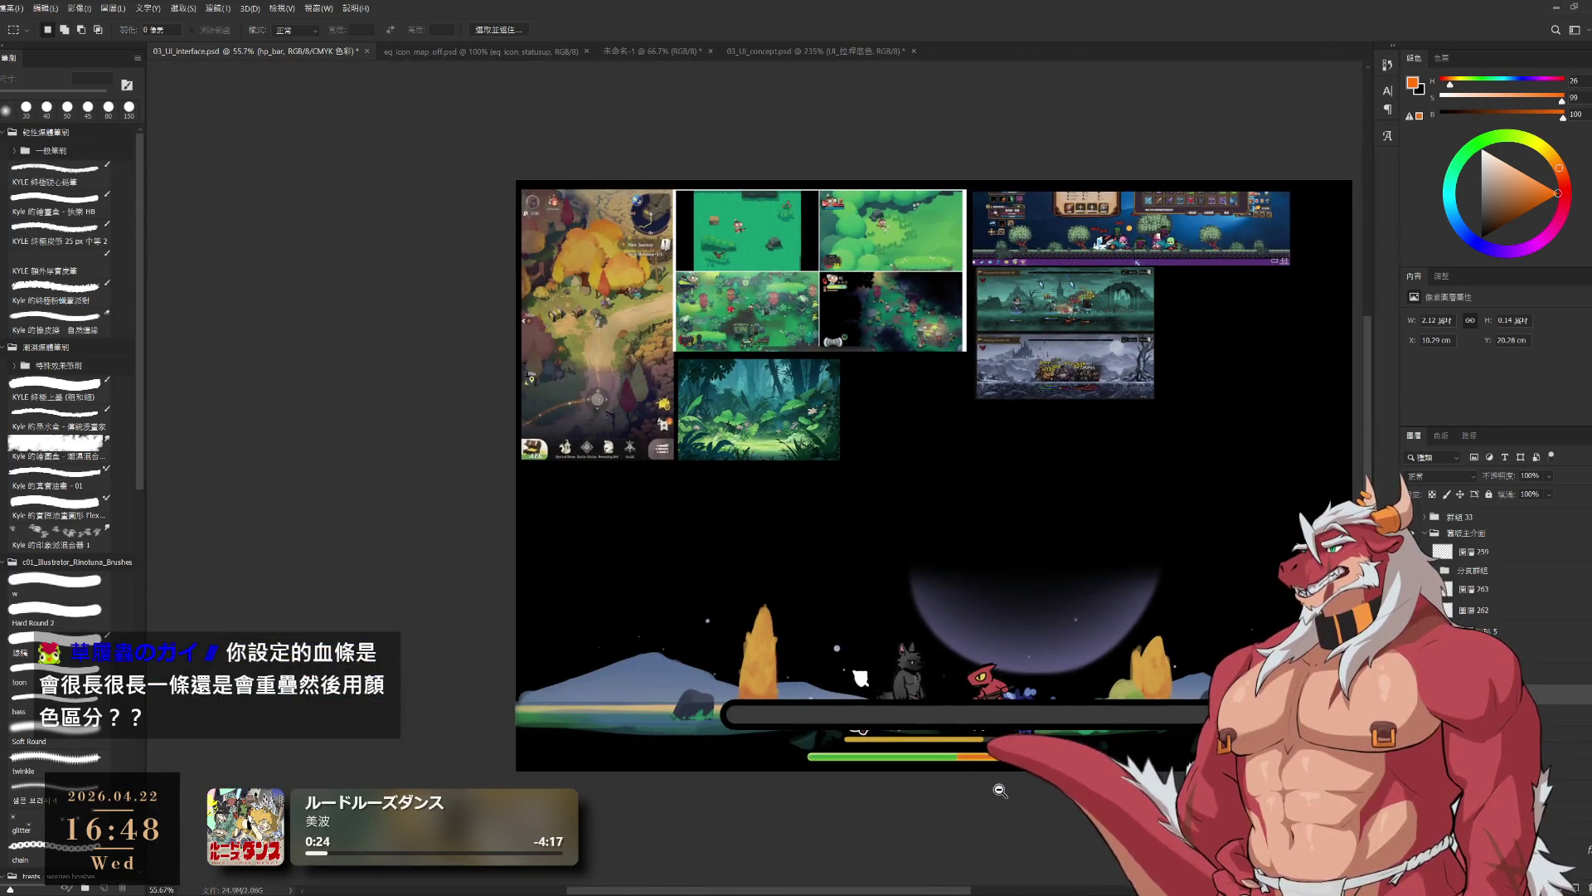
pyautogui.scroll(3, 996, 791)
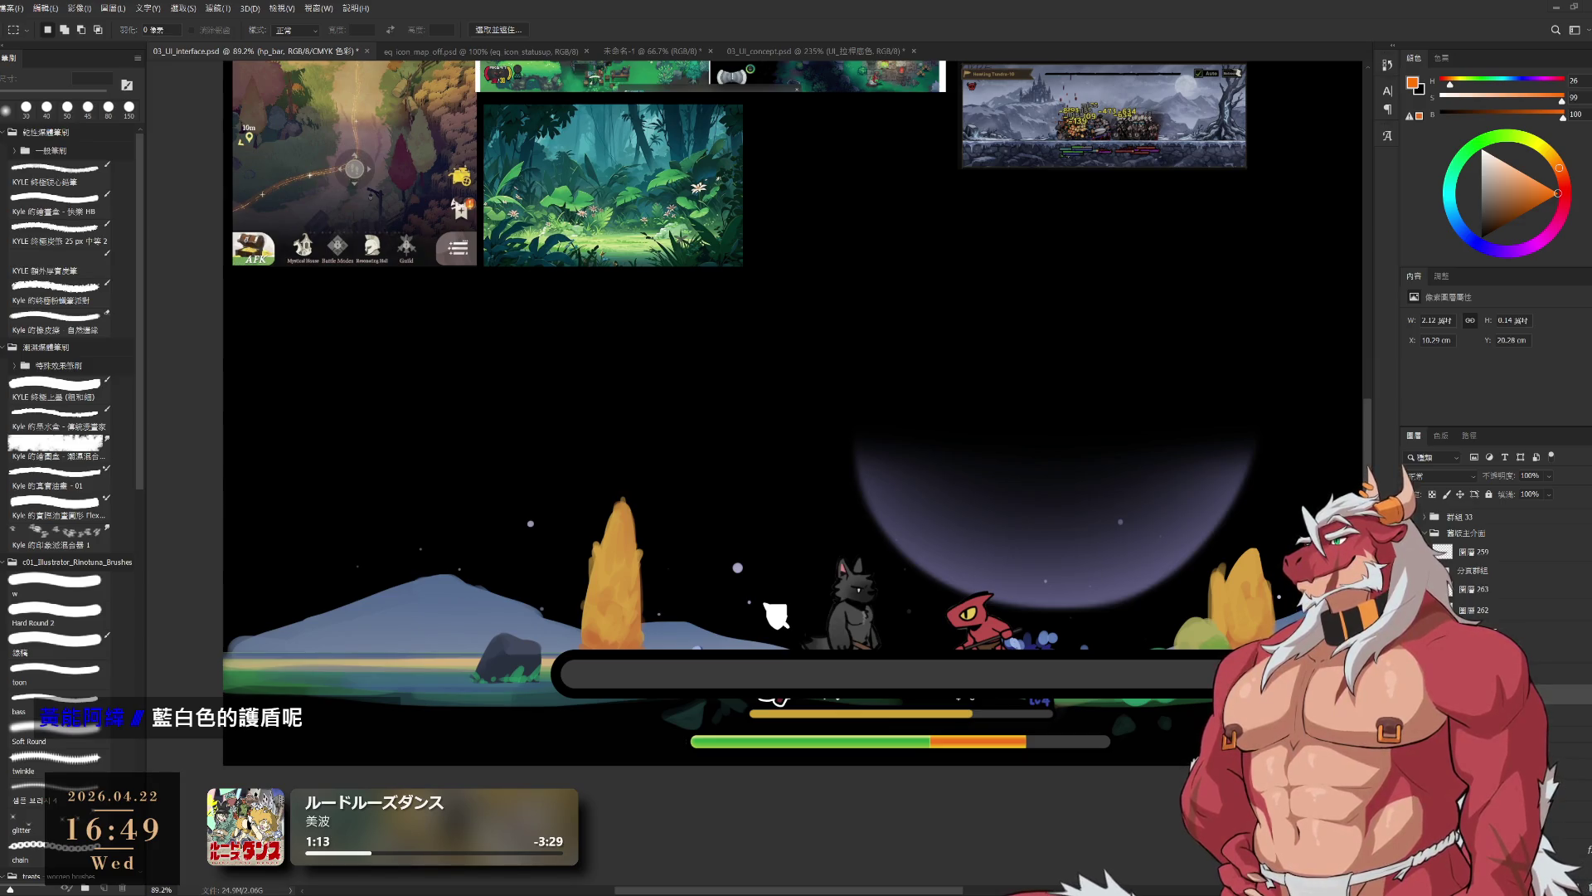
pyautogui.scroll(-3, 976, 831)
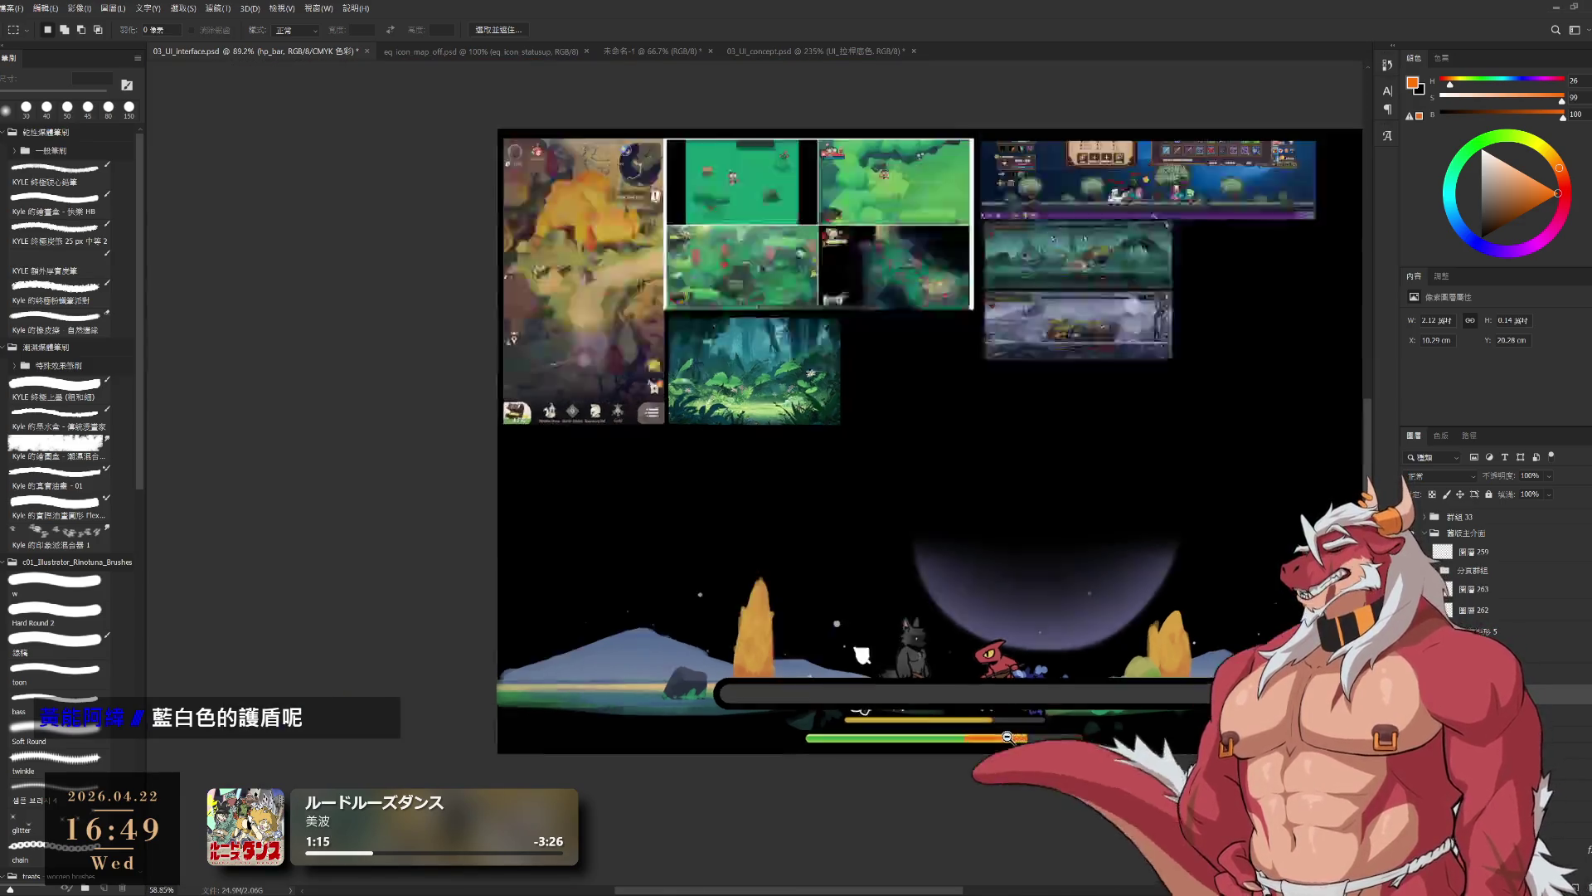
pyautogui.scroll(5, 976, 831)
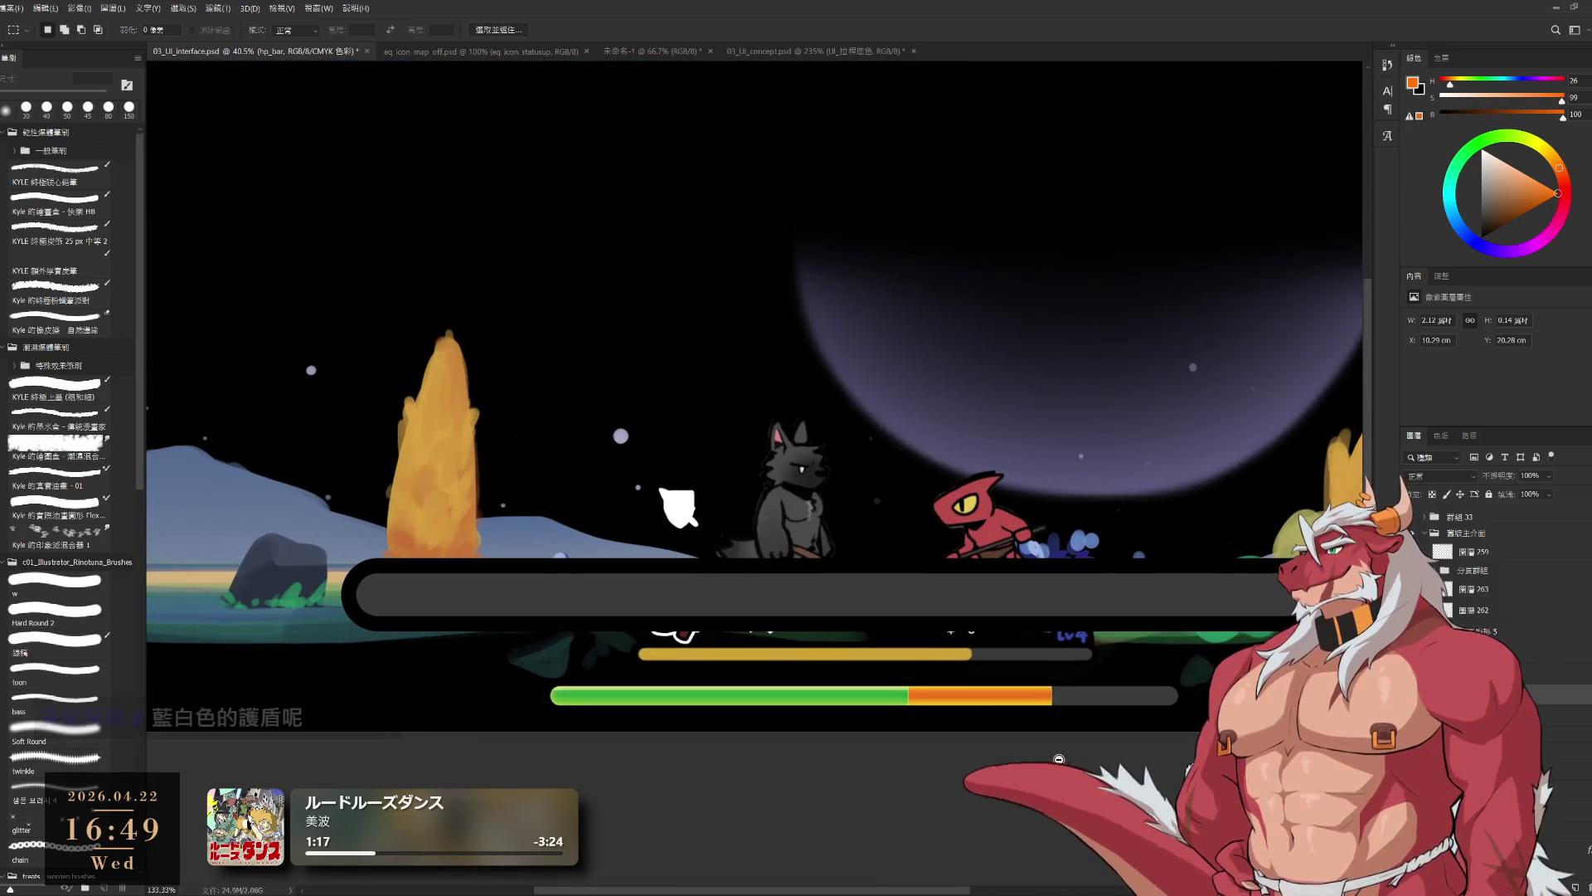
pyautogui.scroll(1, 970, 694)
pyautogui.moveTo(969, 694); pyautogui.dragTo(970, 695)
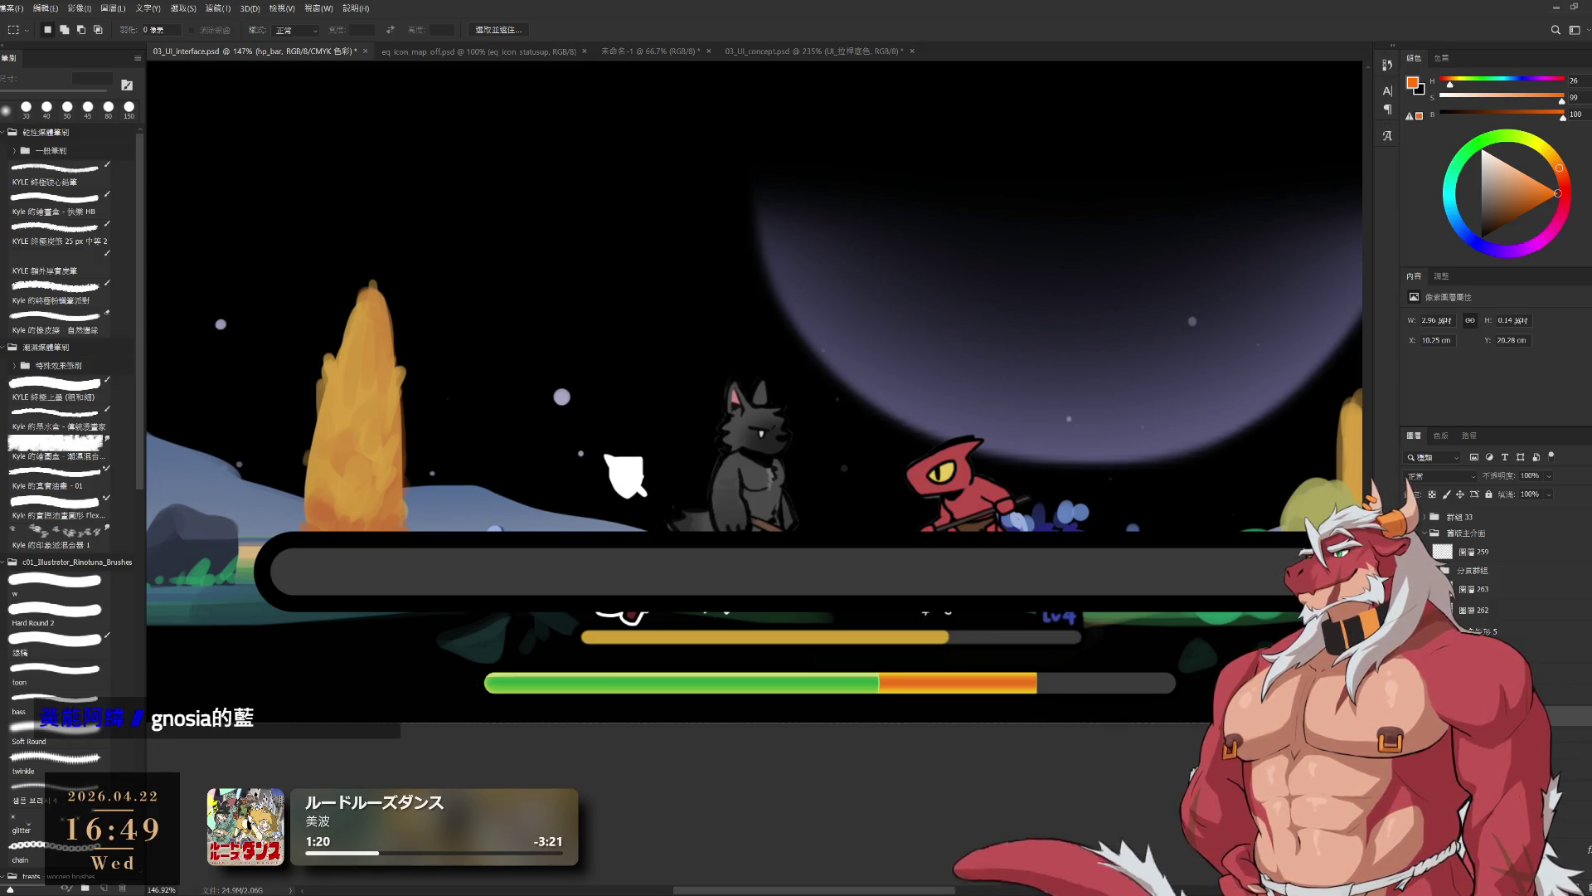
pyautogui.press('i')
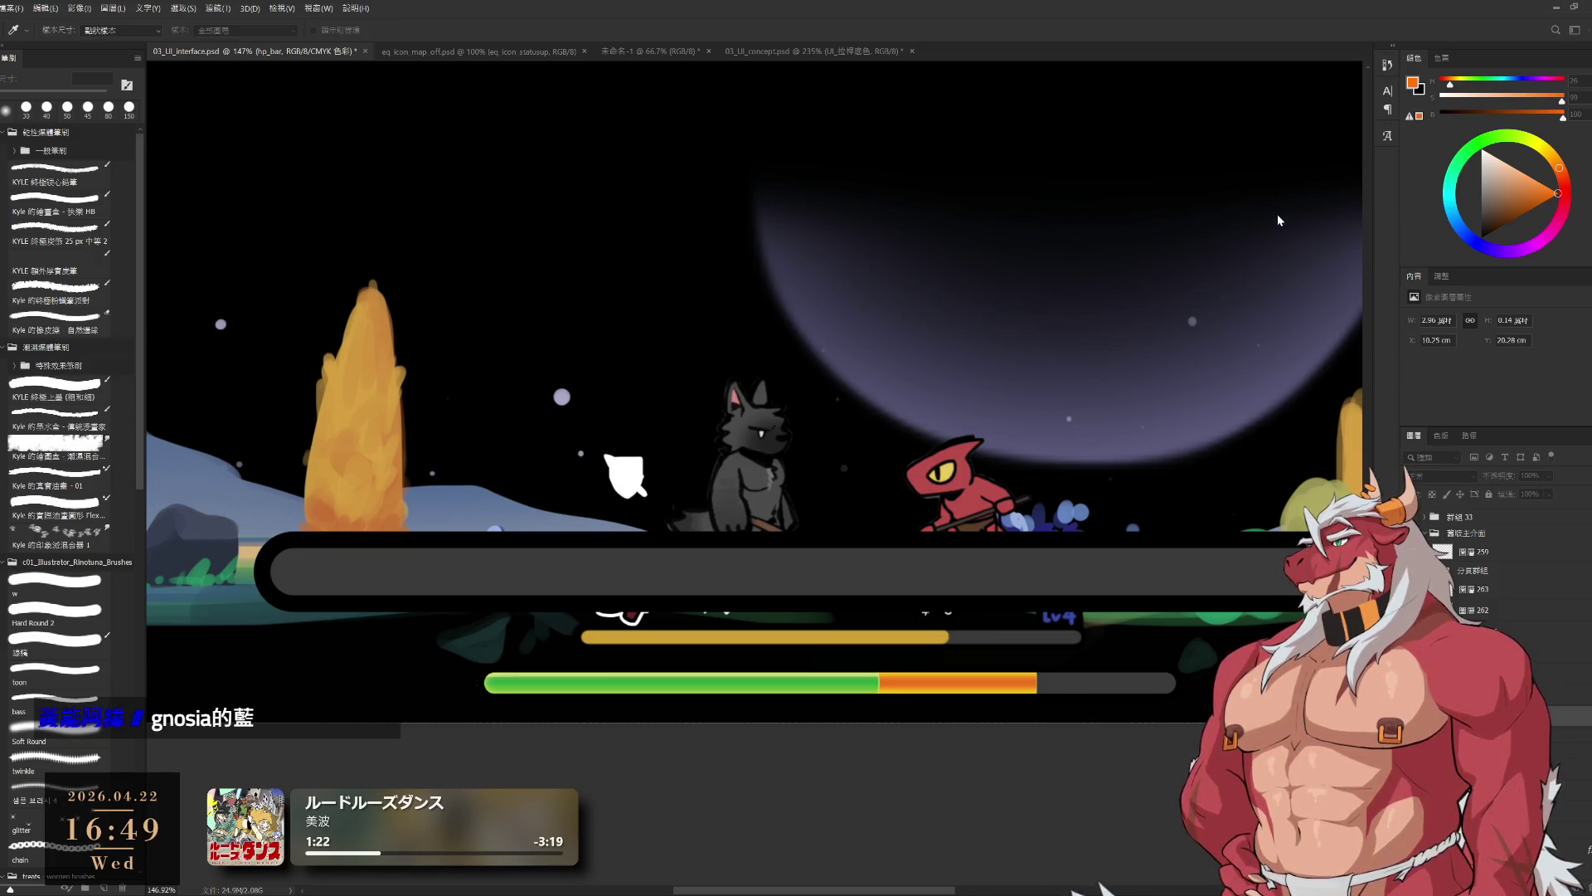
pyautogui.hotkey('ctrl', ',')
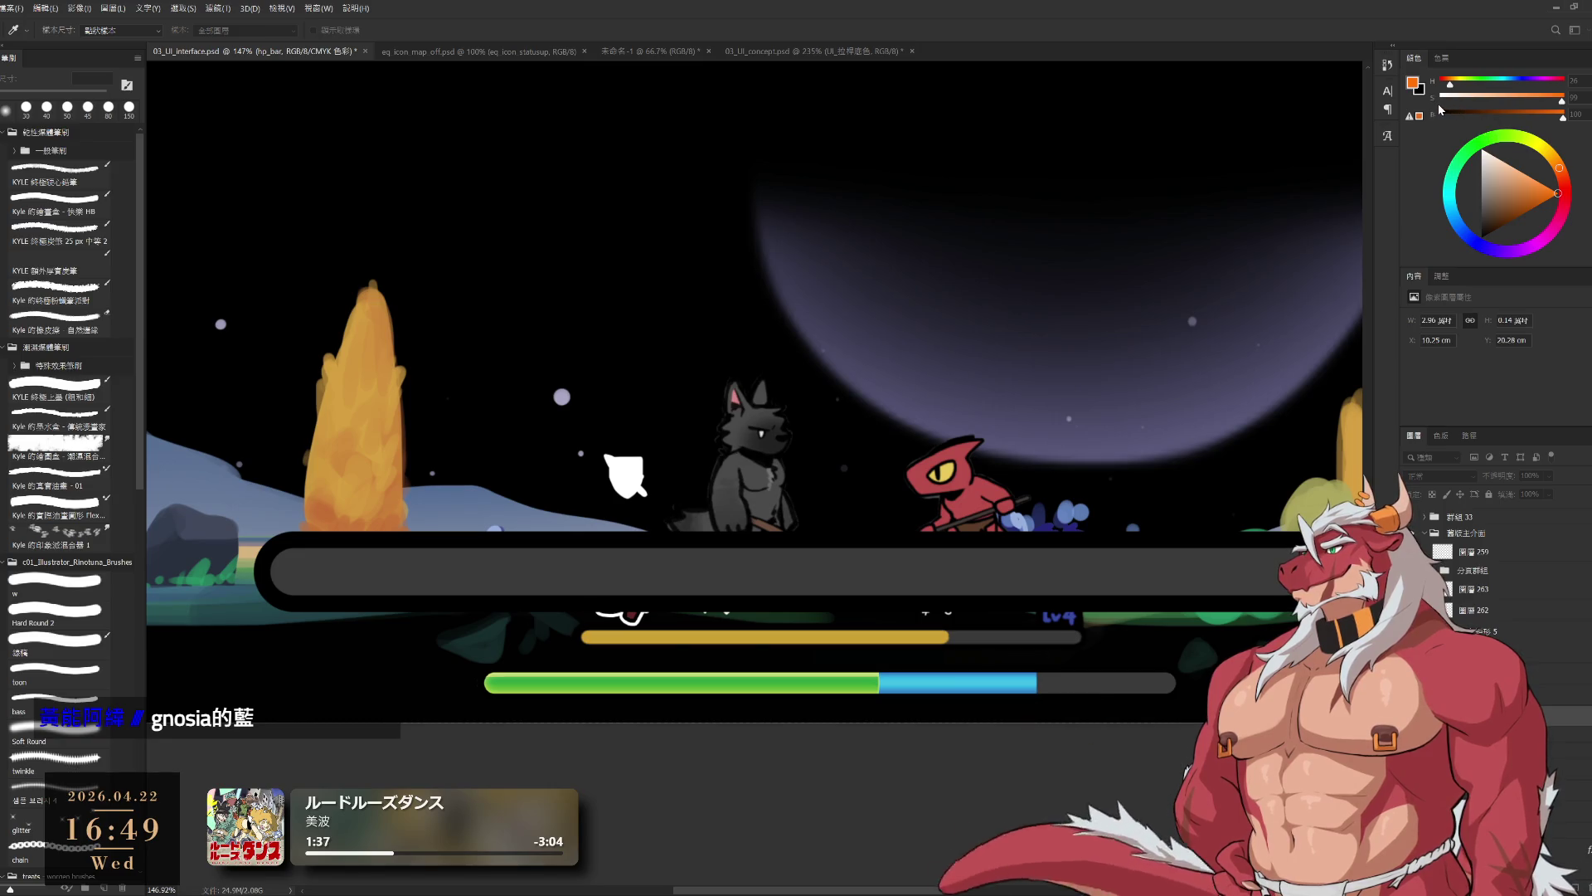
pyautogui.press('m')
pyautogui.scroll(-5, 1045, 352)
pyautogui.scroll(4, 1045, 351)
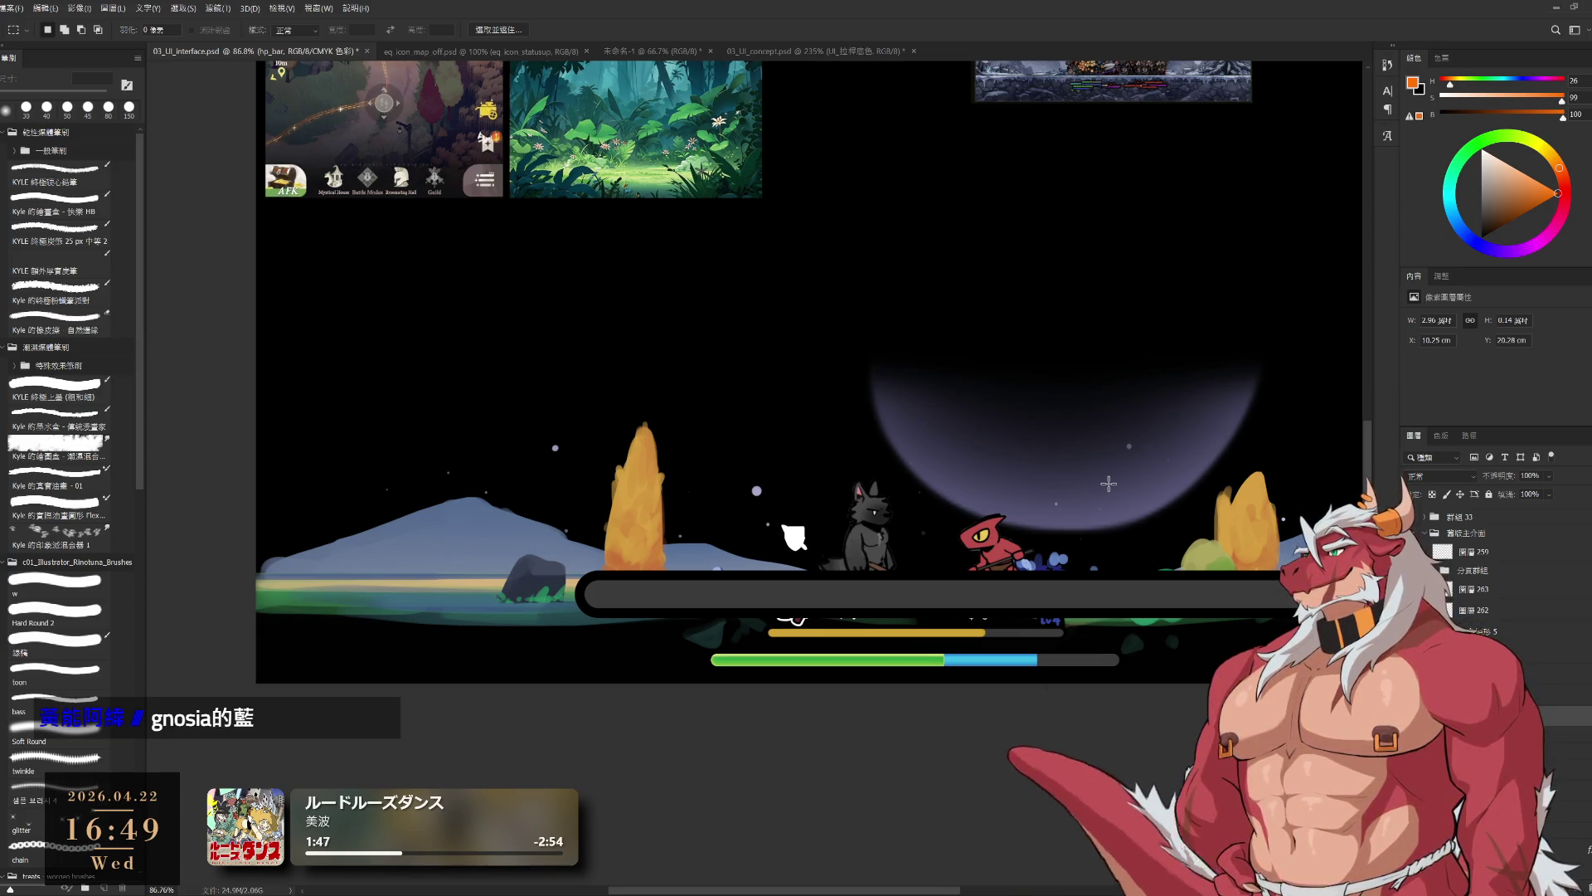
pyautogui.press('h')
pyautogui.press('m')
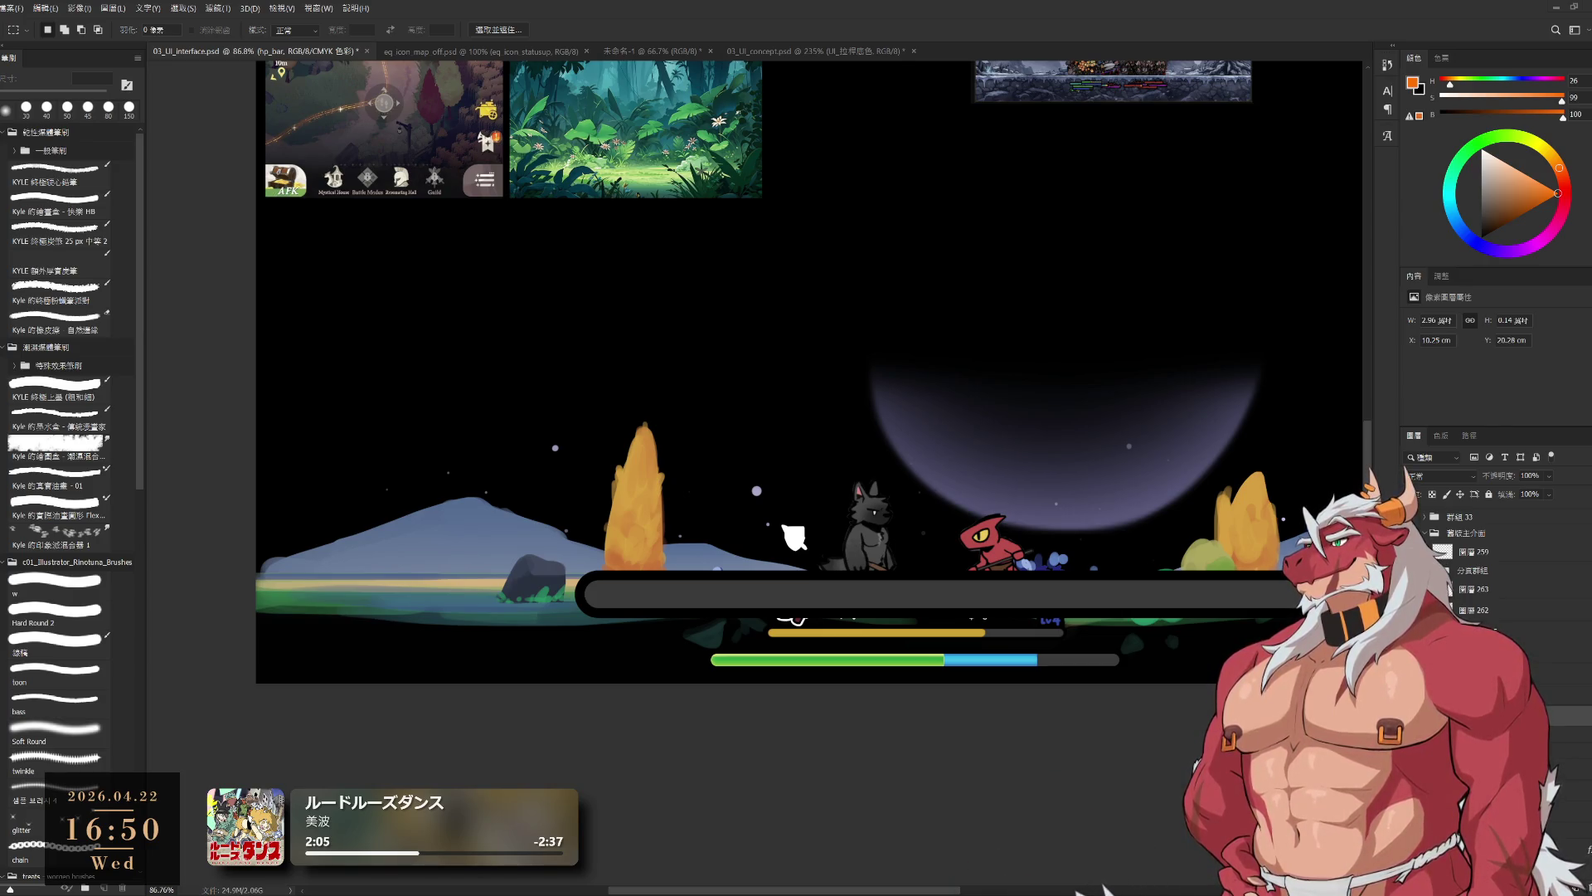
pyautogui.hotkey('alt', 'BackSpace')
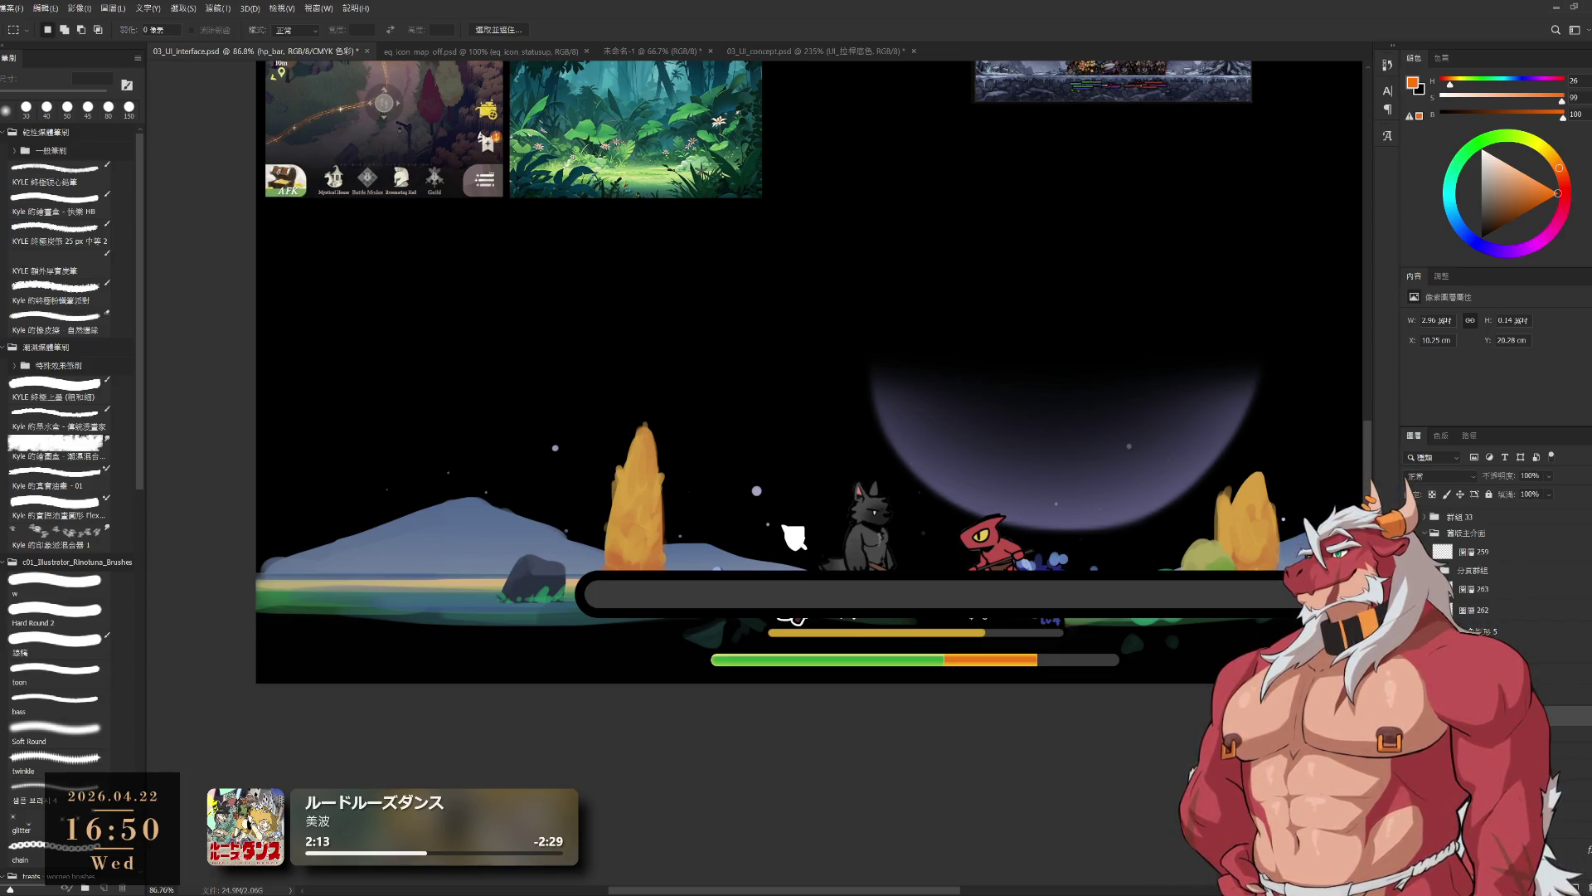
pyautogui.hotkey('ctrl', 'z')
# - Make the top frame bar's orange gradient flatter and yellower
pyautogui.hotkey('ctrl', 'shift', 'z')
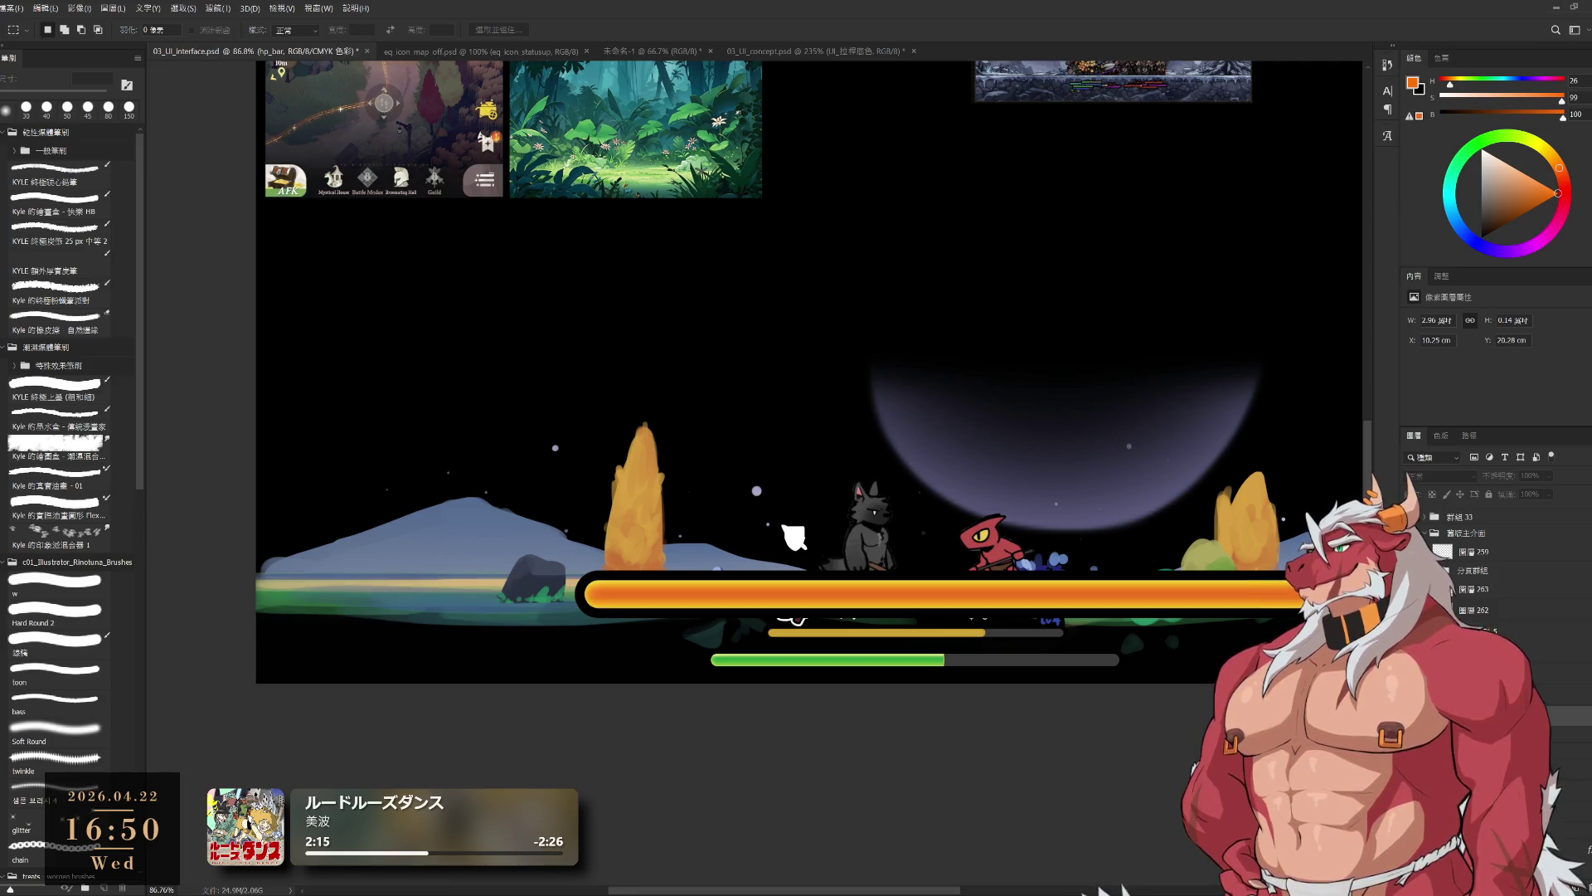
pyautogui.moveTo(1233, 683); pyautogui.dragTo(1092, 683)
pyautogui.click(1466, 533)
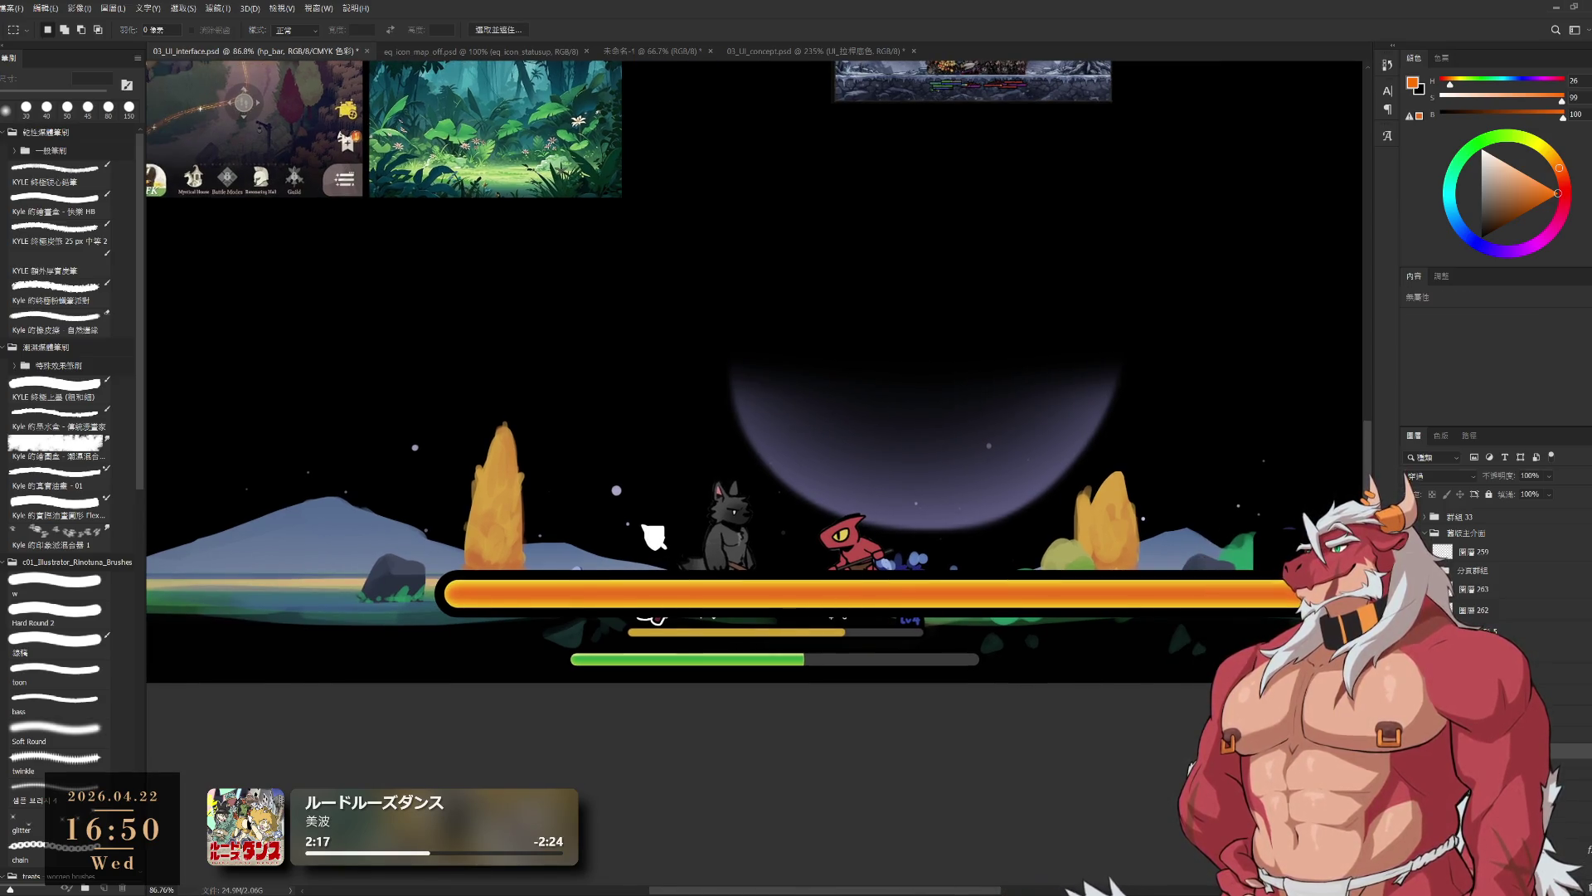
pyautogui.moveTo(1161, 680); pyautogui.dragTo(1114, 673)
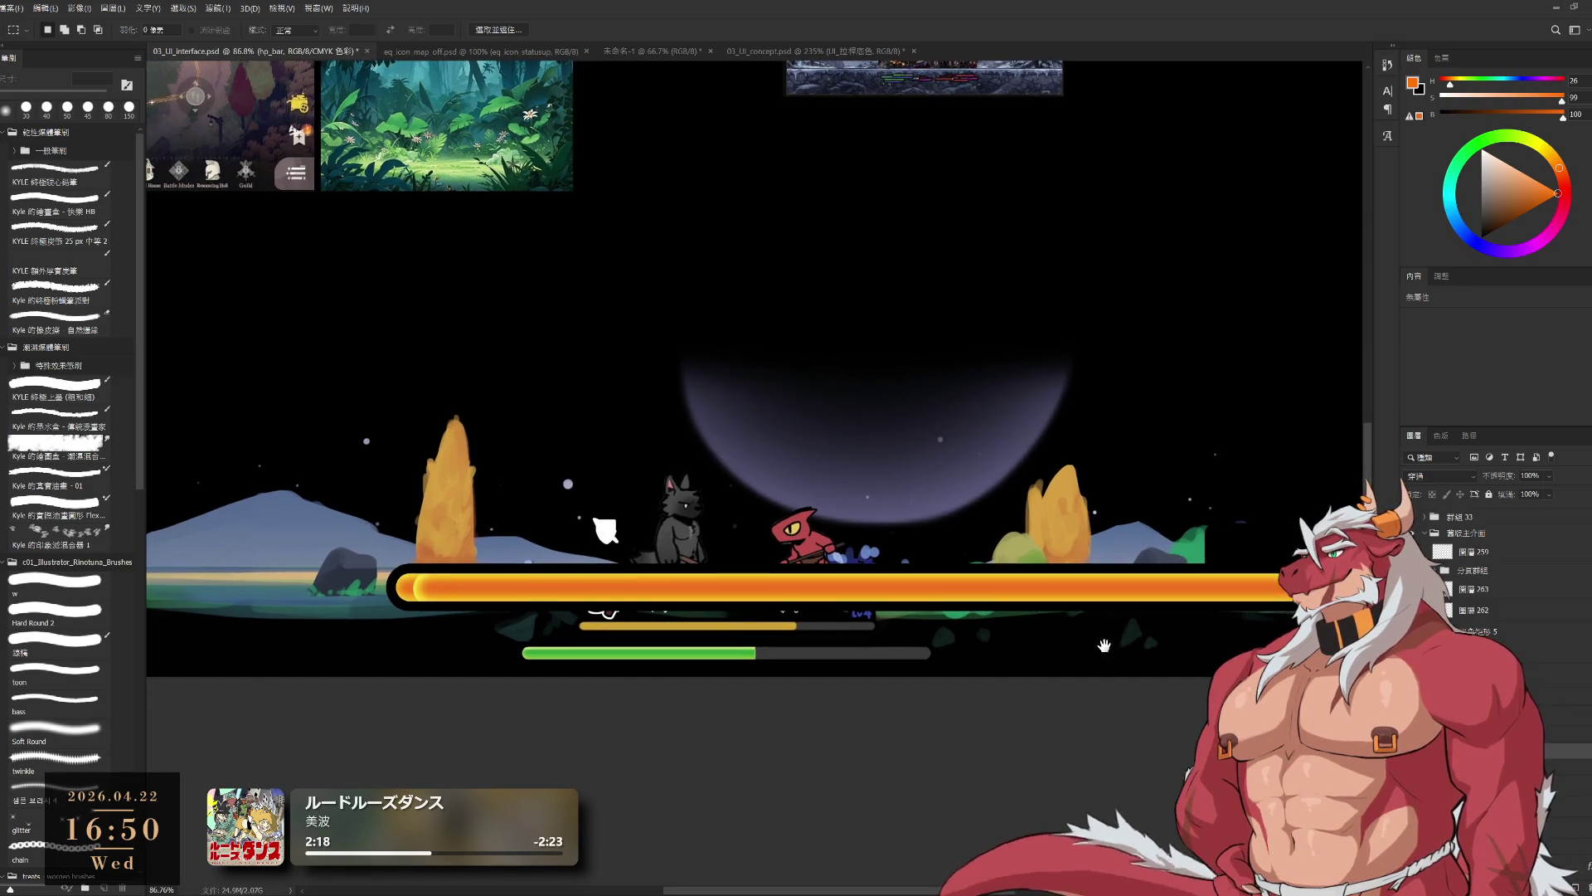
pyautogui.hotkey('ctrl', 'z')
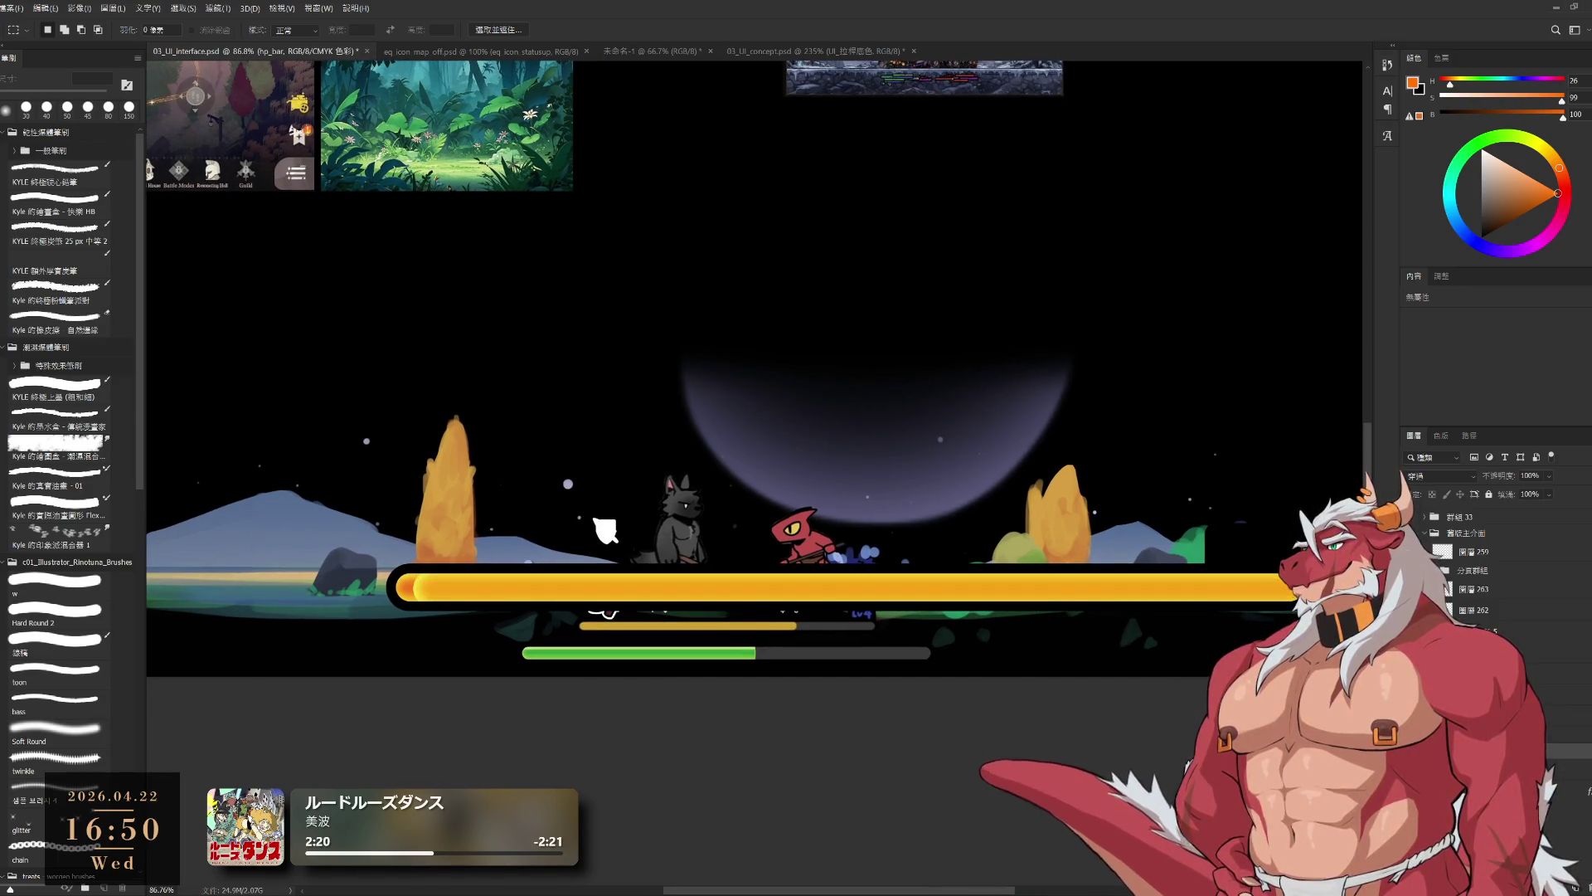
pyautogui.keyDown('alt'); pyautogui.click(1172, 667); pyautogui.keyUp('alt')
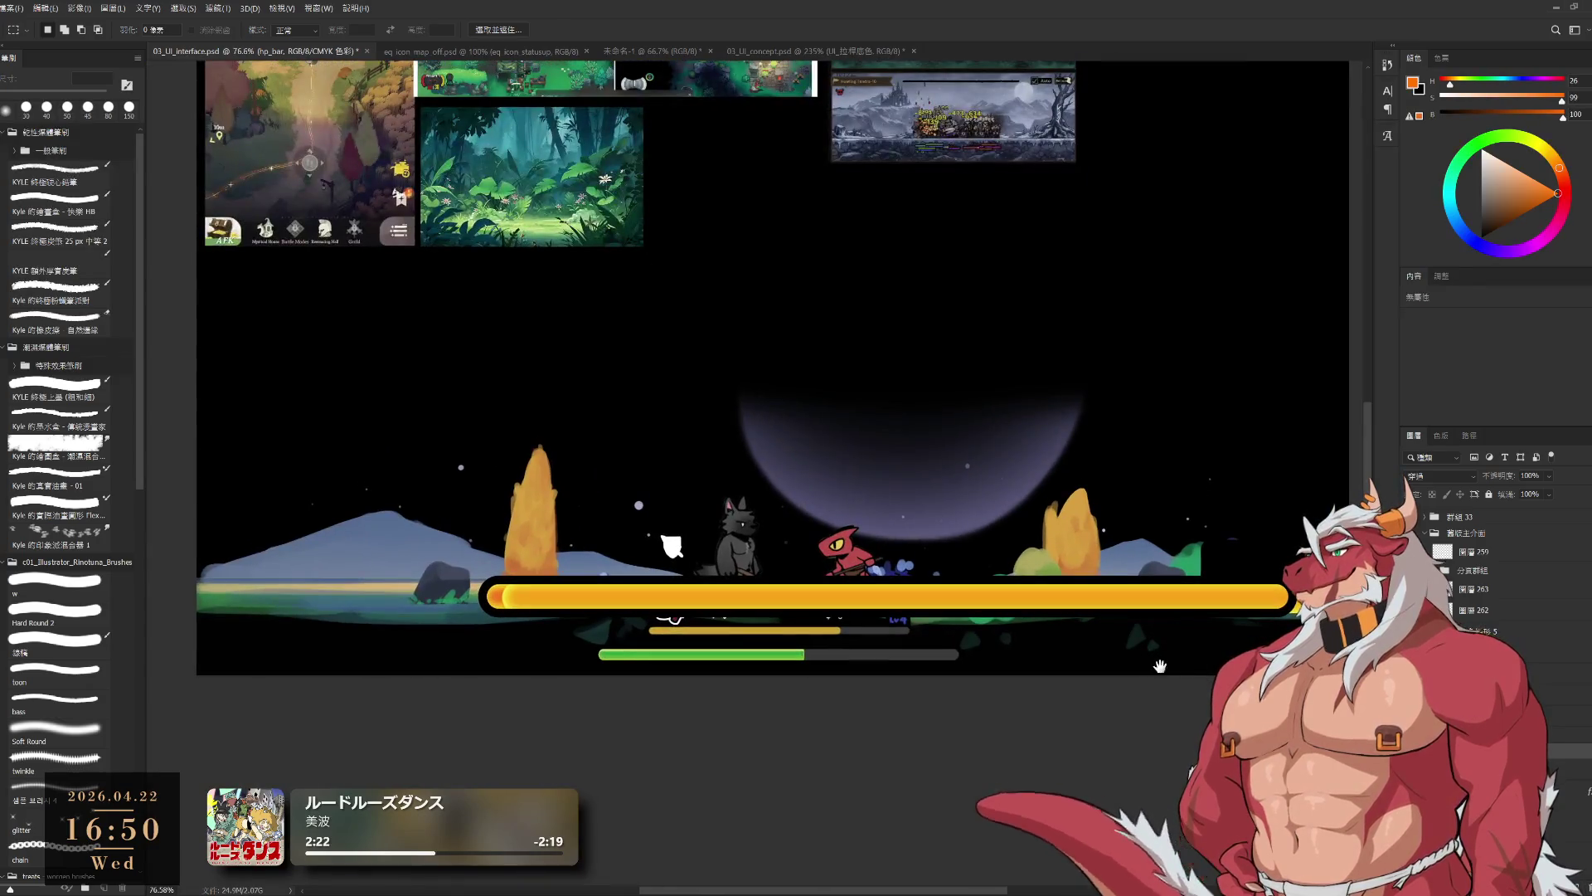
pyautogui.hotkey('ctrl', 'j')
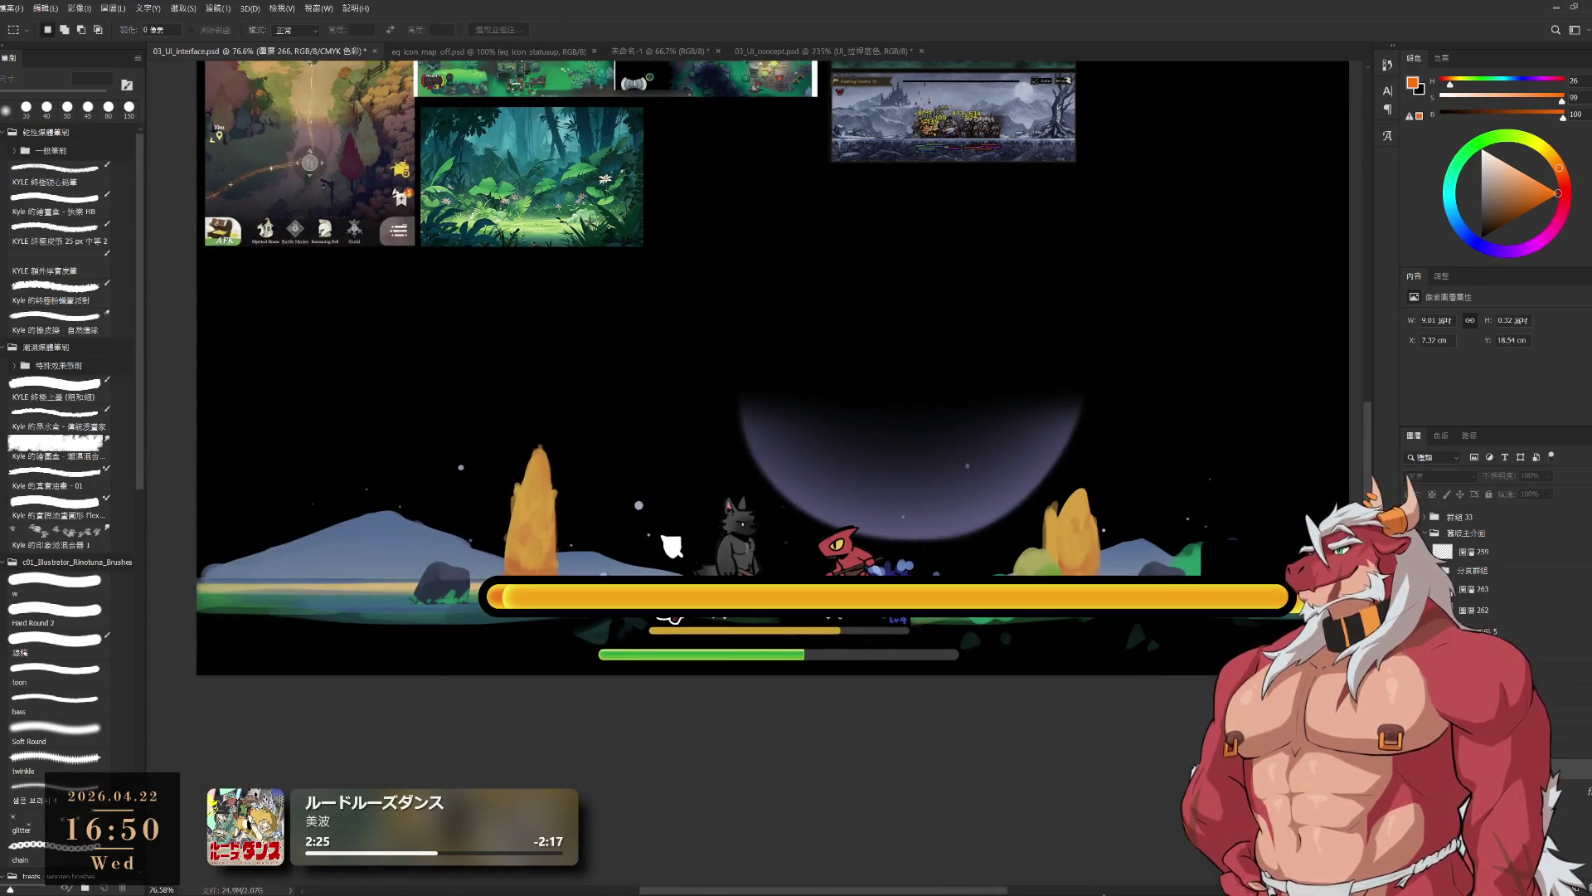
pyautogui.hotkey('ctrl', 'z')
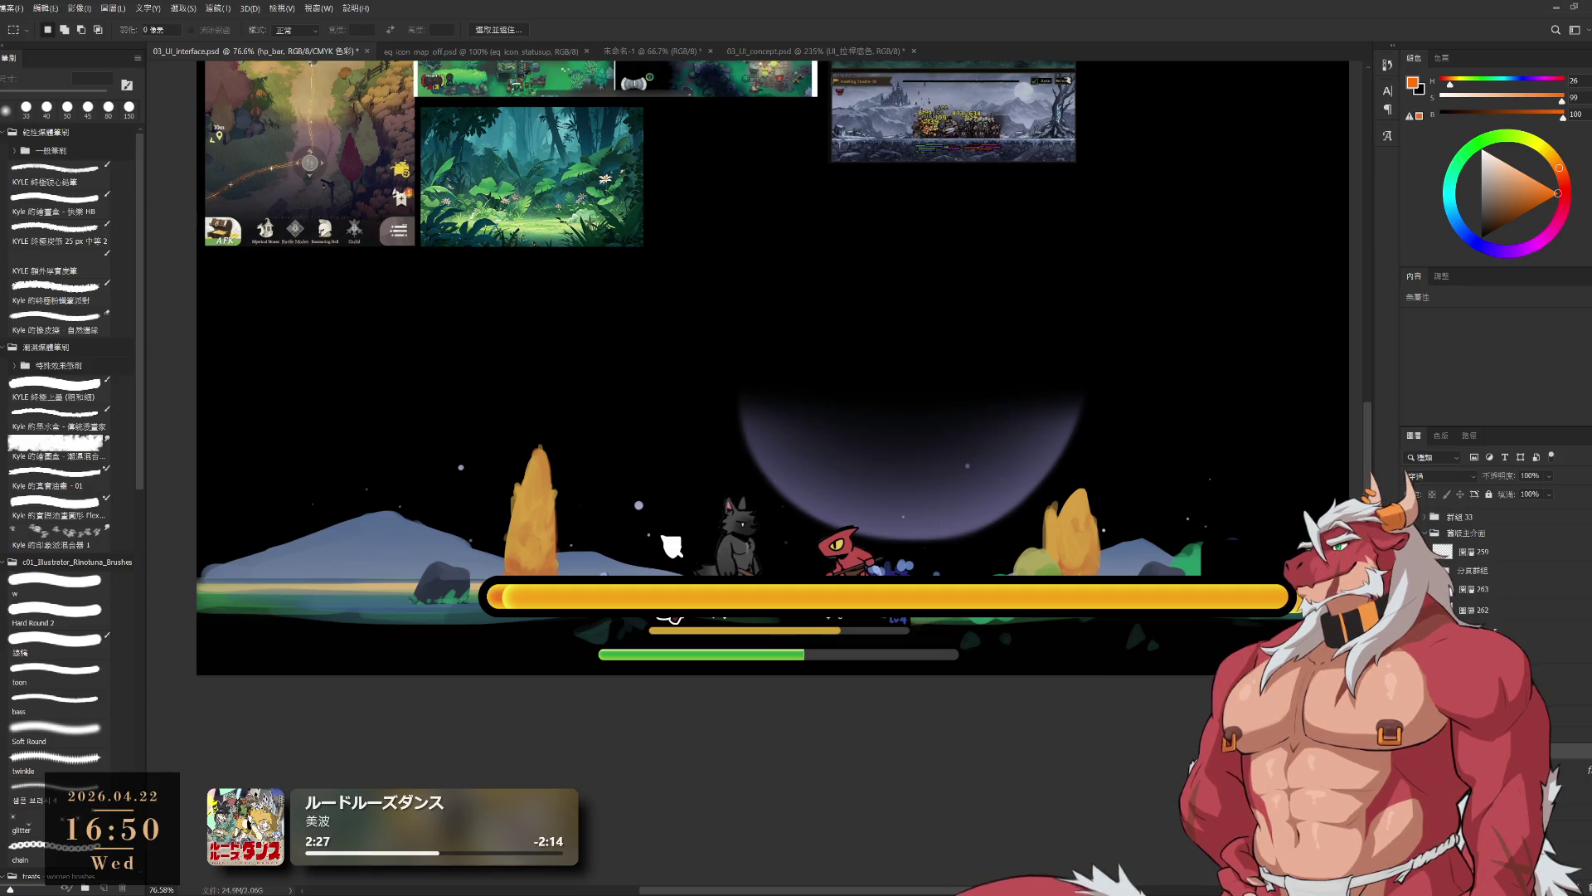
# - Move and scale the gradient bar down onto the compact health bar
pyautogui.hotkey('ctrl', 't')
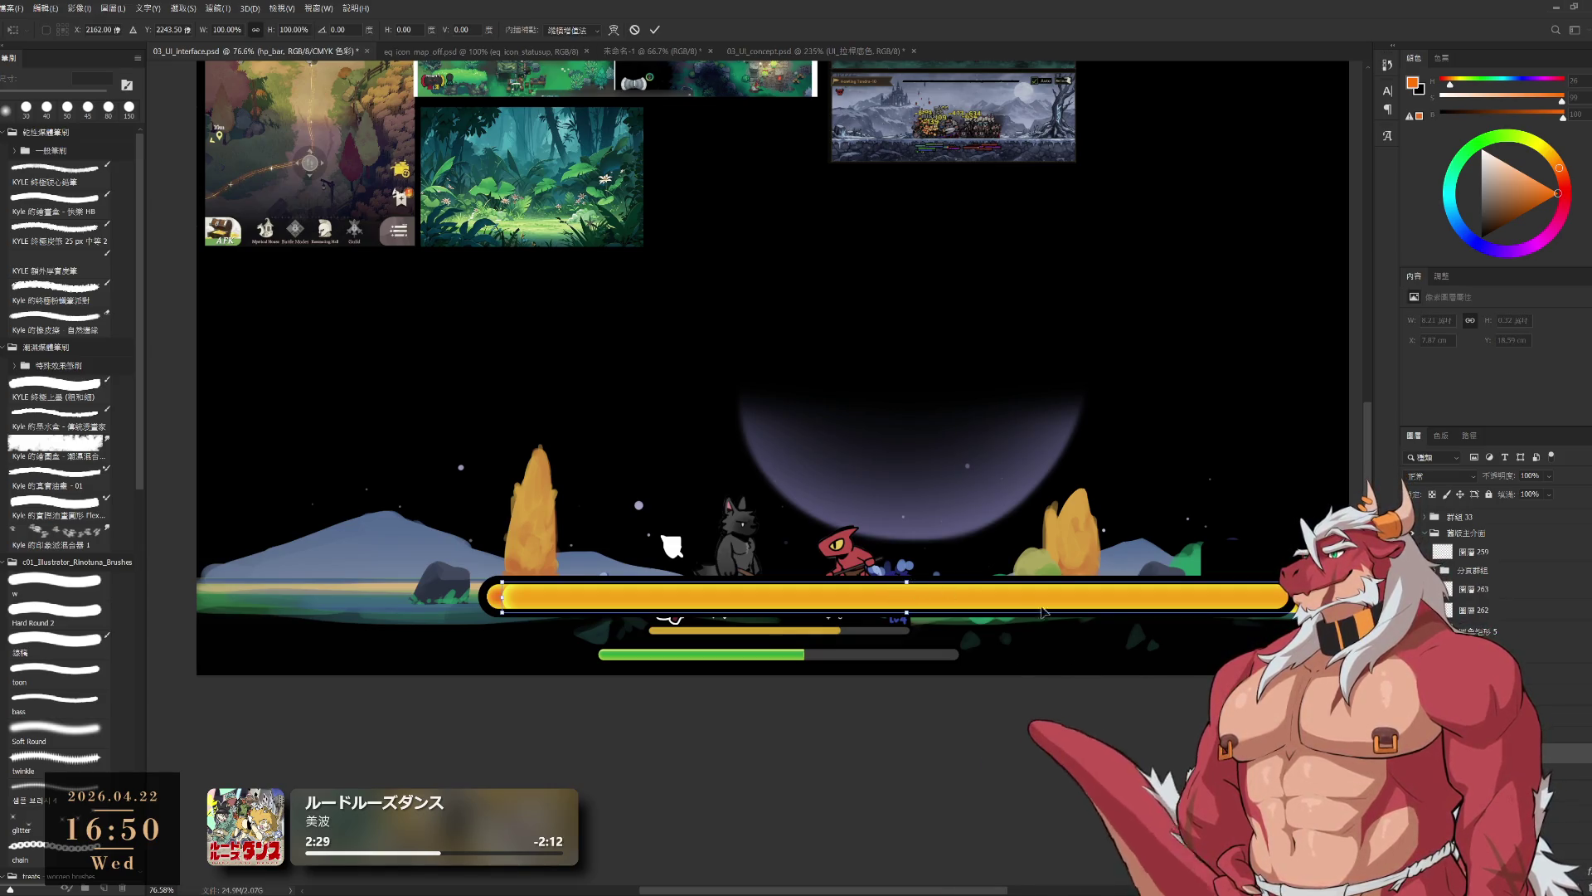
pyautogui.moveTo(1042, 612); pyautogui.dragTo(835, 671)
pyautogui.moveTo(1110, 656)
pyautogui.mouseDown()
pyautogui.moveTo(628, 652)
pyautogui.moveTo(1188, 645)
pyautogui.moveTo(549, 646)
pyautogui.moveTo(1091, 661)
pyautogui.moveTo(1055, 659)
pyautogui.mouseUp()
pyautogui.scroll(5, 549, 646)
pyautogui.scroll(10, 1053, 665)
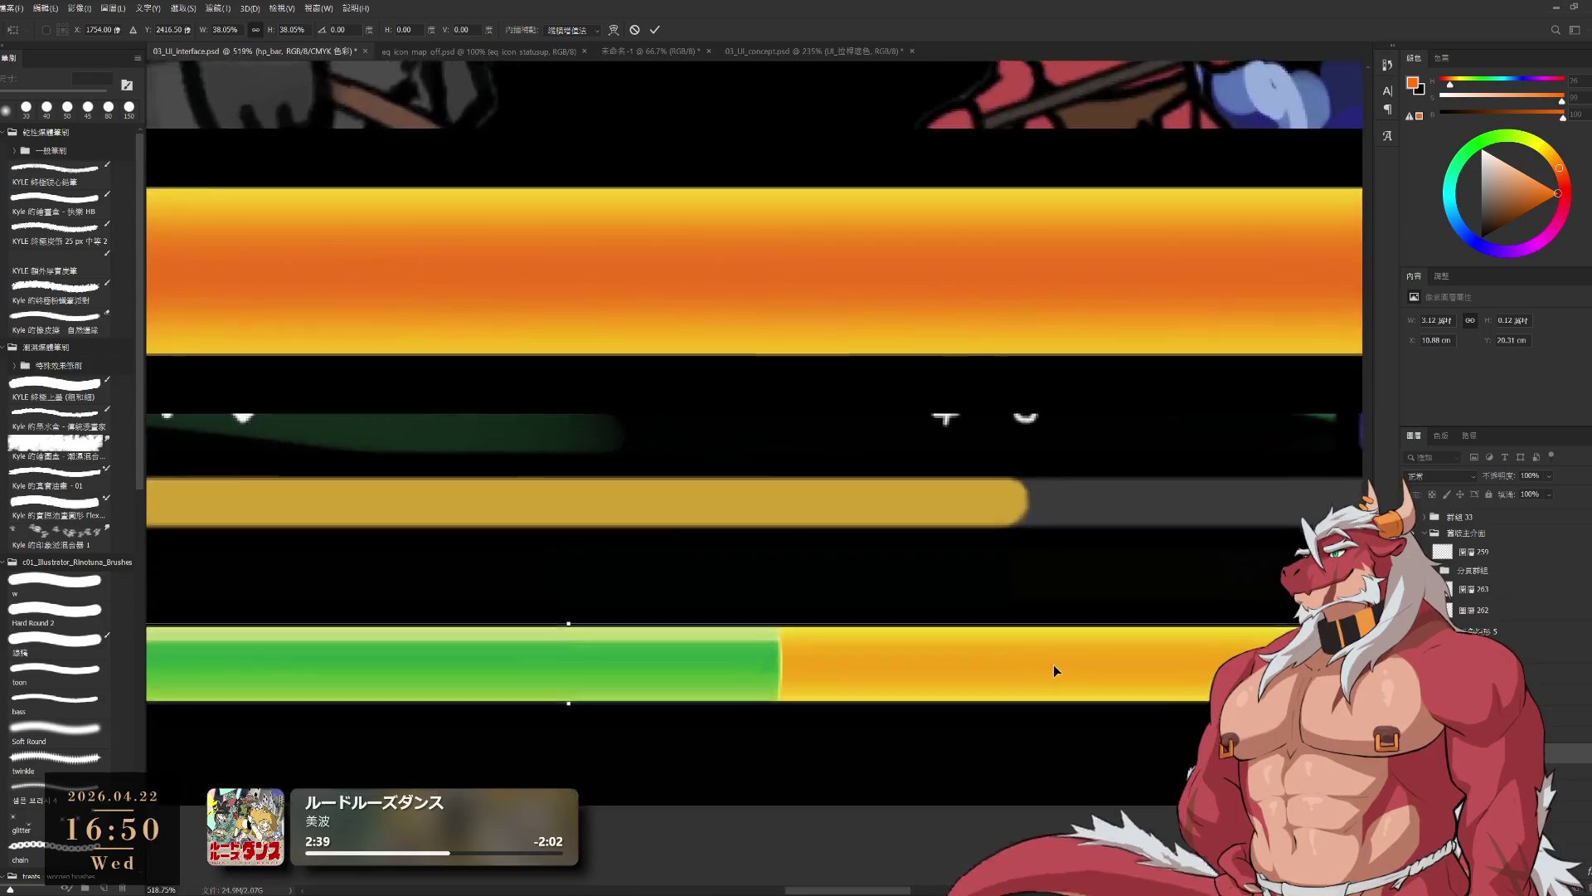
pyautogui.press('Return')
pyautogui.scroll(-5, 1140, 577)
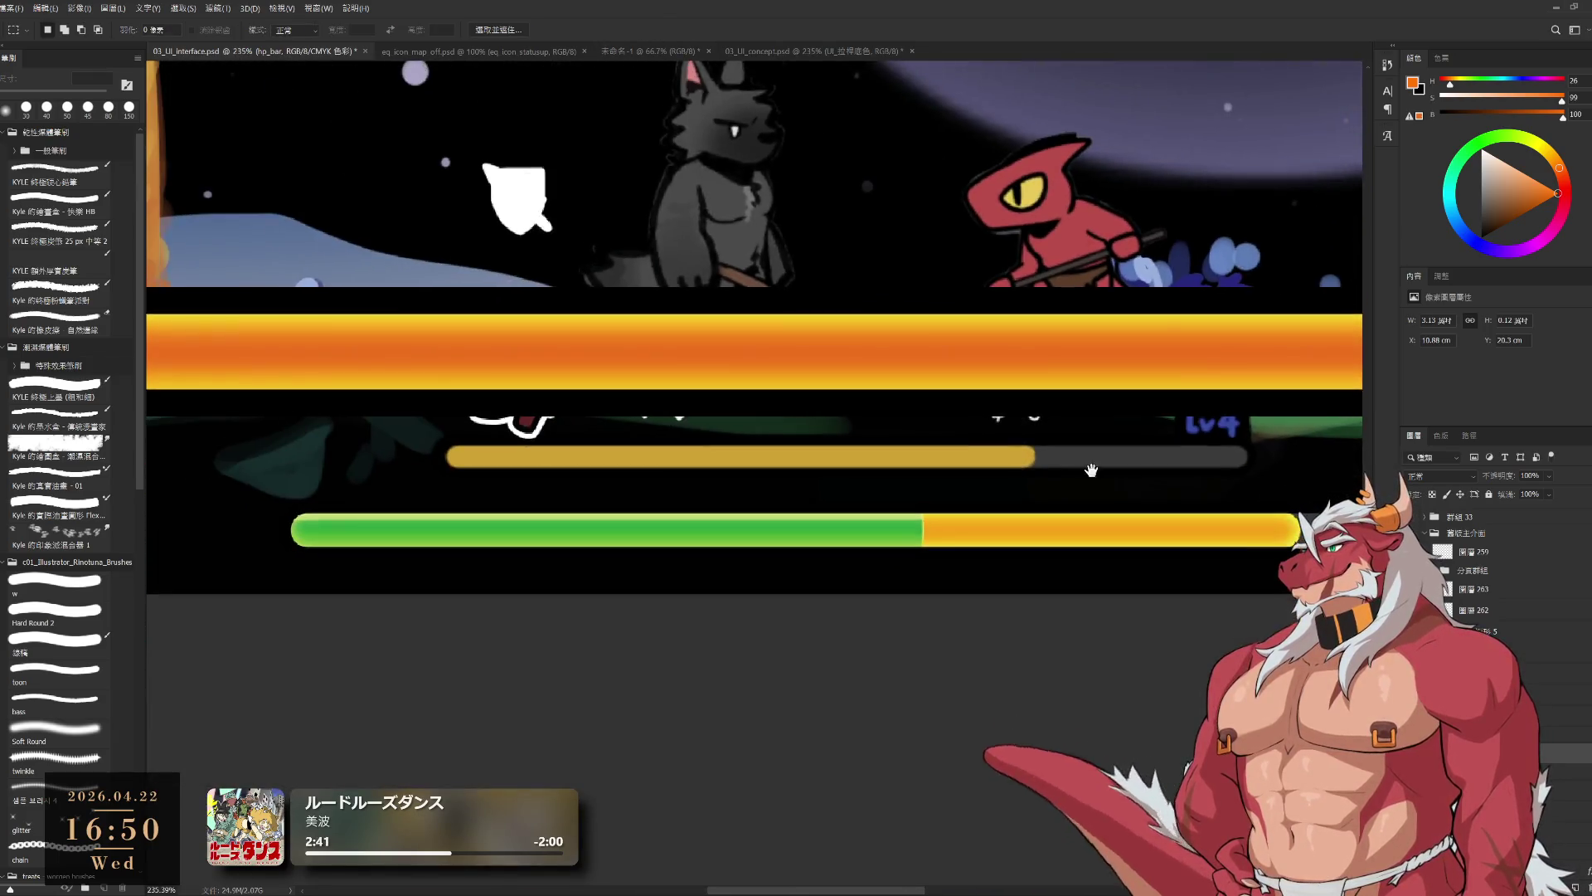
# - Shorten the right end of the health bar's yellow-orange section
pyautogui.moveTo(1140, 578); pyautogui.dragTo(1114, 587)
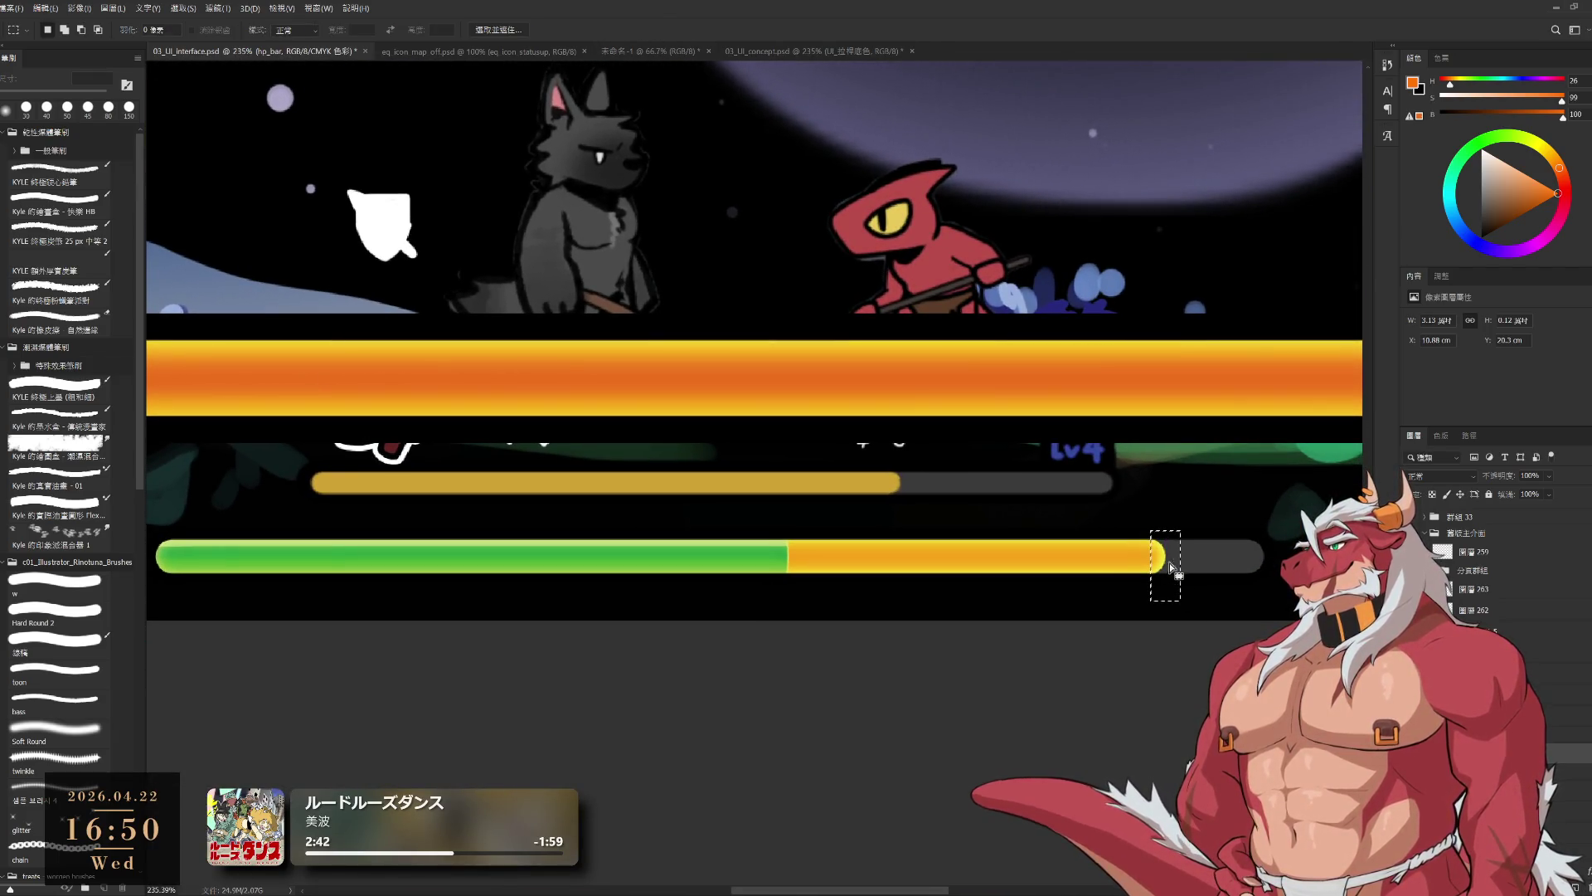
pyautogui.moveTo(1151, 527)
pyautogui.mouseDown()
pyautogui.moveTo(1190, 584)
pyautogui.moveTo(1149, 573)
pyautogui.mouseUp()
pyautogui.hotkey('ctrl', 't')
pyautogui.click(655, 30)
pyautogui.scroll(-5, 1072, 549)
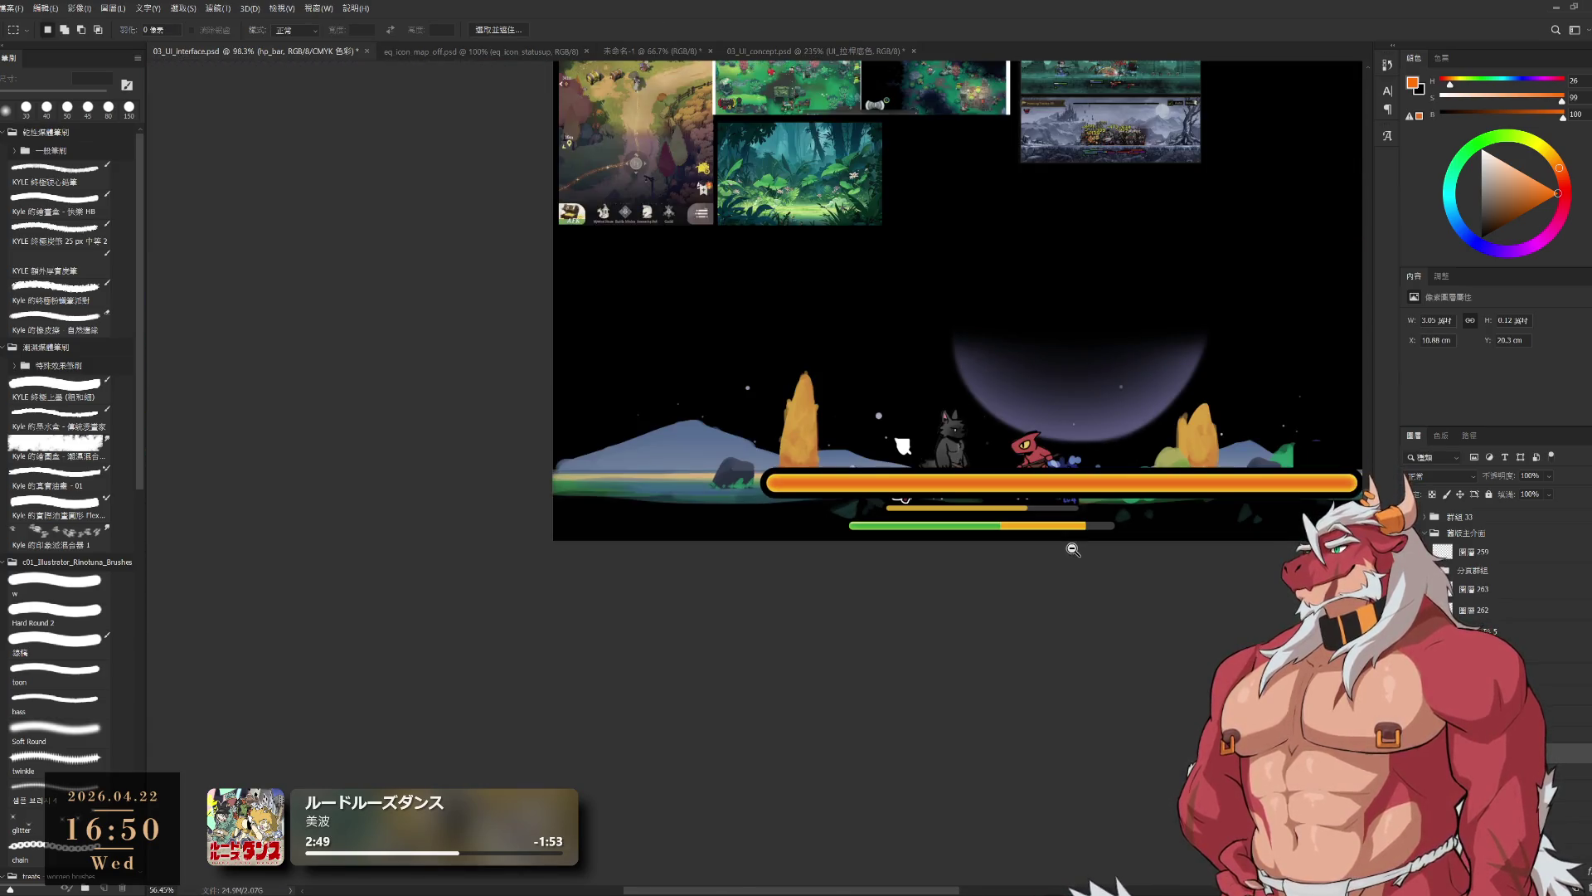
pyautogui.scroll(8, 1037, 539)
pyautogui.scroll(1, 1010, 527)
# - Sample the bar's green and orange, switch to white, and size a soft brush for the junction glow
pyautogui.press('b')
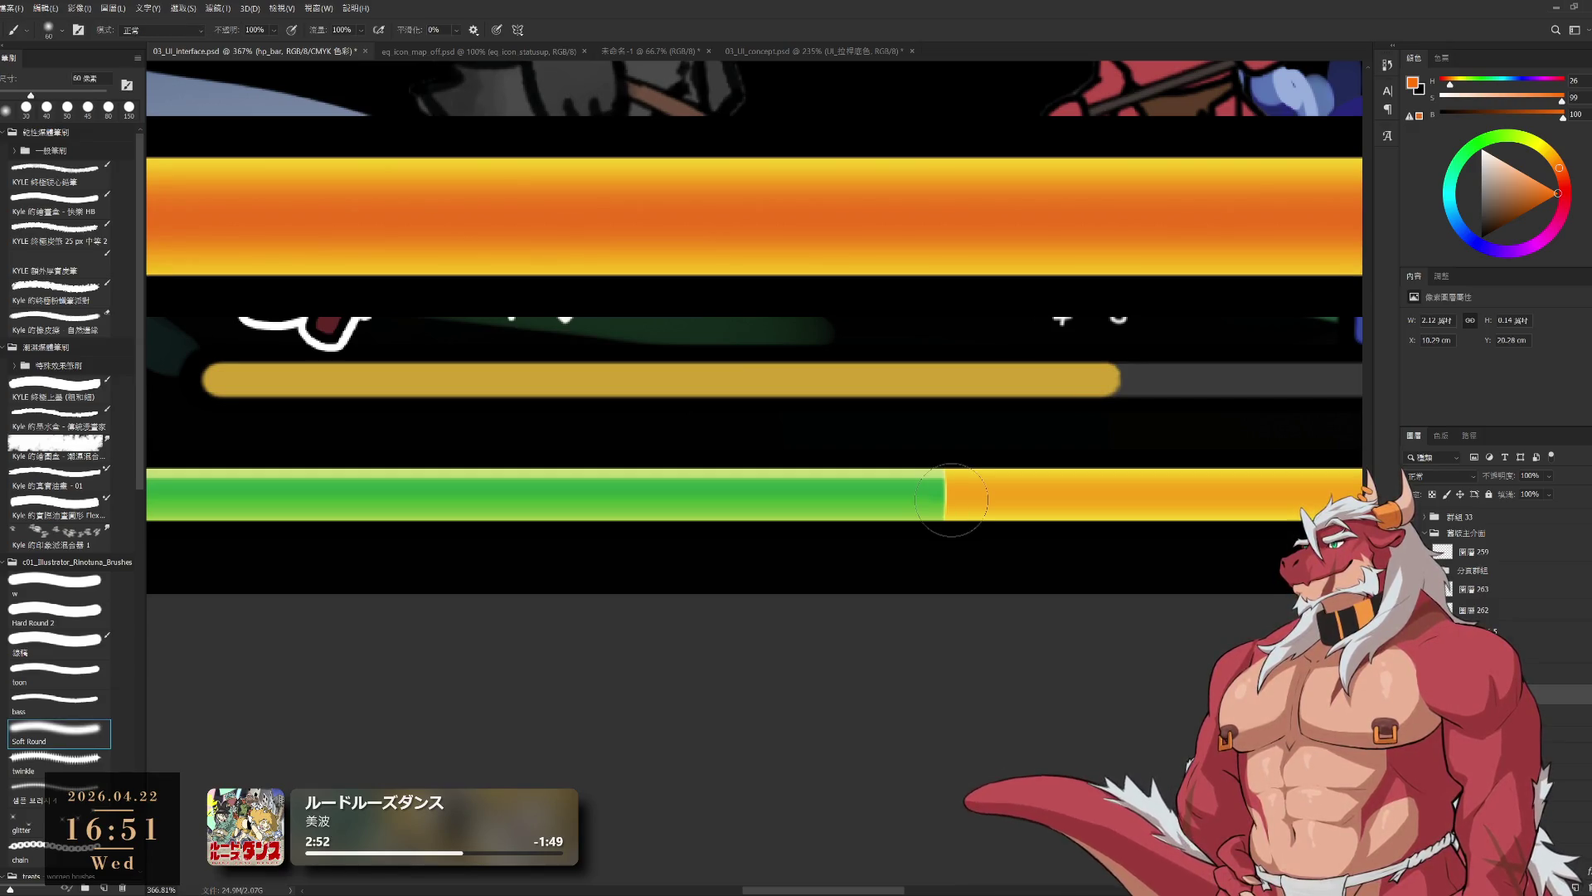
pyautogui.keyDown('alt'); pyautogui.click(865, 473); pyautogui.keyUp('alt')
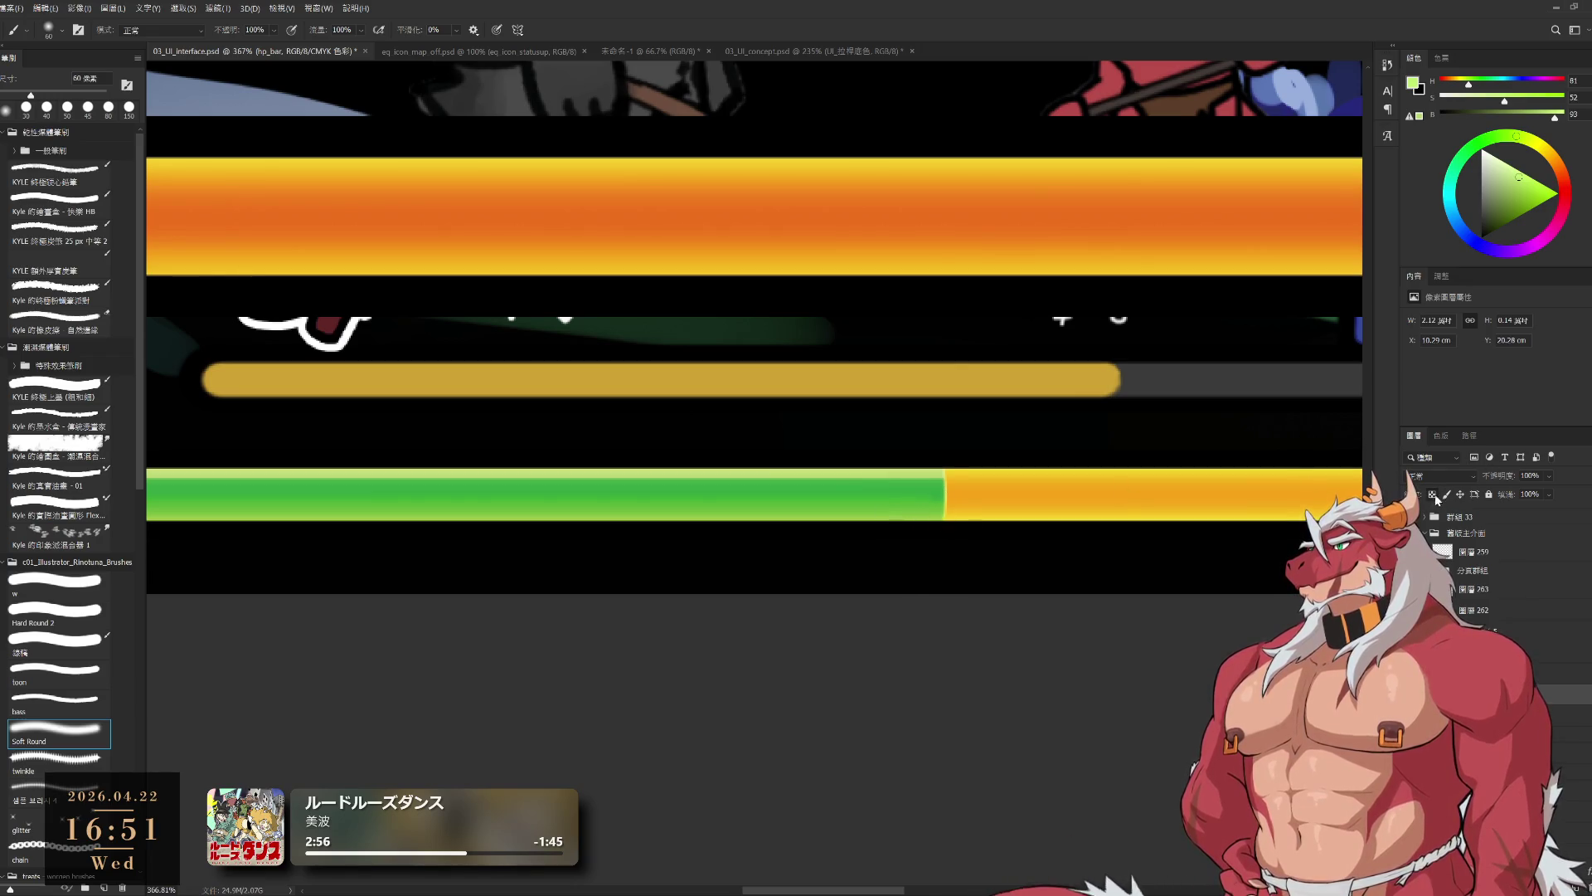
pyautogui.press('[')
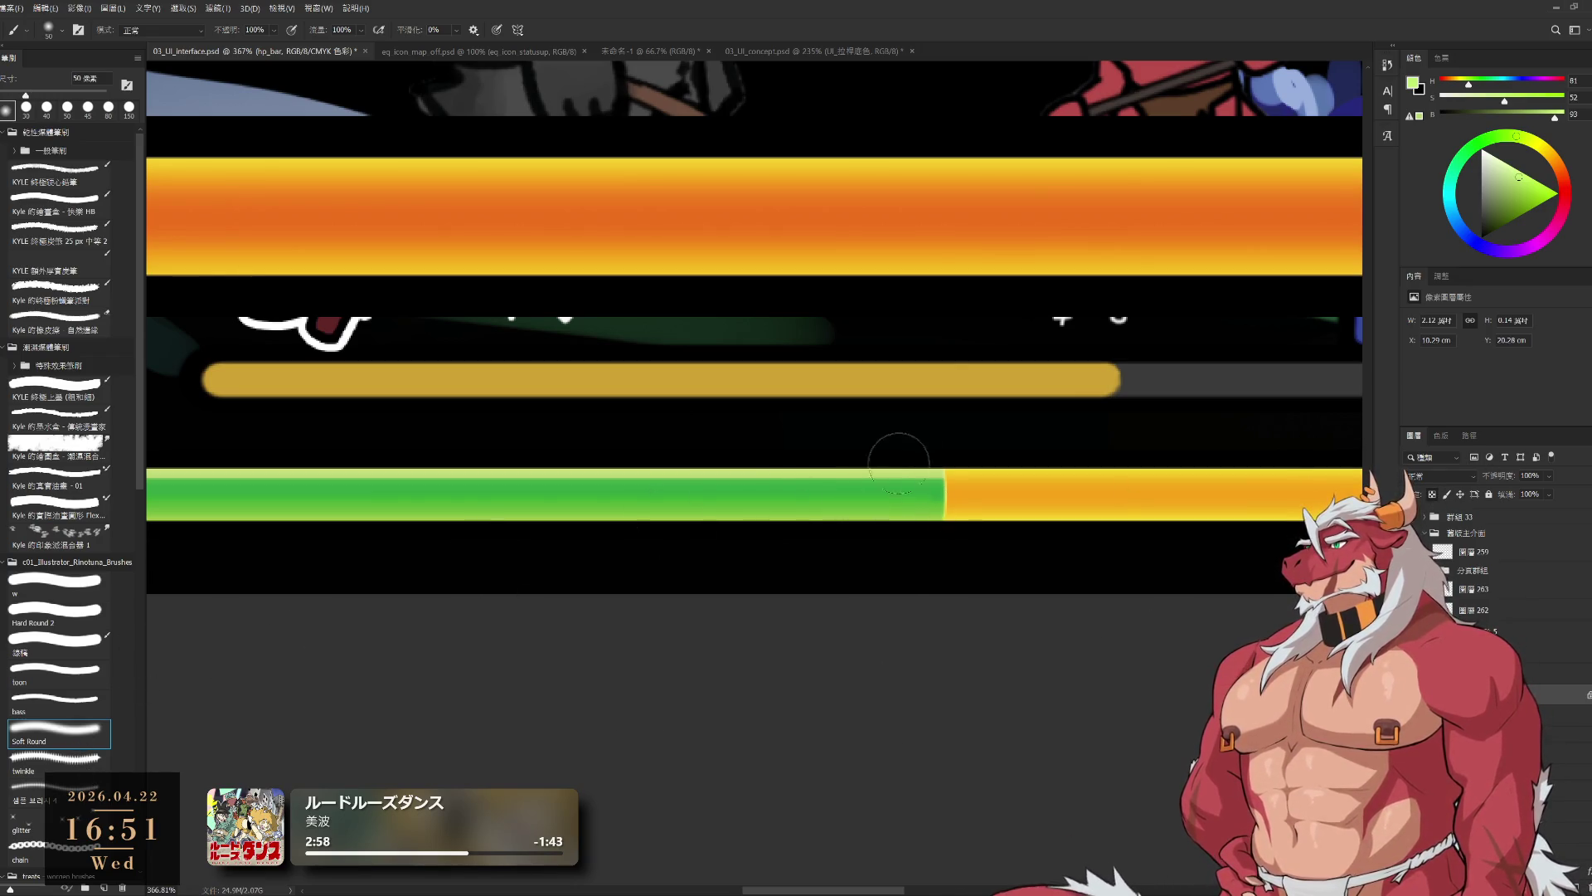
pyautogui.press('[')
pyautogui.press('[')
pyautogui.press('[')
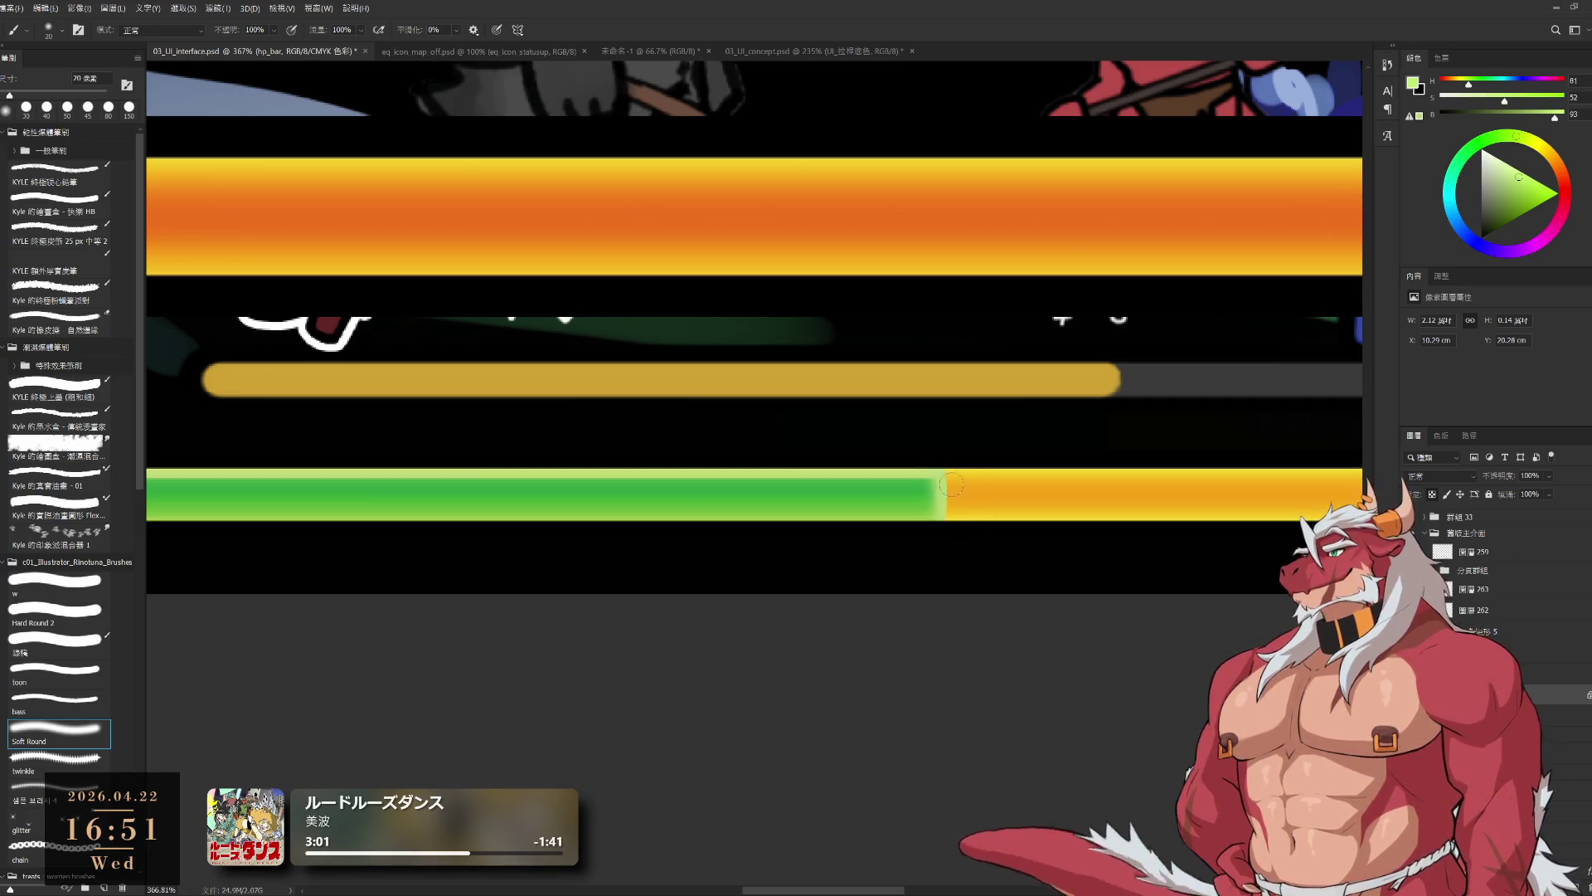
pyautogui.press('[')
pyautogui.press('[')
pyautogui.press('[')
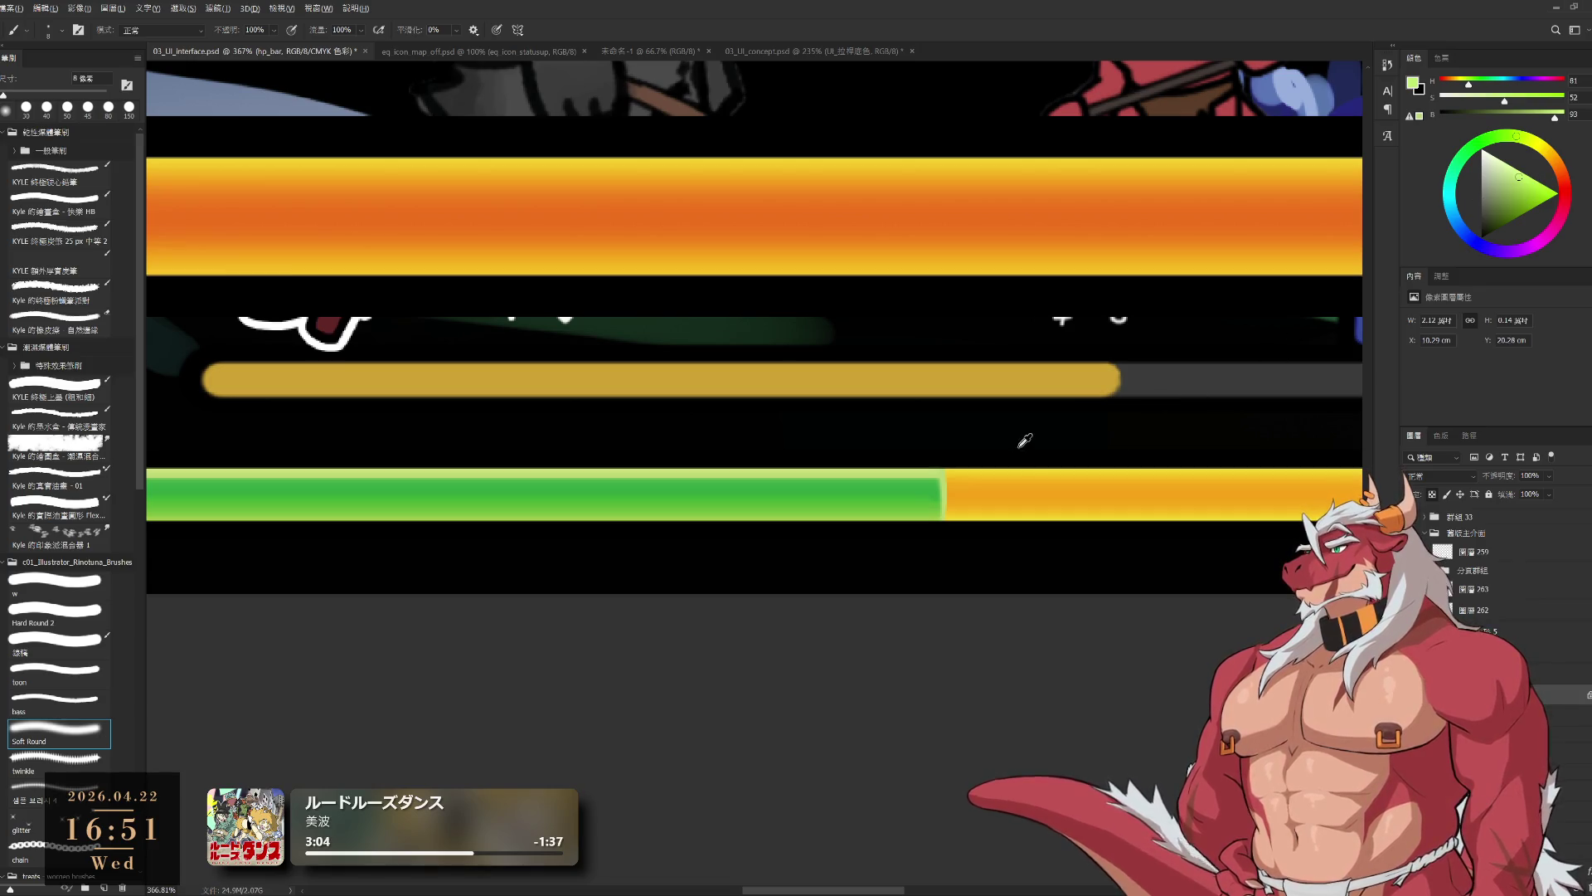
pyautogui.keyDown('alt'); pyautogui.click(1074, 158); pyautogui.keyUp('alt')
pyautogui.press('x')
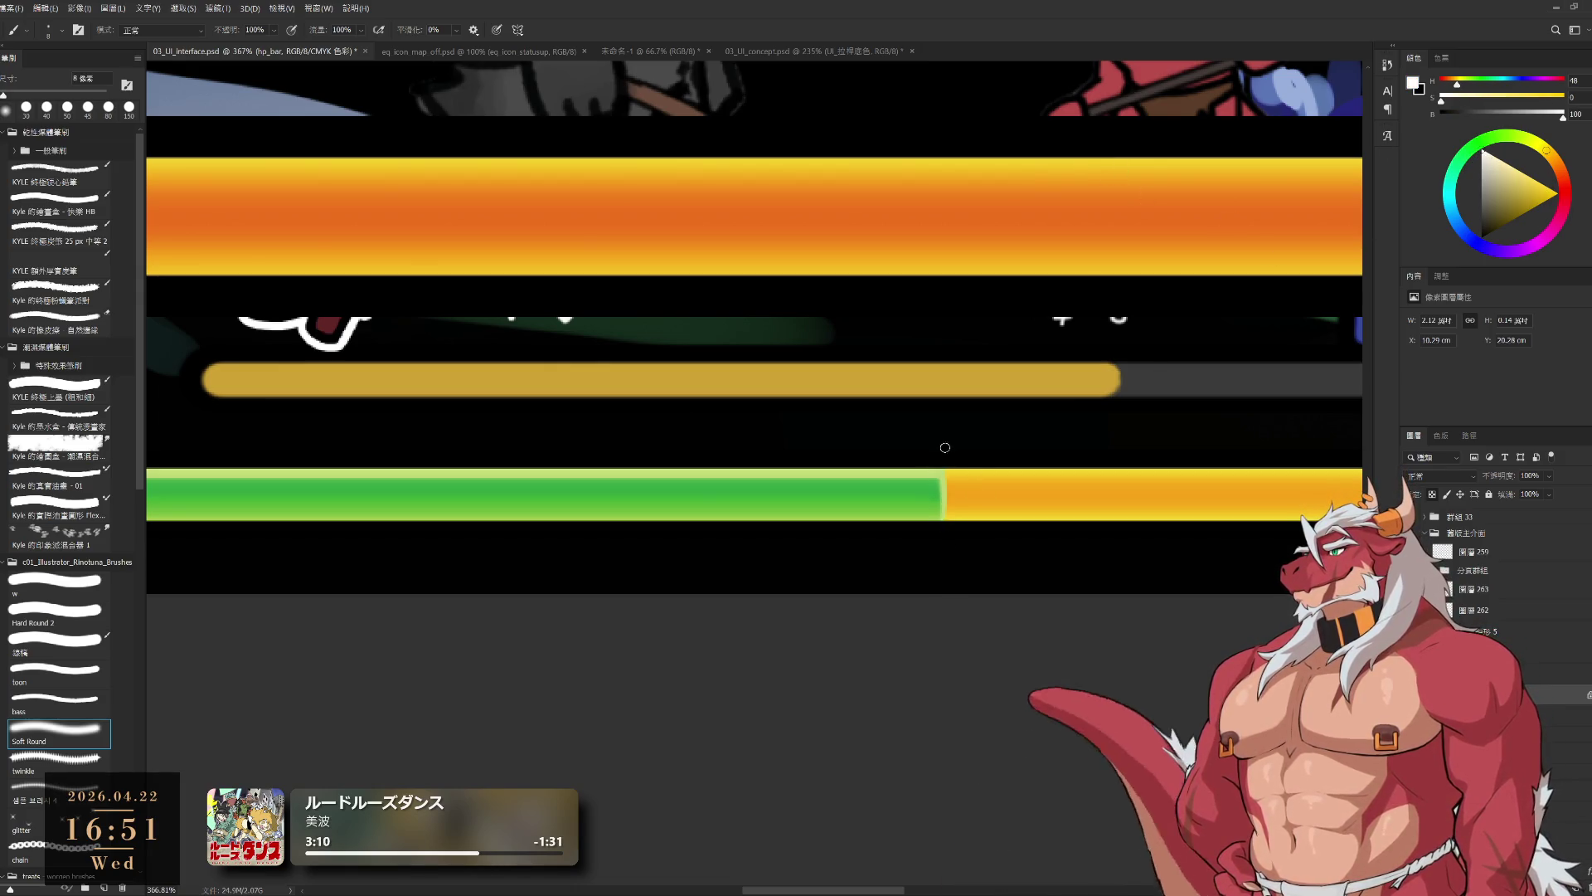
pyautogui.press(']')
pyautogui.press(']')
pyautogui.press(']')
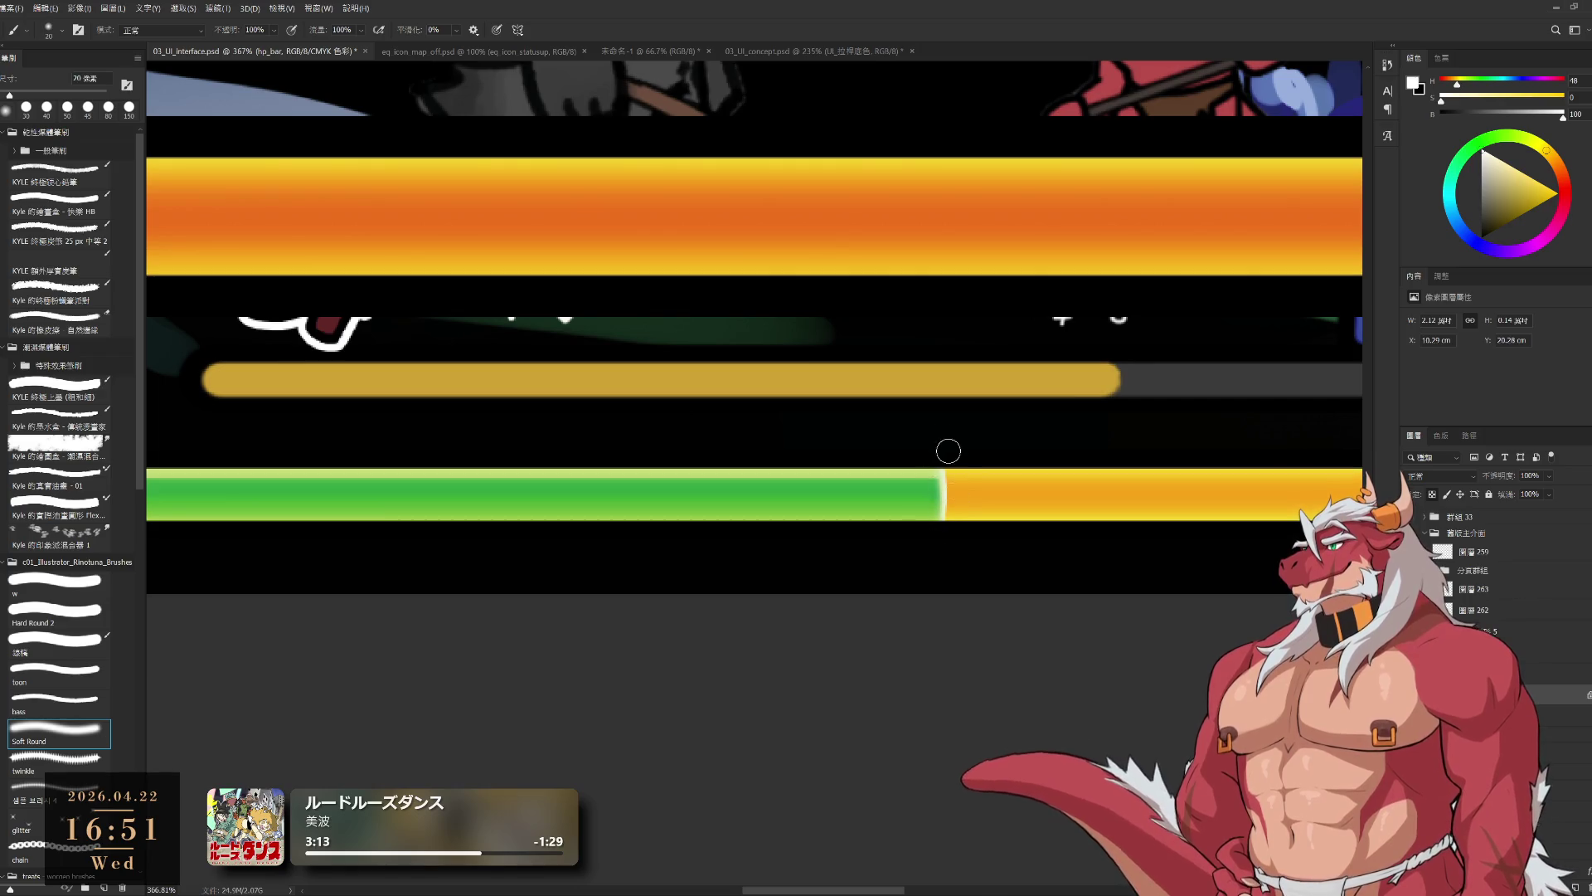
pyautogui.moveTo(923, 541)
pyautogui.mouseDown()
pyautogui.moveTo(839, 534)
pyautogui.moveTo(967, 507)
pyautogui.moveTo(995, 461)
pyautogui.moveTo(887, 572)
pyautogui.mouseUp()
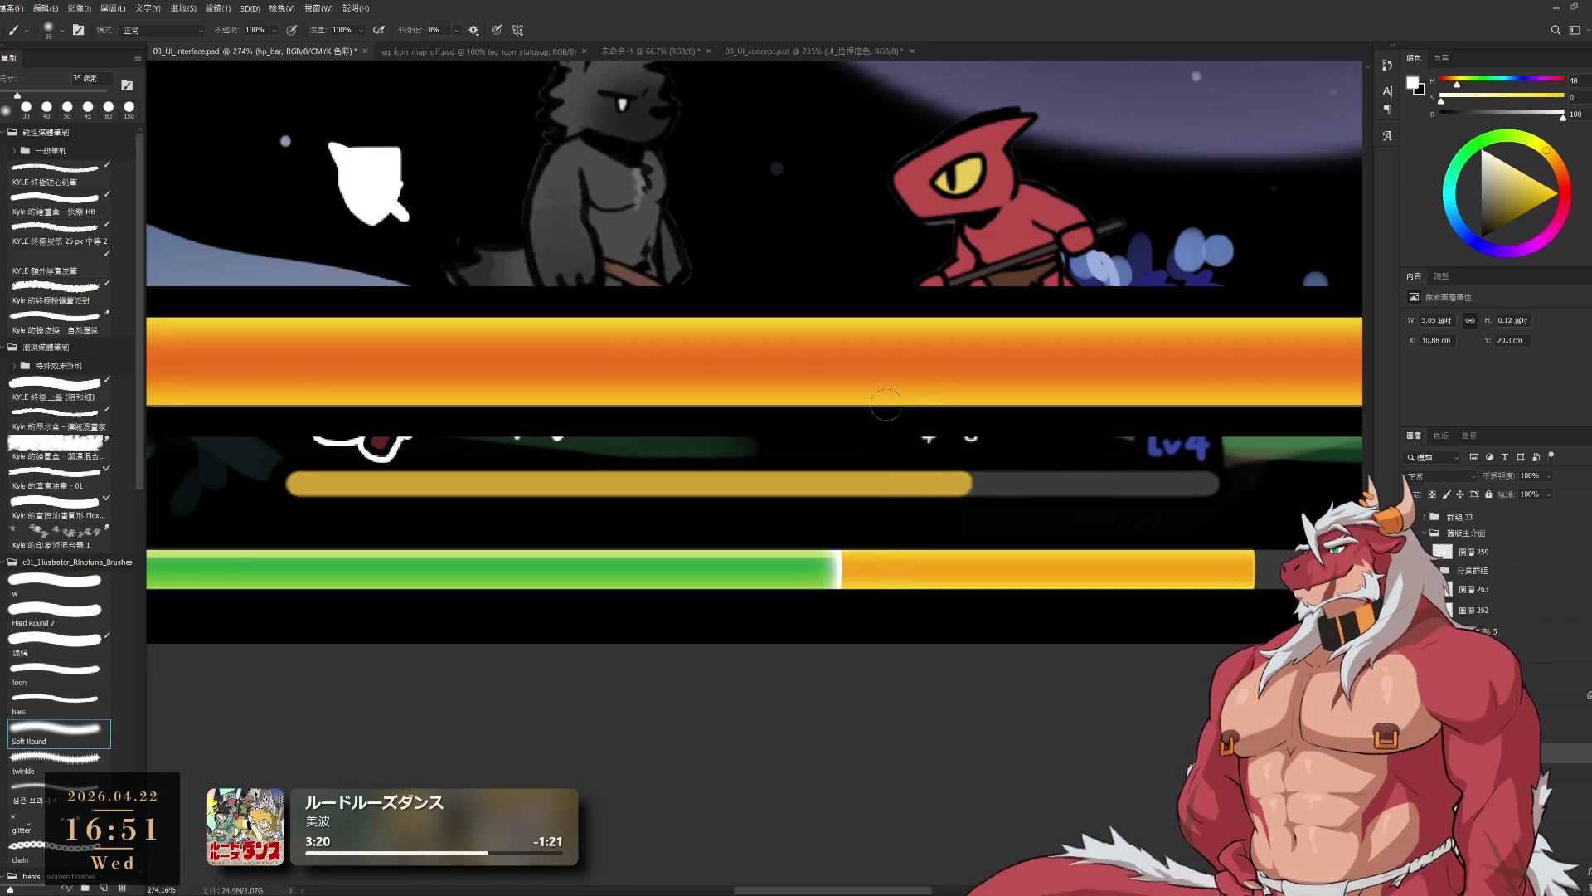
pyautogui.keyDown('alt'); pyautogui.click(915, 393); pyautogui.keyUp('alt')
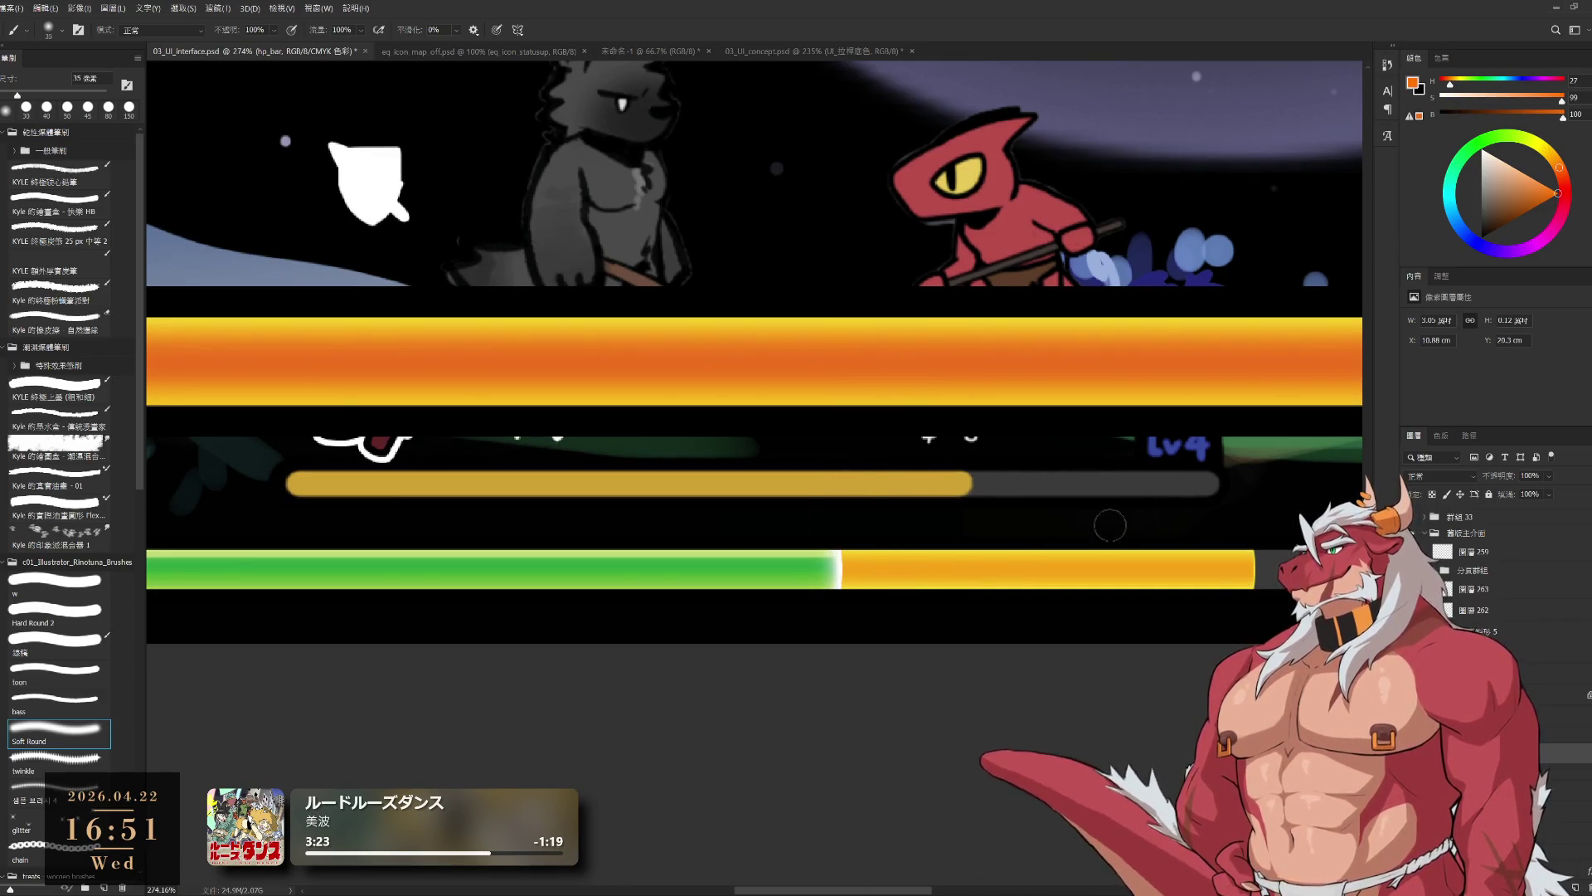
pyautogui.press(']')
pyautogui.press(']')
pyautogui.press(']')
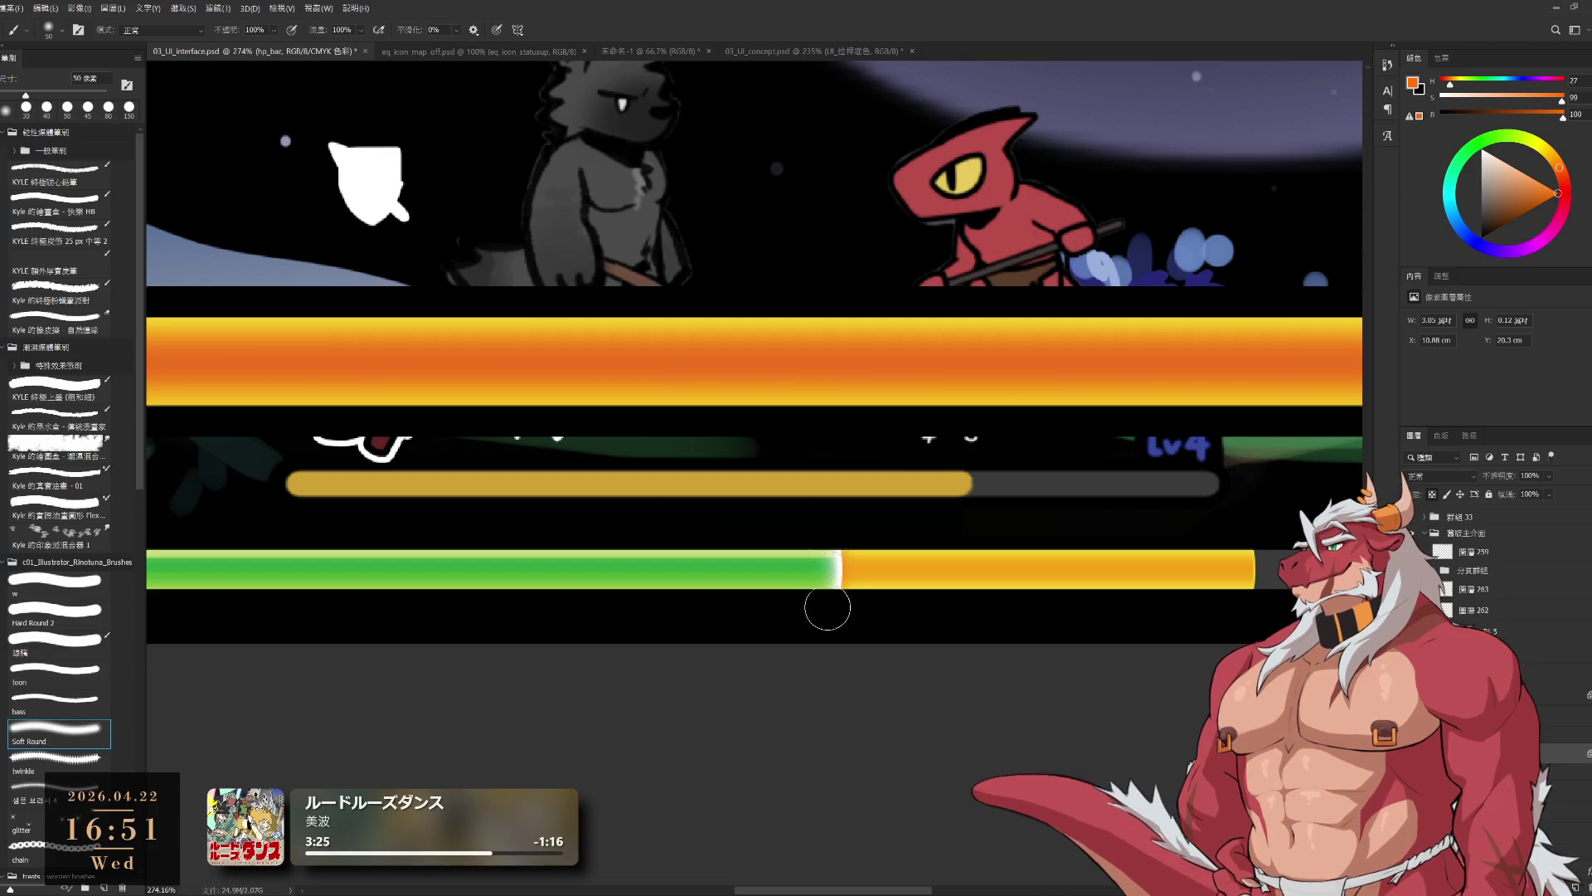
pyautogui.press(']')
pyautogui.press(']')
pyautogui.press(']')
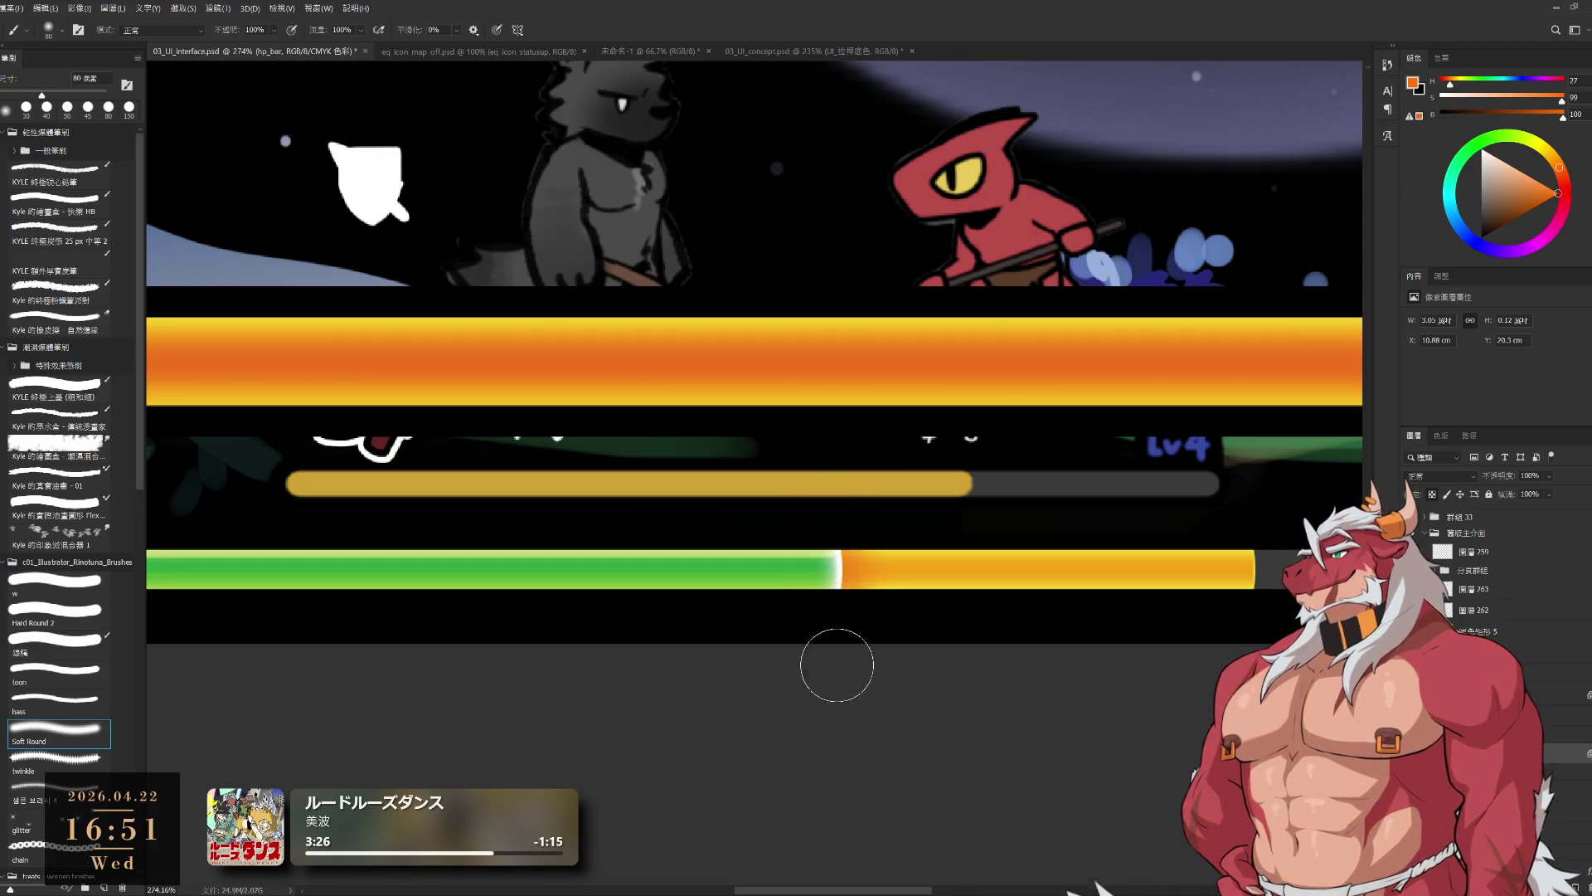
# - Enlarge the brush slightly, pick a yellow paint colour, then shrink the brush again
pyautogui.scroll(-5, 733, 527)
pyautogui.scroll(3, 733, 528)
pyautogui.press(']')
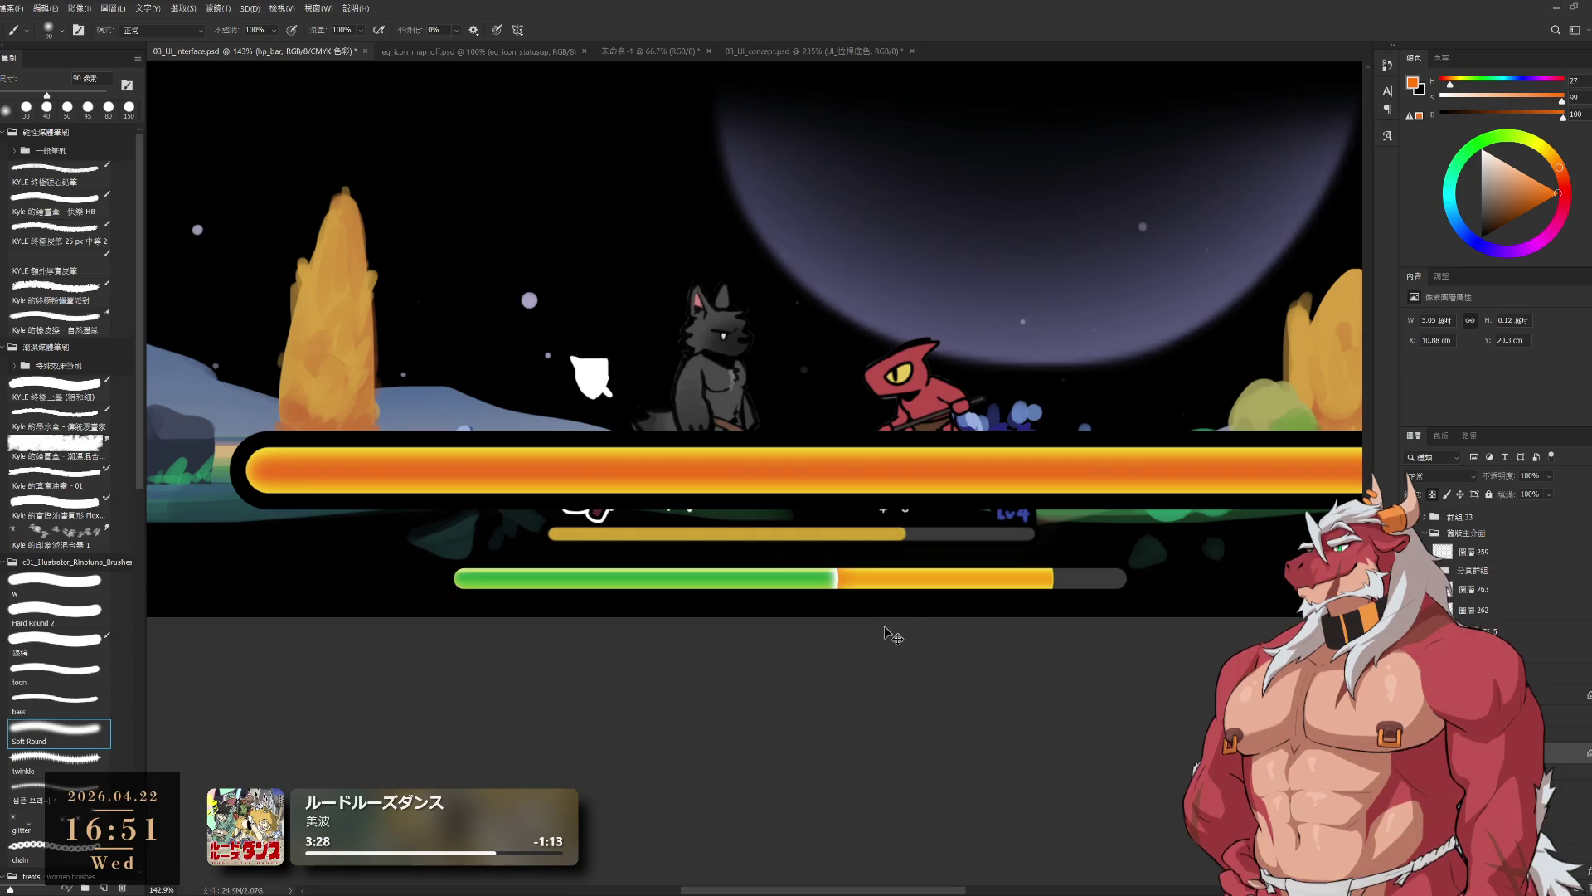
pyautogui.scroll(4, 945, 591)
pyautogui.click(1535, 175)
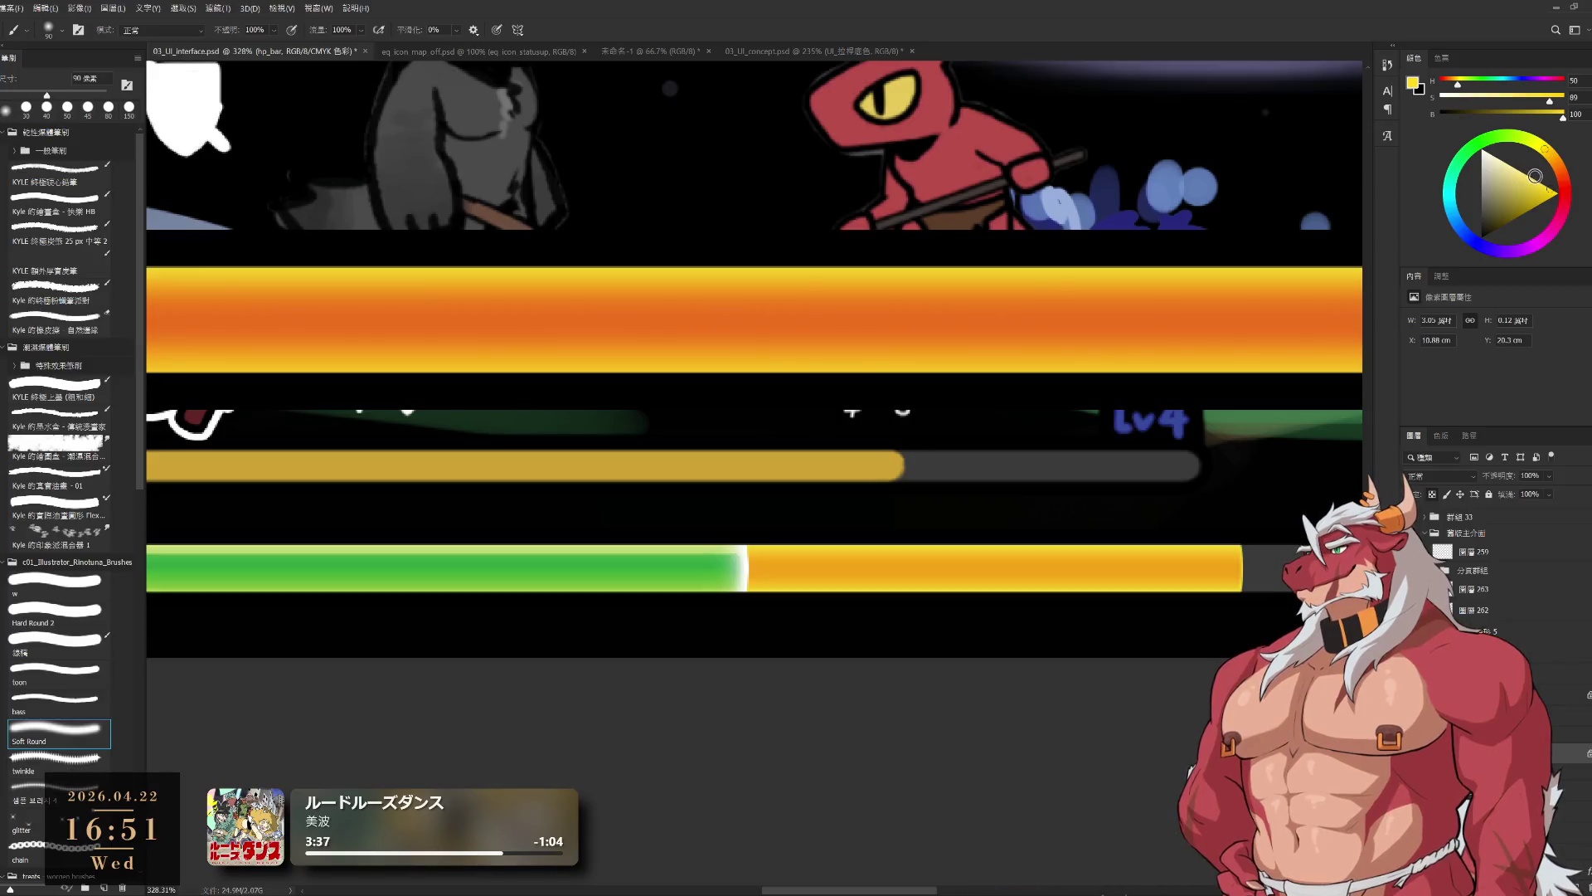
pyautogui.press('[')
pyautogui.press('[')
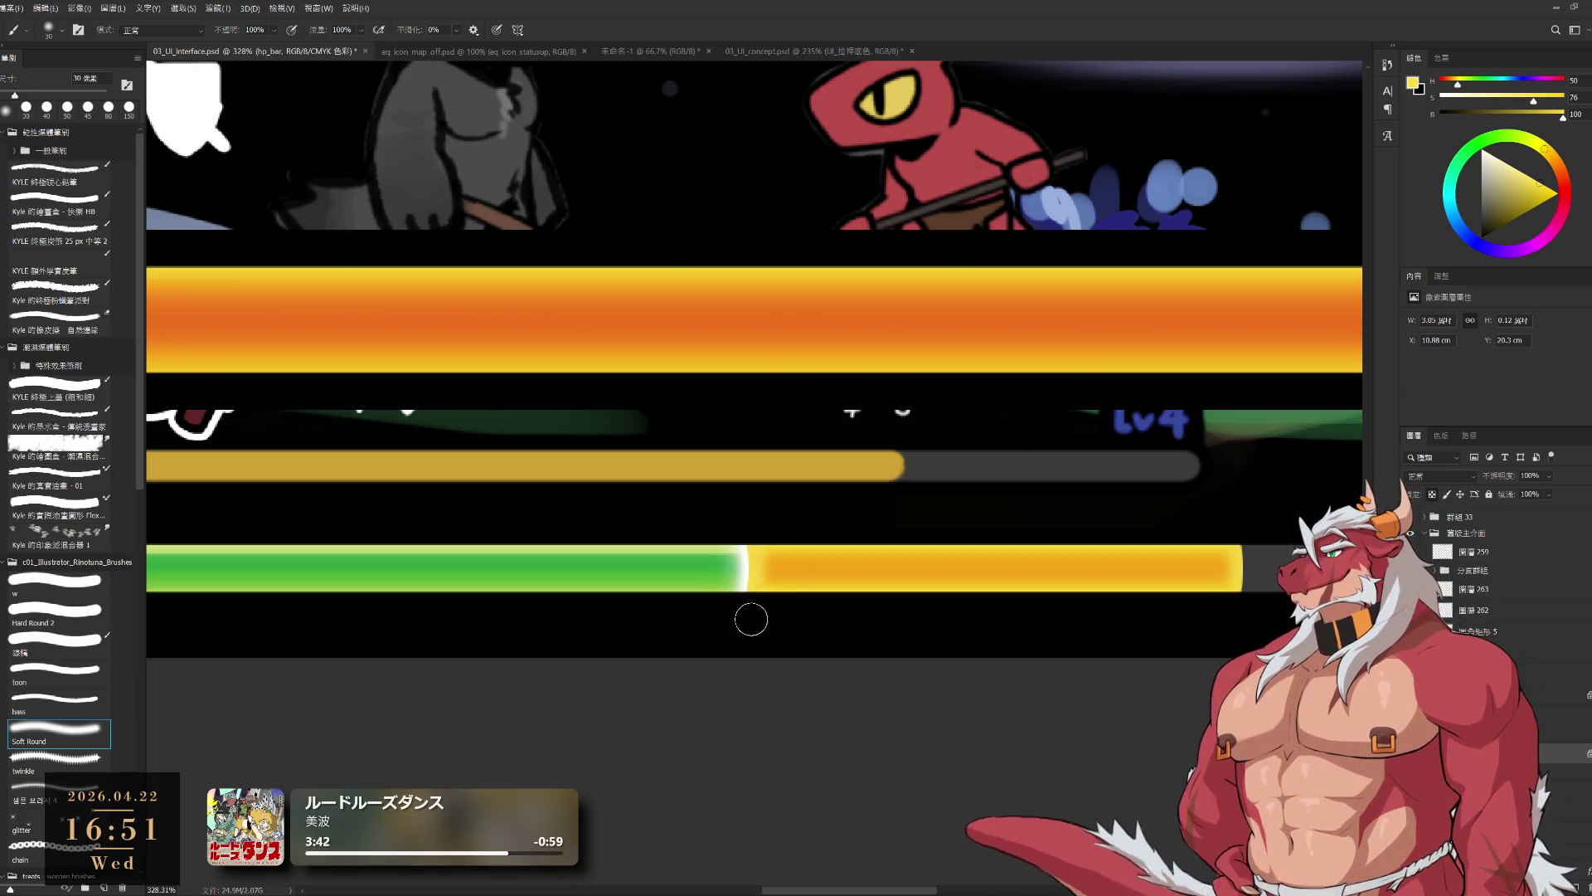
pyautogui.scroll(-5, 779, 632)
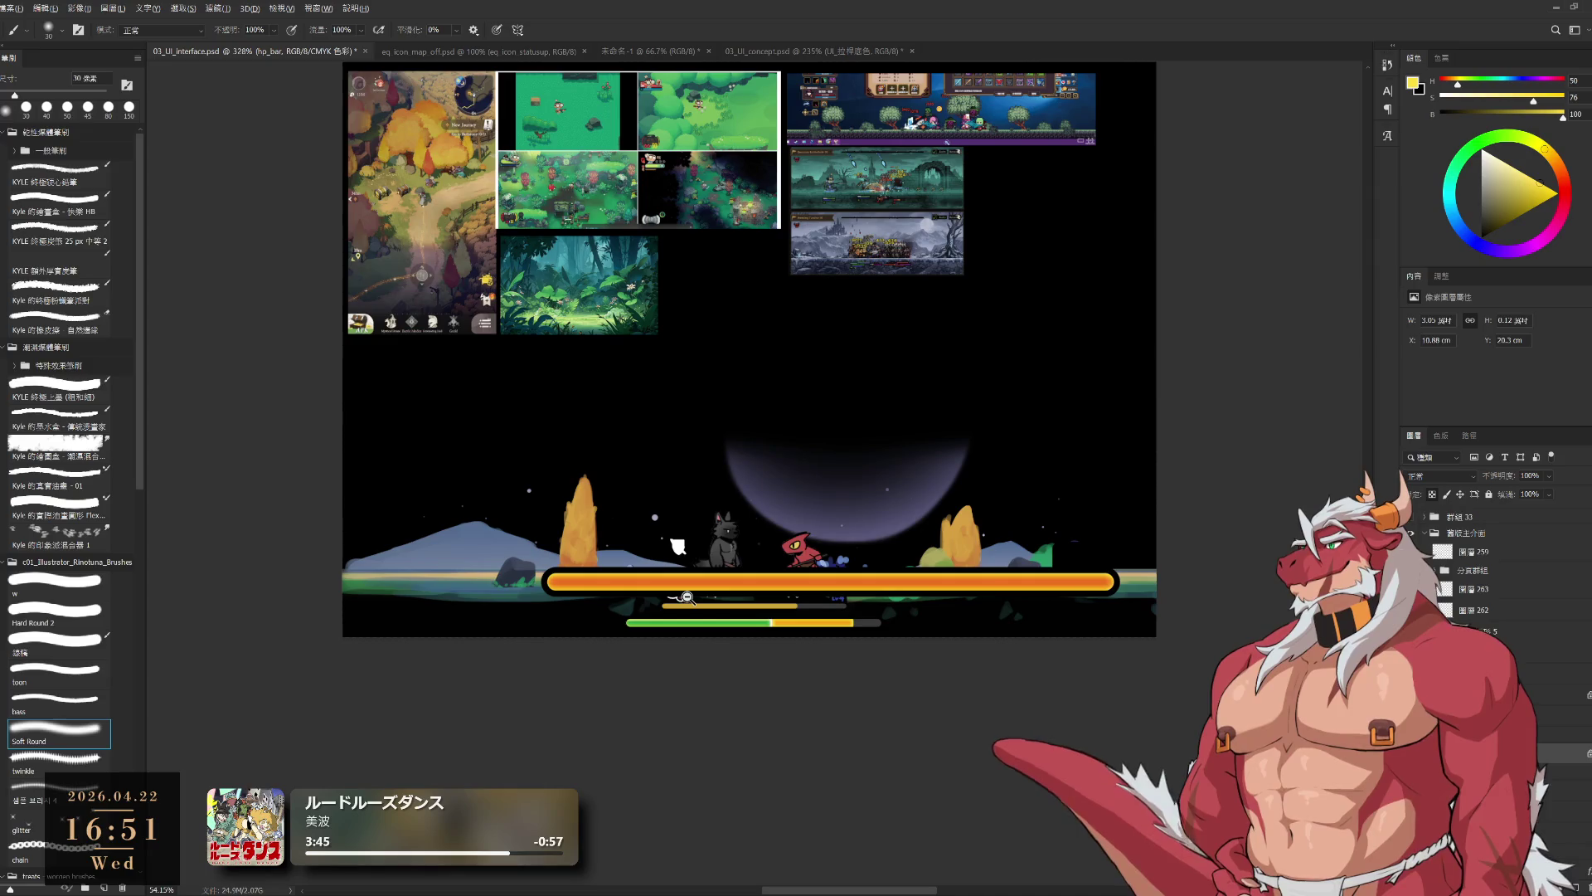
pyautogui.scroll(6, 755, 613)
pyautogui.scroll(-4, 755, 612)
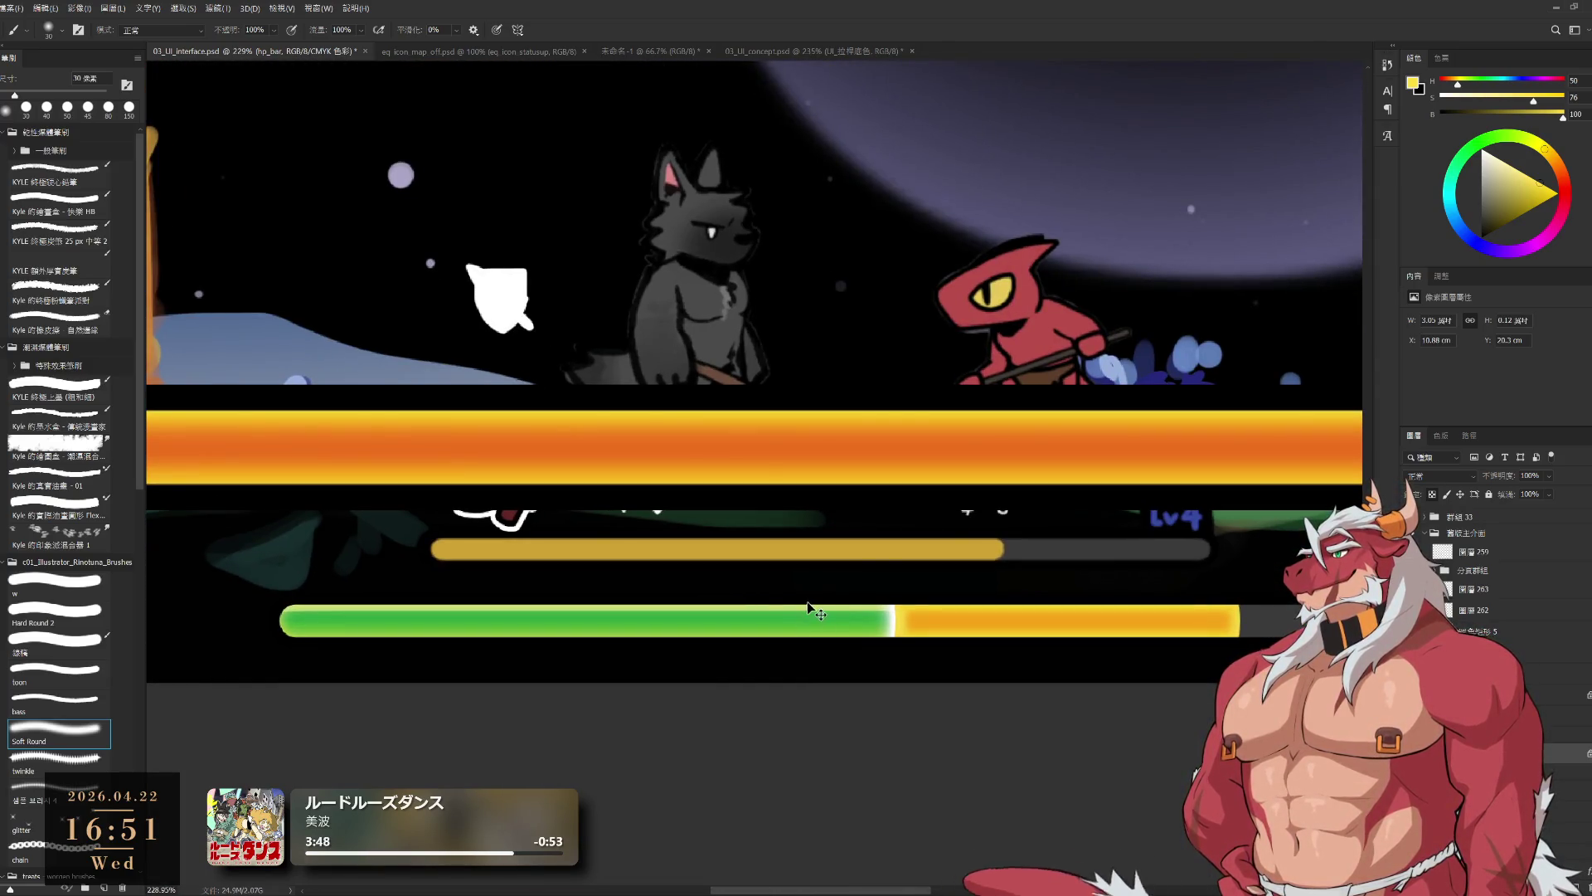
# - Select the health bar's group and set up a thin black brush for divider marks
pyautogui.keyDown('ctrl'); pyautogui.click(808, 606); pyautogui.keyUp('ctrl')
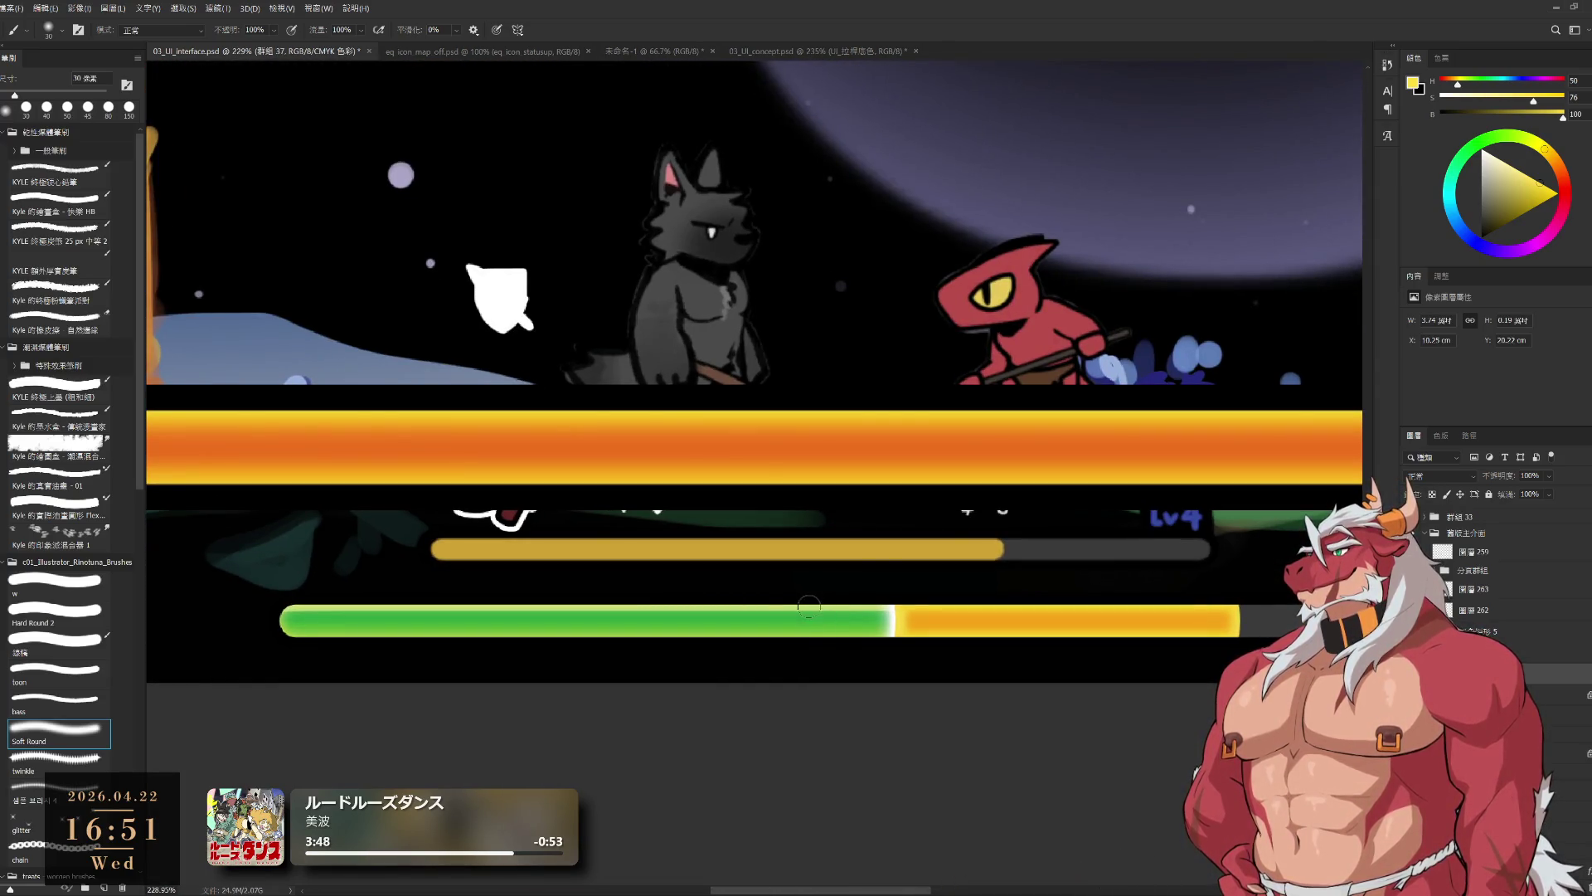
pyautogui.click(1472, 239)
pyautogui.click(58, 583)
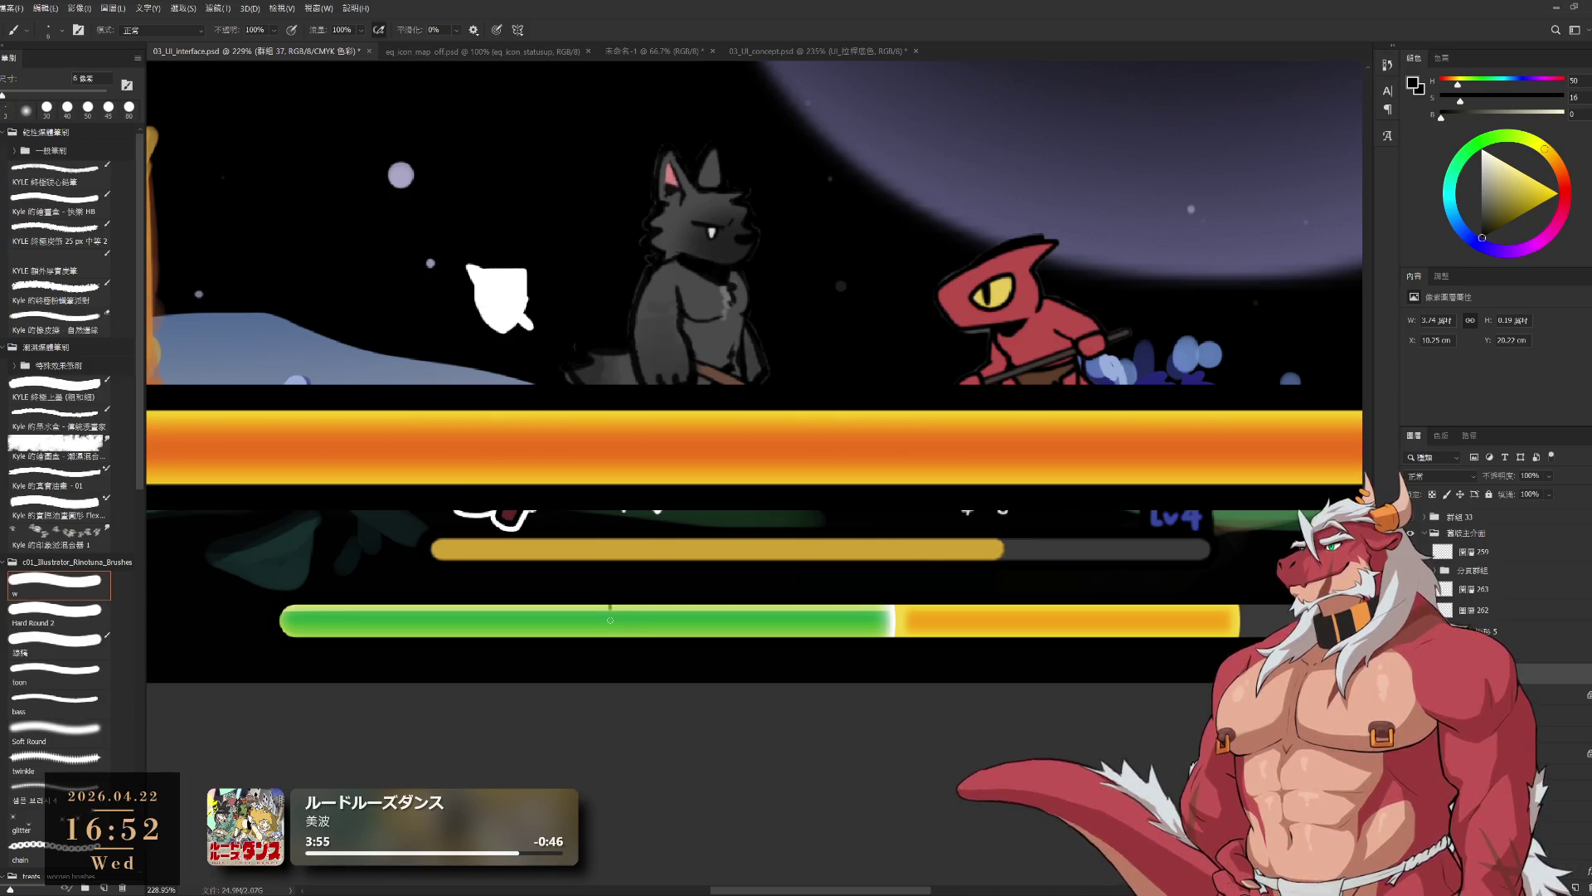
pyautogui.scroll(-5, 759, 666)
pyautogui.scroll(3, 707, 662)
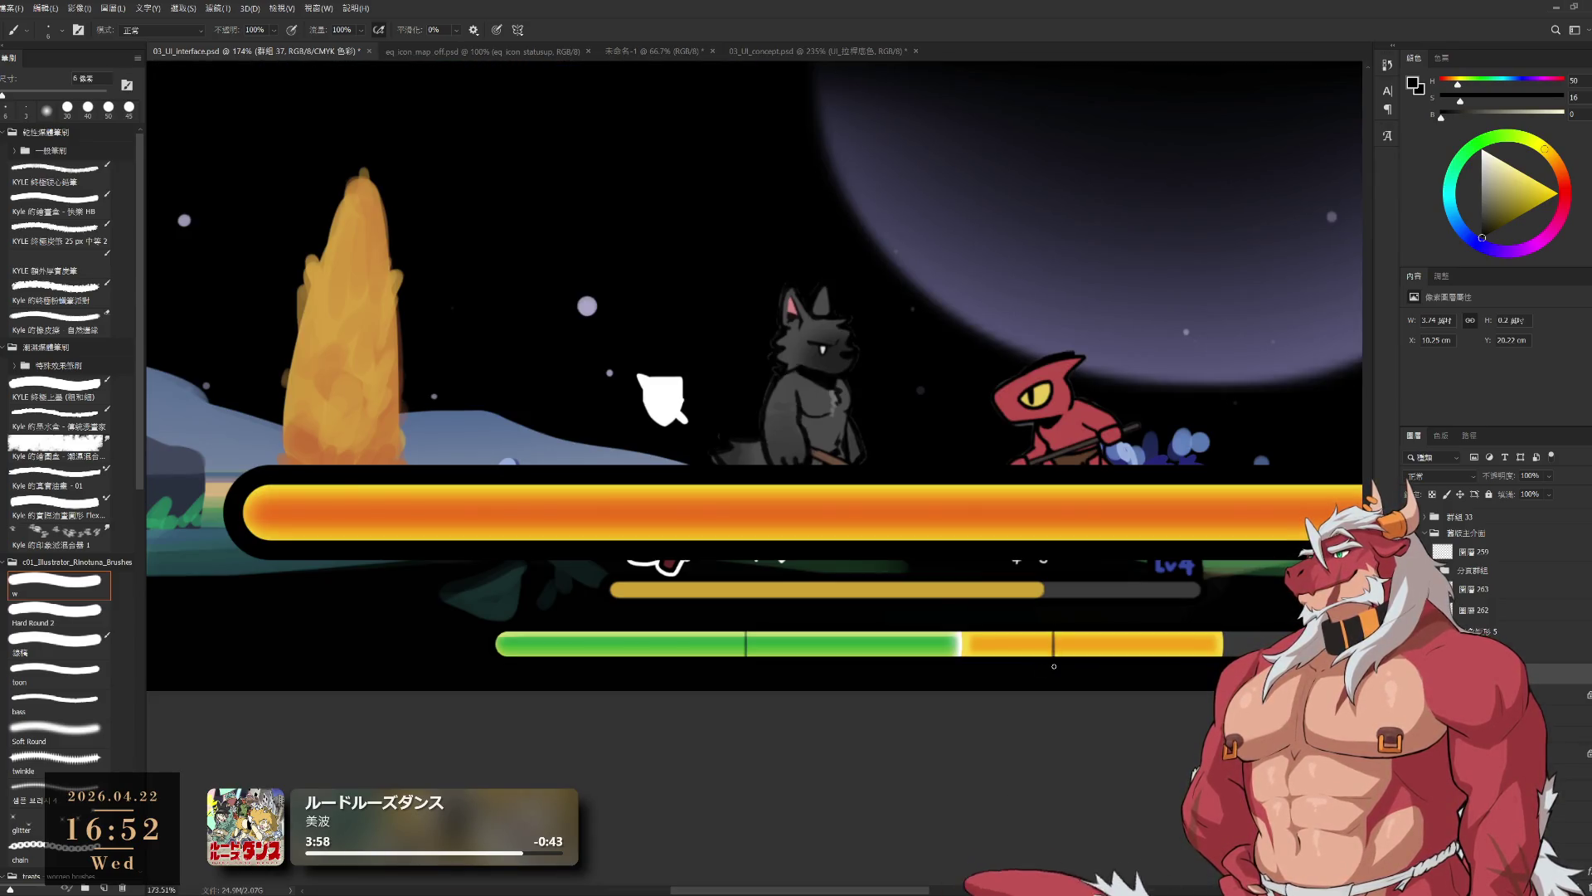
pyautogui.scroll(-2, 1054, 675)
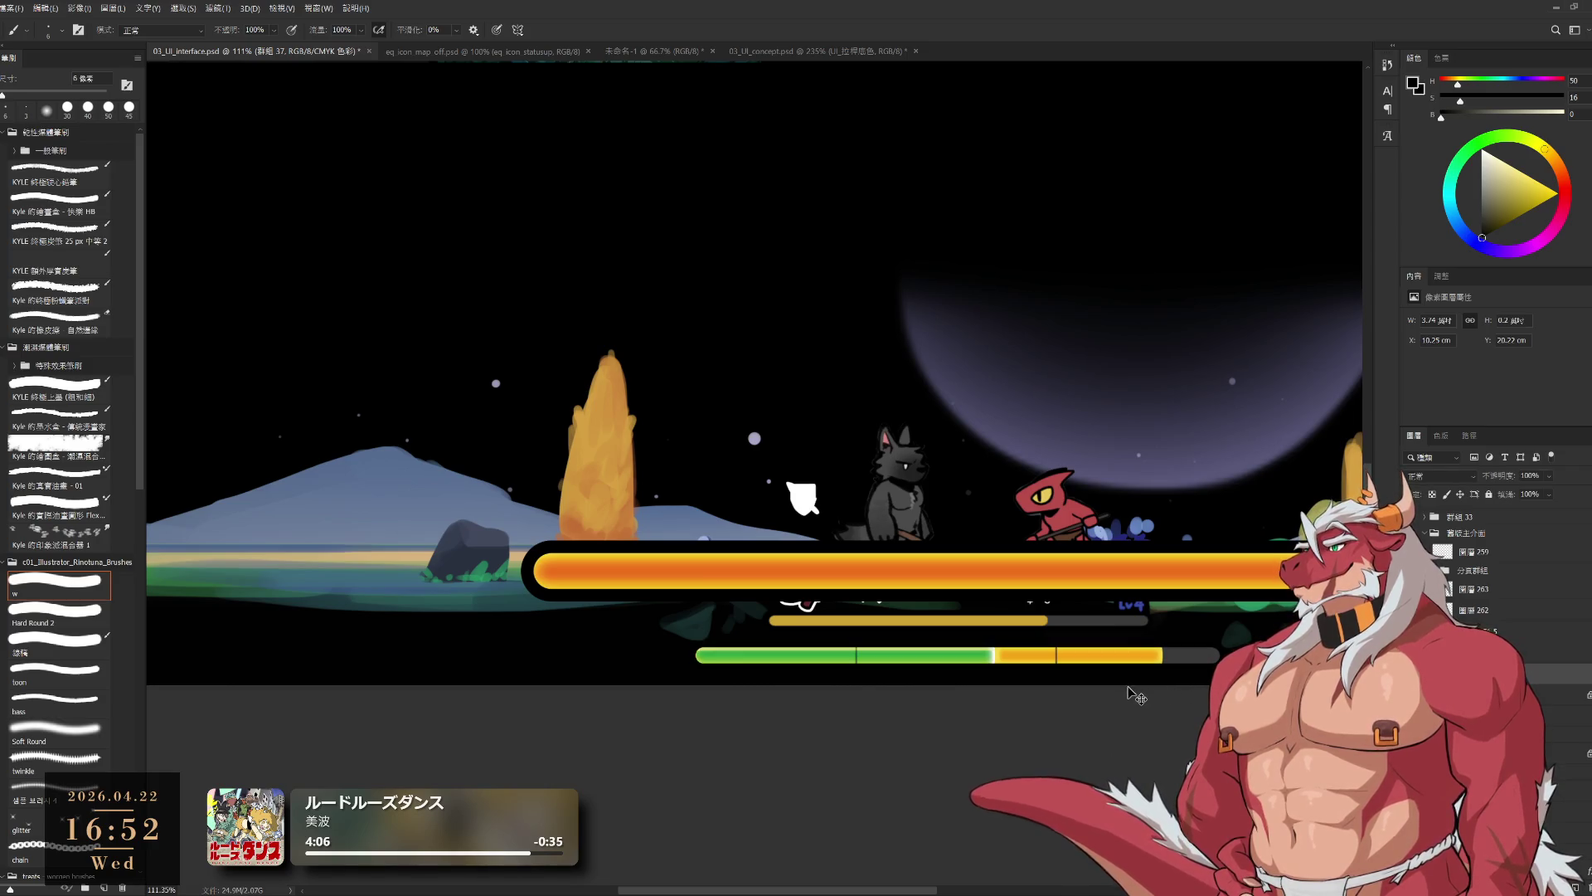
# - Create a new empty layer, pan slightly left, and swap the paint colour to white
pyautogui.hotkey('ctrl', 'shift', 'alt', 'n')
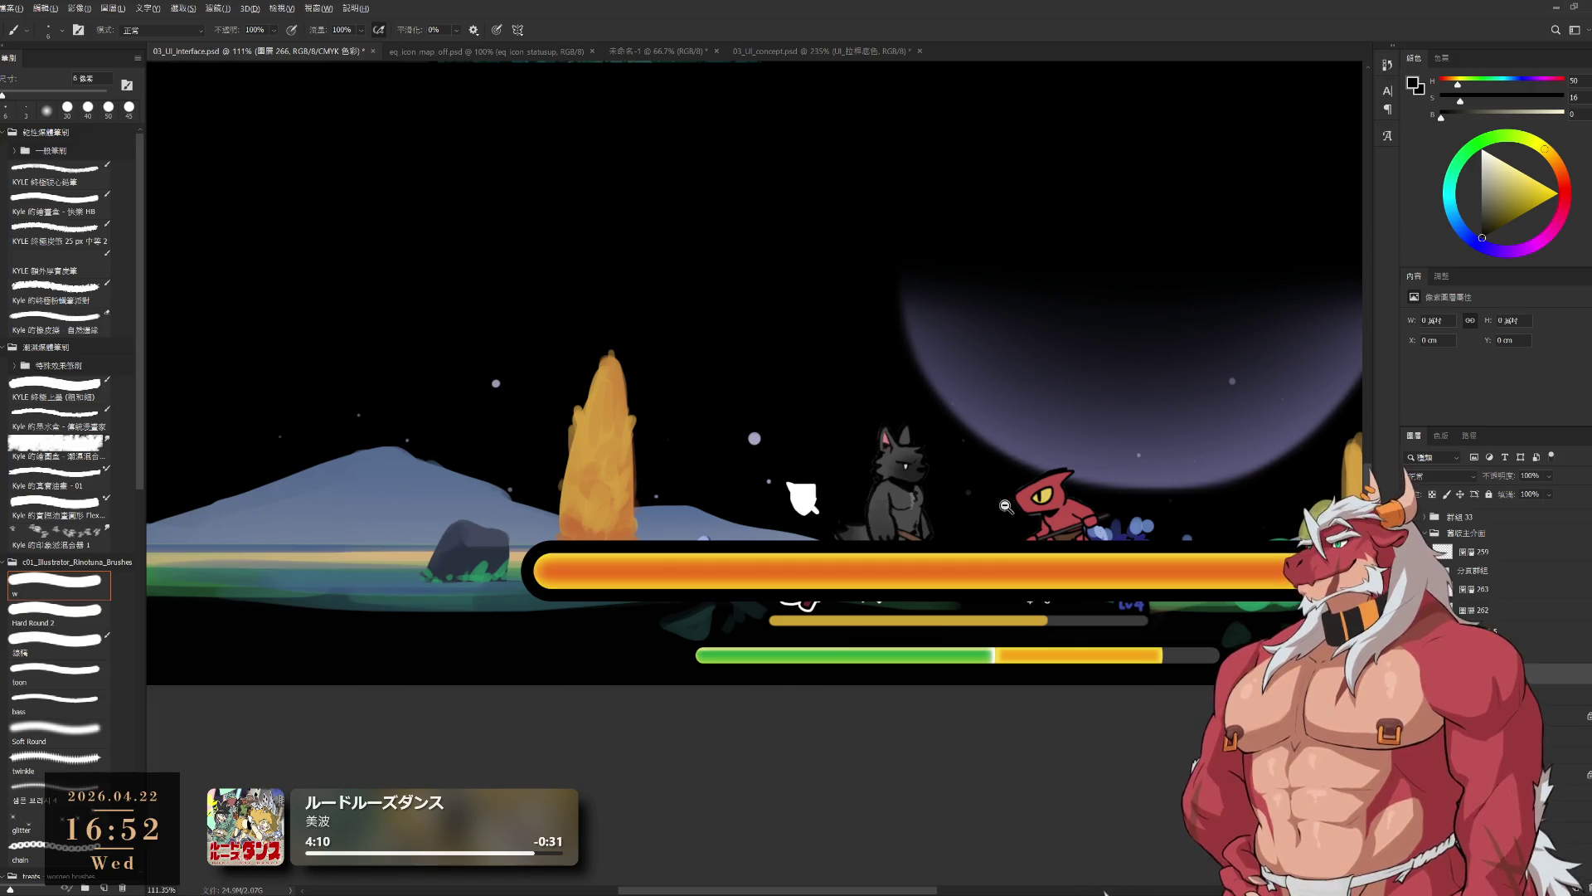
pyautogui.scroll(3, 1028, 580)
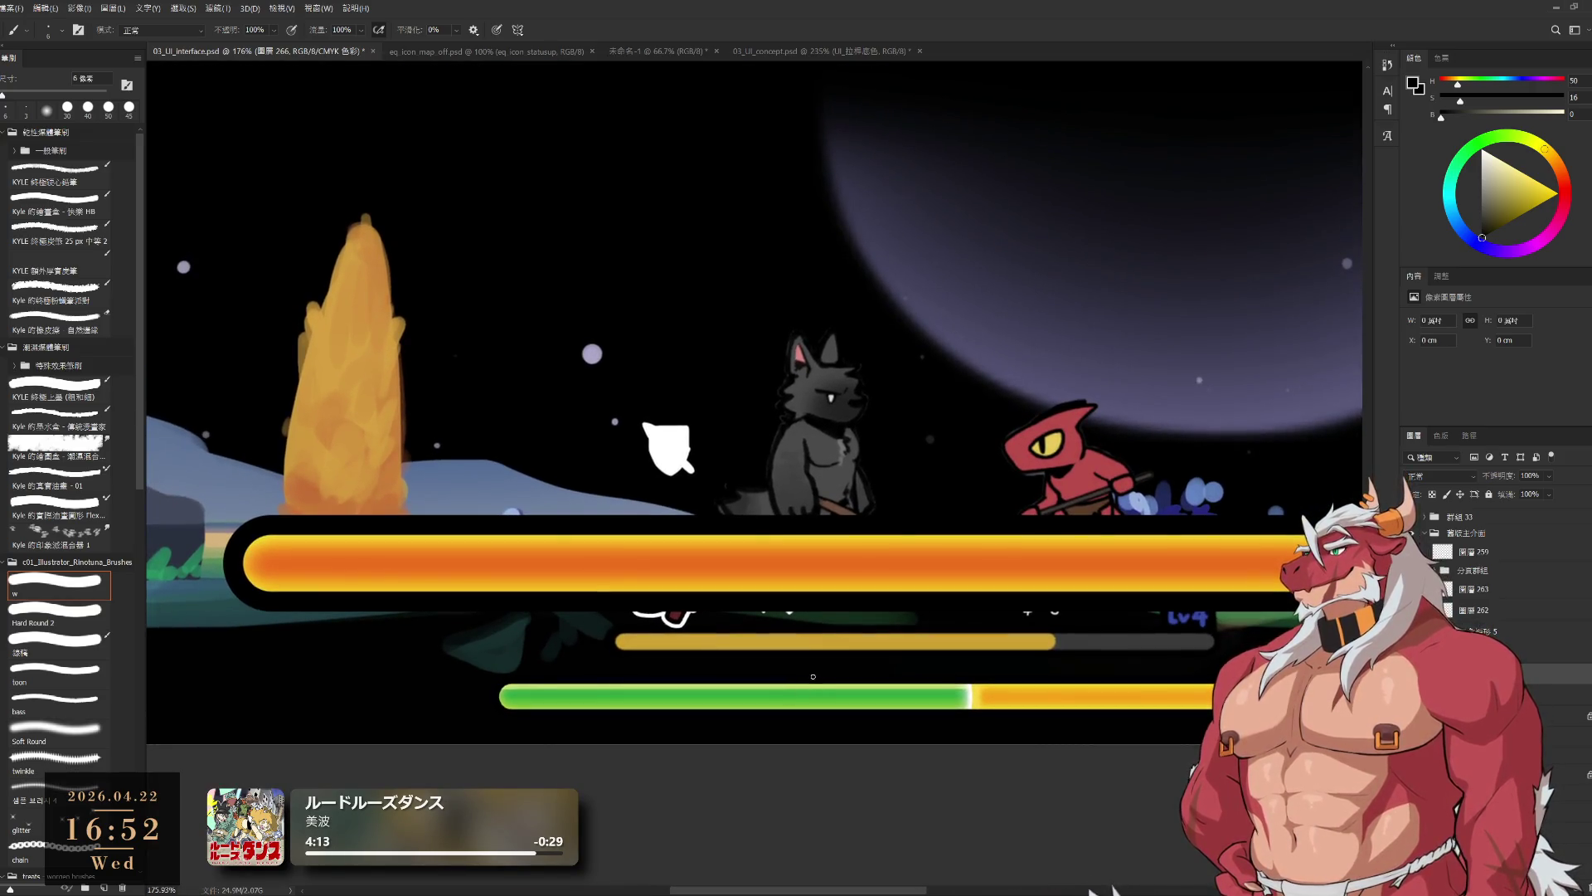
pyautogui.scroll(-3, 830, 725)
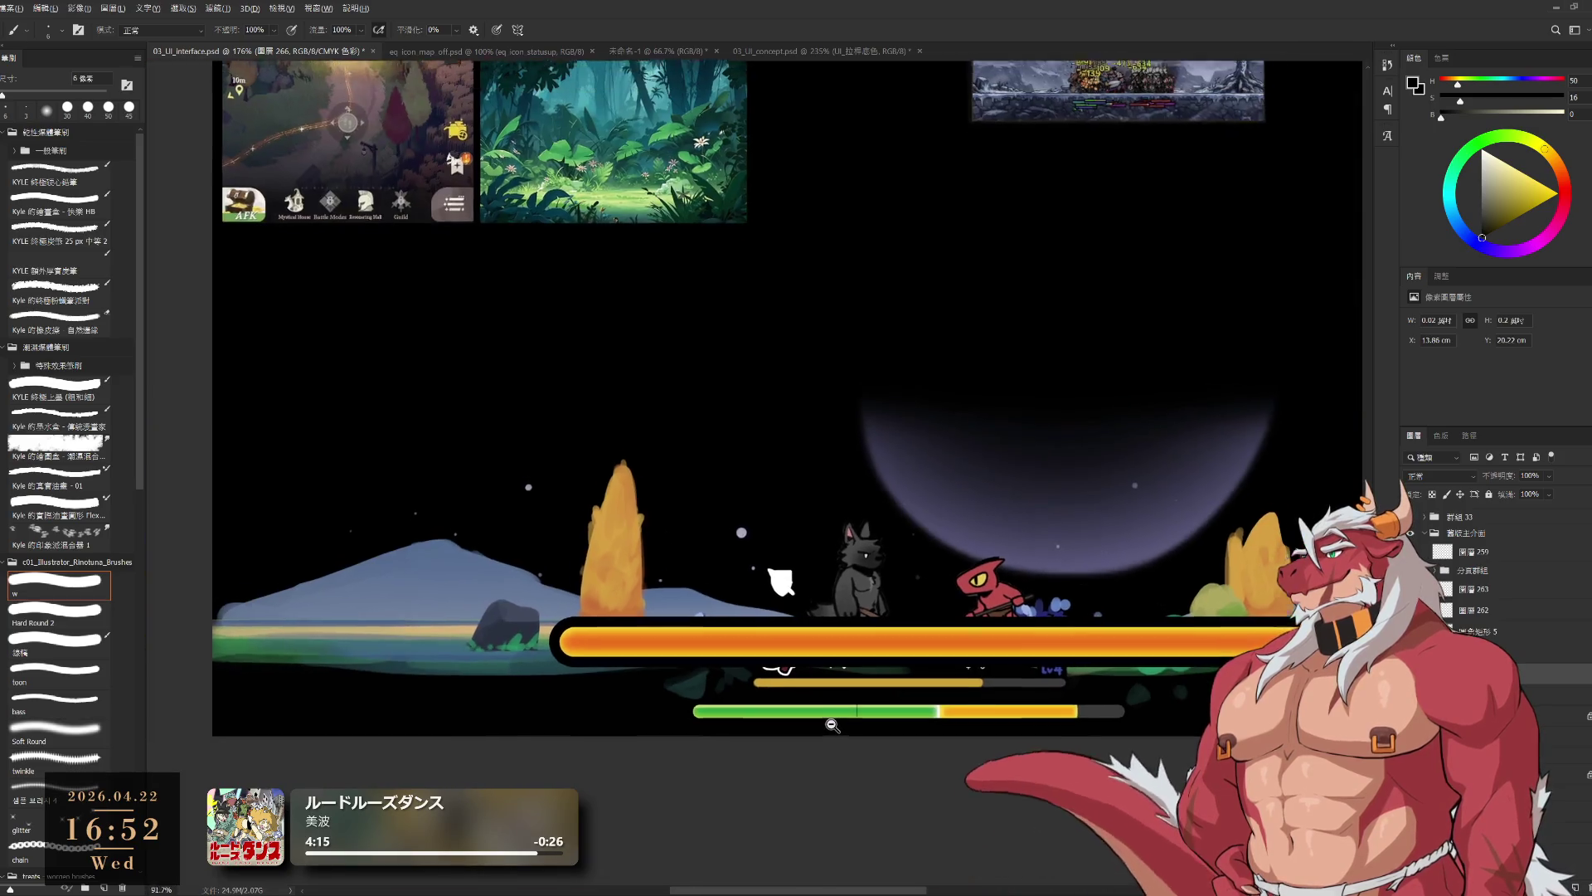
pyautogui.scroll(5, 862, 741)
pyautogui.scroll(-10, 910, 752)
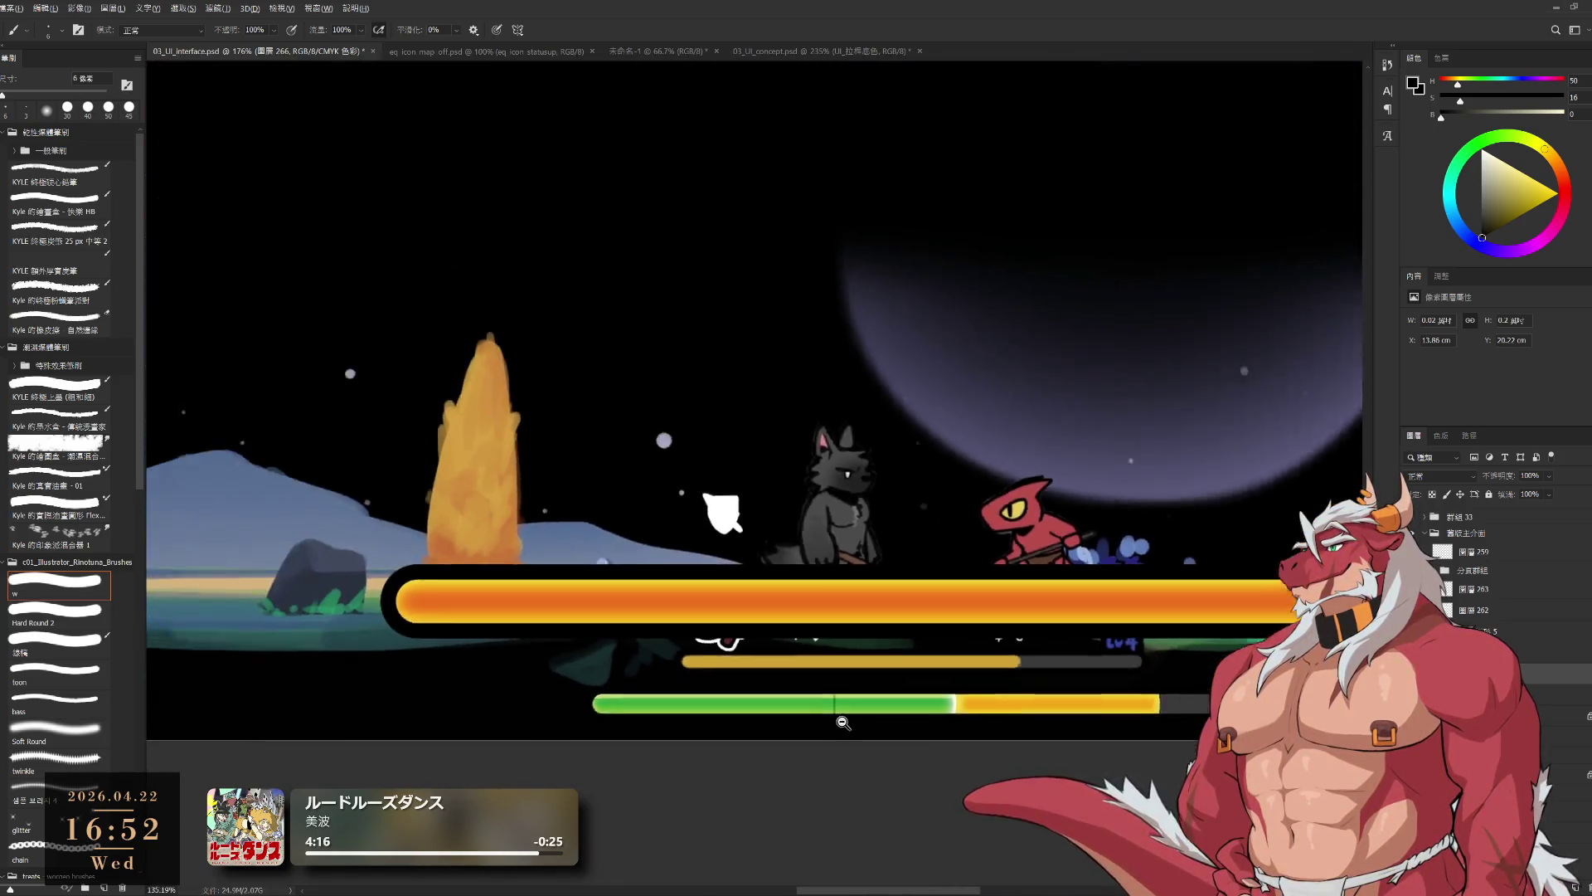
pyautogui.moveTo(992, 671); pyautogui.dragTo(942, 666)
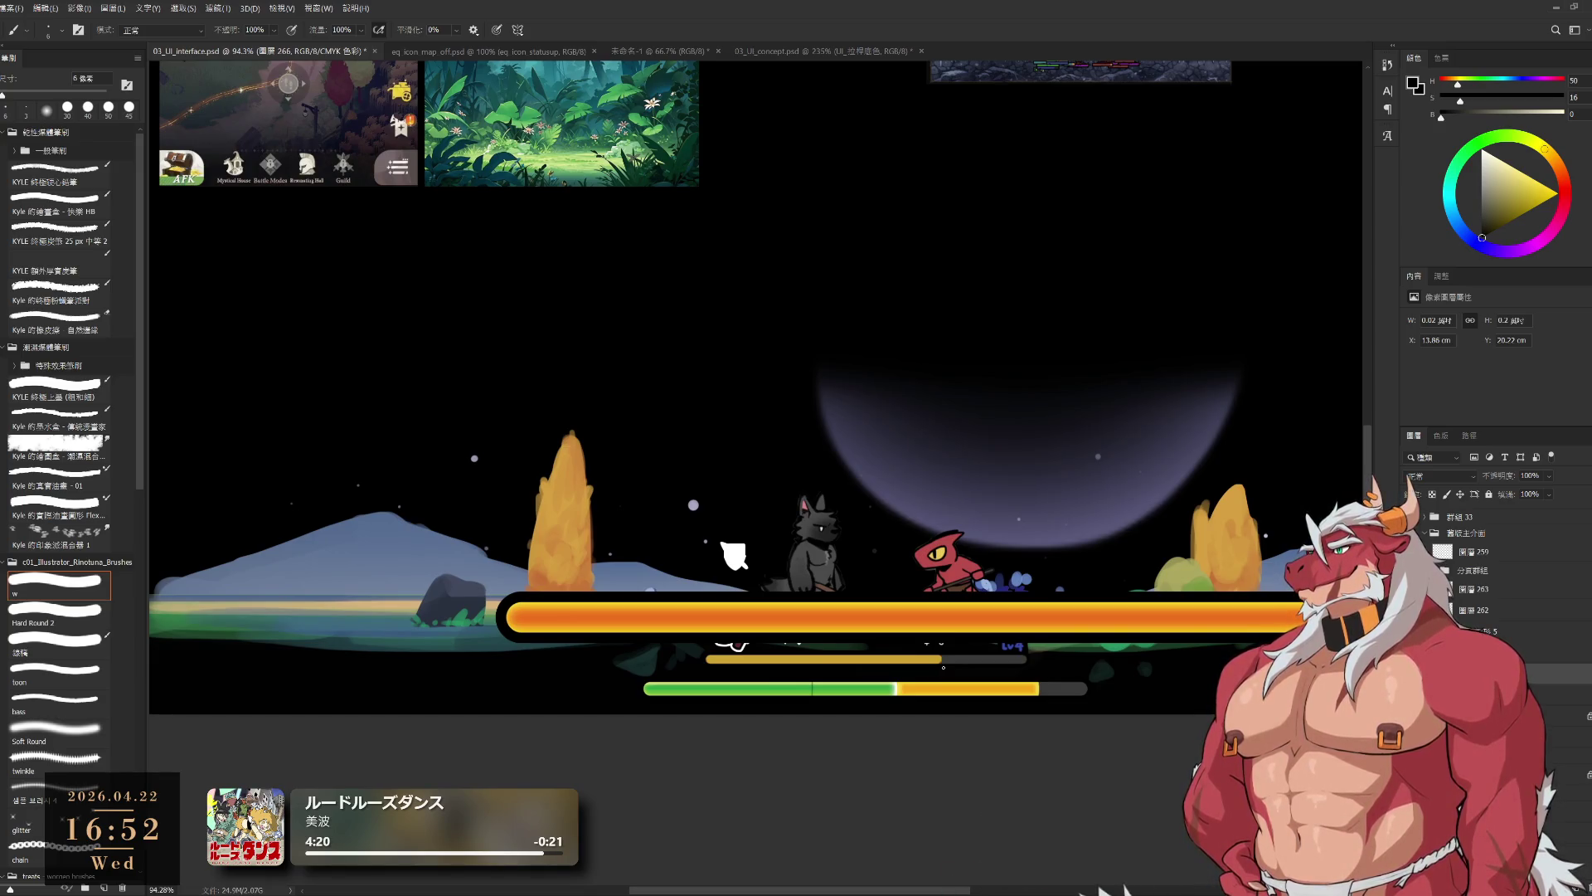
pyautogui.scroll(2, 999, 642)
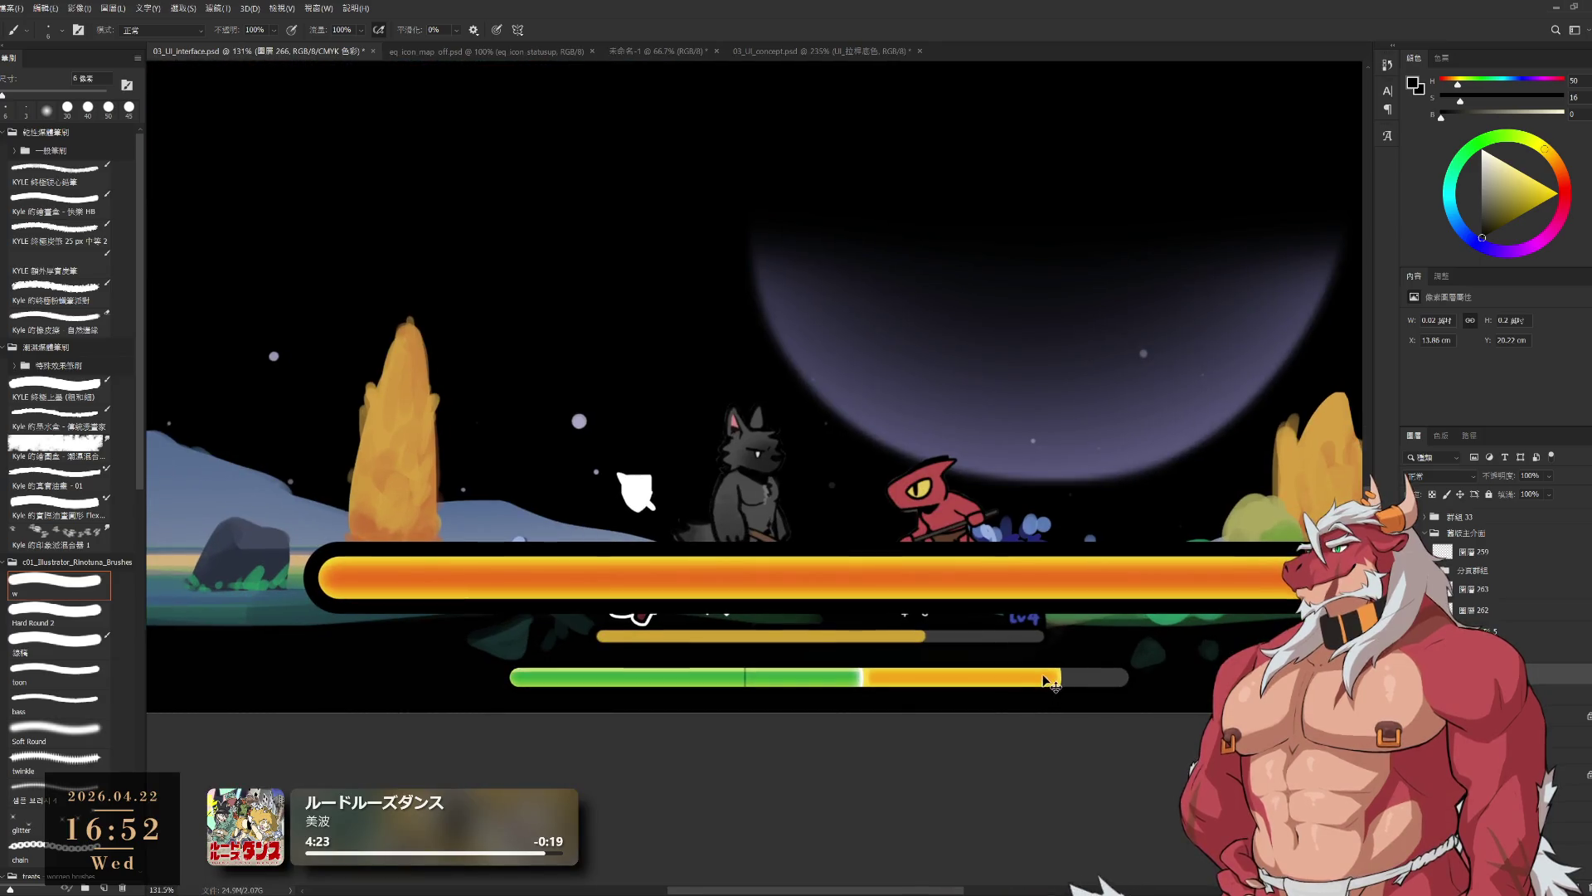
pyautogui.press('x')
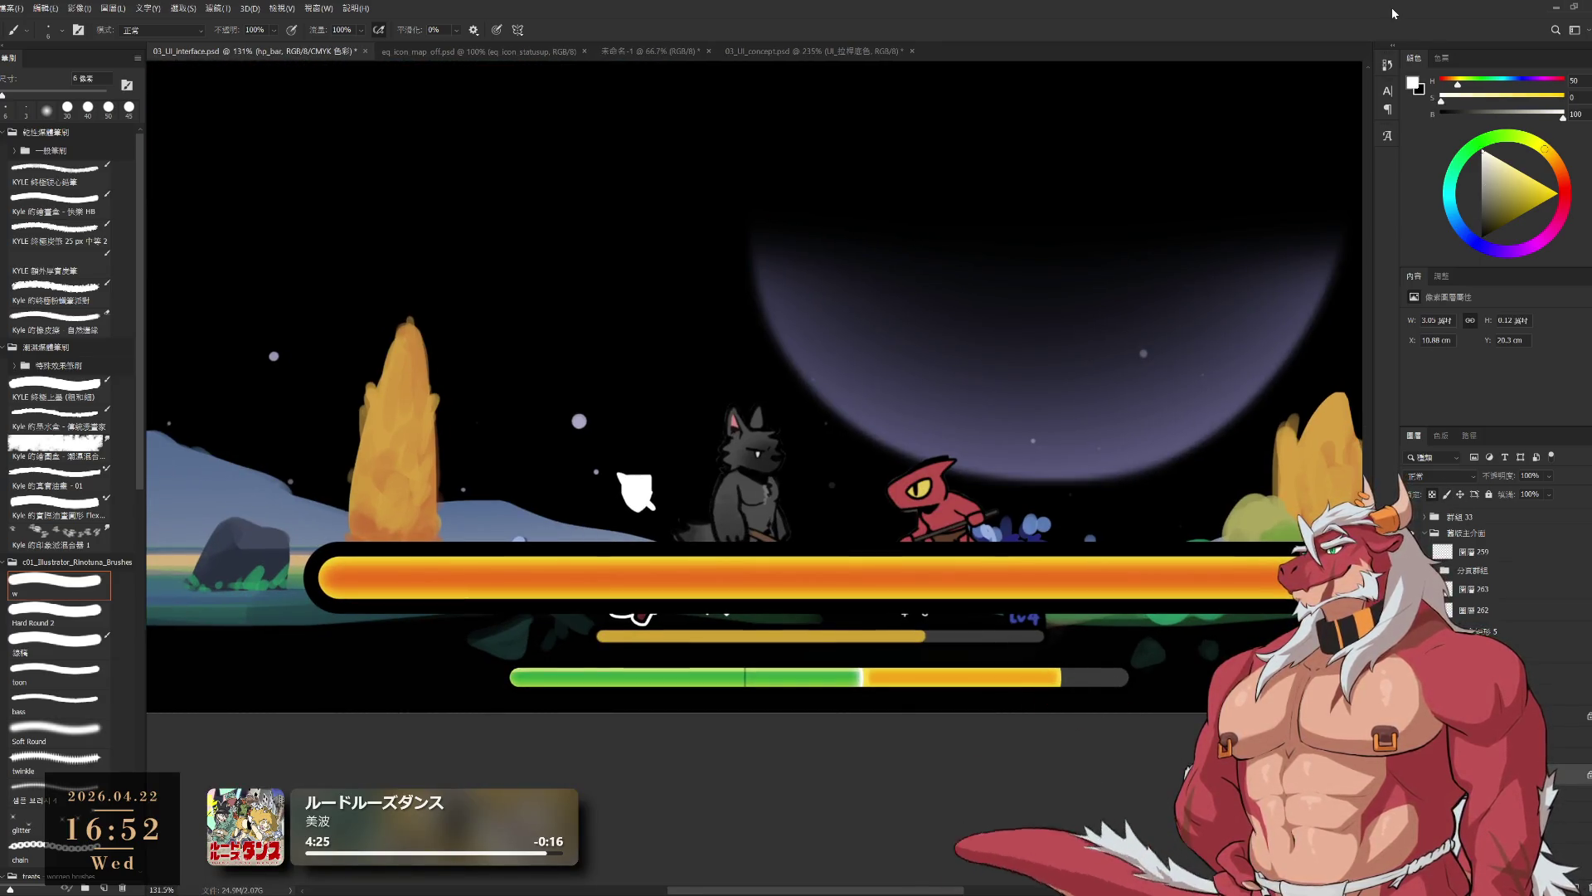
pyautogui.click(77, 723)
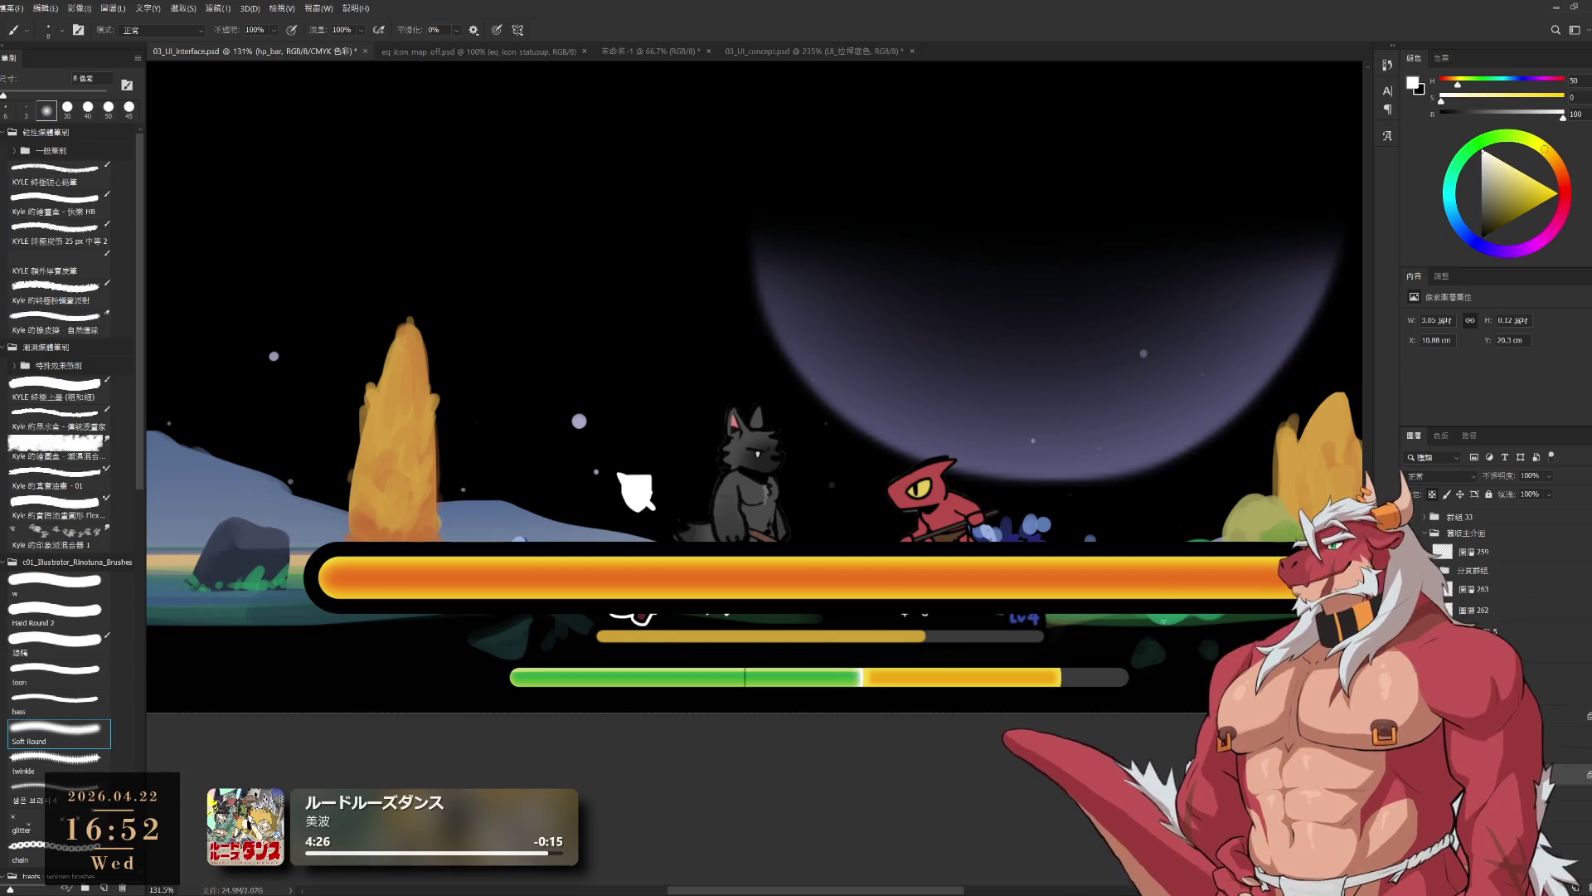
pyautogui.press(']')
pyautogui.press(']')
pyautogui.press(']')
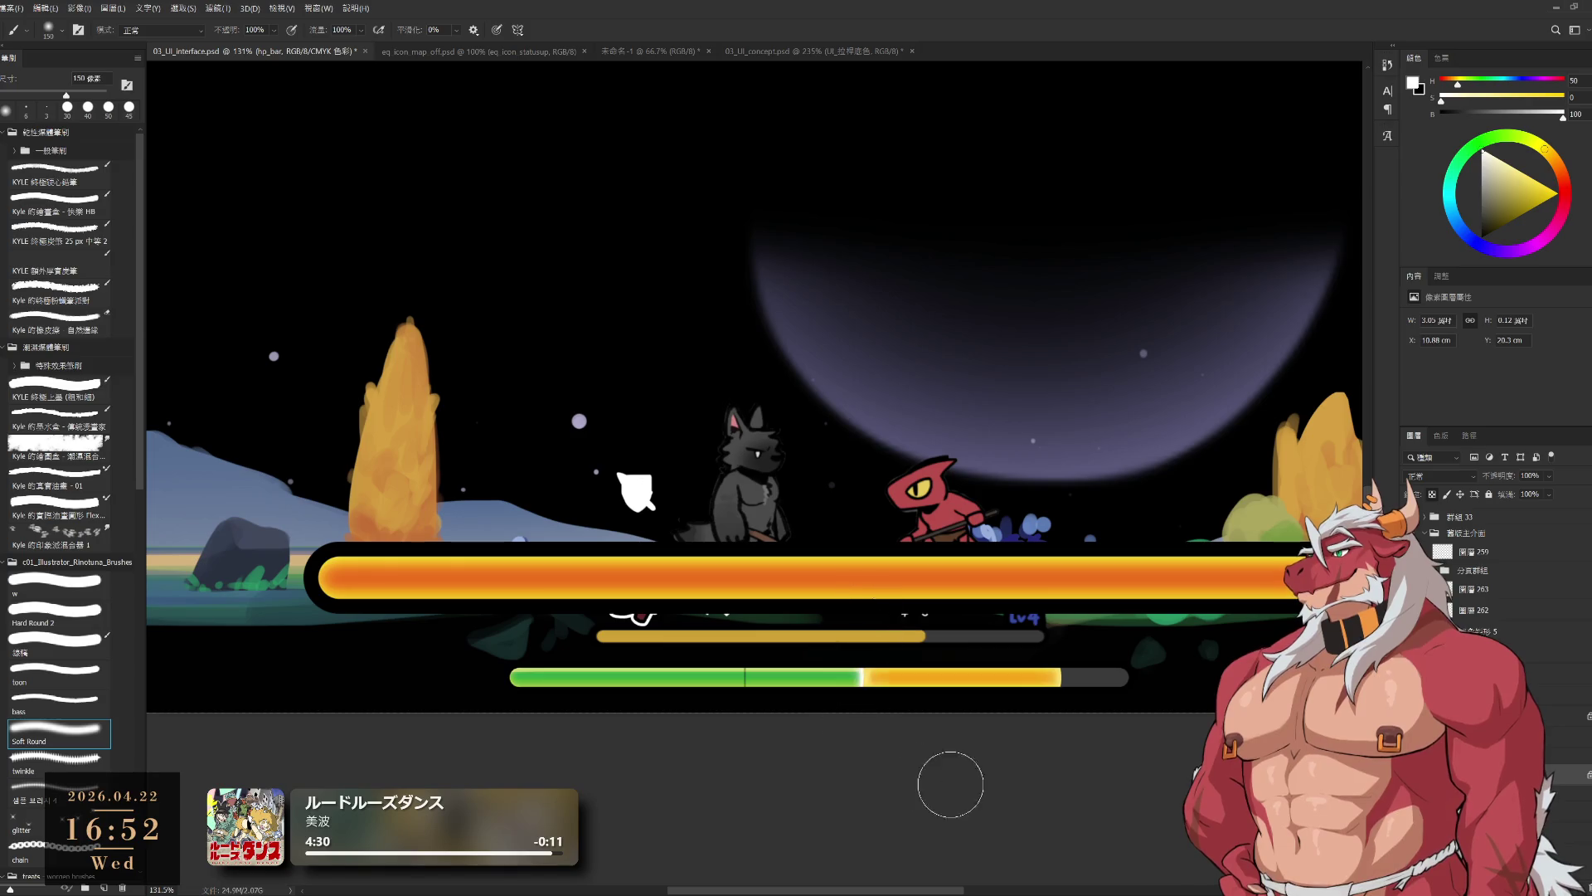
pyautogui.press(']')
pyautogui.press(']')
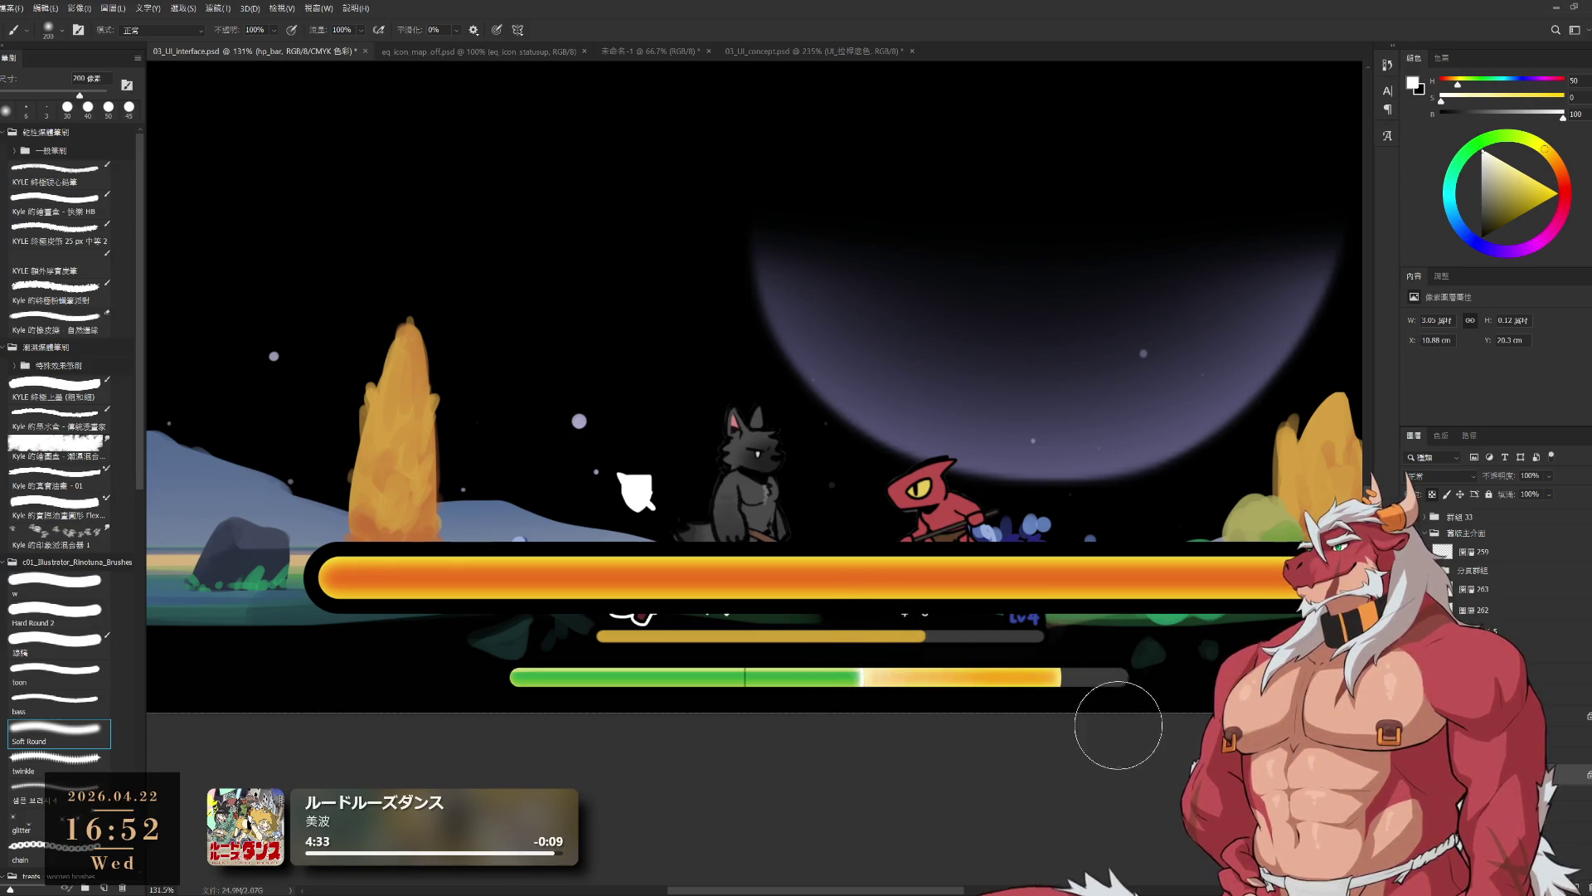
pyautogui.scroll(-5, 994, 772)
pyautogui.scroll(4, 994, 771)
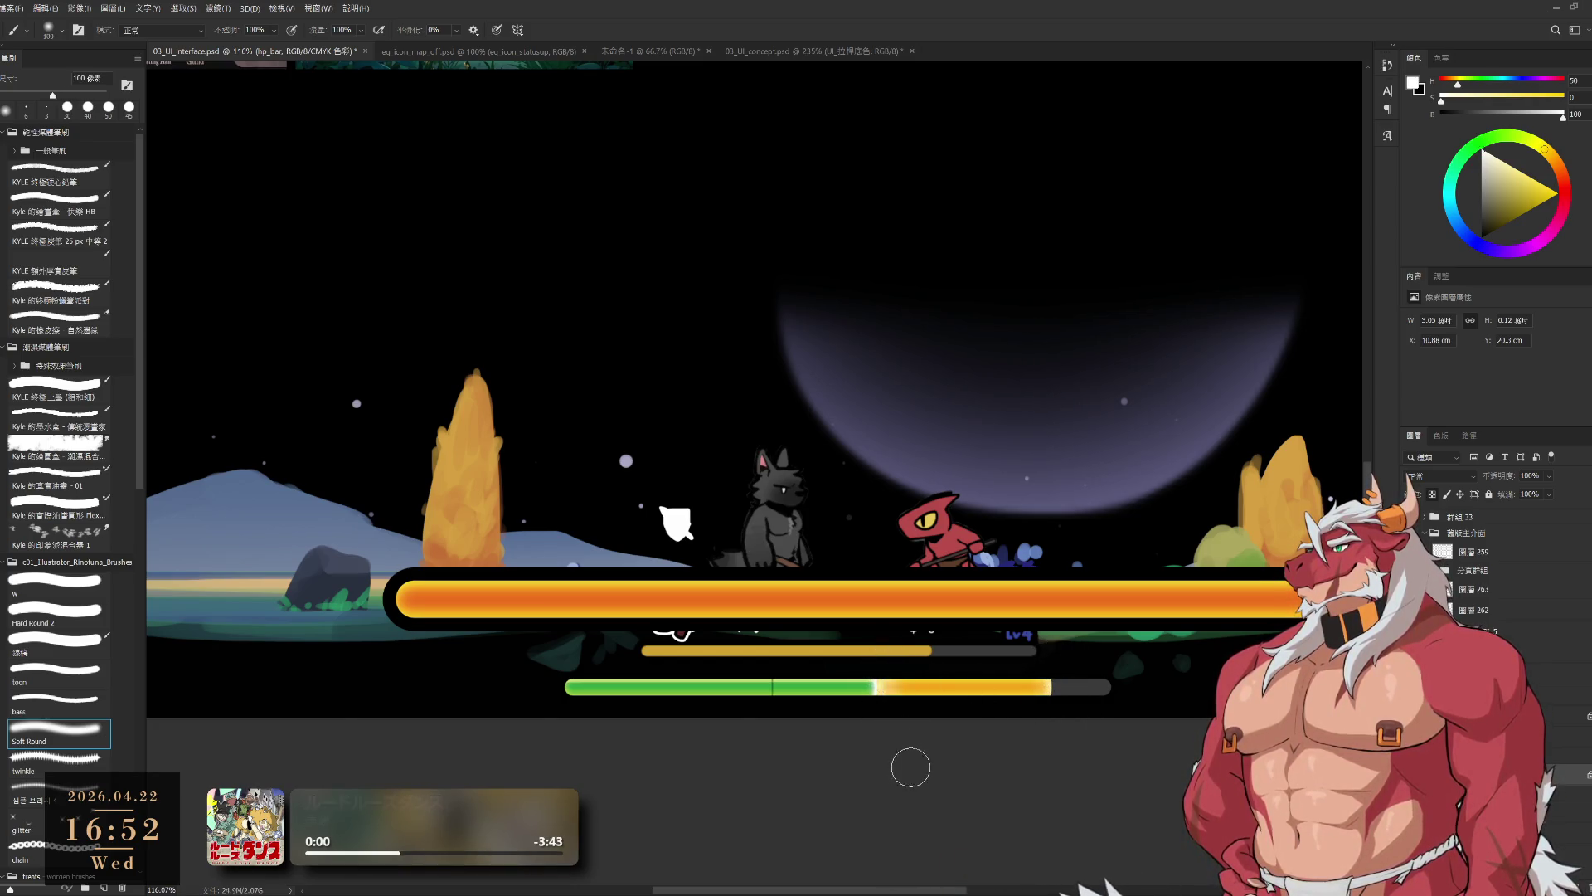
pyautogui.scroll(-4, 782, 701)
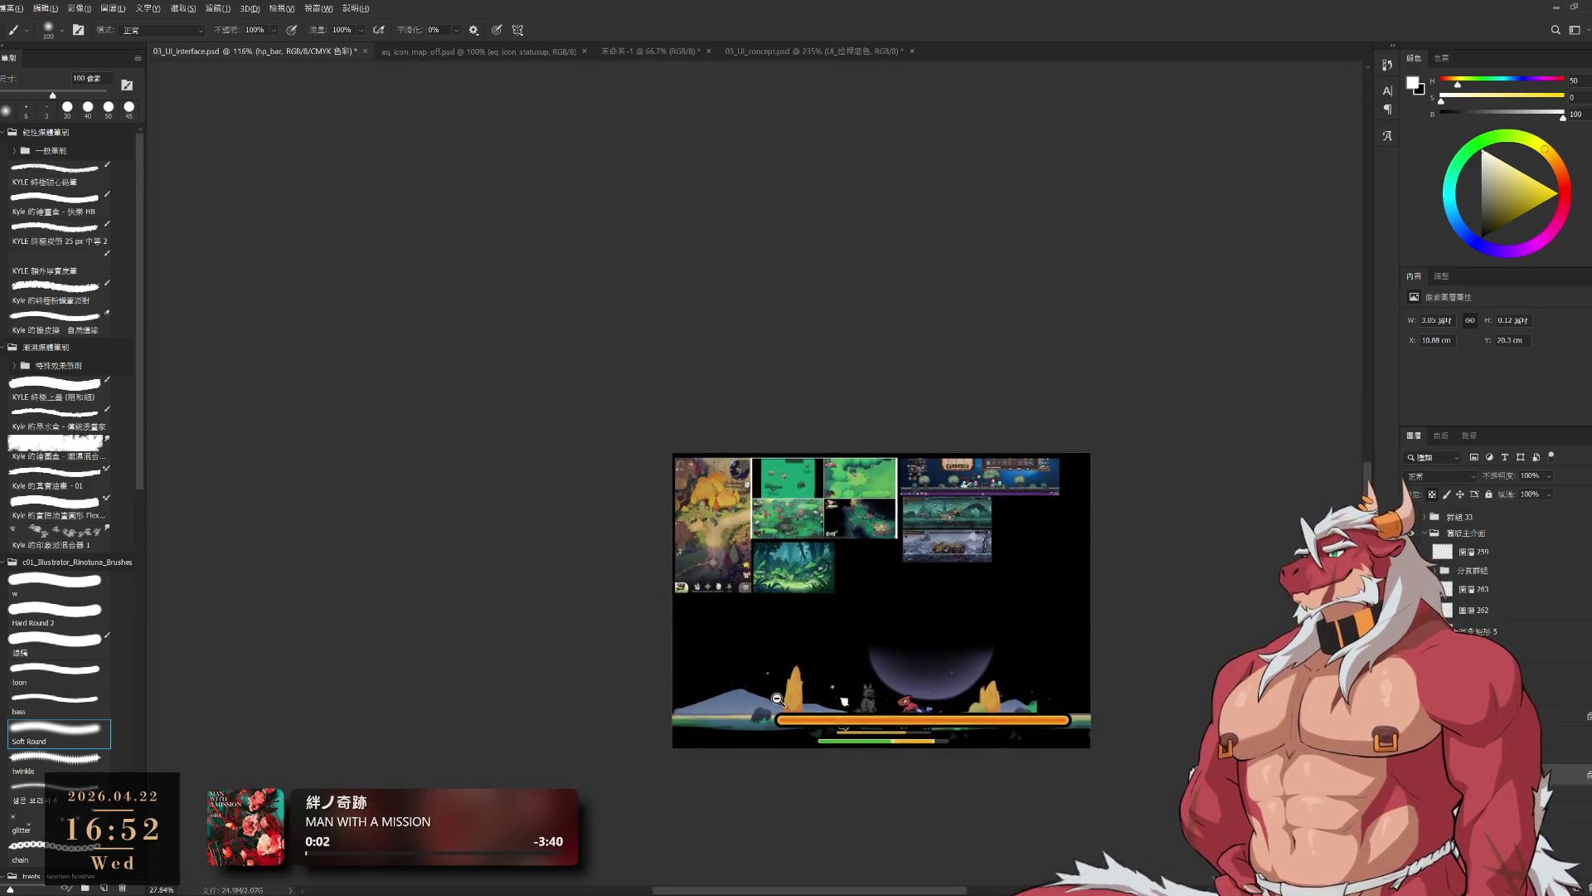
pyautogui.scroll(5, 844, 681)
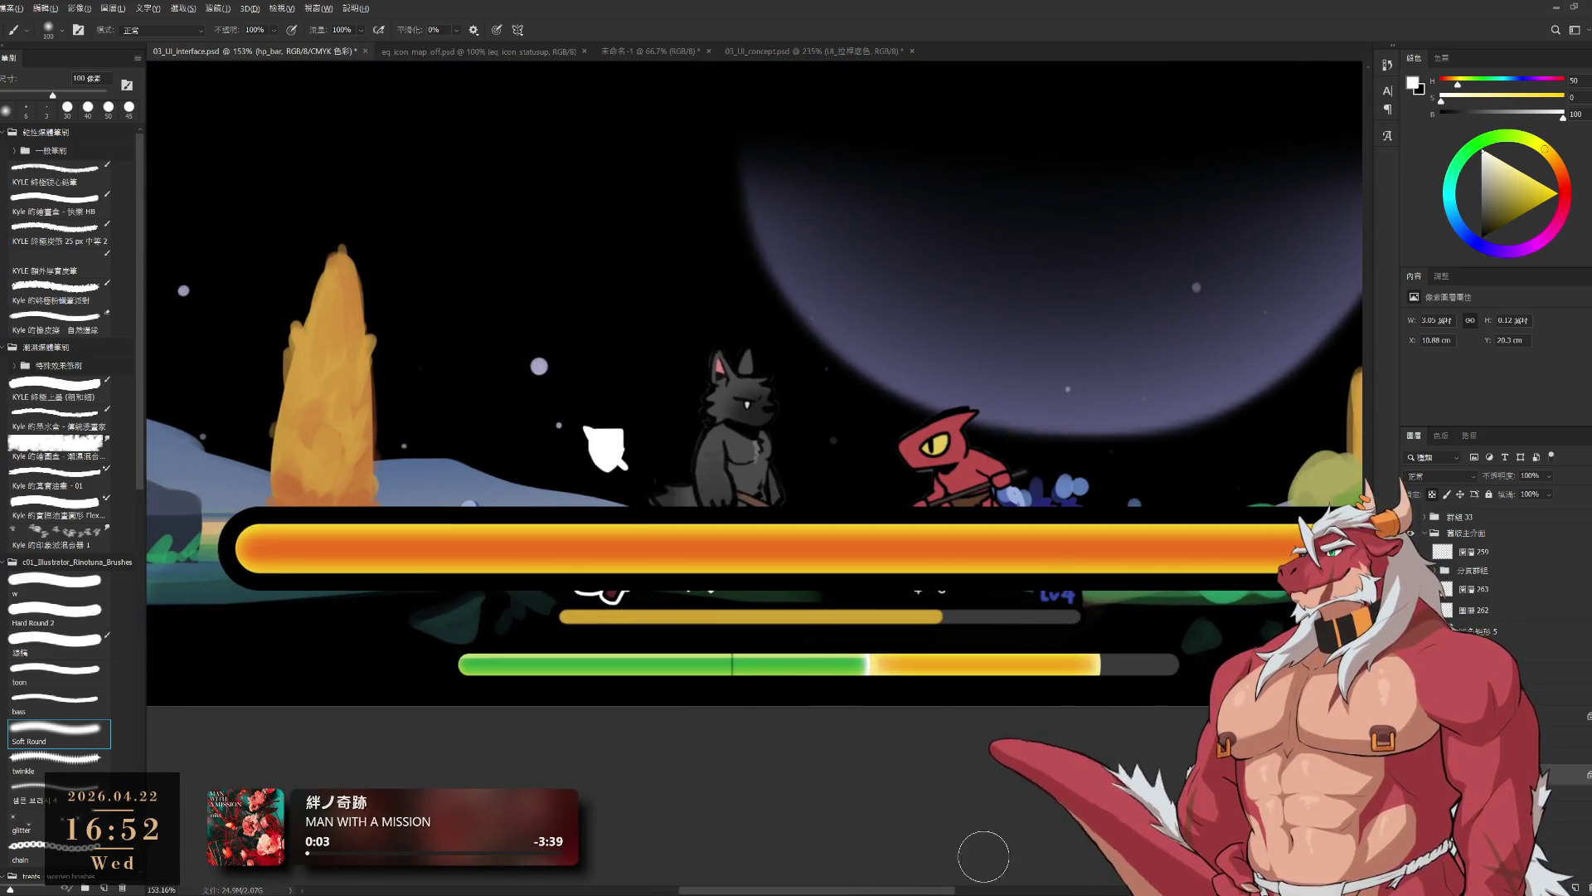
pyautogui.scroll(-4, 986, 829)
pyautogui.scroll(5, 1060, 764)
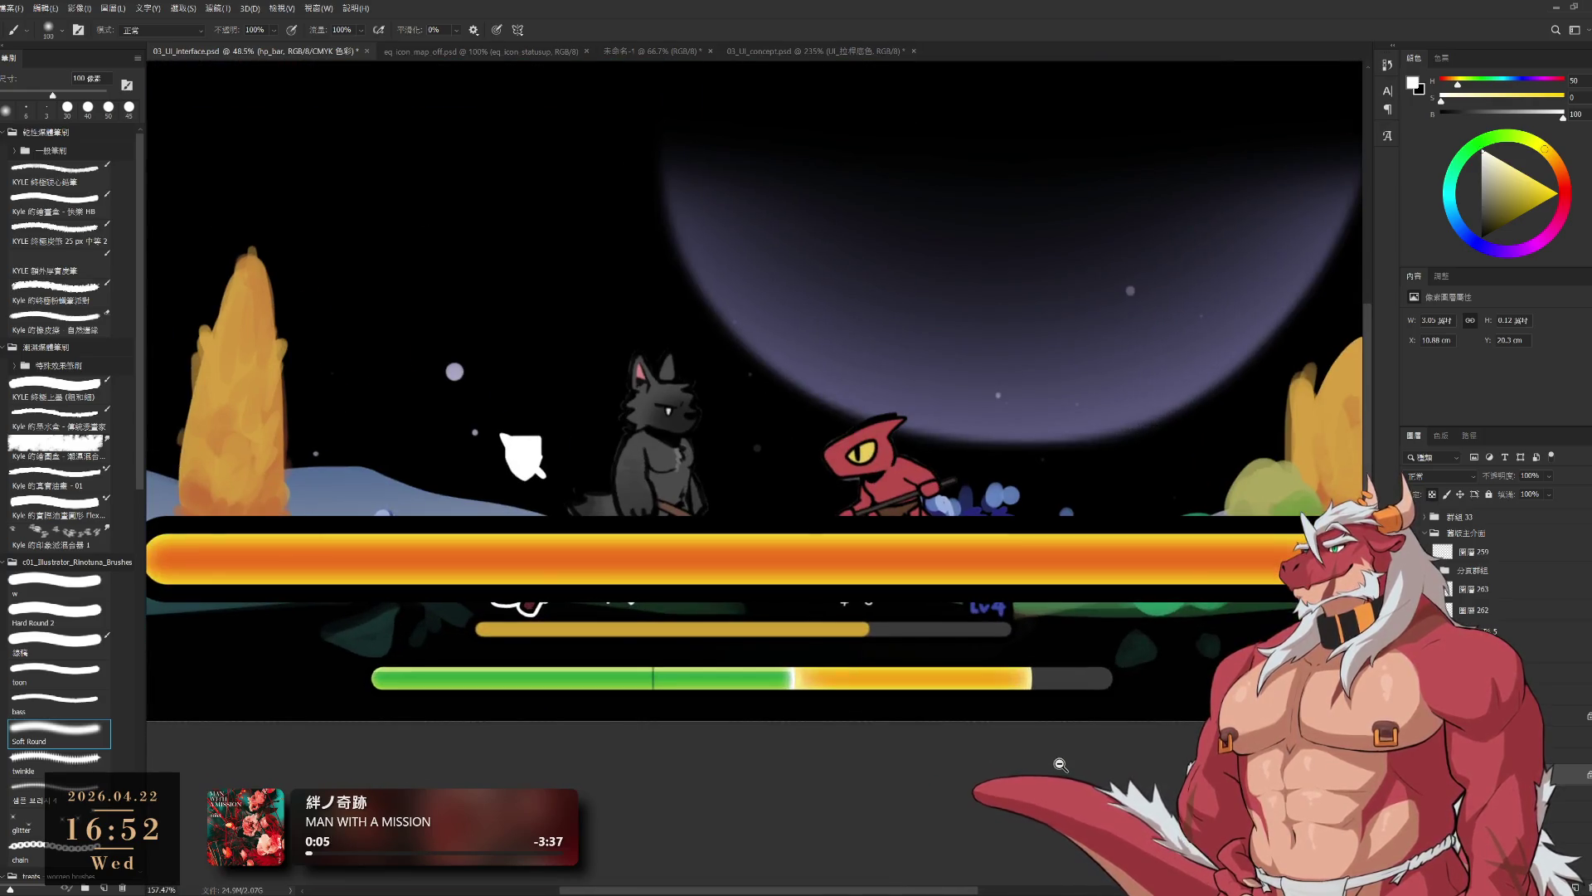
pyautogui.scroll(-3, 1060, 764)
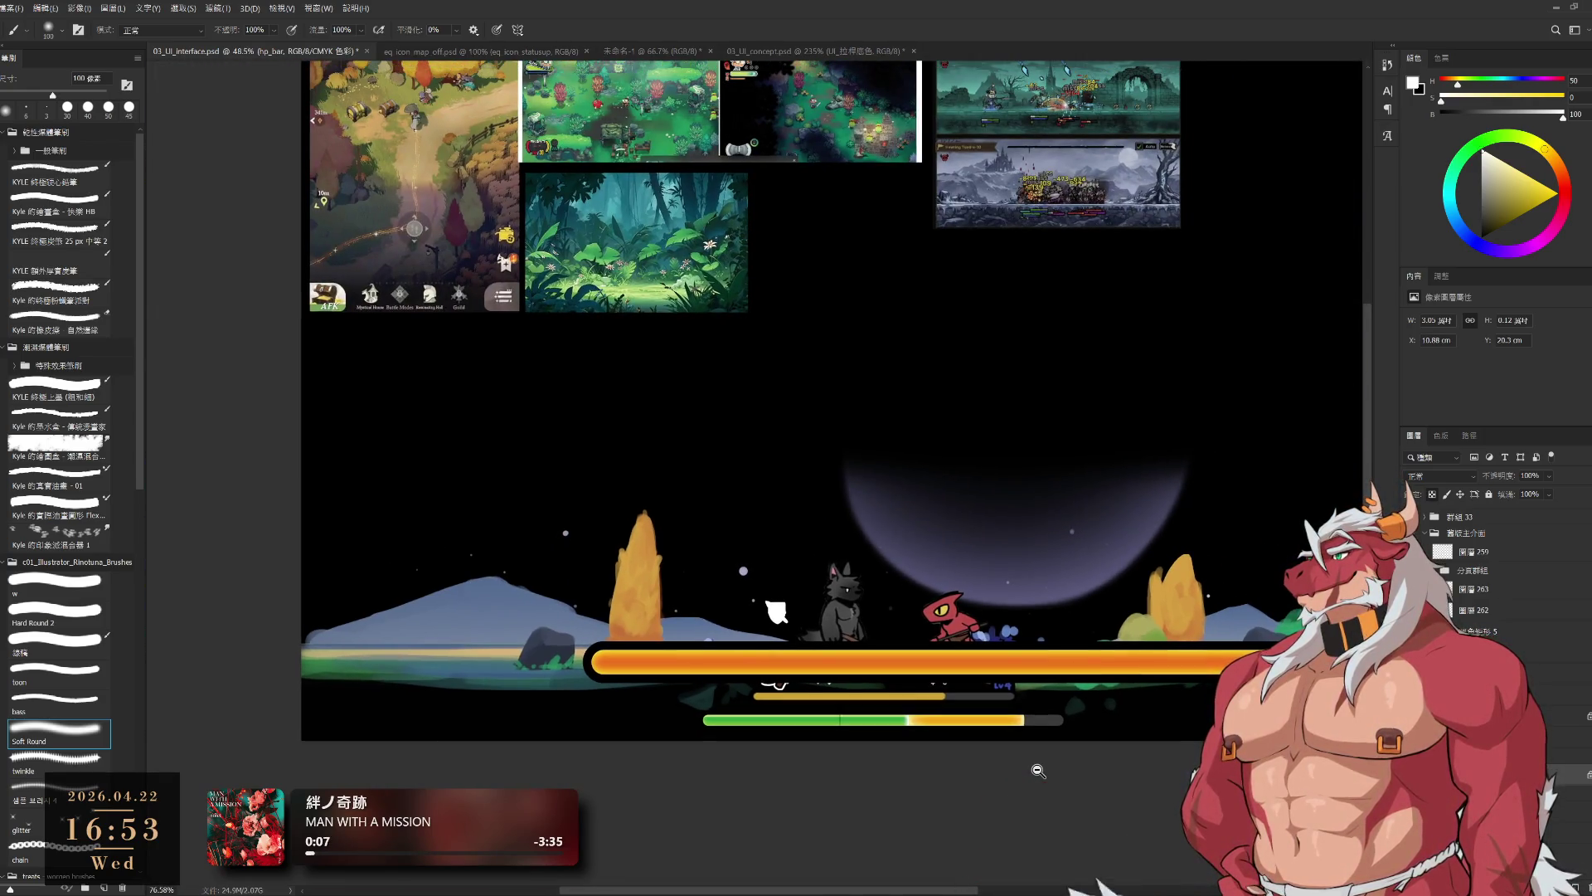
pyautogui.scroll(1, 1038, 771)
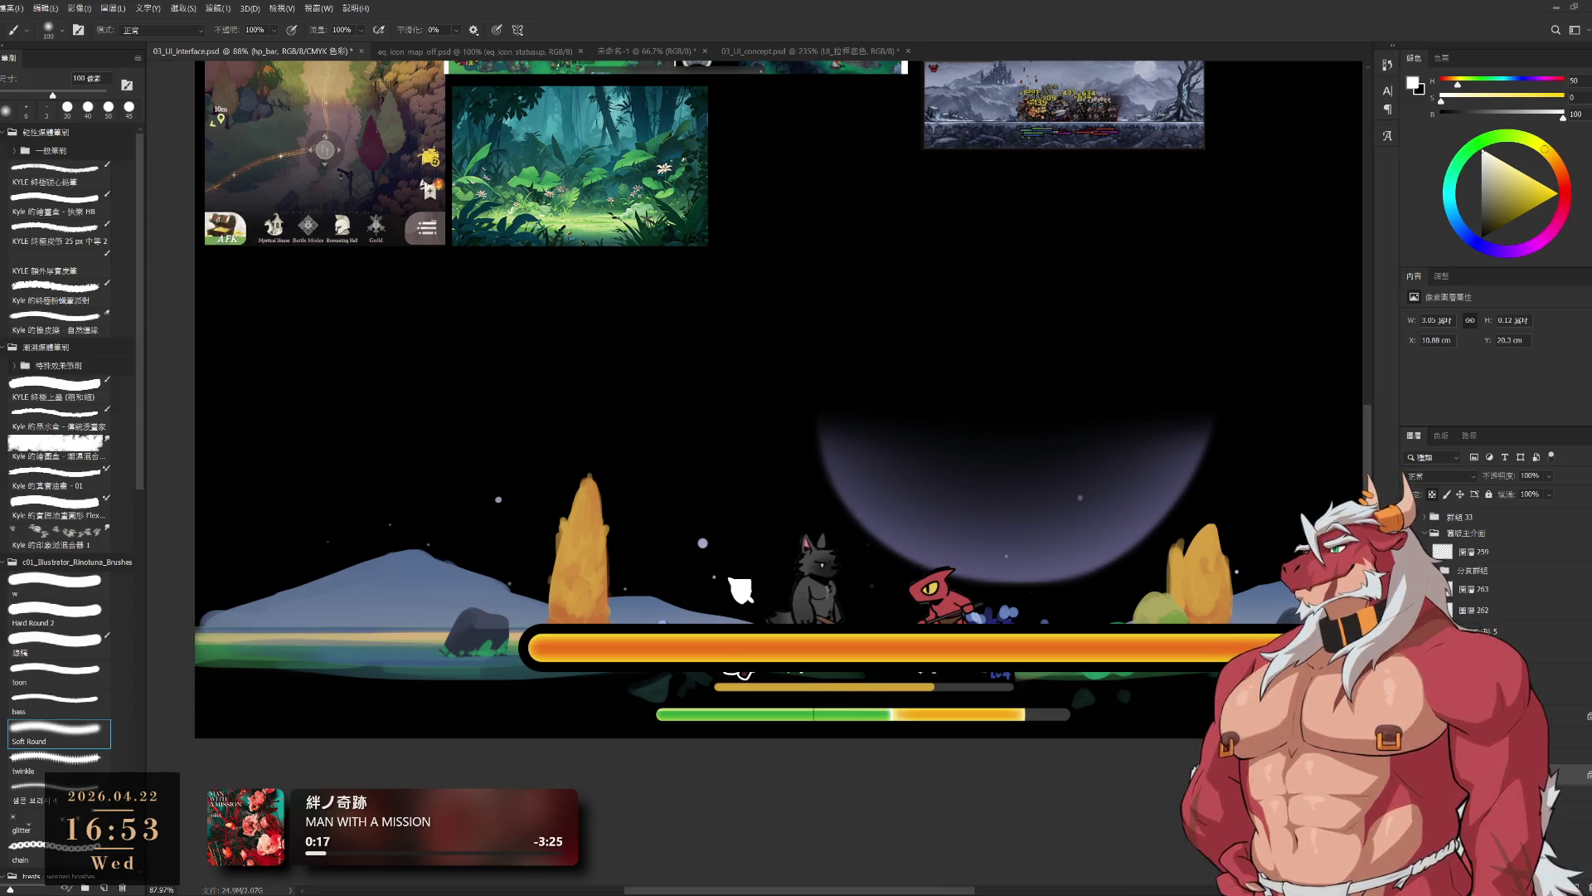
pyautogui.moveTo(1138, 601); pyautogui.dragTo(1116, 599)
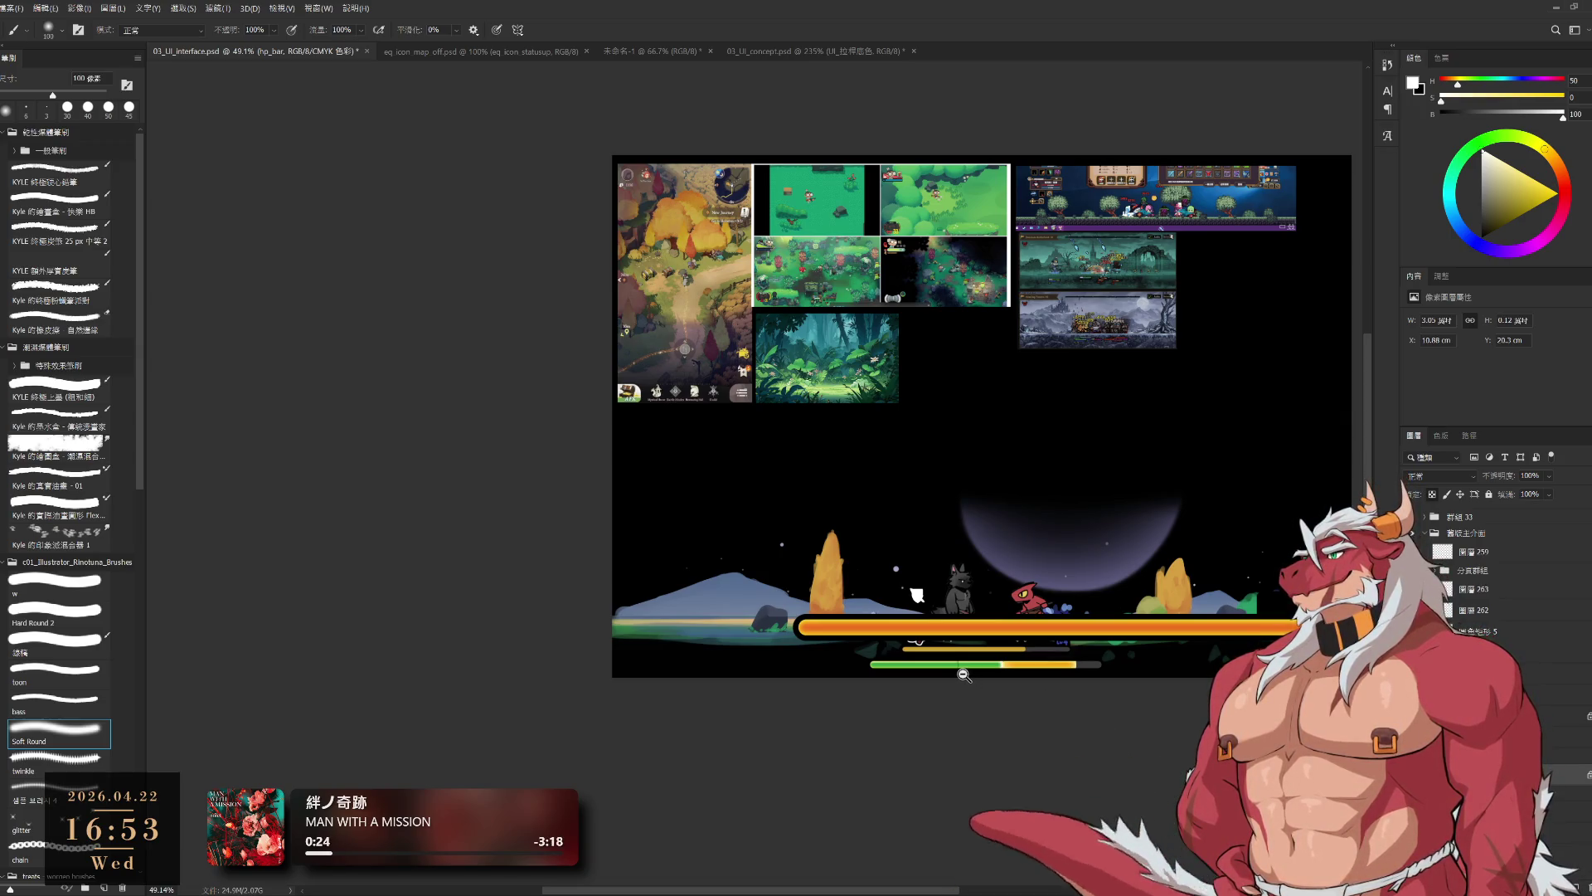
pyautogui.scroll(5, 962, 672)
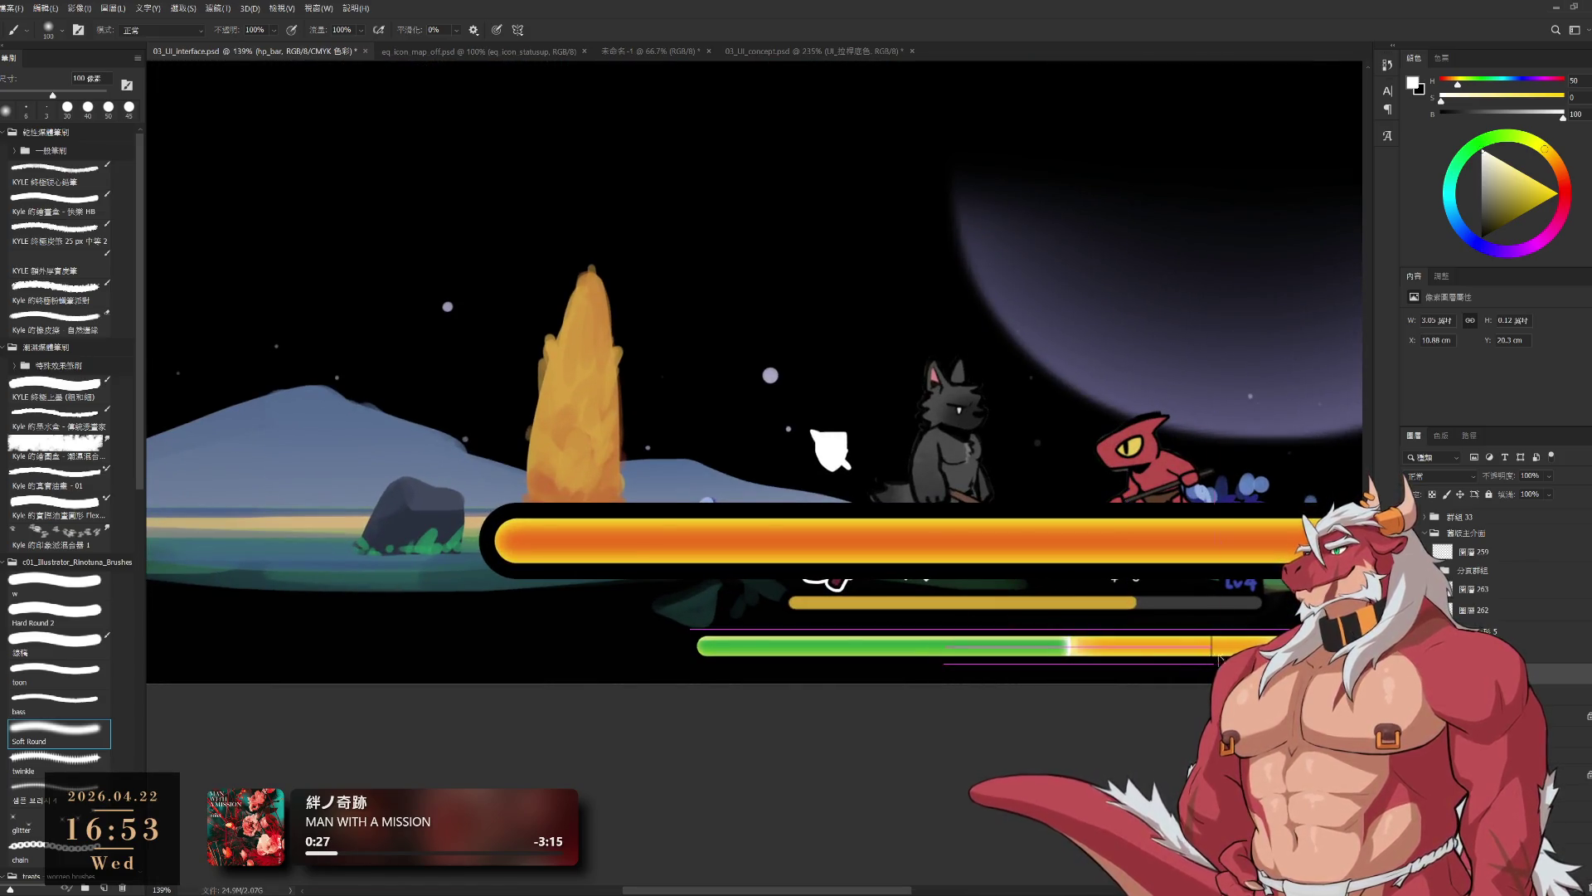
pyautogui.scroll(-2, 1008, 420)
pyautogui.scroll(-2, 1007, 421)
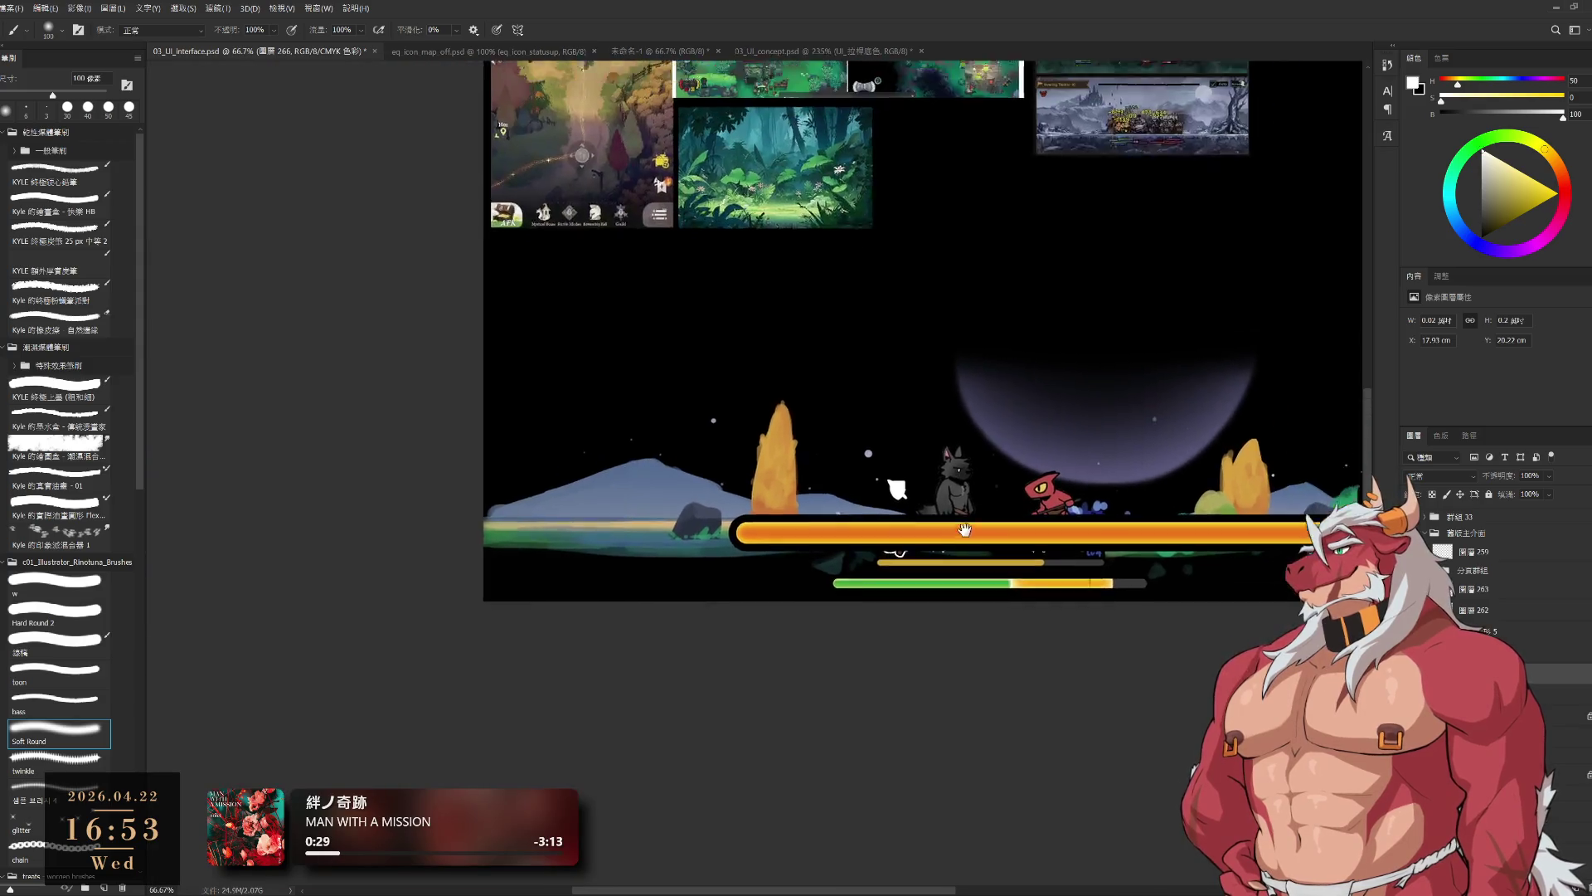
pyautogui.moveTo(999, 443); pyautogui.dragTo(990, 531)
pyautogui.scroll(2, 1078, 668)
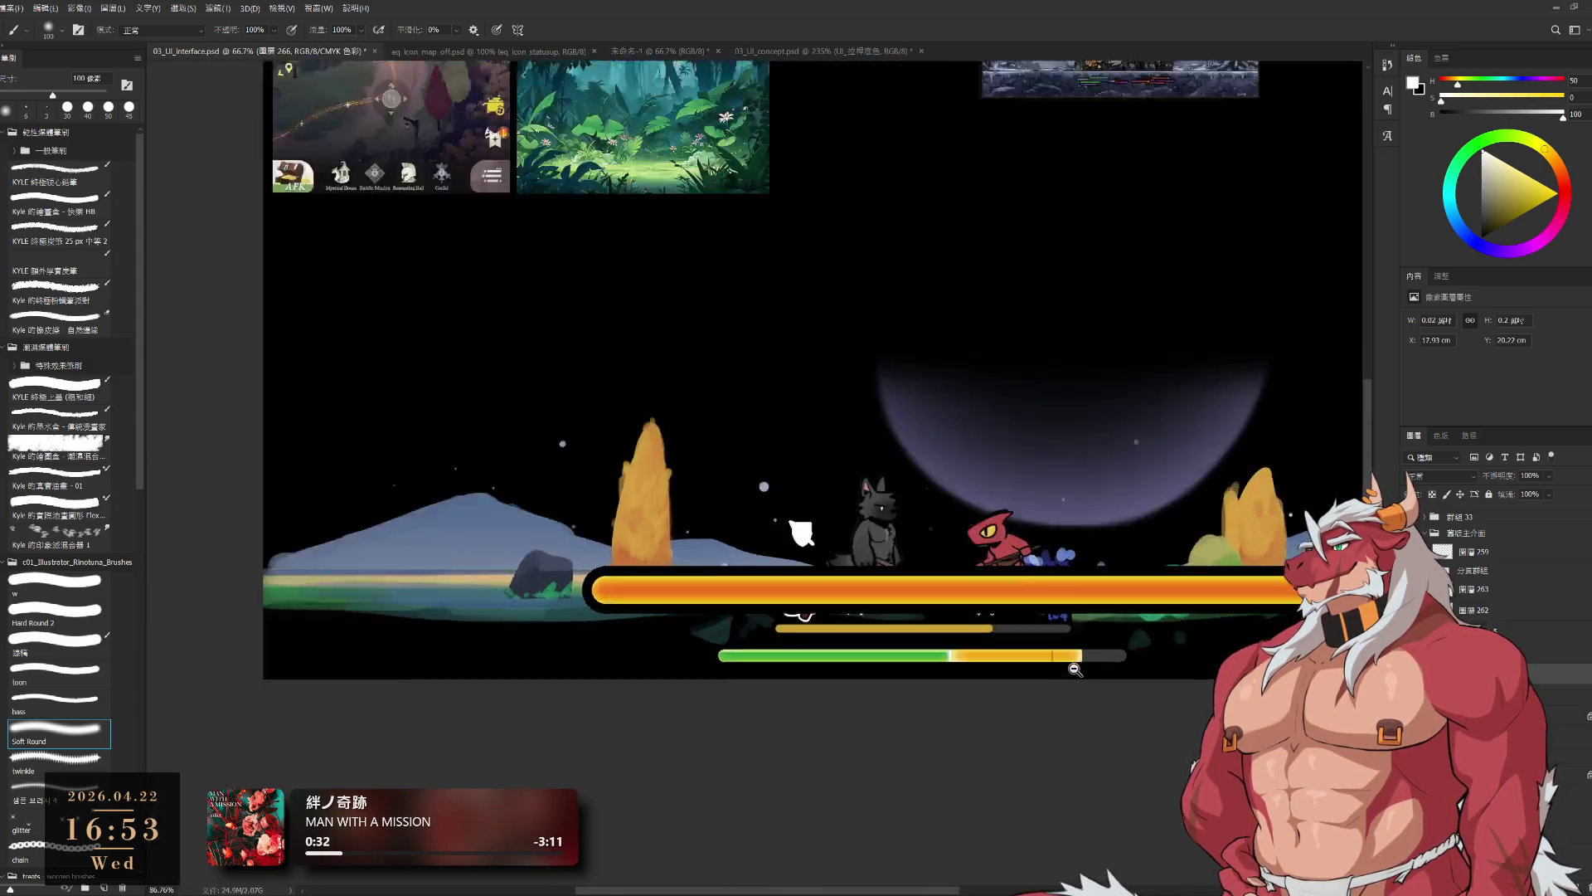
pyautogui.scroll(-3, 1137, 748)
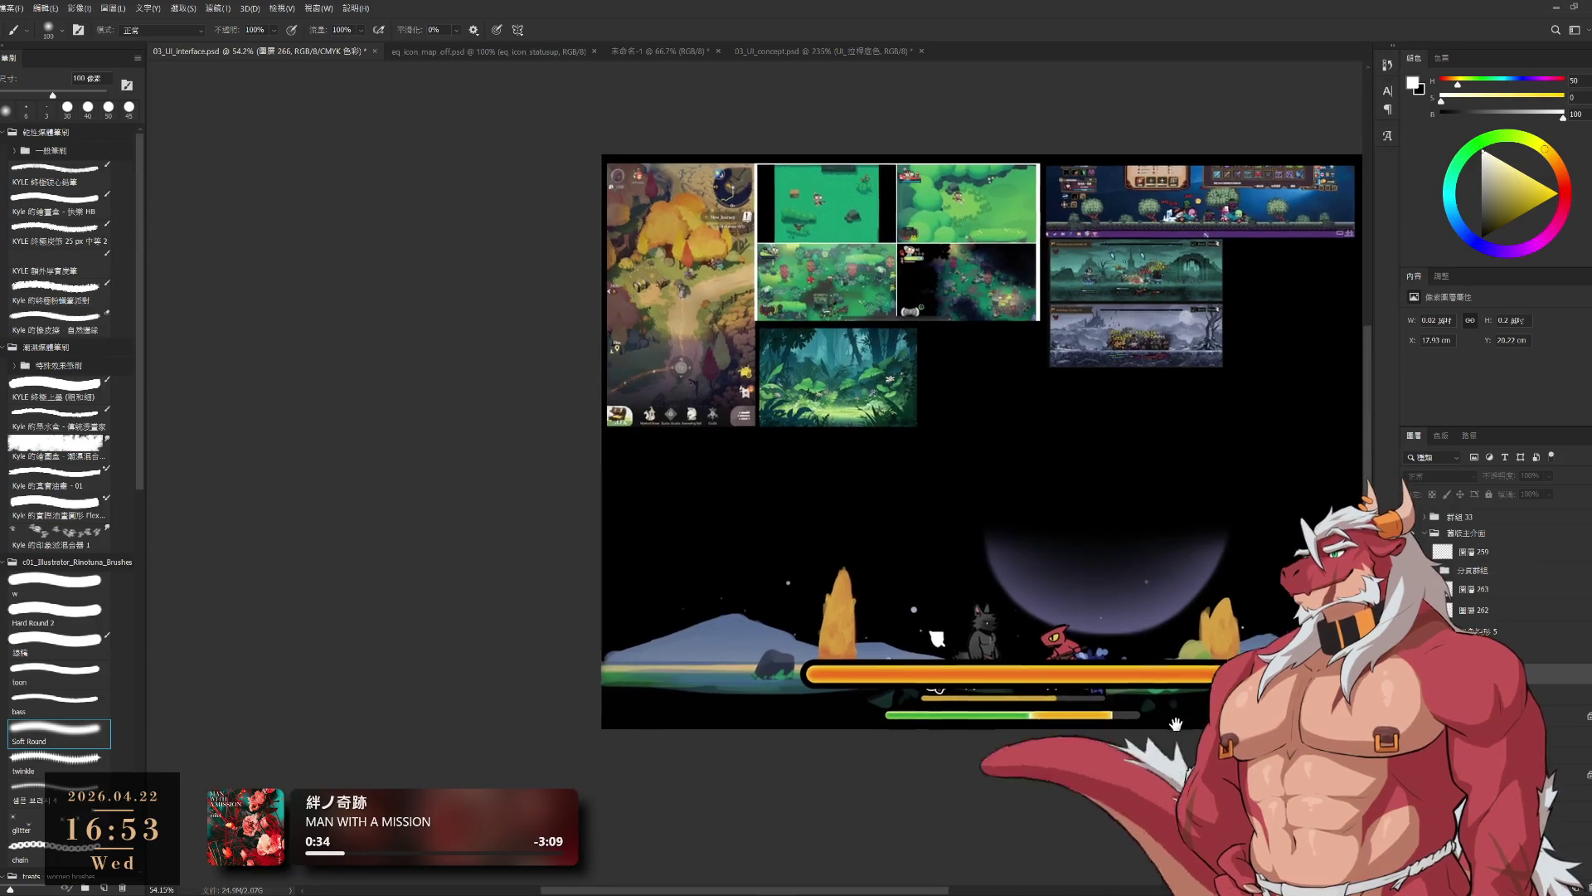
pyautogui.scroll(1, 1137, 747)
pyautogui.scroll(2, 1137, 747)
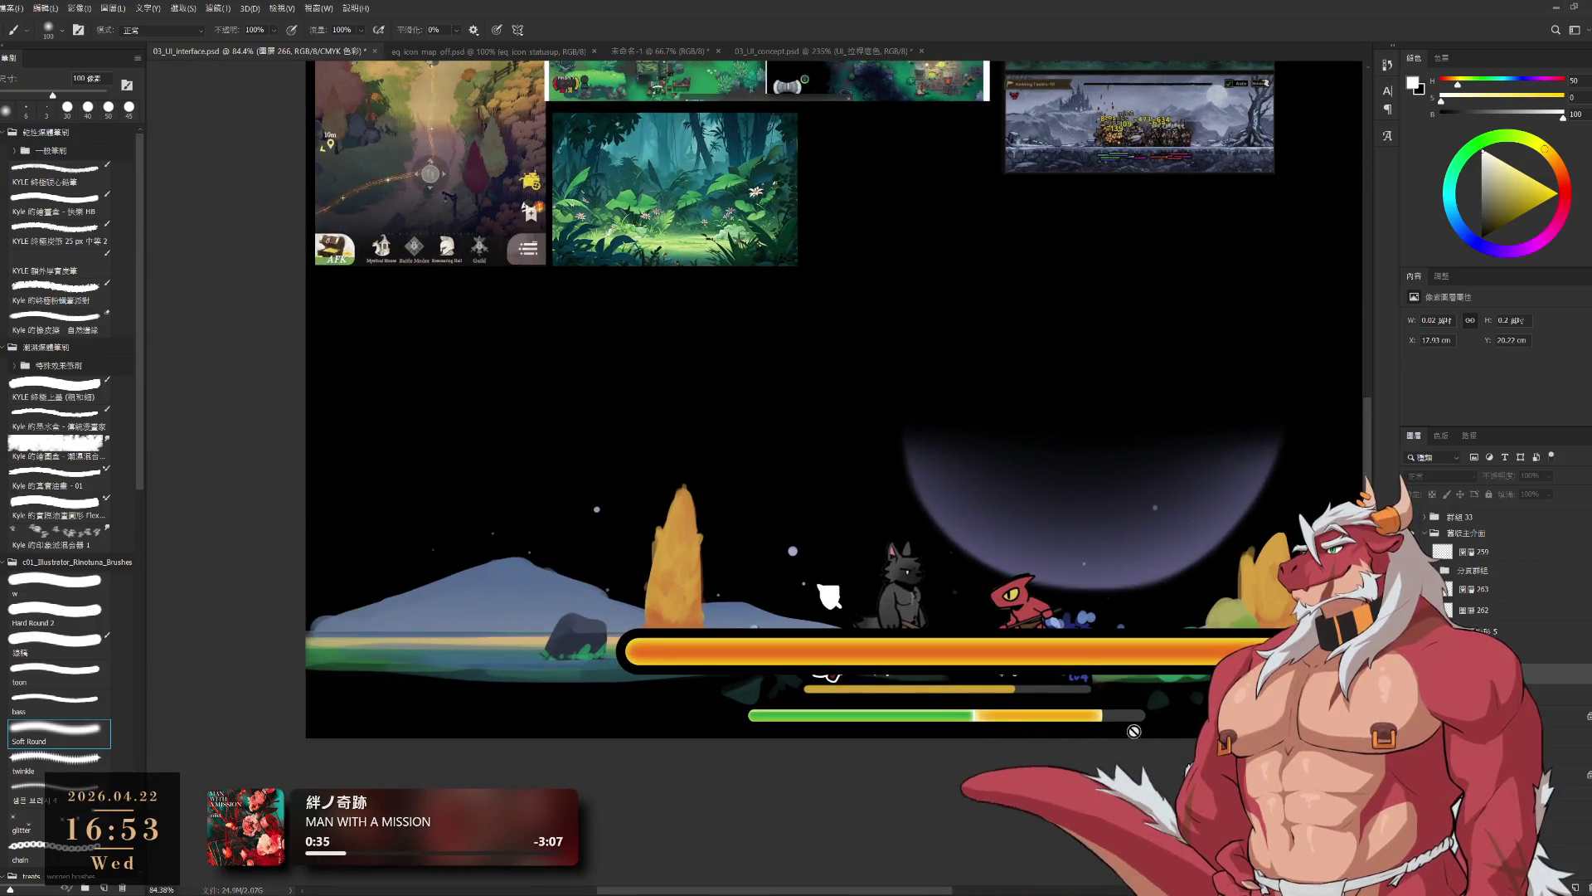
pyautogui.keyDown('ctrl'); pyautogui.click(1132, 728); pyautogui.keyUp('ctrl')
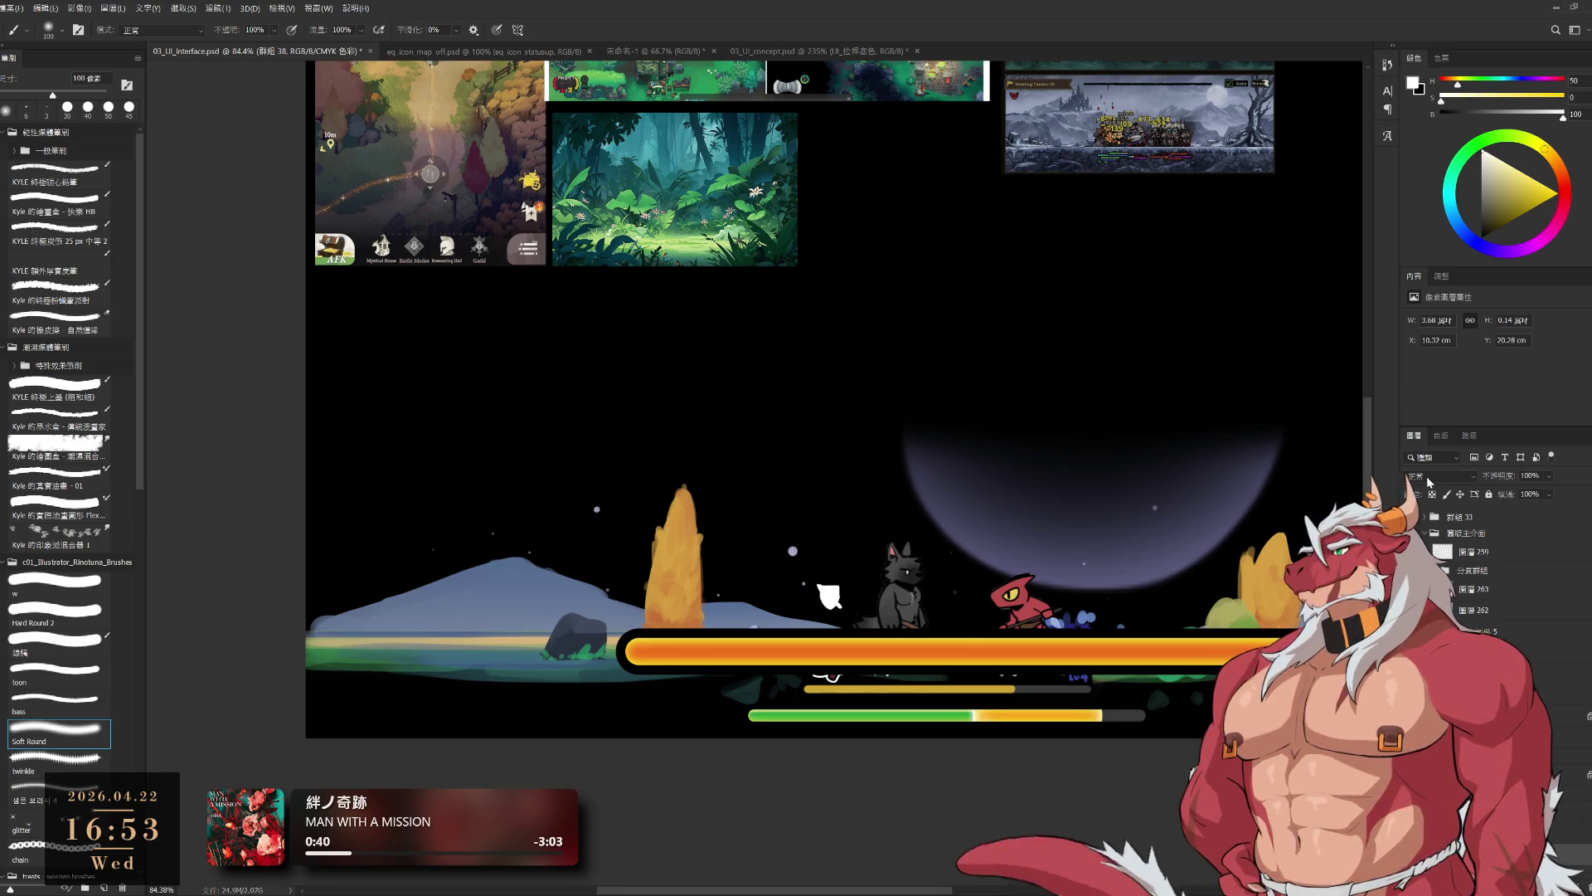
# - Sample the bar track's dark grey, then black, keeping the brush at 100 px
pyautogui.scroll(3, 1137, 746)
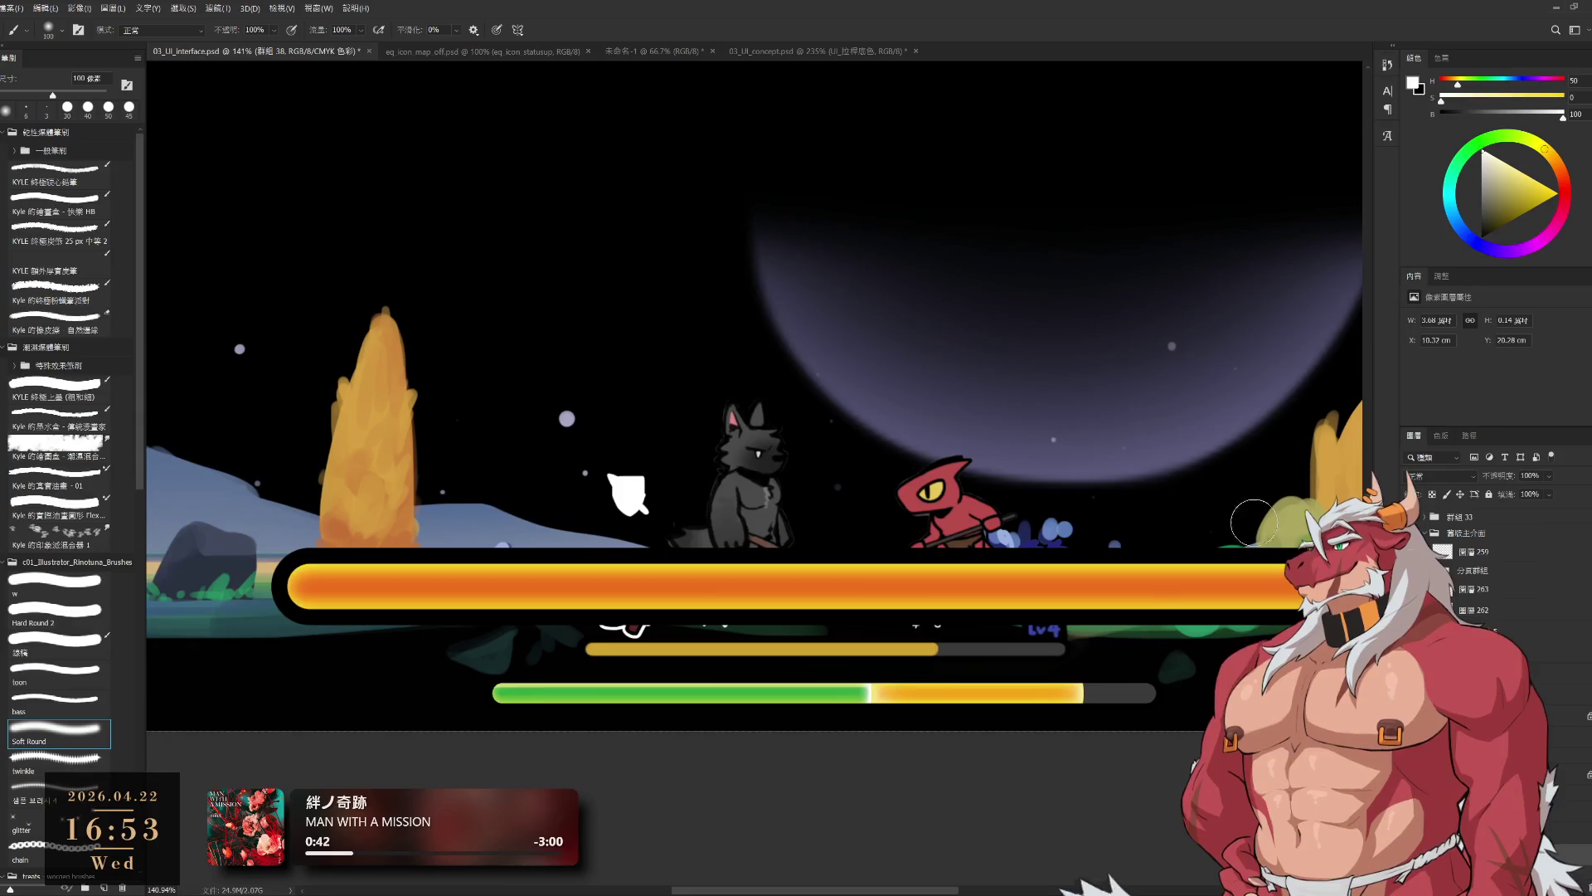
pyautogui.keyDown('alt'); pyautogui.click(1108, 689); pyautogui.keyUp('alt')
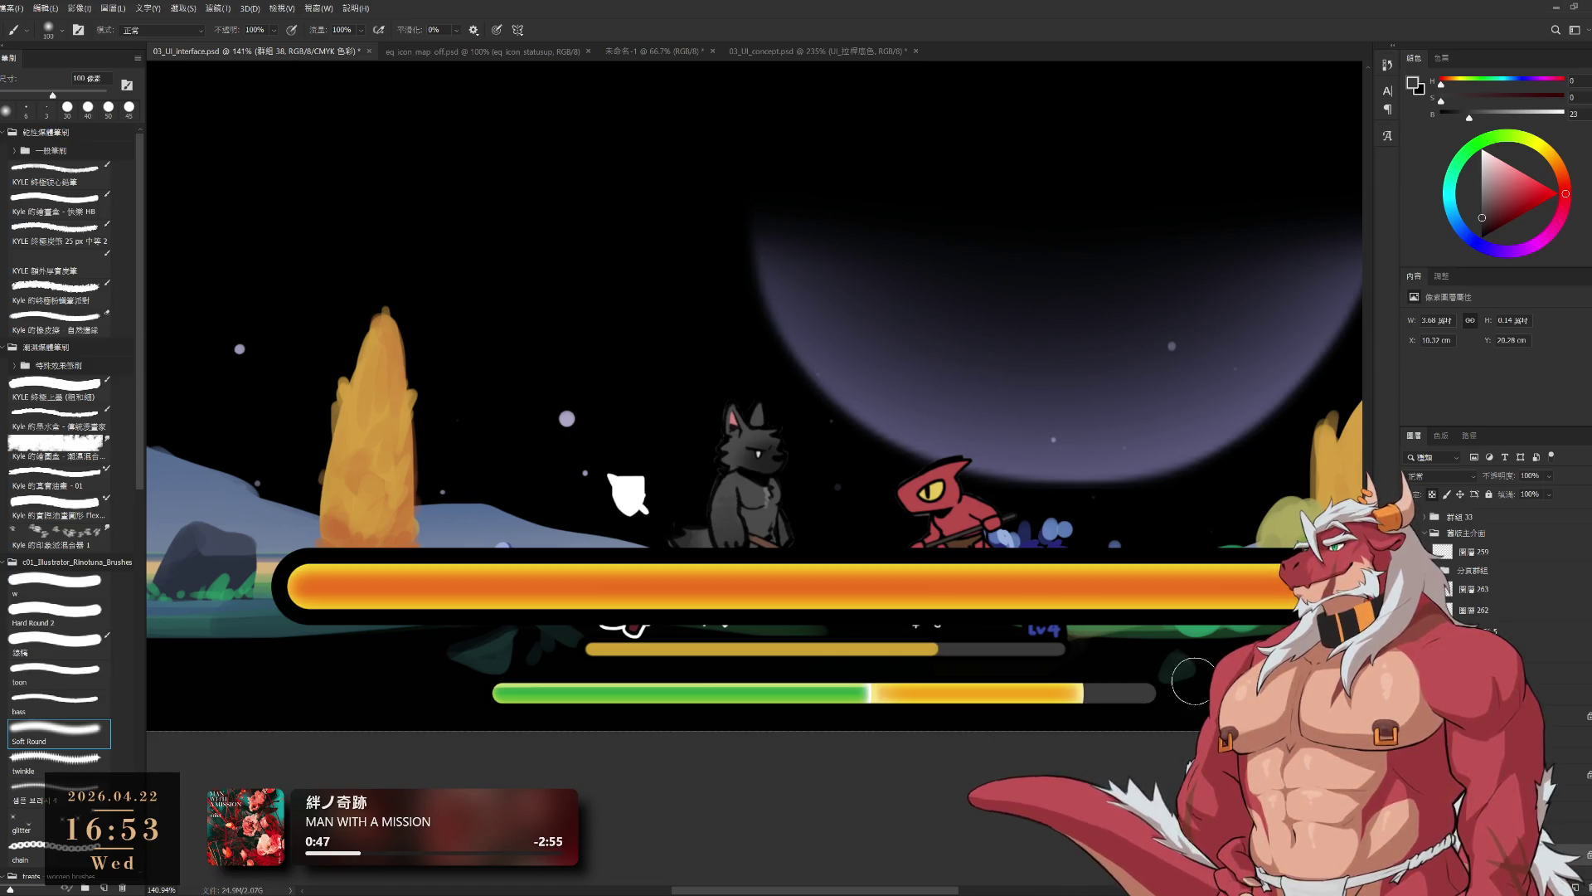
pyautogui.keyDown('alt'); pyautogui.click(1169, 663); pyautogui.keyUp('alt')
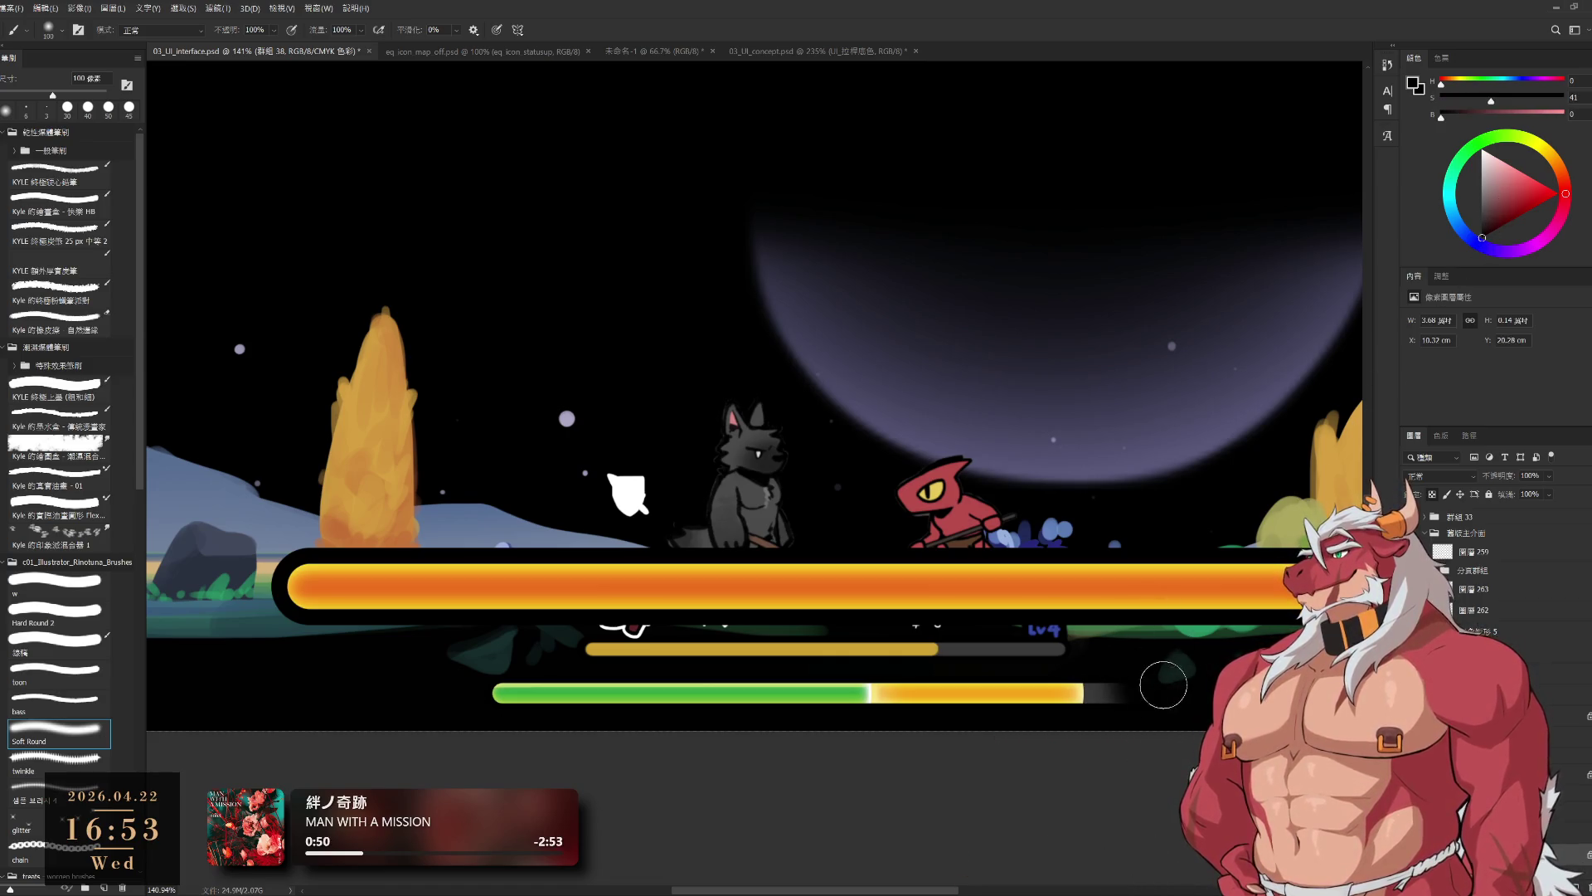
pyautogui.press('[')
pyautogui.press('[')
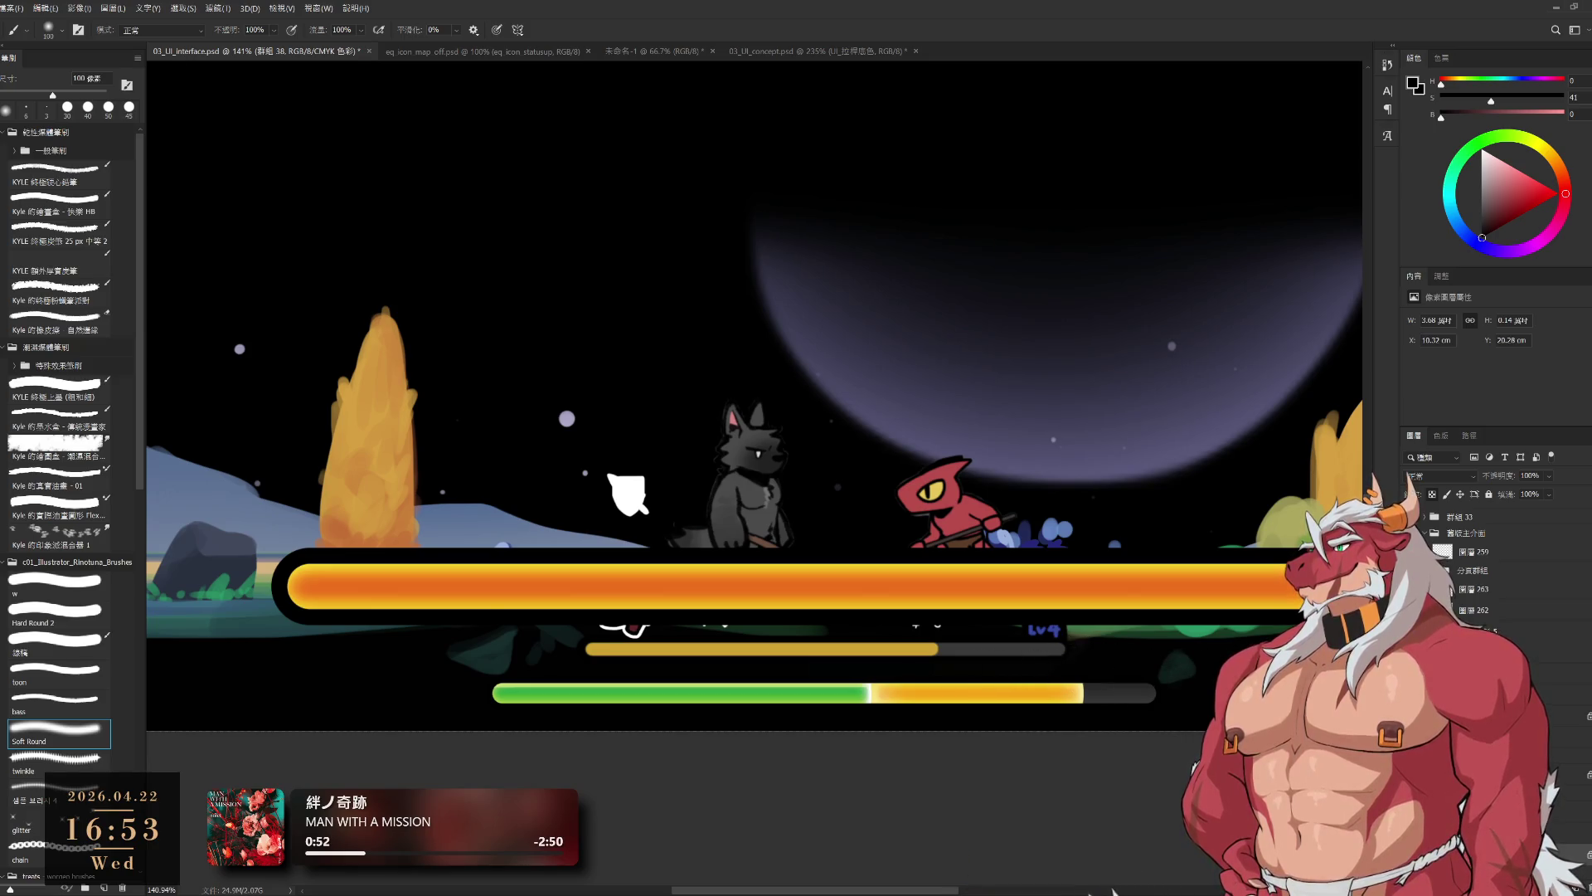
pyautogui.press(']')
pyautogui.press(']')
pyautogui.scroll(1, 1112, 662)
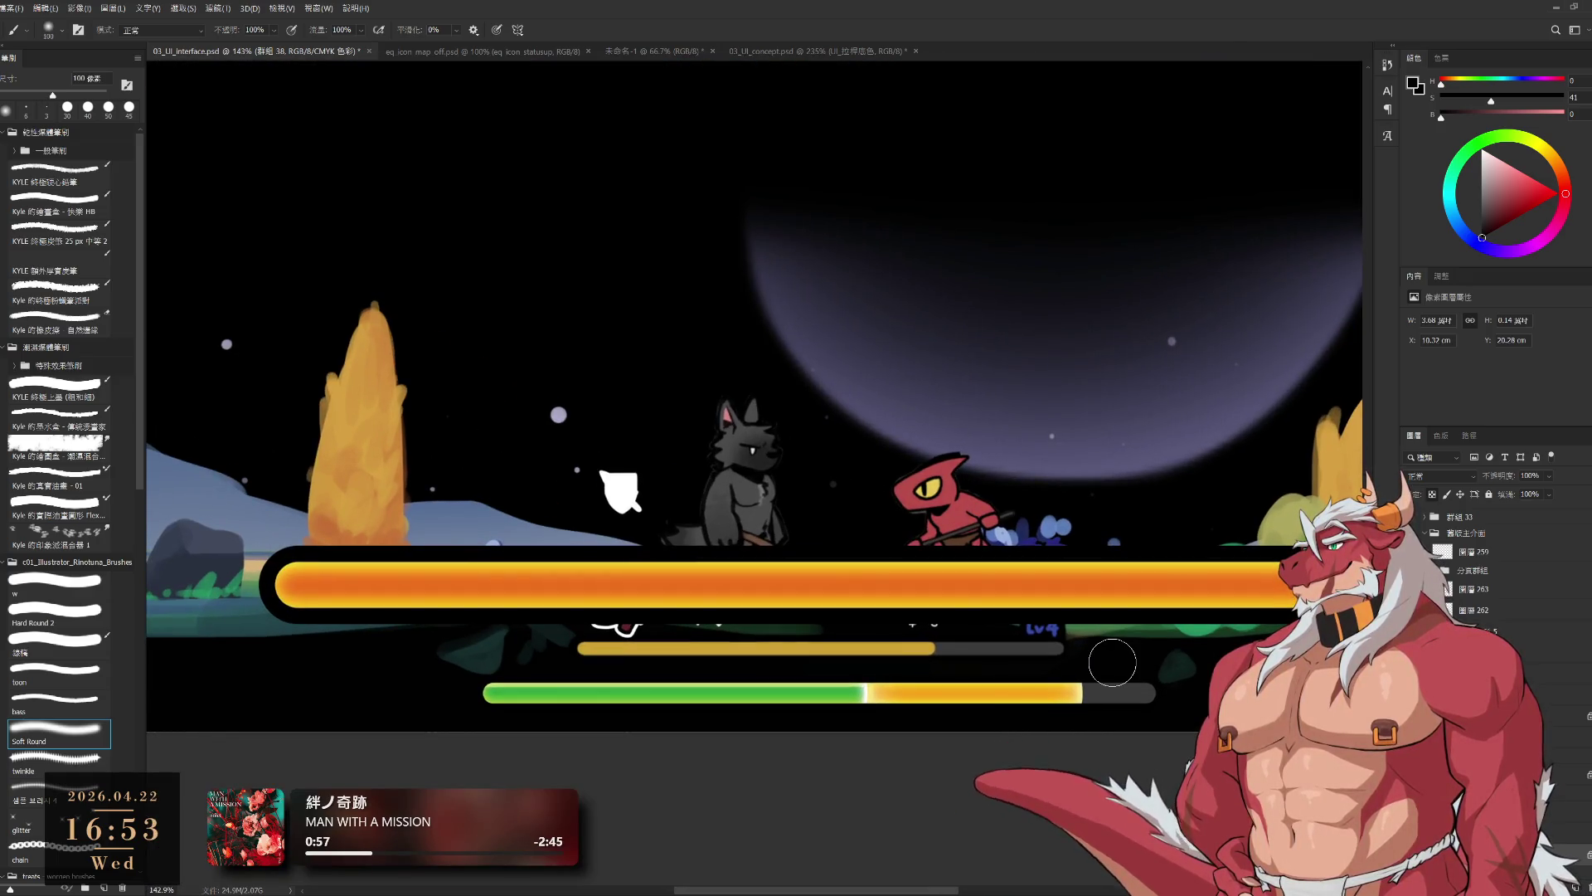
pyautogui.scroll(-3, 1112, 662)
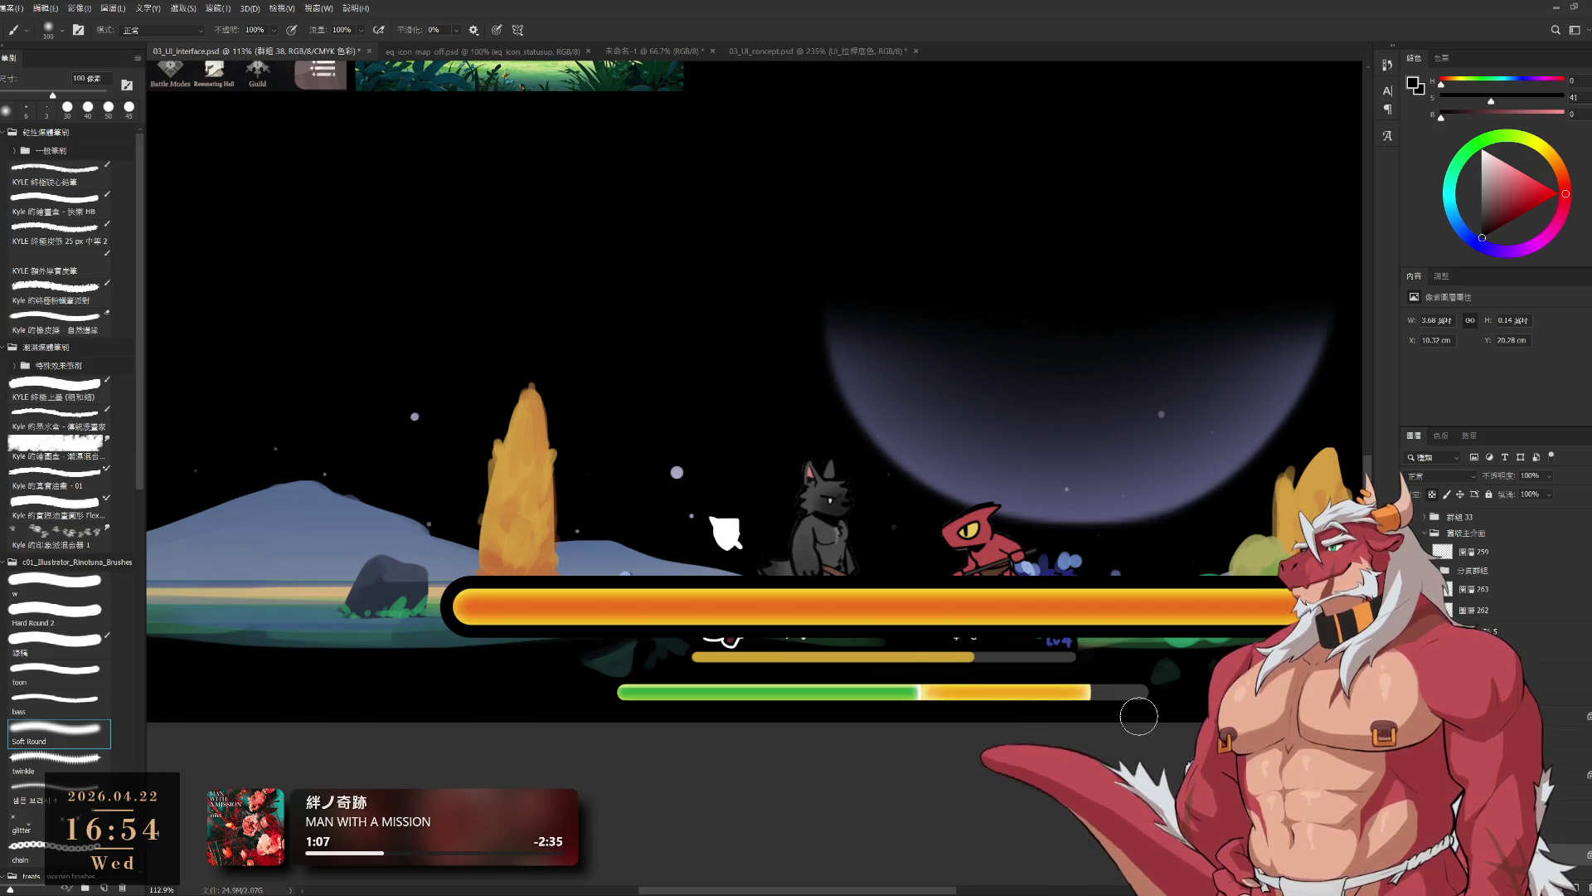
pyautogui.scroll(-5, 1138, 715)
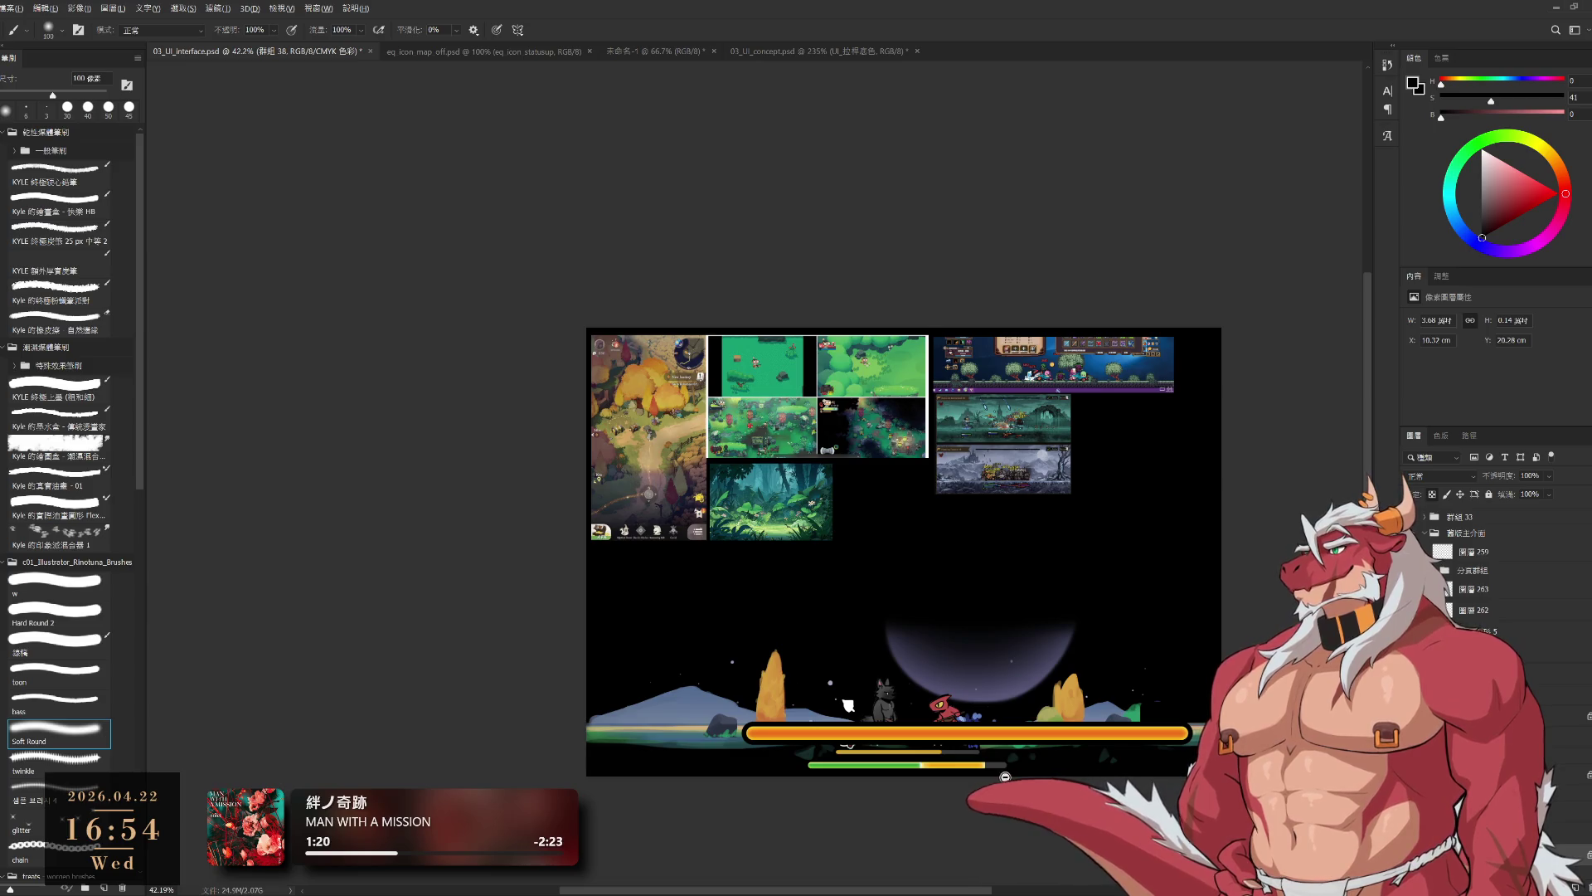
pyautogui.scroll(2, 1005, 776)
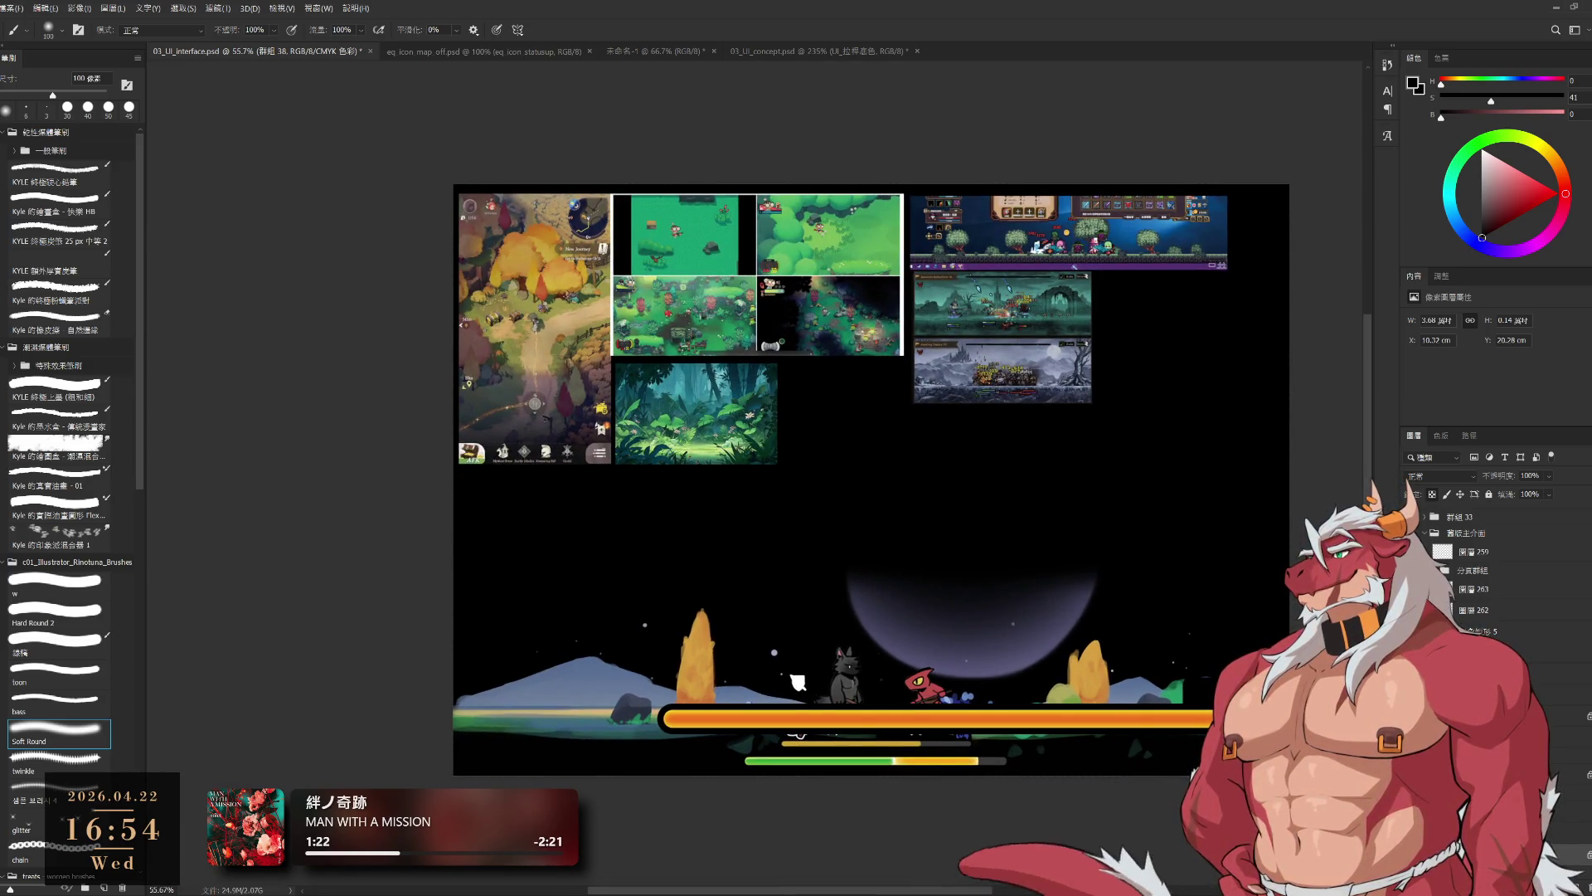
pyautogui.click(1485, 651)
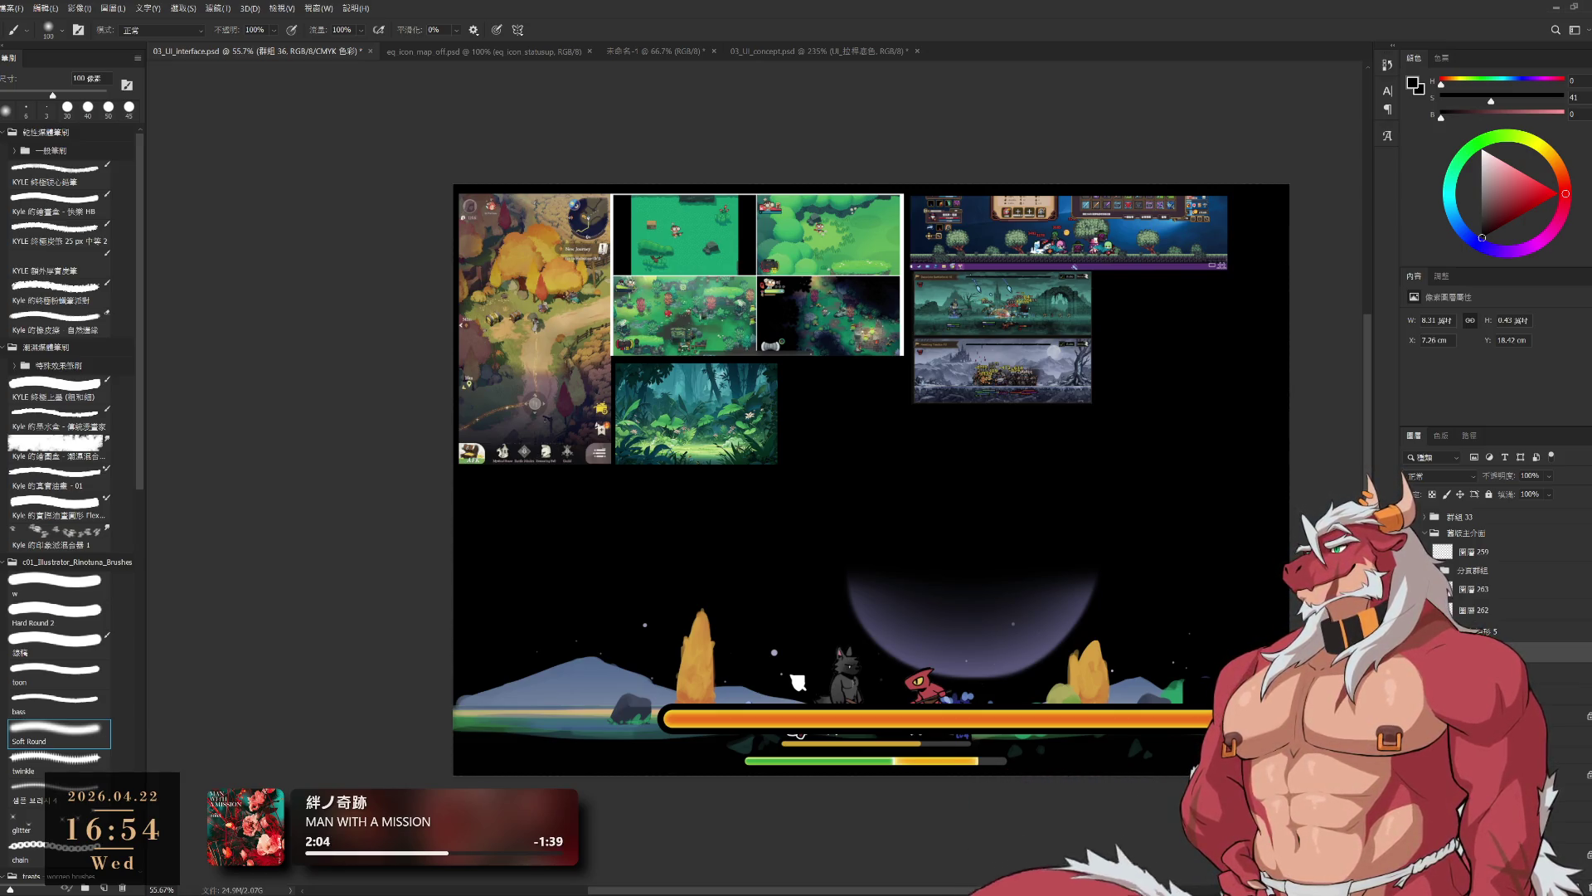
pyautogui.moveTo(1090, 714); pyautogui.dragTo(1082, 659)
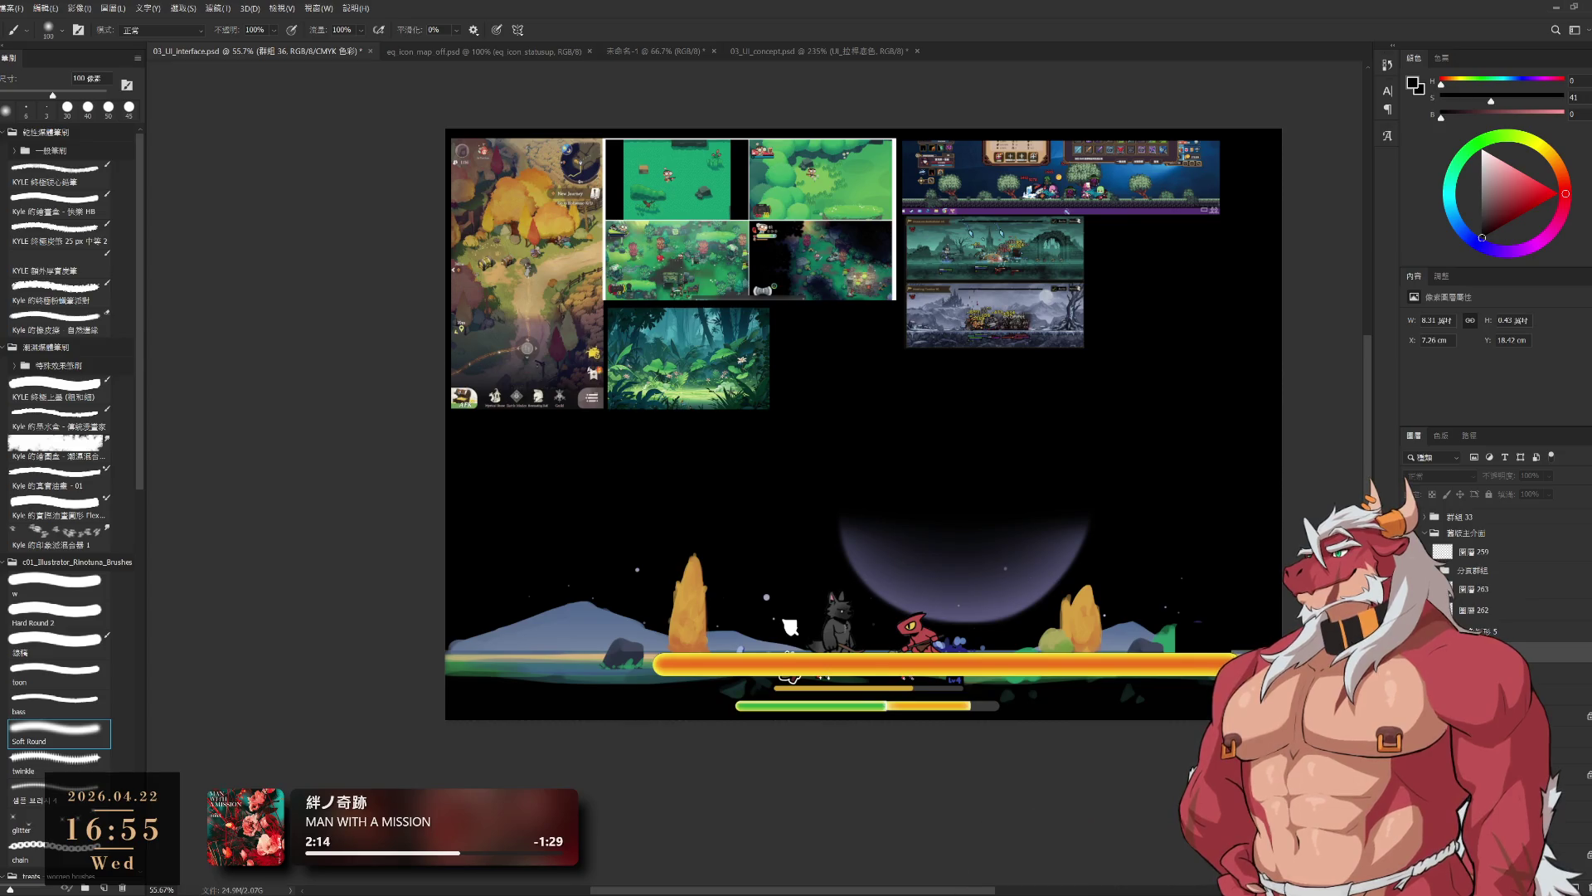
pyautogui.keyDown('ctrl'); pyautogui.click(1209, 670); pyautogui.keyUp('ctrl')
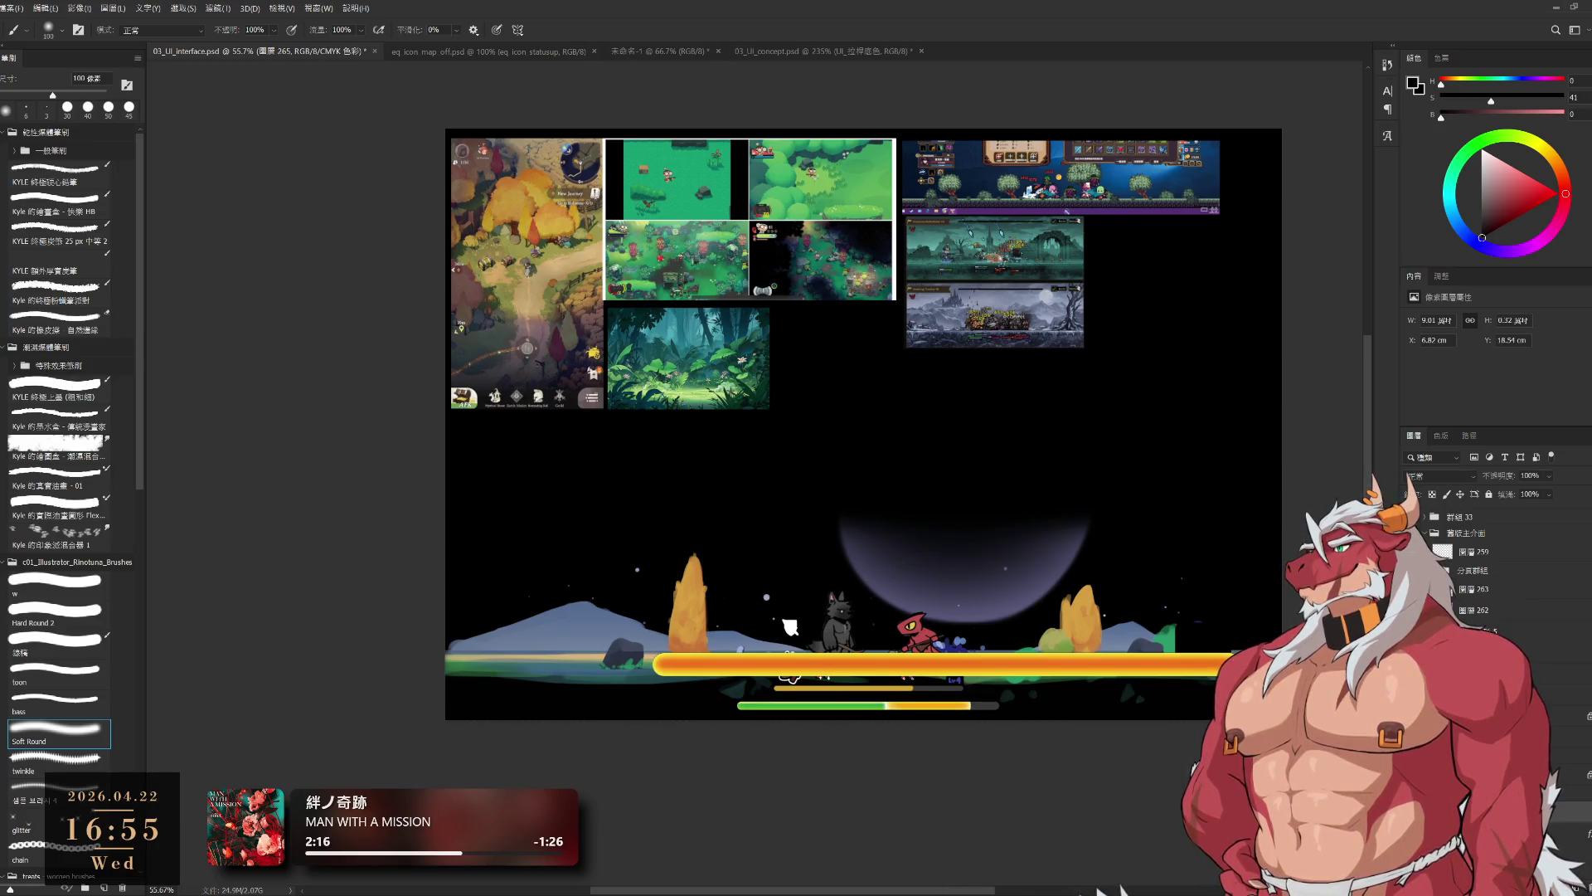
# - Hide the orange frame bar layer, zoom in on the character bars, and select level_frame
pyautogui.keyDown('ctrl'); pyautogui.click(1208, 670); pyautogui.keyUp('ctrl')
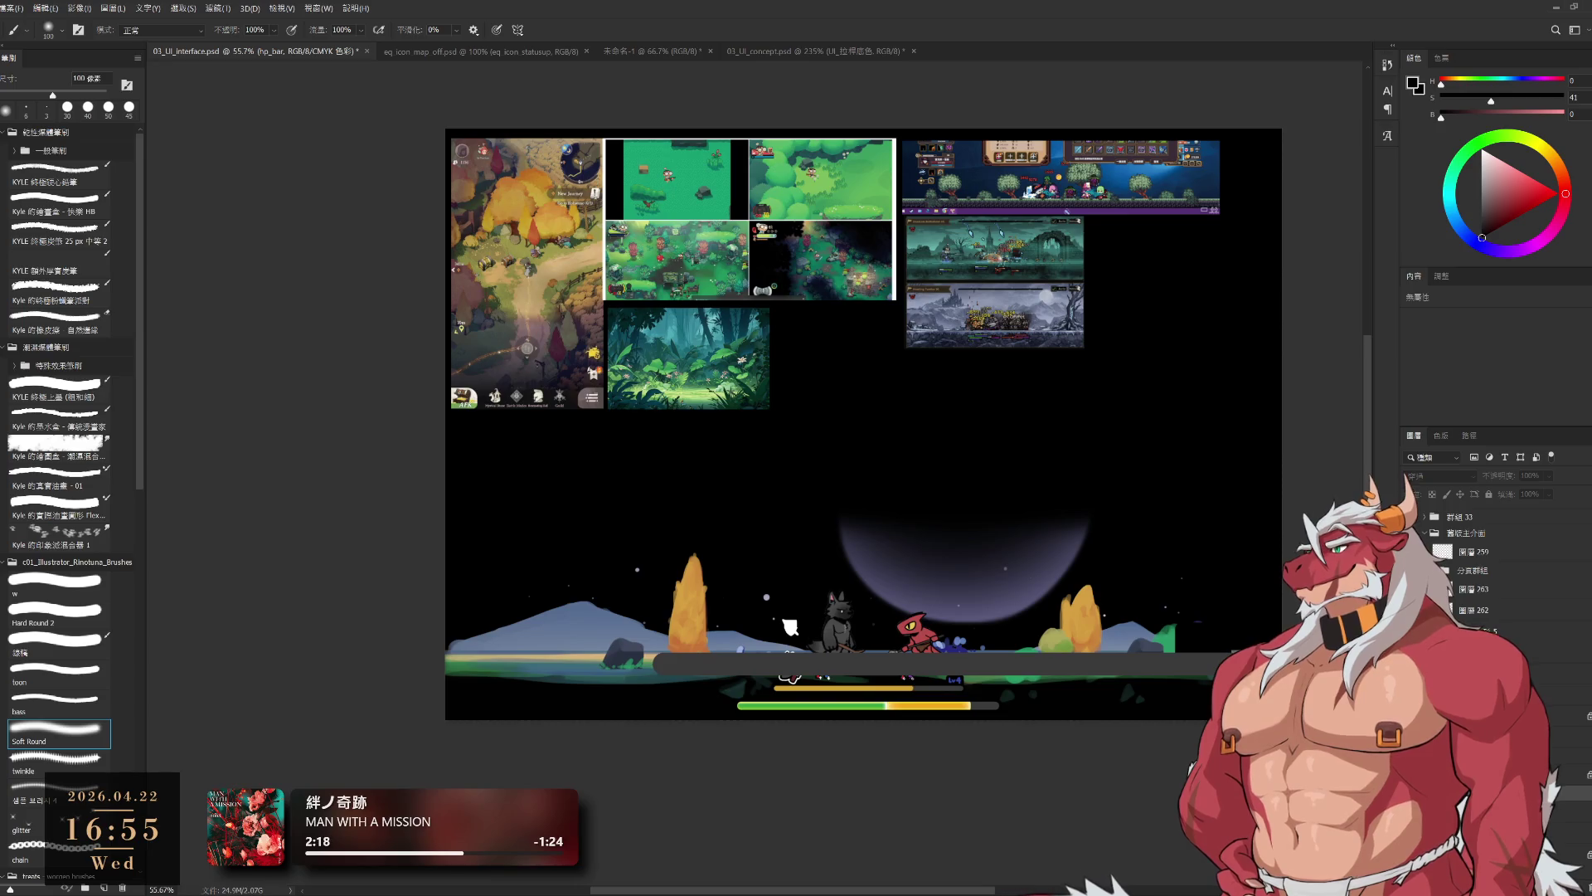
pyautogui.click(855, 684)
pyautogui.click(854, 684)
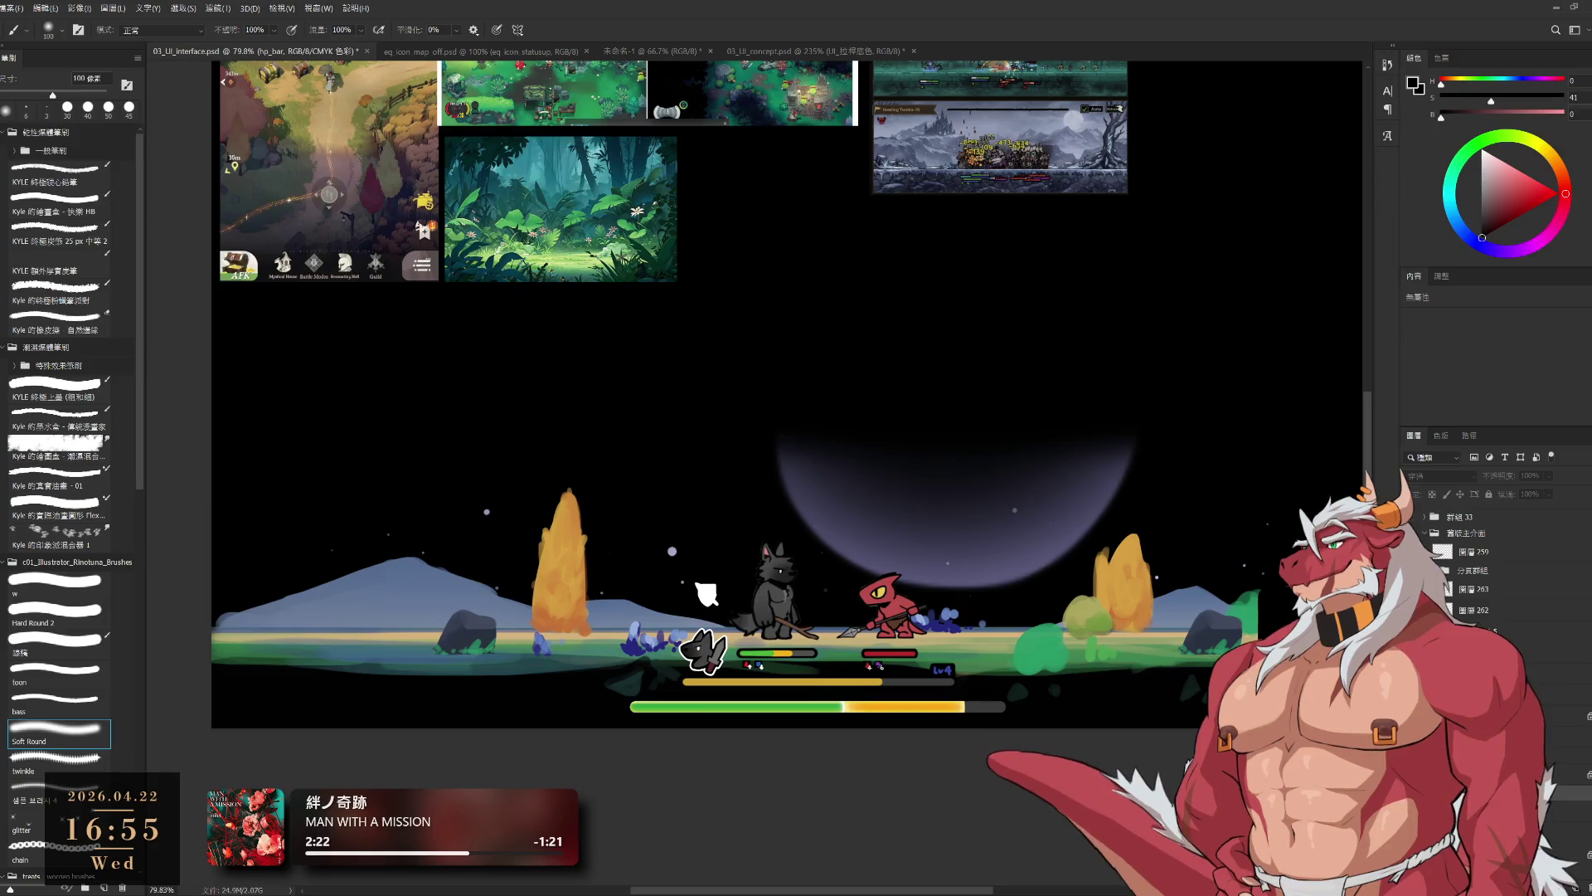
pyautogui.keyDown('ctrl'); pyautogui.click(1170, 663); pyautogui.keyUp('ctrl')
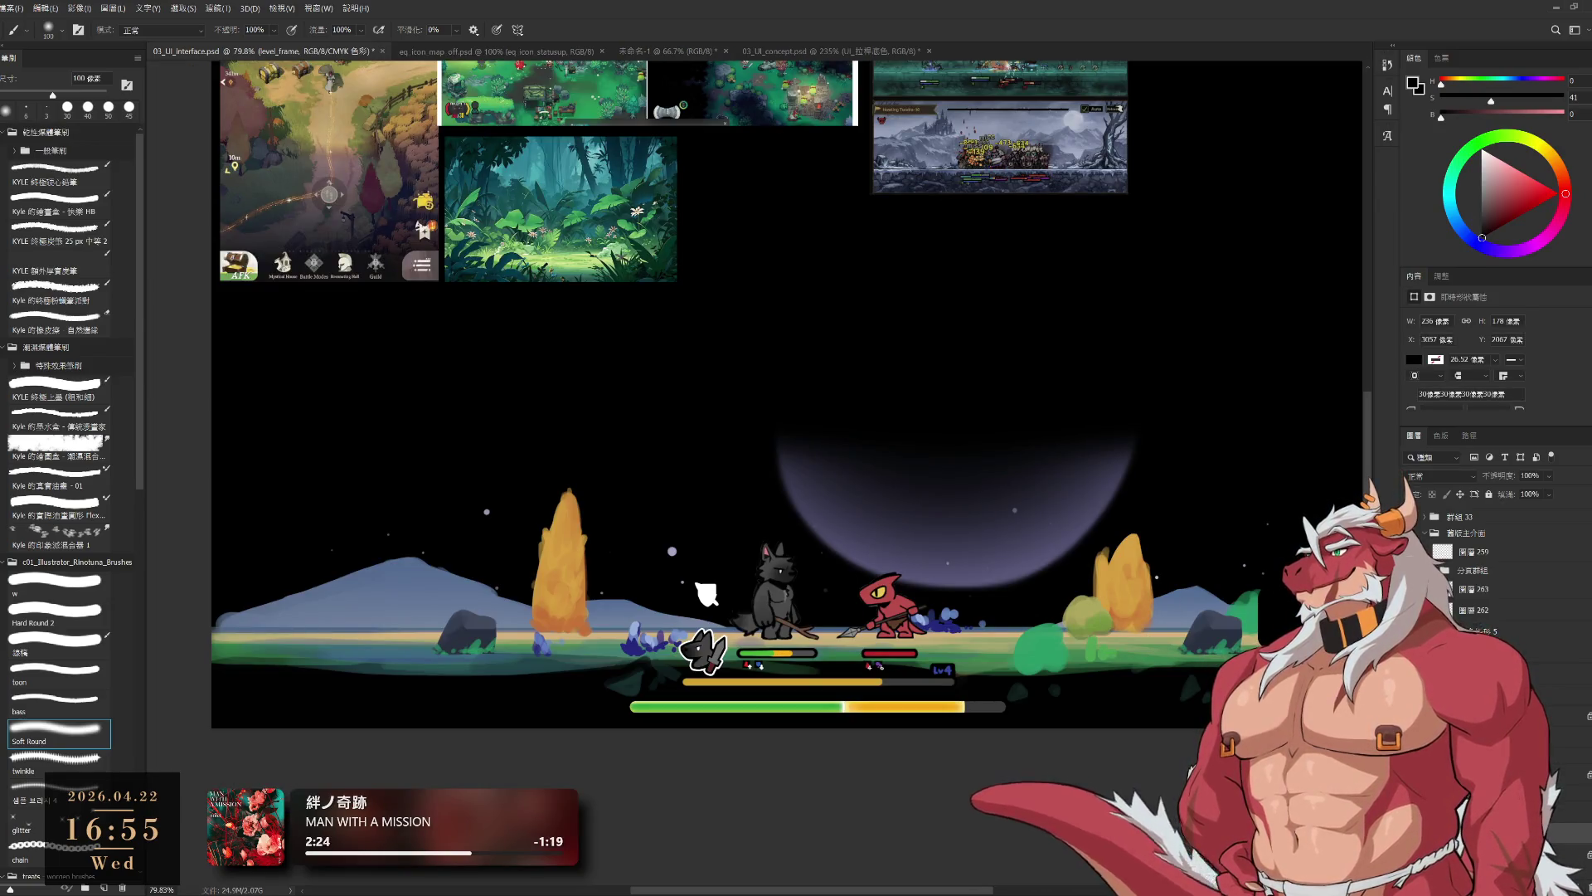
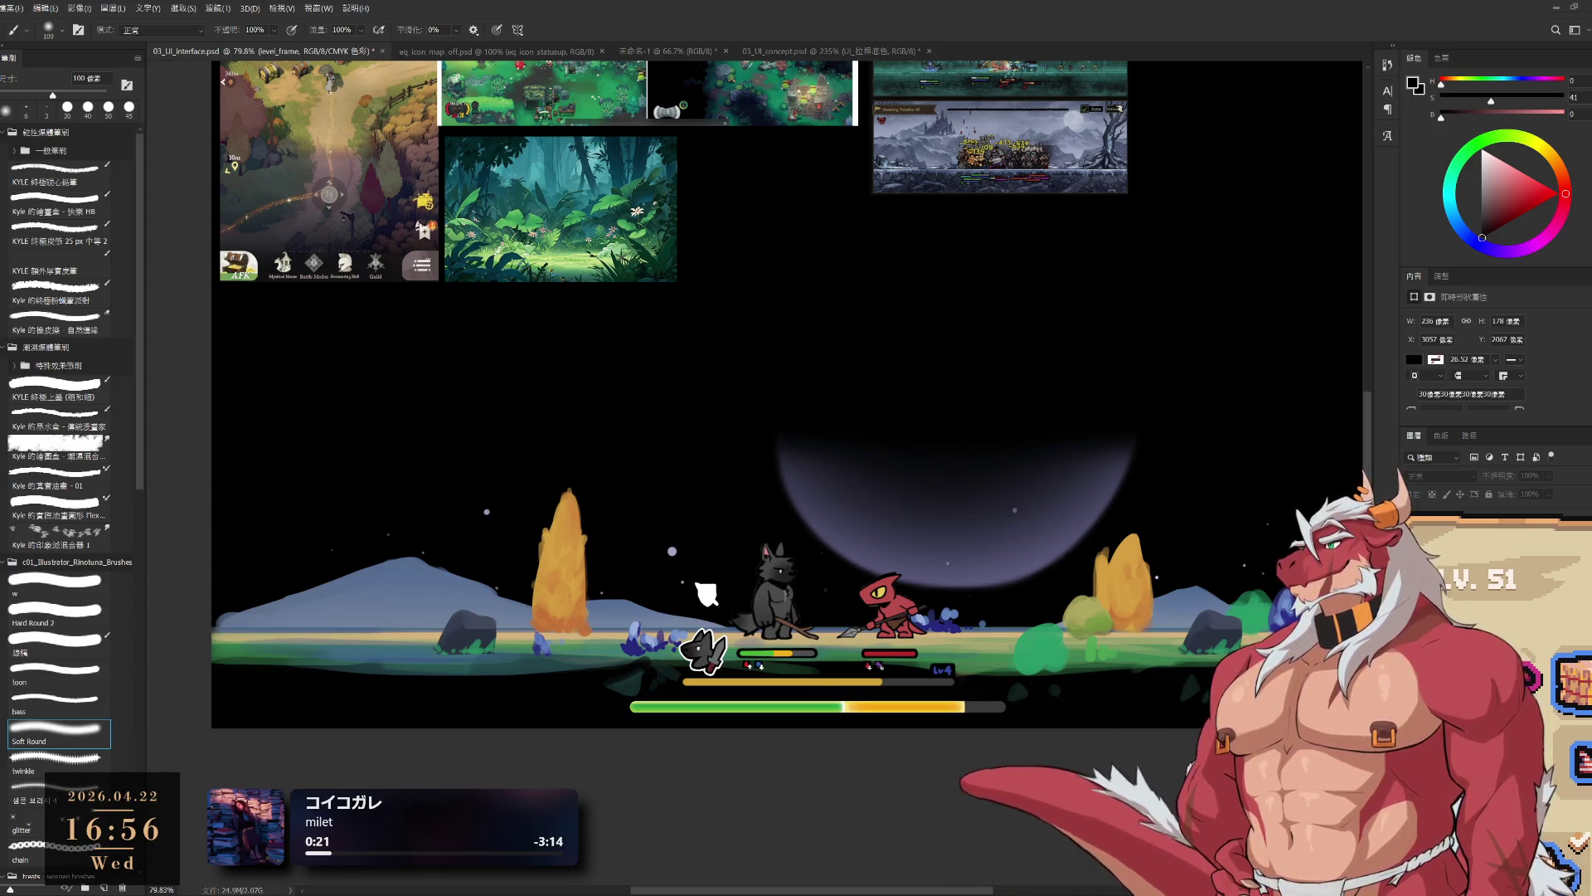
# - Zoom out on the battle scene, then zoom back in to about 97%
pyautogui.moveTo(1260, 650)
pyautogui.mouseDown()
pyautogui.moveTo(1077, 650)
pyautogui.moveTo(1178, 649)
pyautogui.mouseUp()
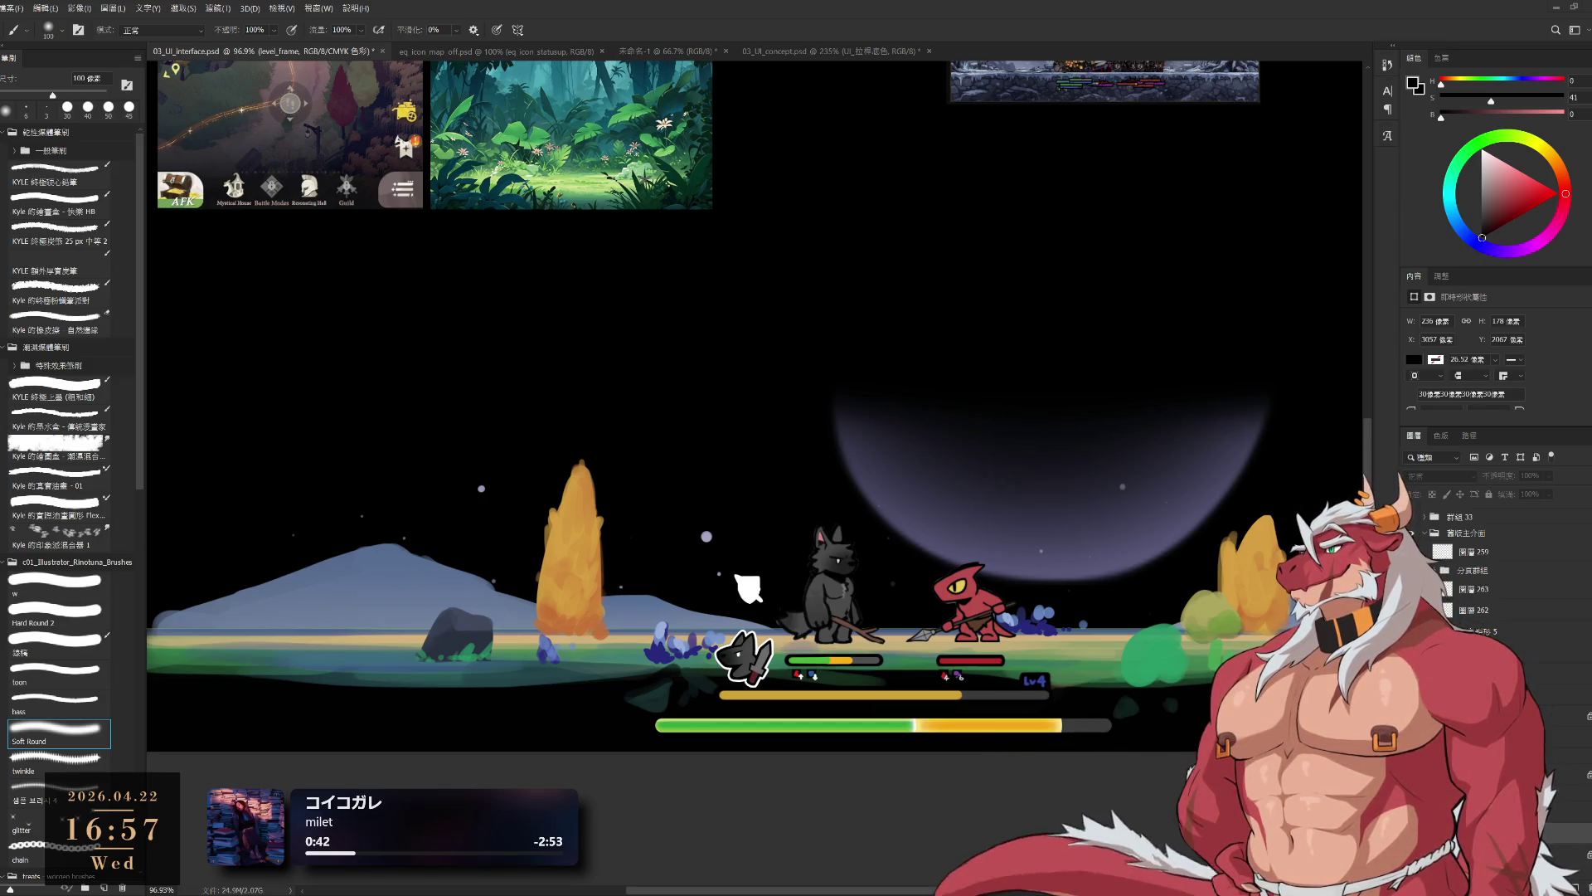
pyautogui.scroll(2, 1110, 630)
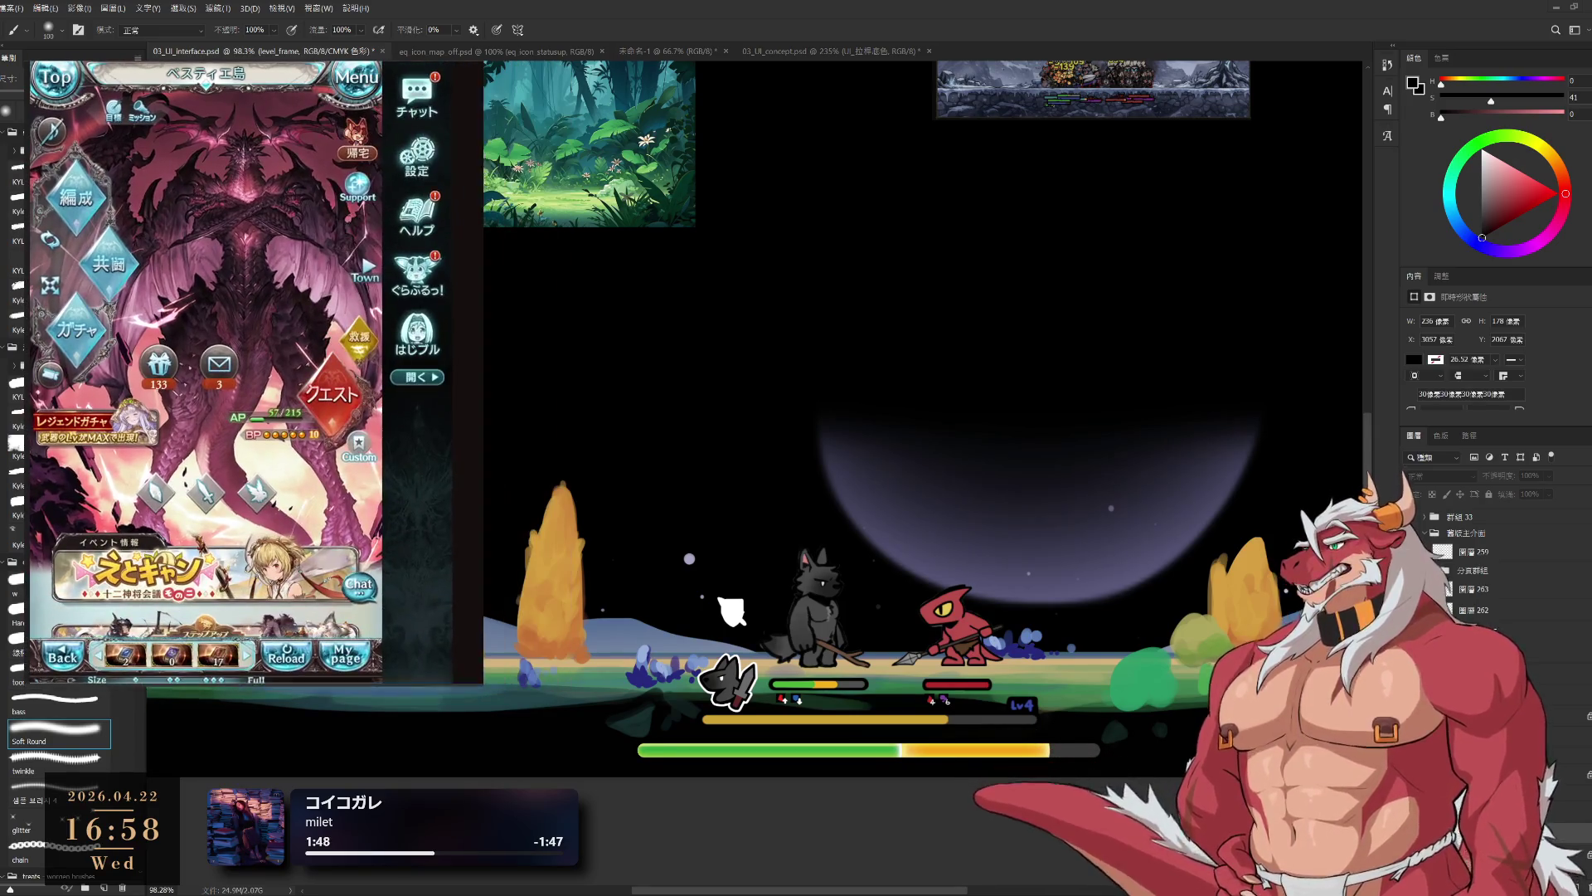
# - Collect the それいけ！ピィ探検隊！ expedition rewards and skip past its success and pet screens
pyautogui.click(221, 462)
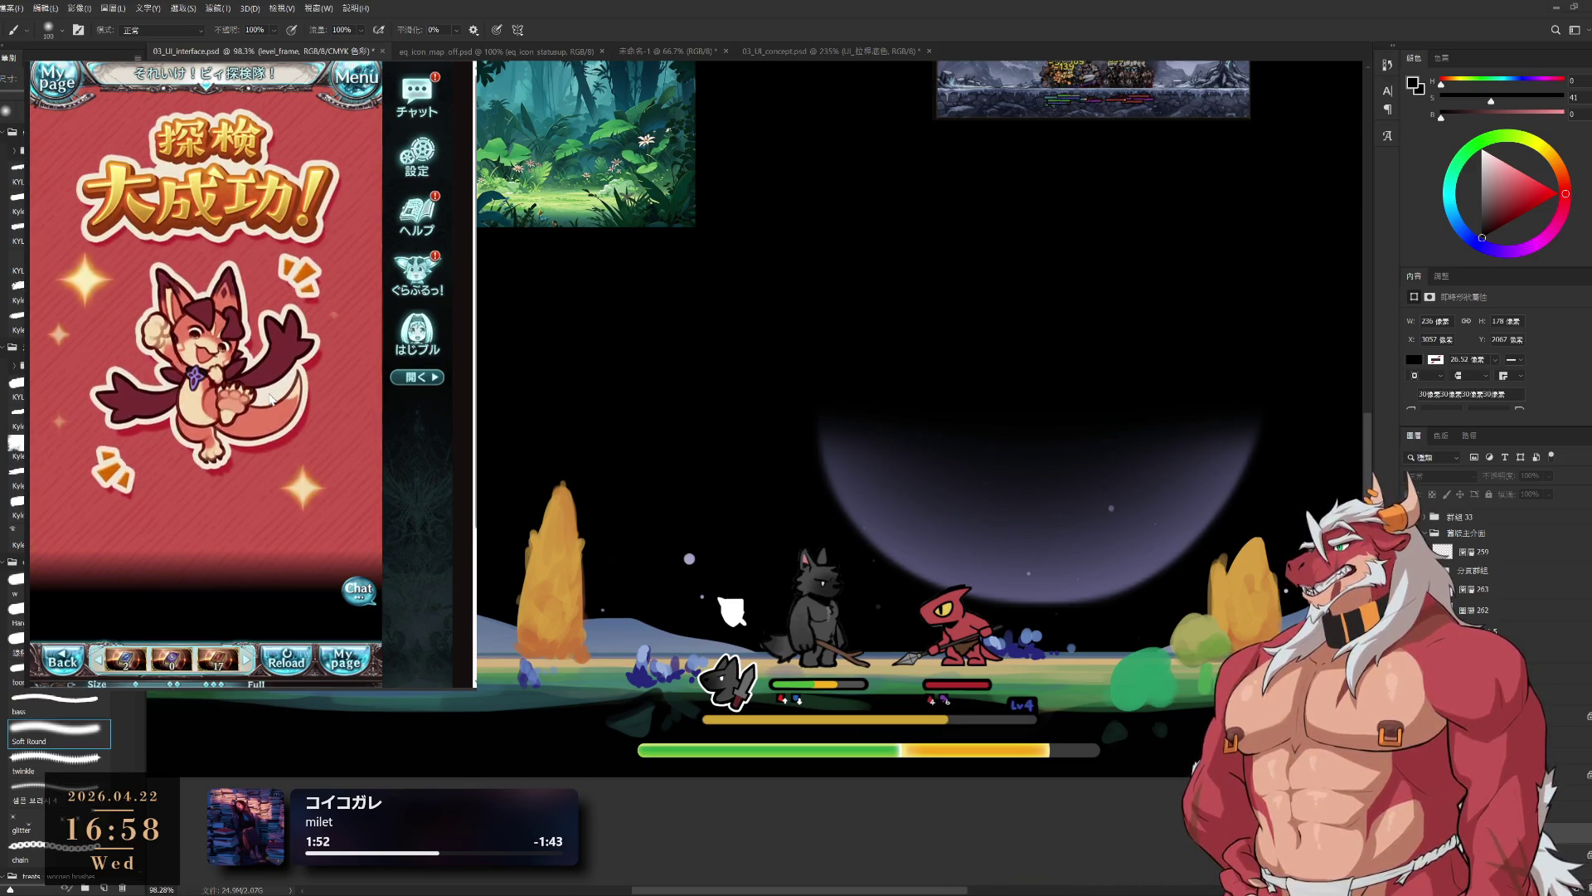
pyautogui.click(270, 387)
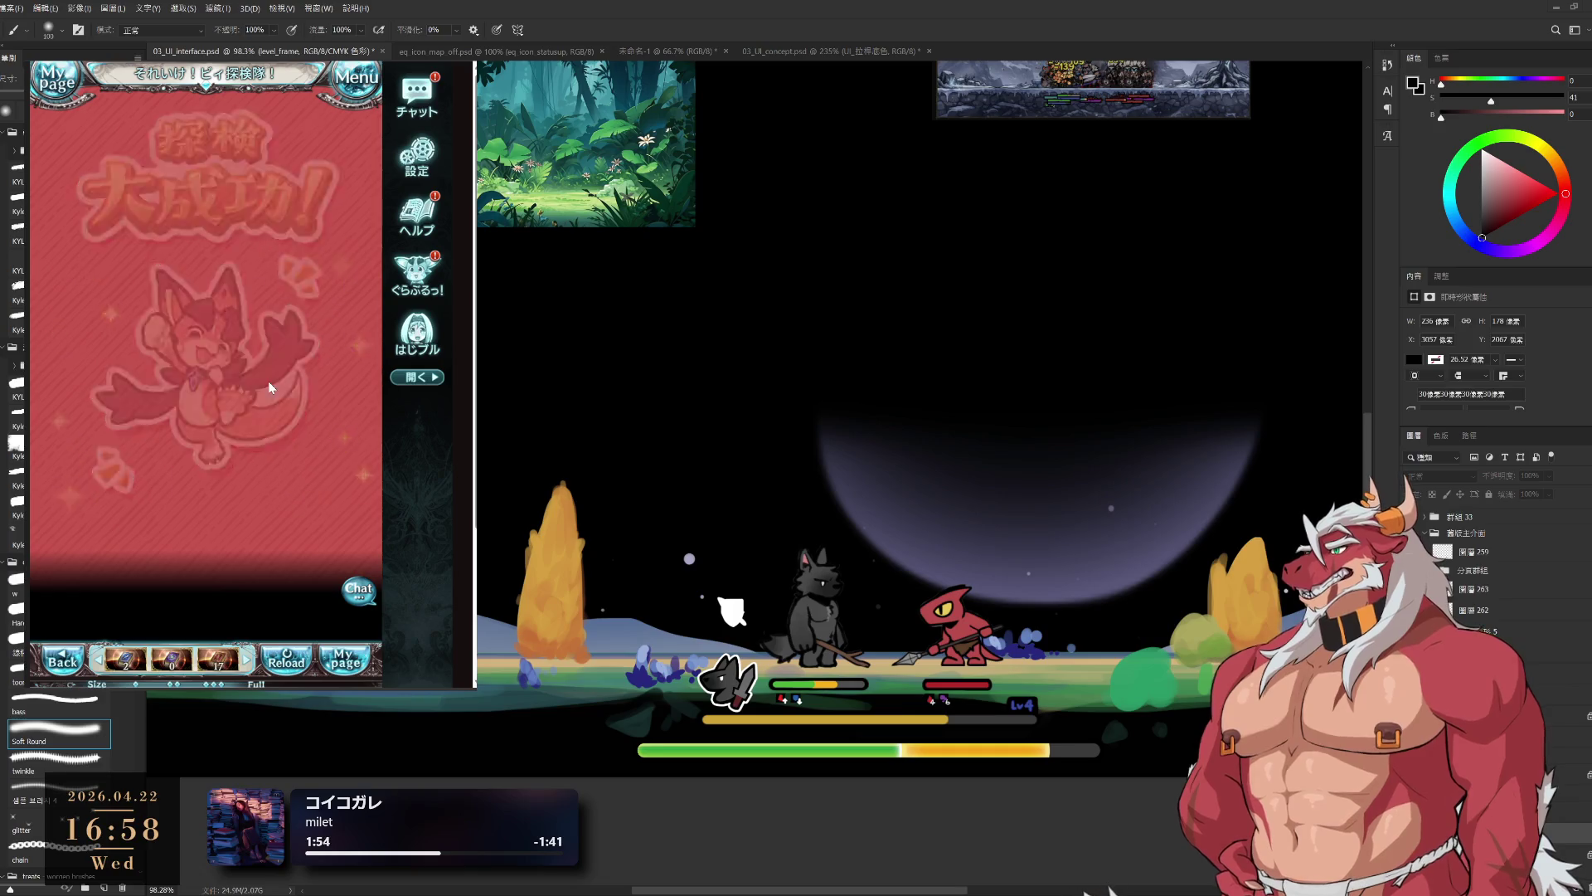
pyautogui.click(133, 403)
pyautogui.click(284, 643)
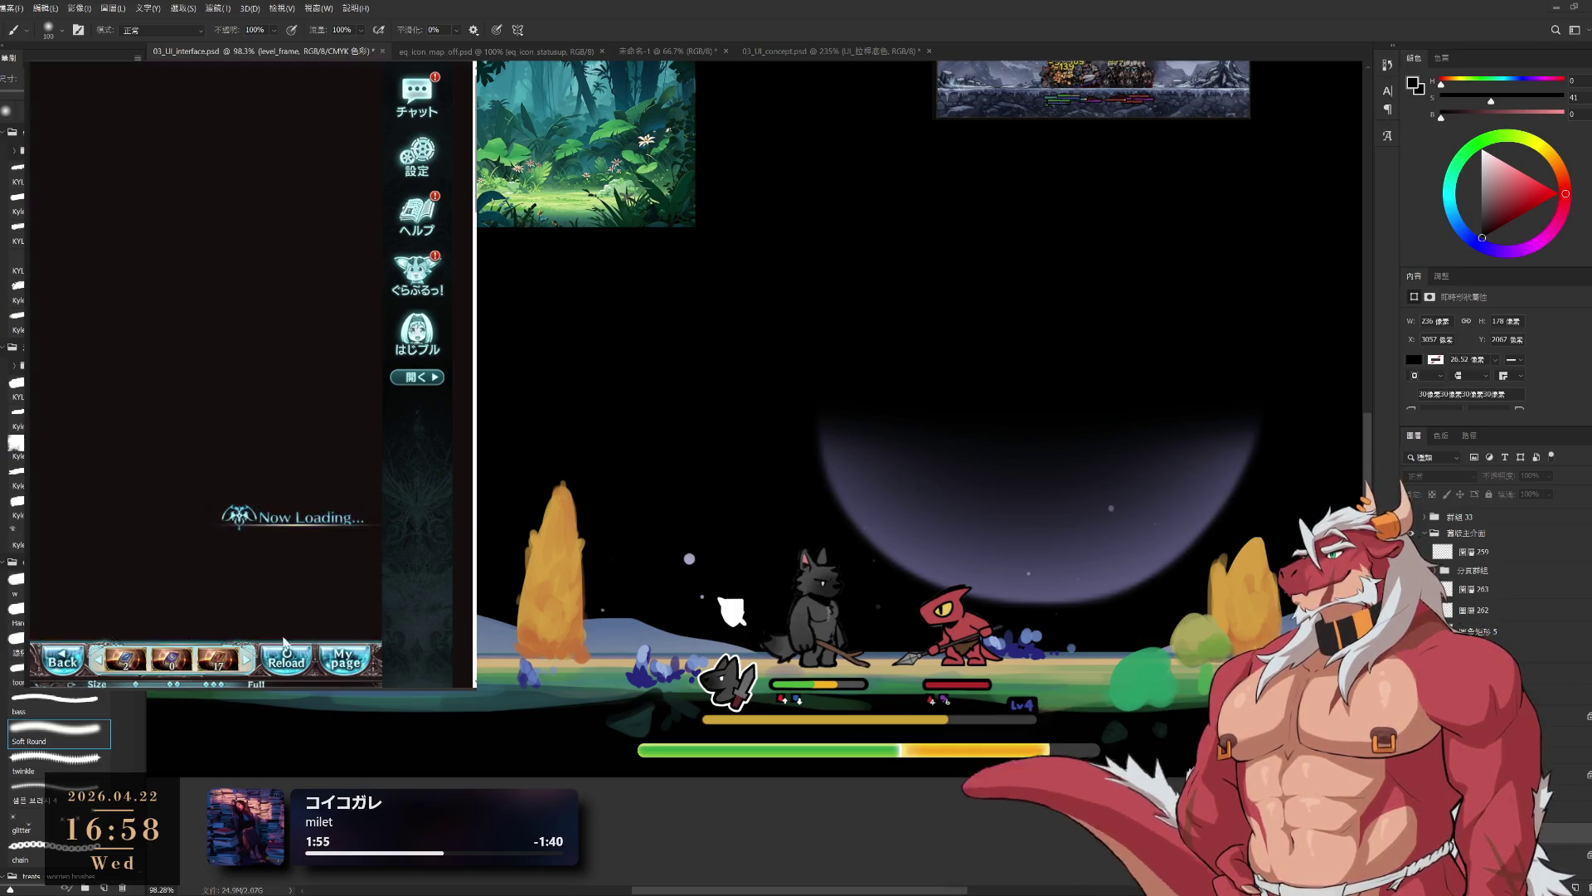
# - Claim the pending quest result from the menu, accepting the EXP and dismissing the class-up notice
pyautogui.click(346, 101)
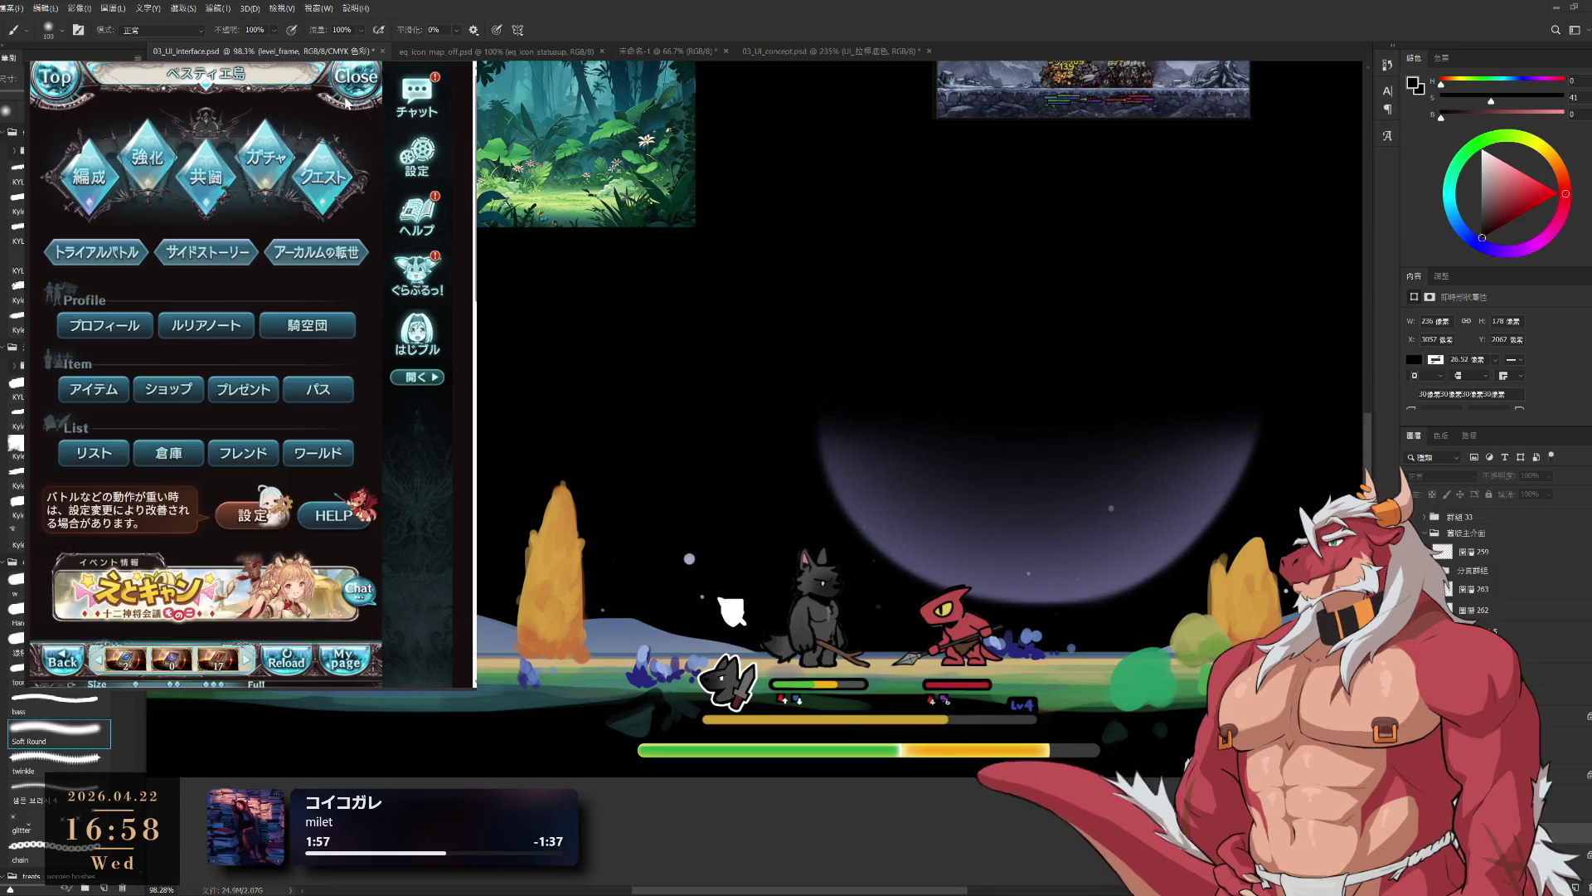
pyautogui.click(334, 179)
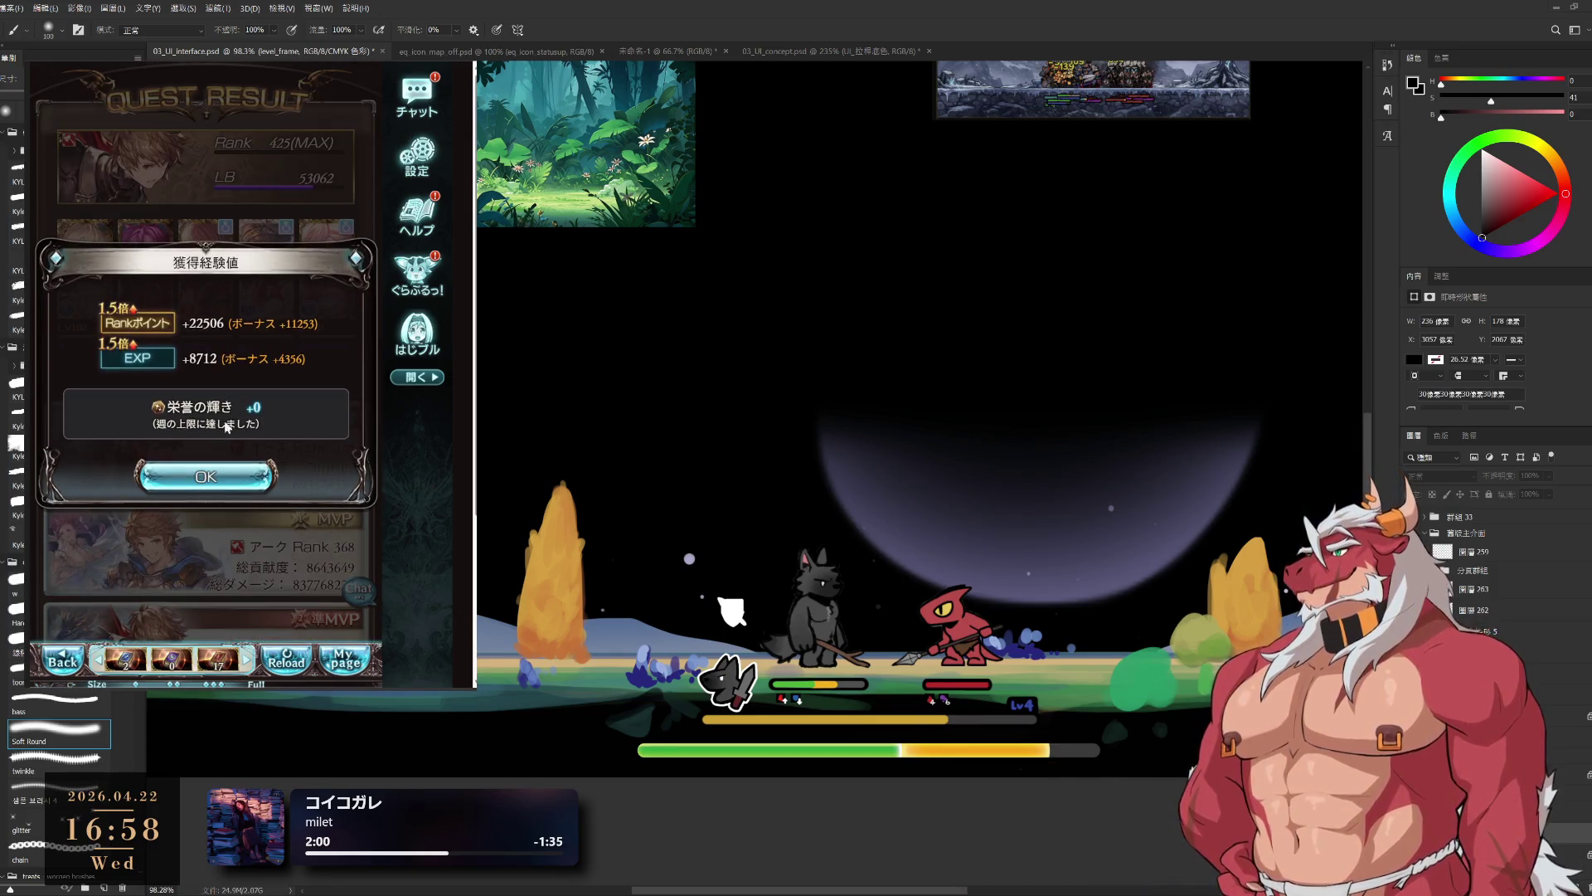
pyautogui.click(212, 478)
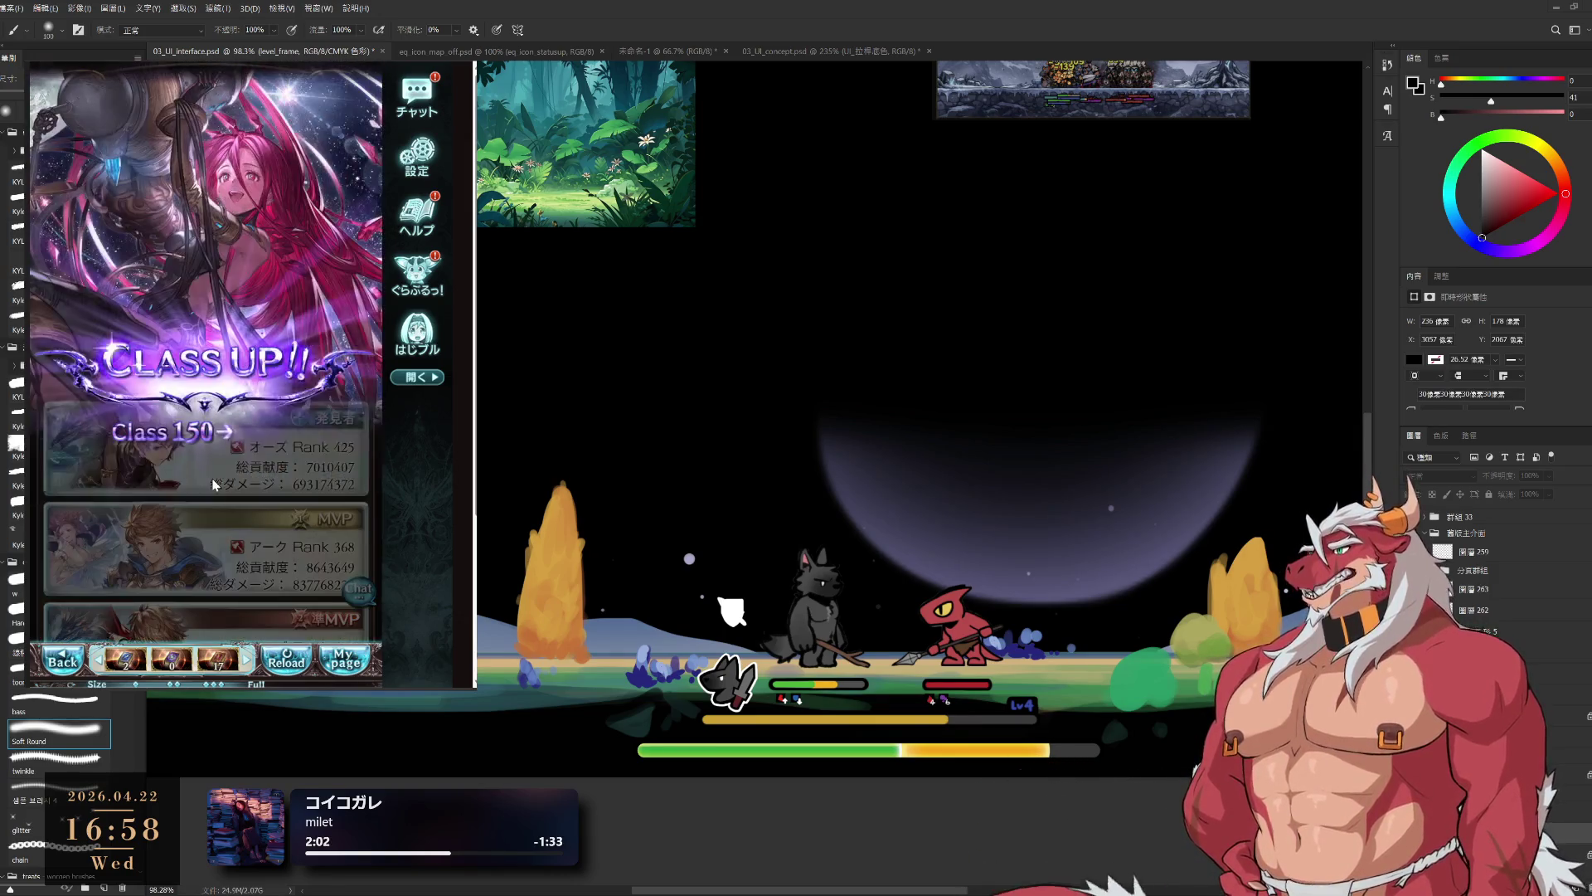
pyautogui.click(213, 485)
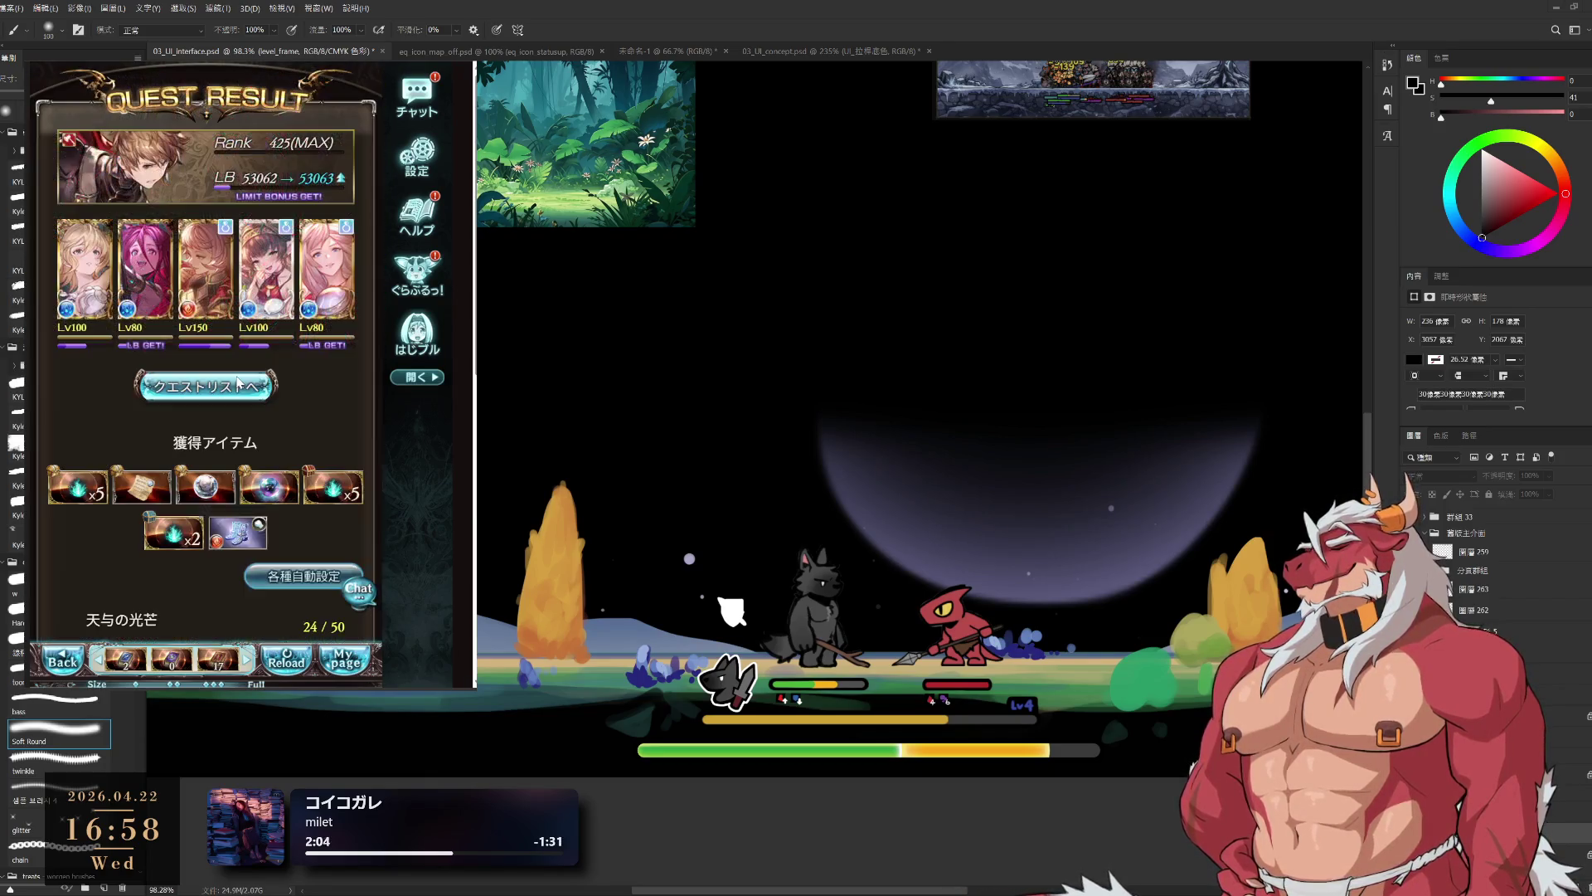
pyautogui.click(238, 383)
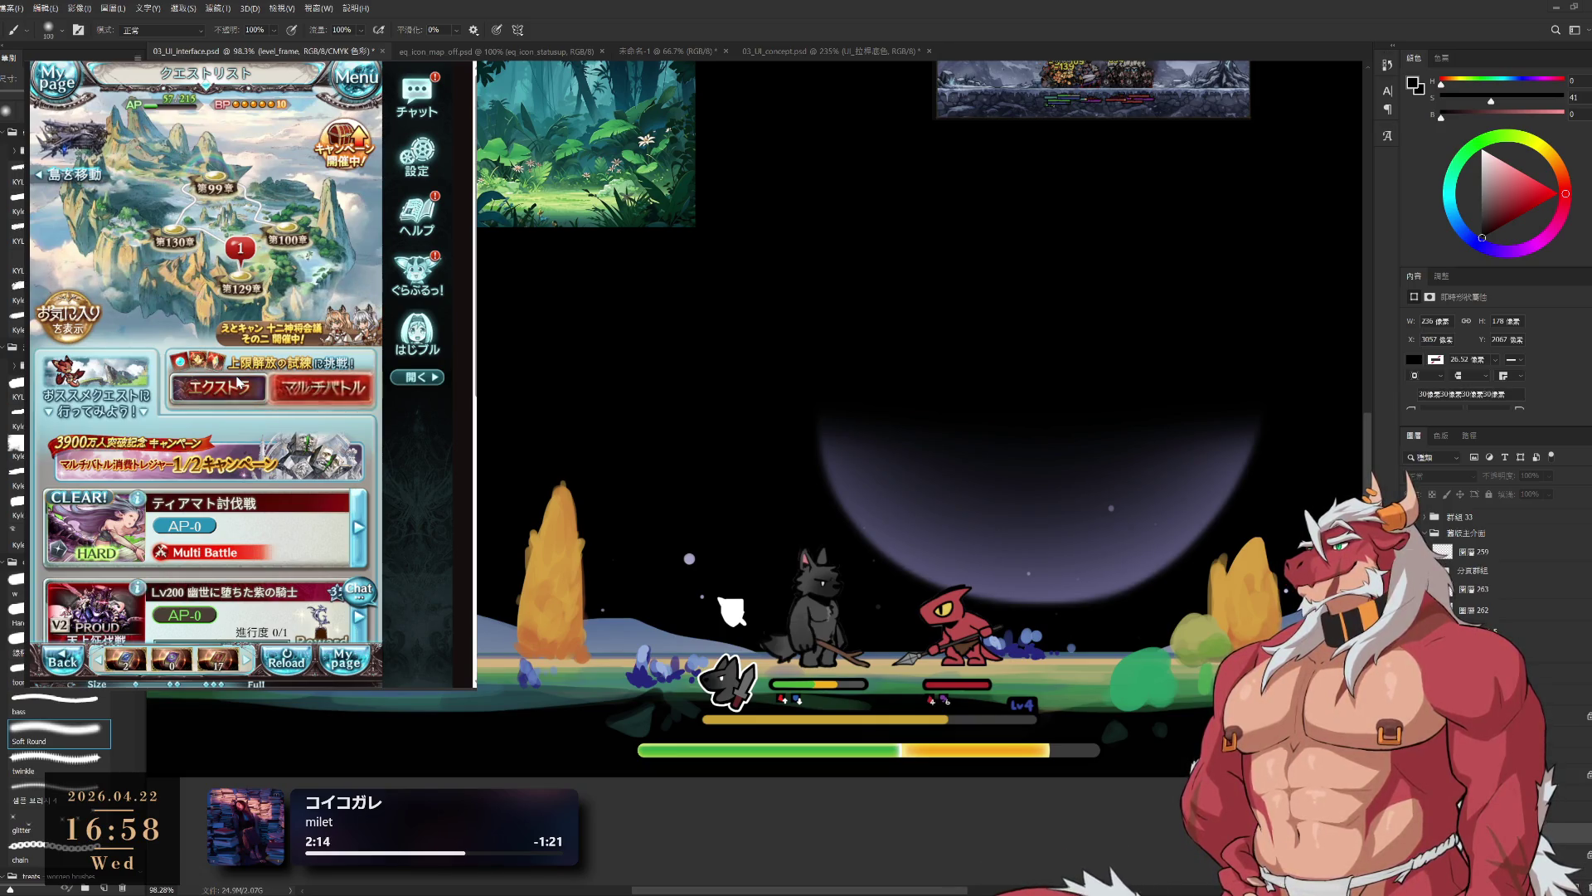
# - Get back to the rescue request list and view the 設定2 and 設定3 search slots
pyautogui.click(323, 387)
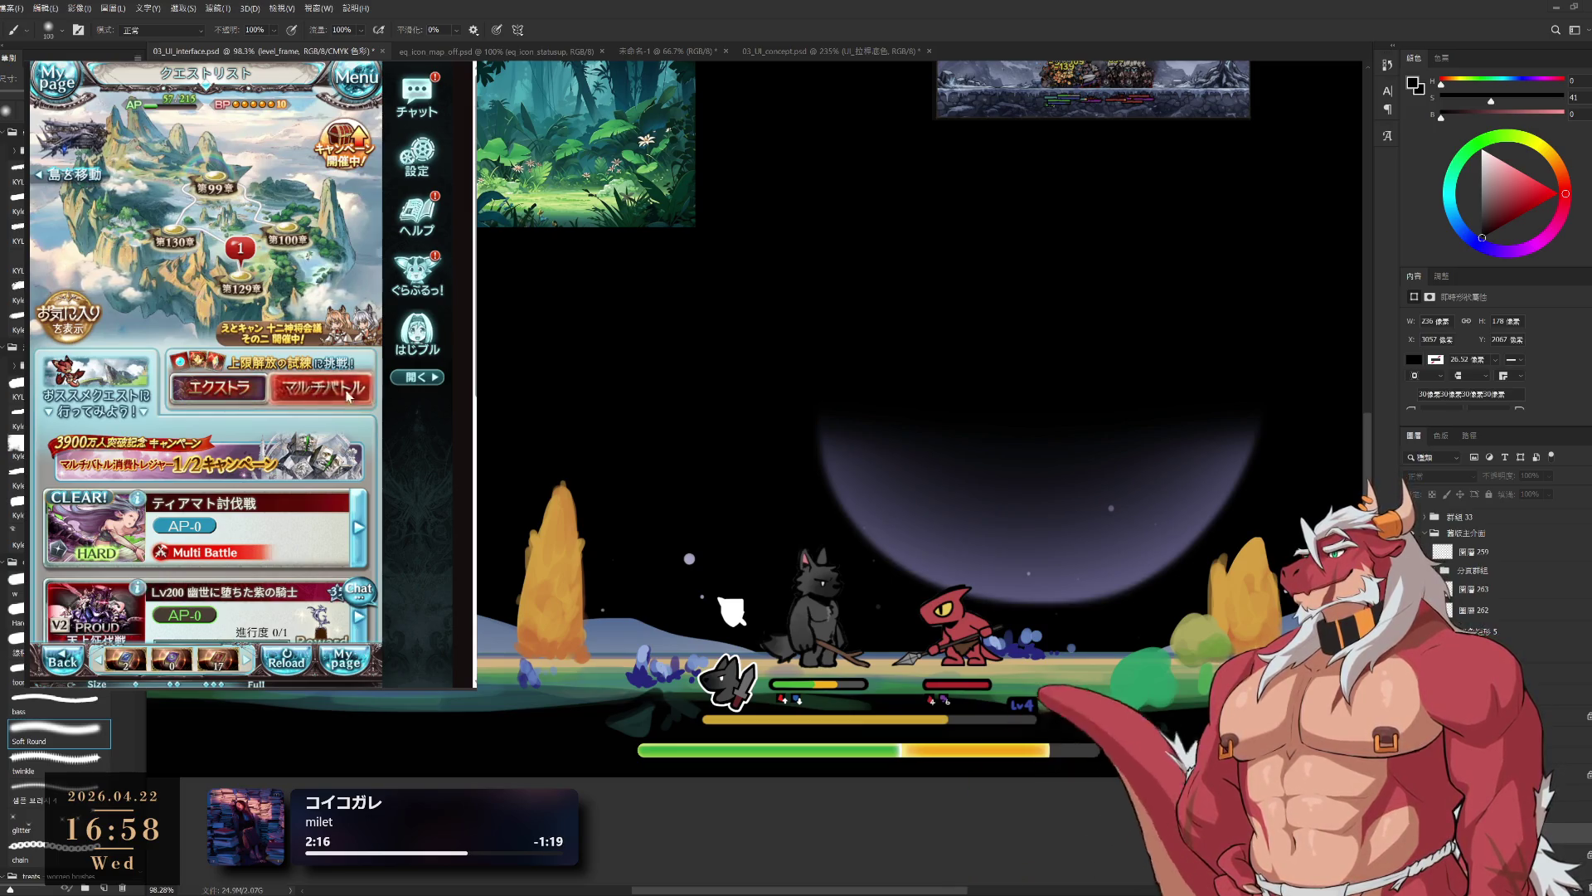
pyautogui.click(359, 79)
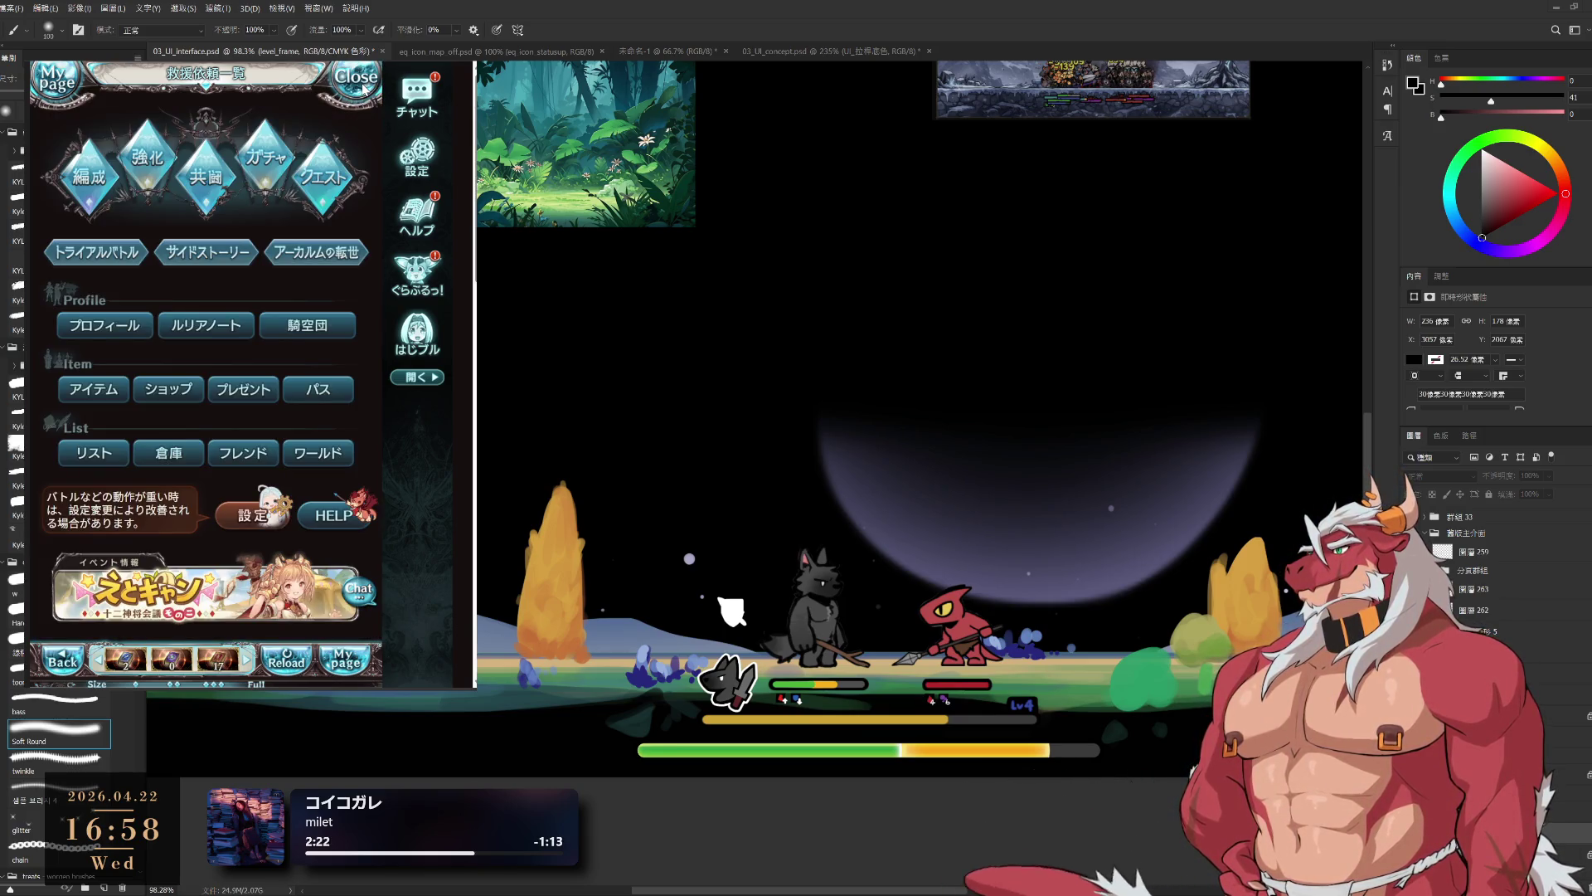
pyautogui.click(71, 193)
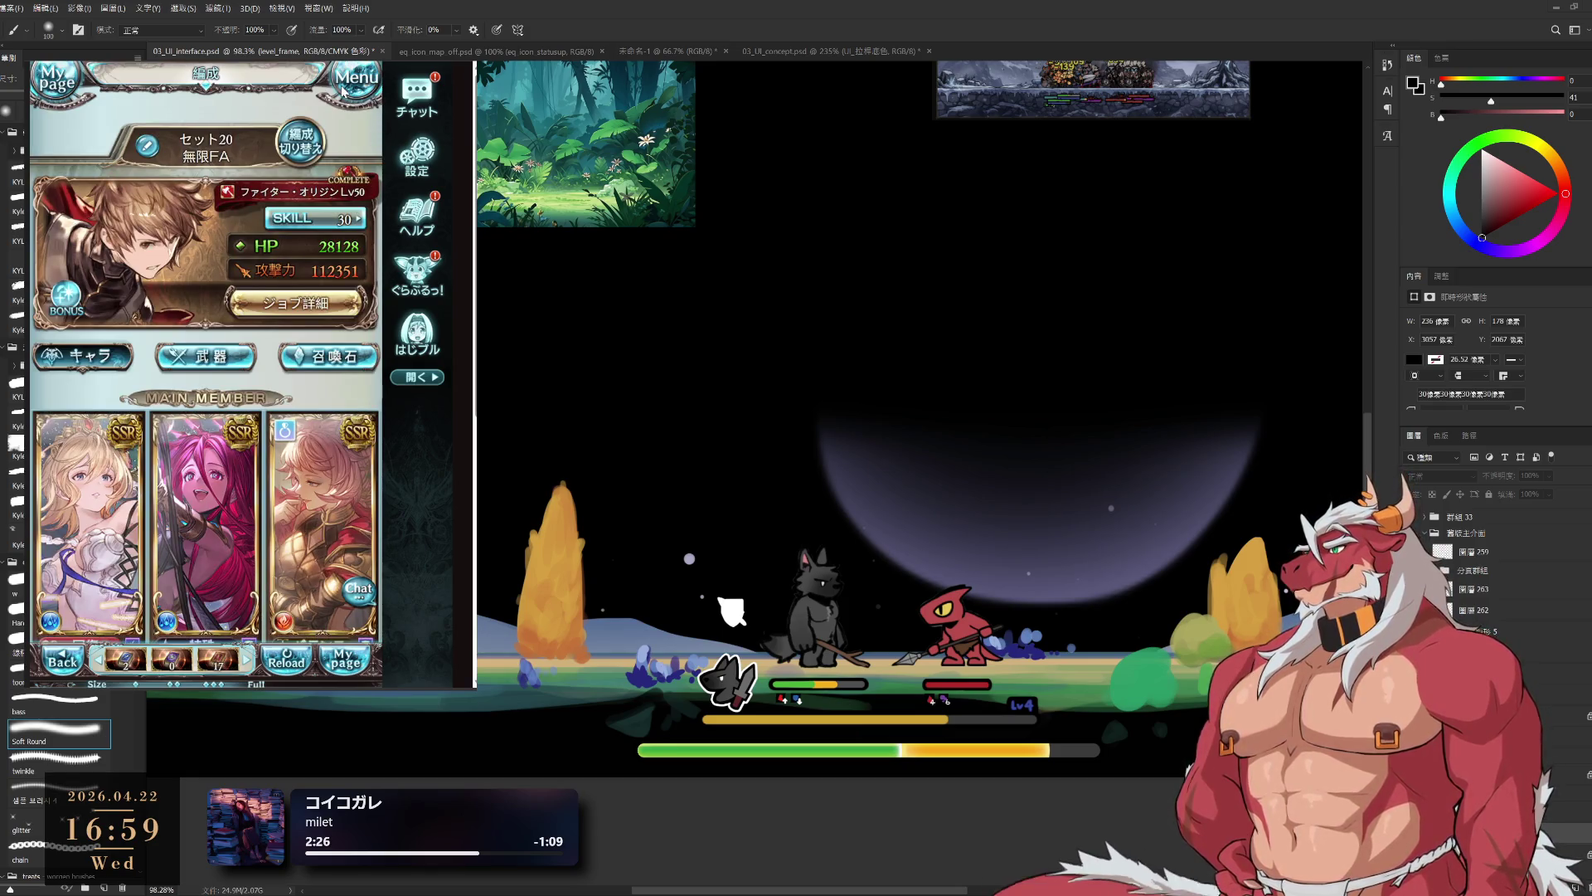
pyautogui.click(344, 89)
pyautogui.click(333, 396)
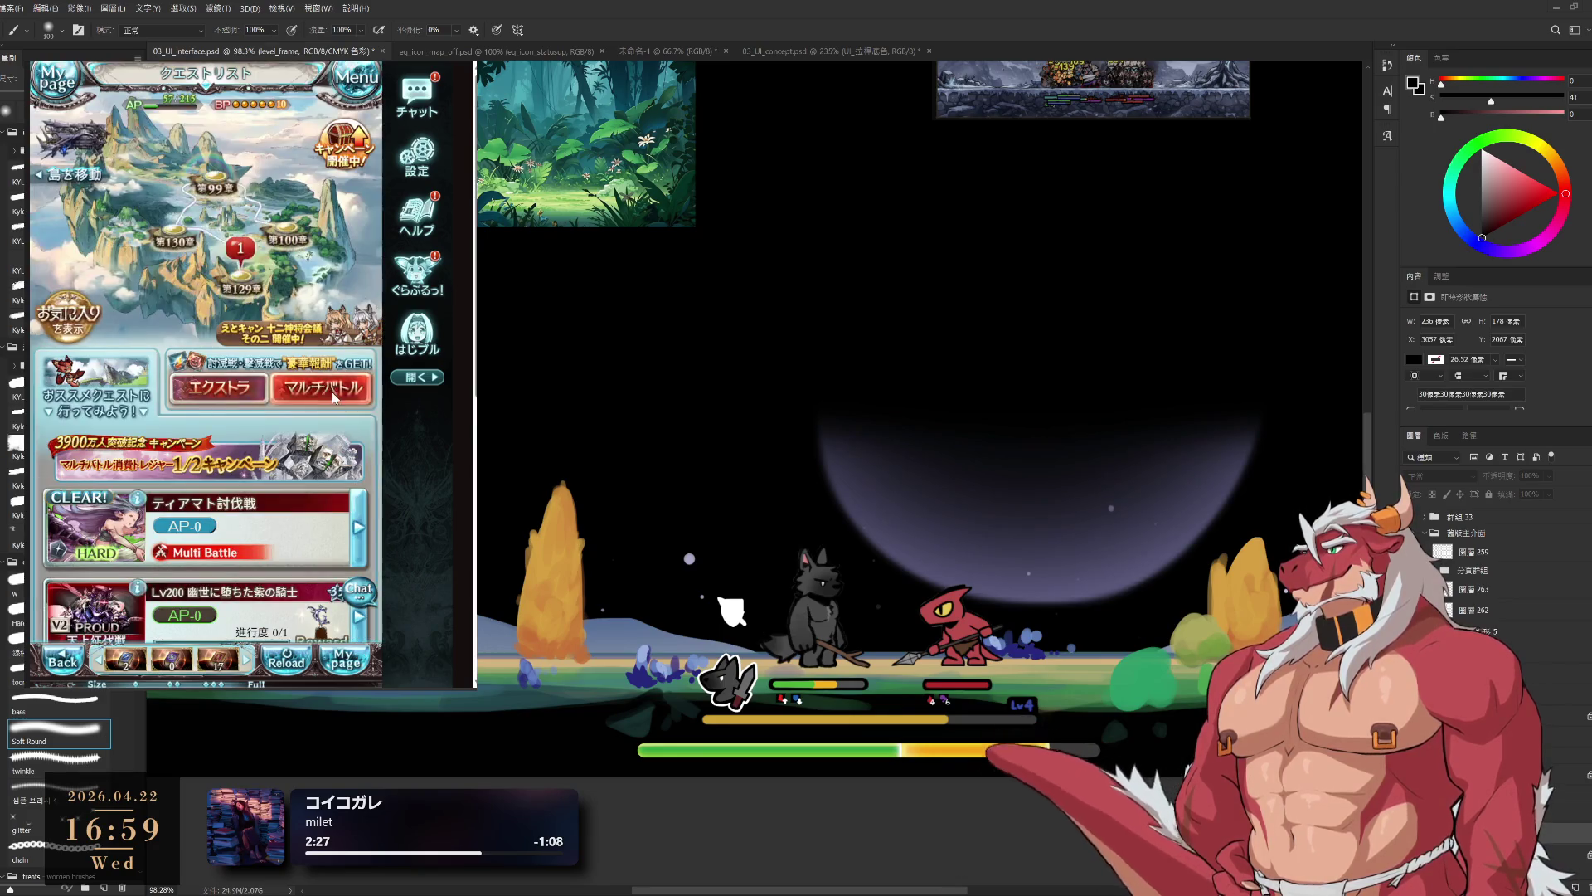
pyautogui.scroll(-2, 192, 415)
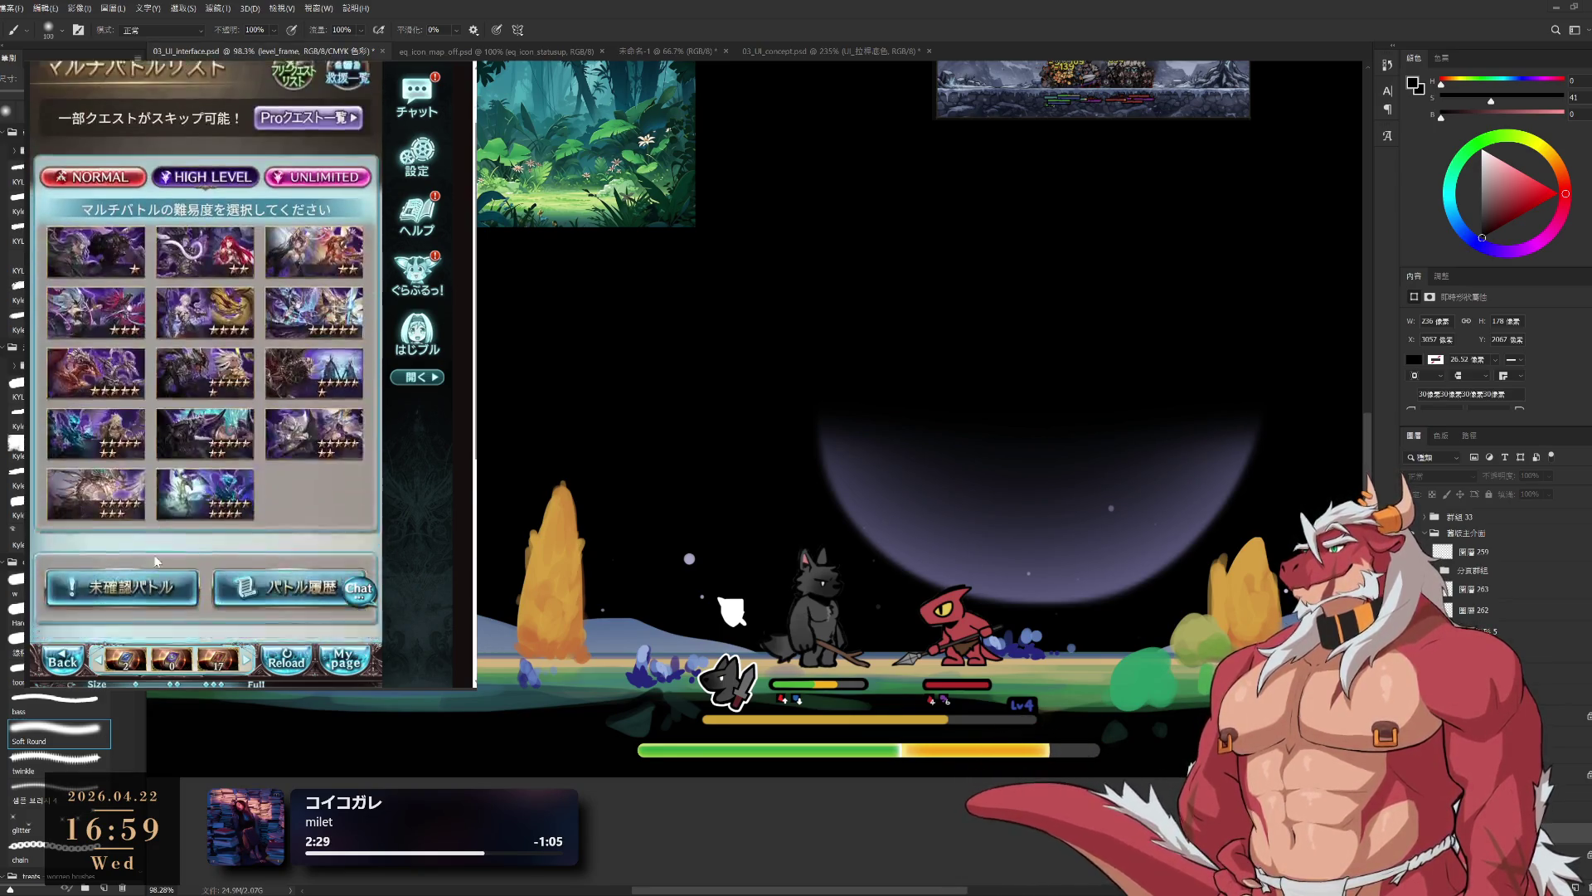
pyautogui.click(232, 379)
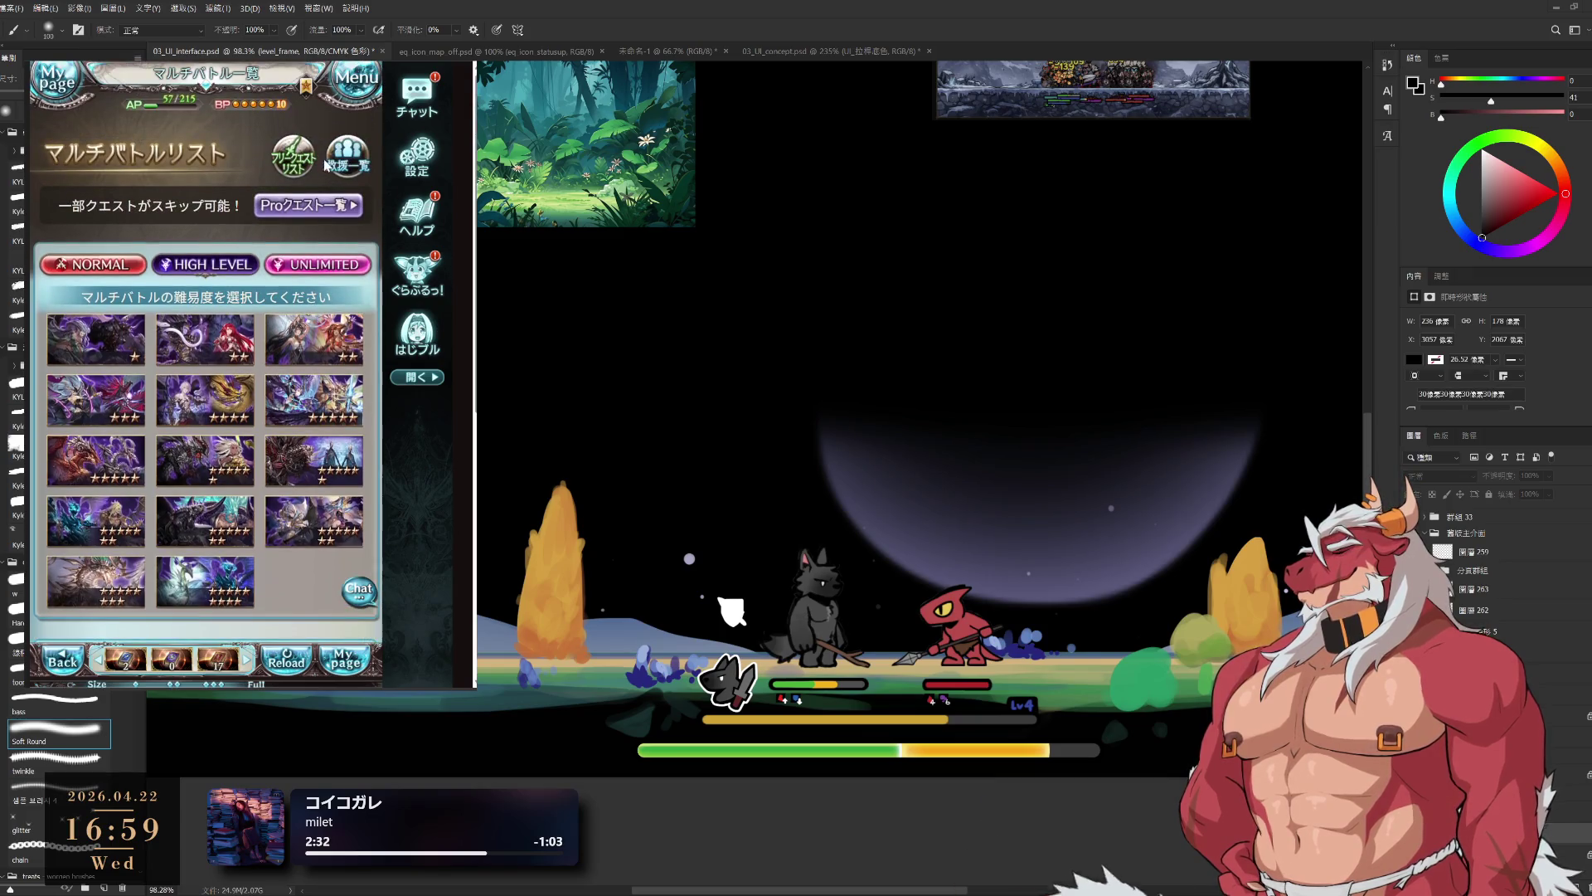
pyautogui.click(155, 328)
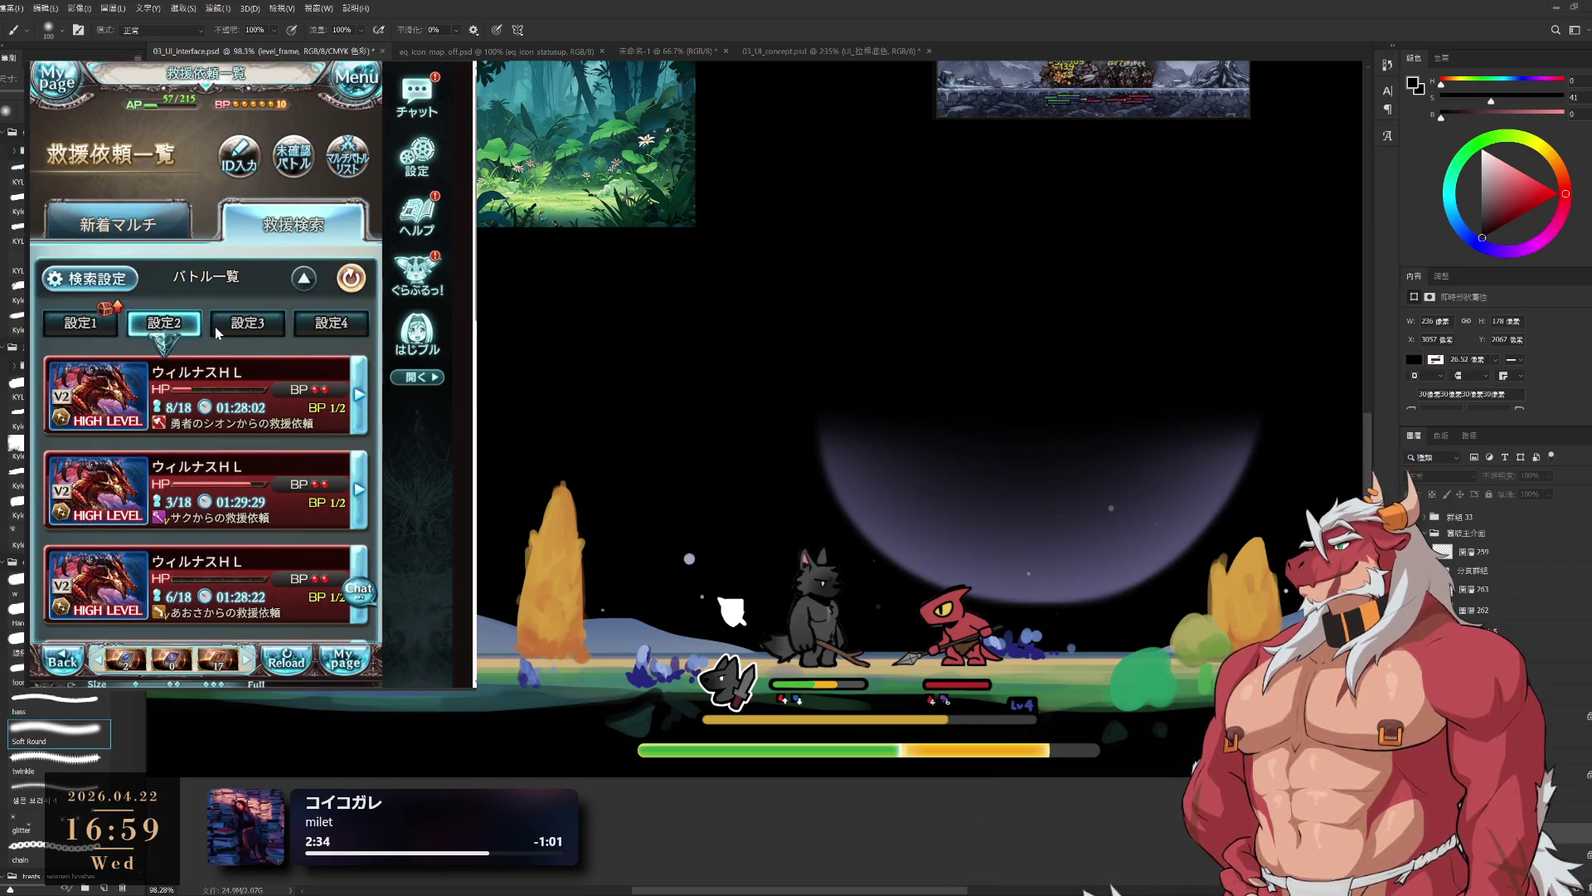
pyautogui.click(216, 330)
# - Clear search slot 設定3, assign it a HIGH LEVEL raid, and refresh the rescue list
pyautogui.click(105, 280)
pyautogui.click(266, 183)
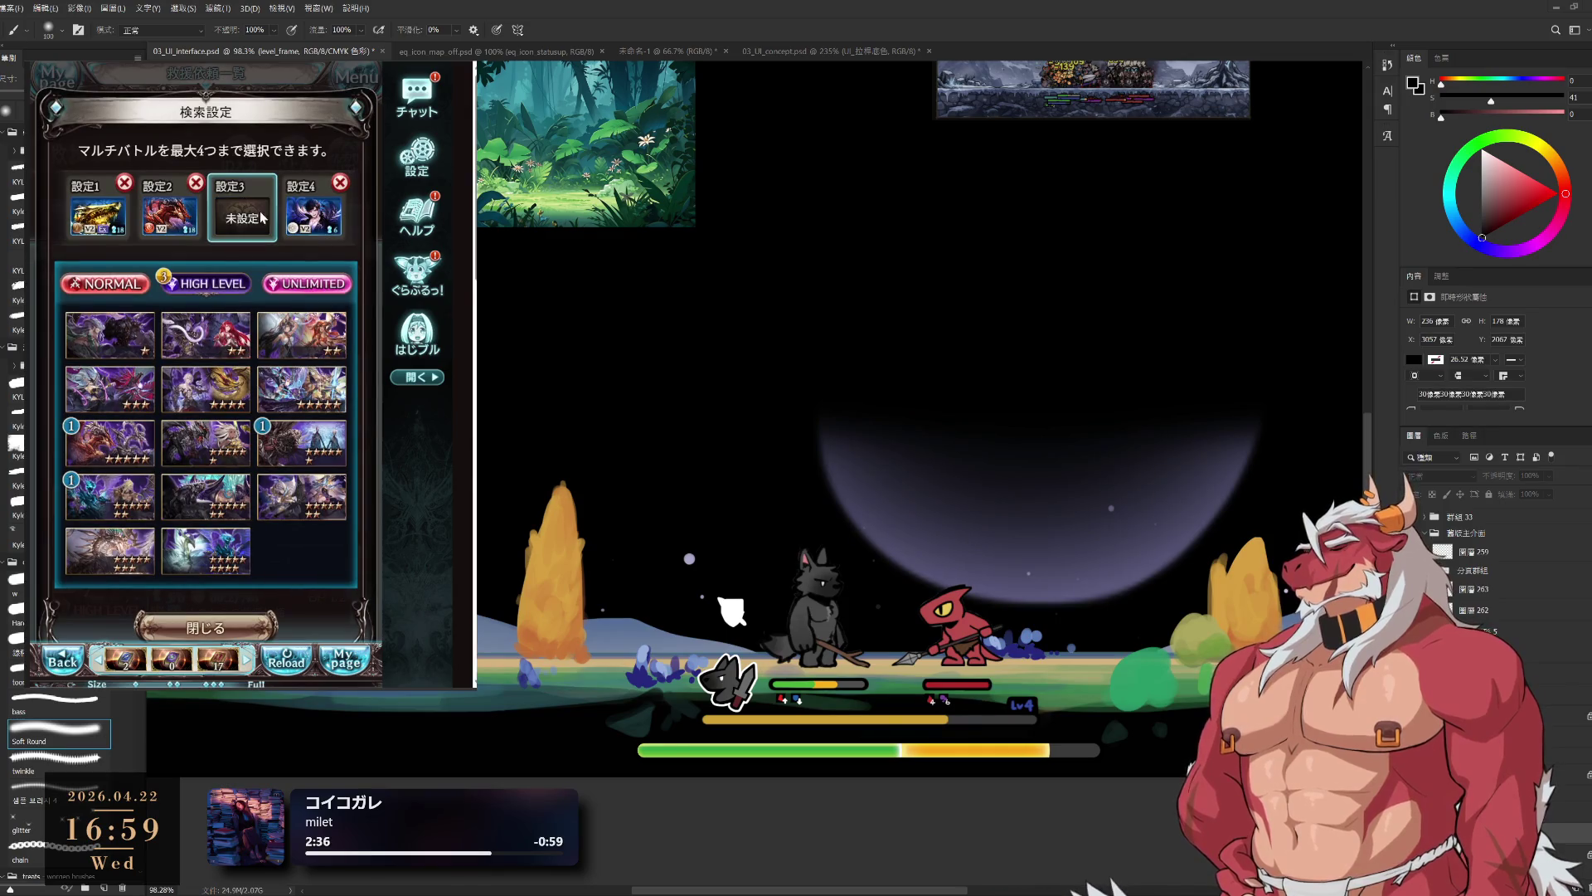
pyautogui.click(200, 486)
pyautogui.click(199, 241)
pyautogui.click(272, 581)
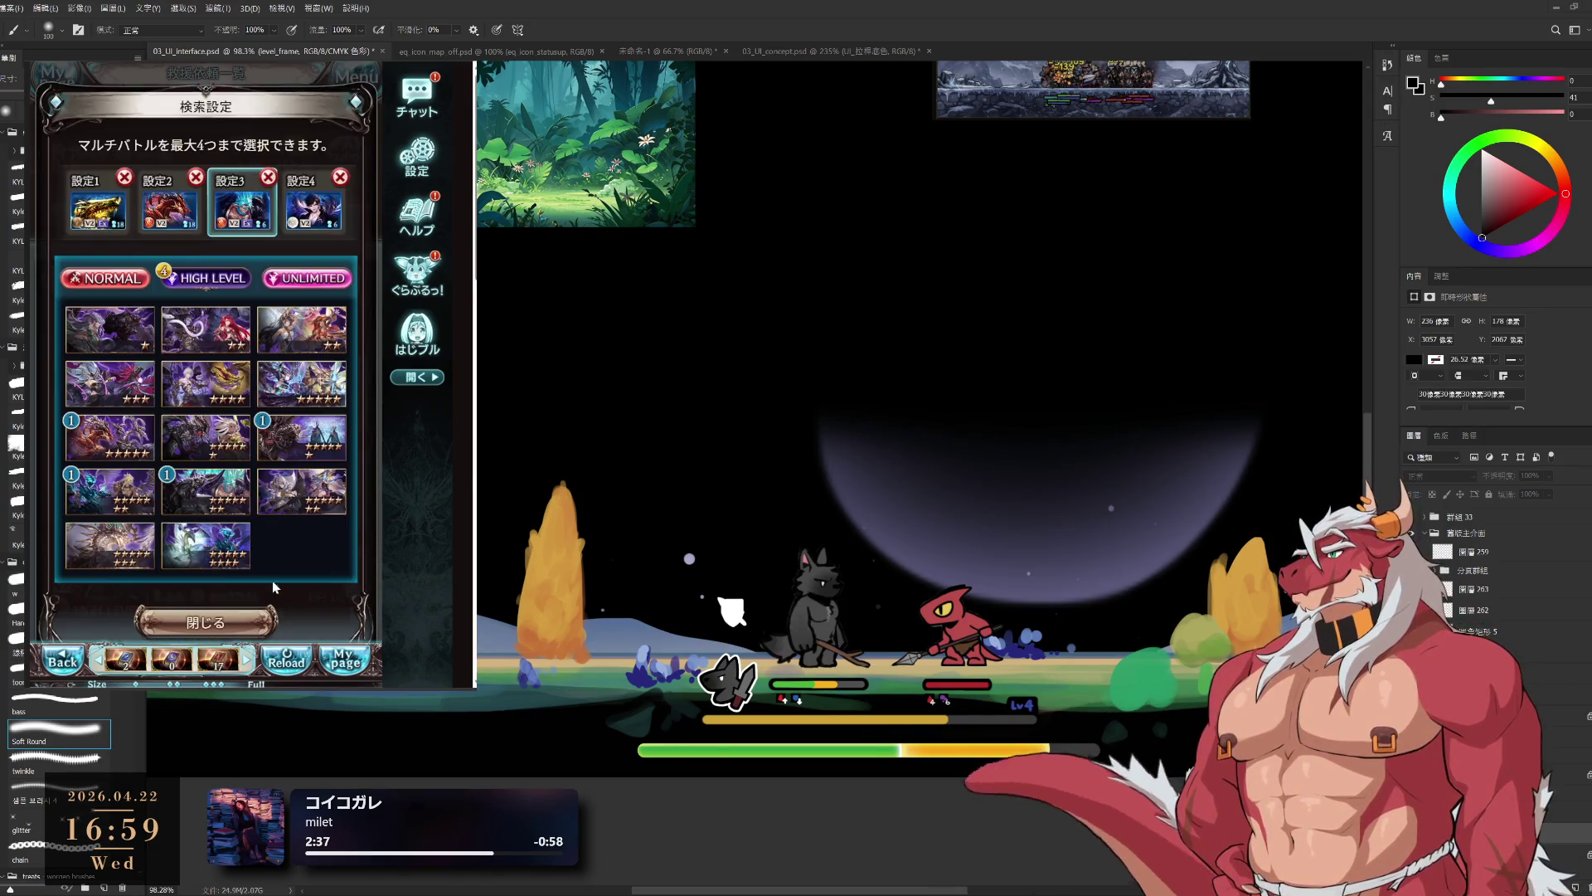
pyautogui.click(230, 622)
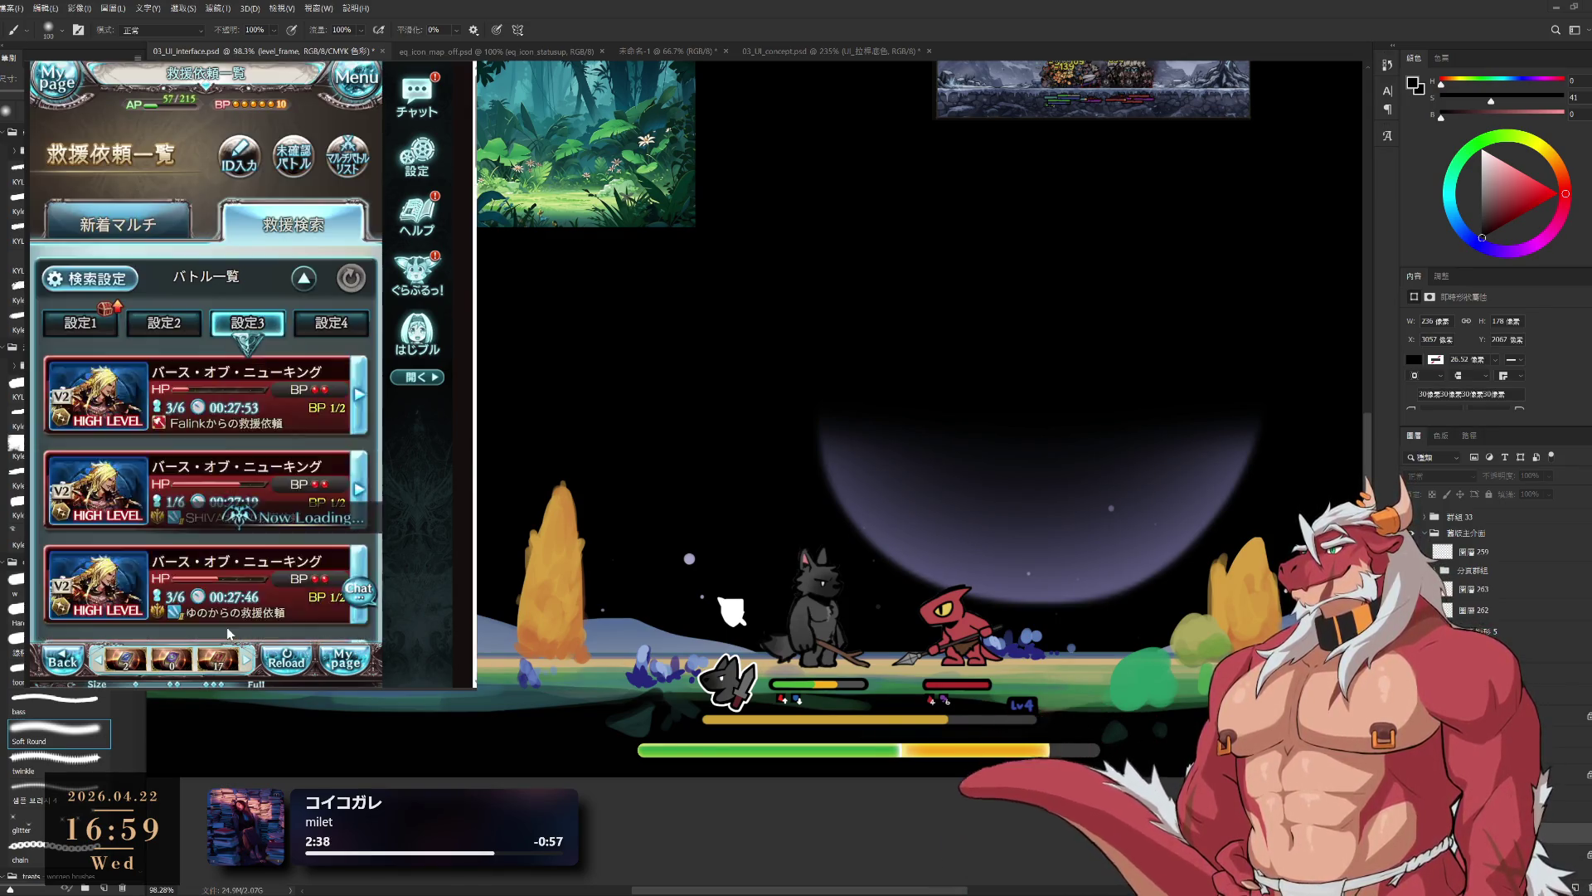
pyautogui.click(352, 282)
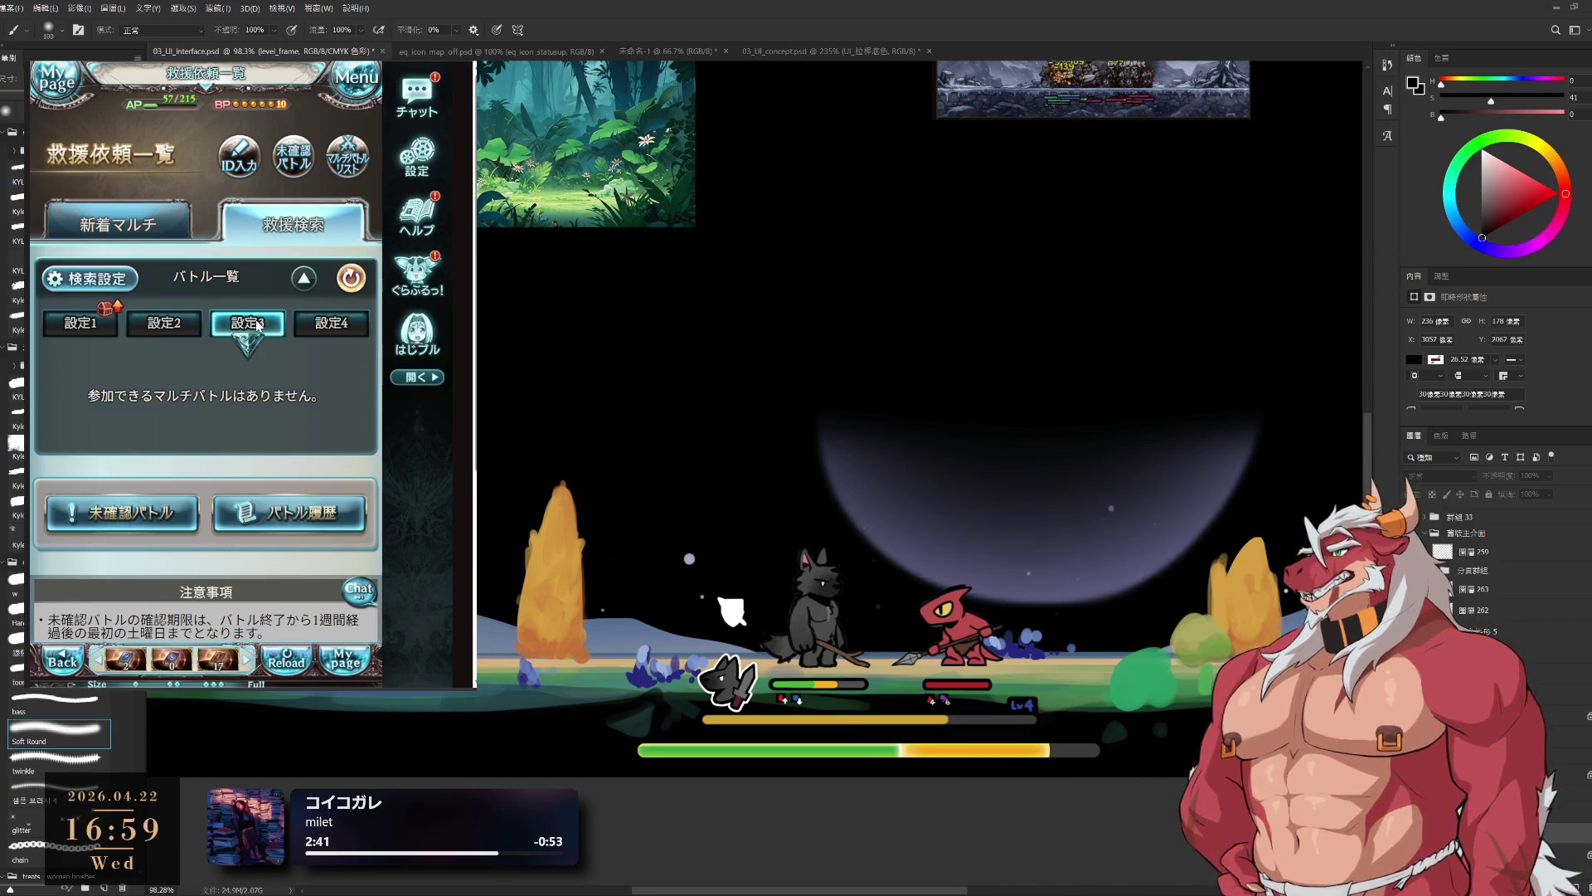
# - Change rescue search slot 設定3 to the コスモスHL raid
pyautogui.click(90, 279)
pyautogui.click(233, 506)
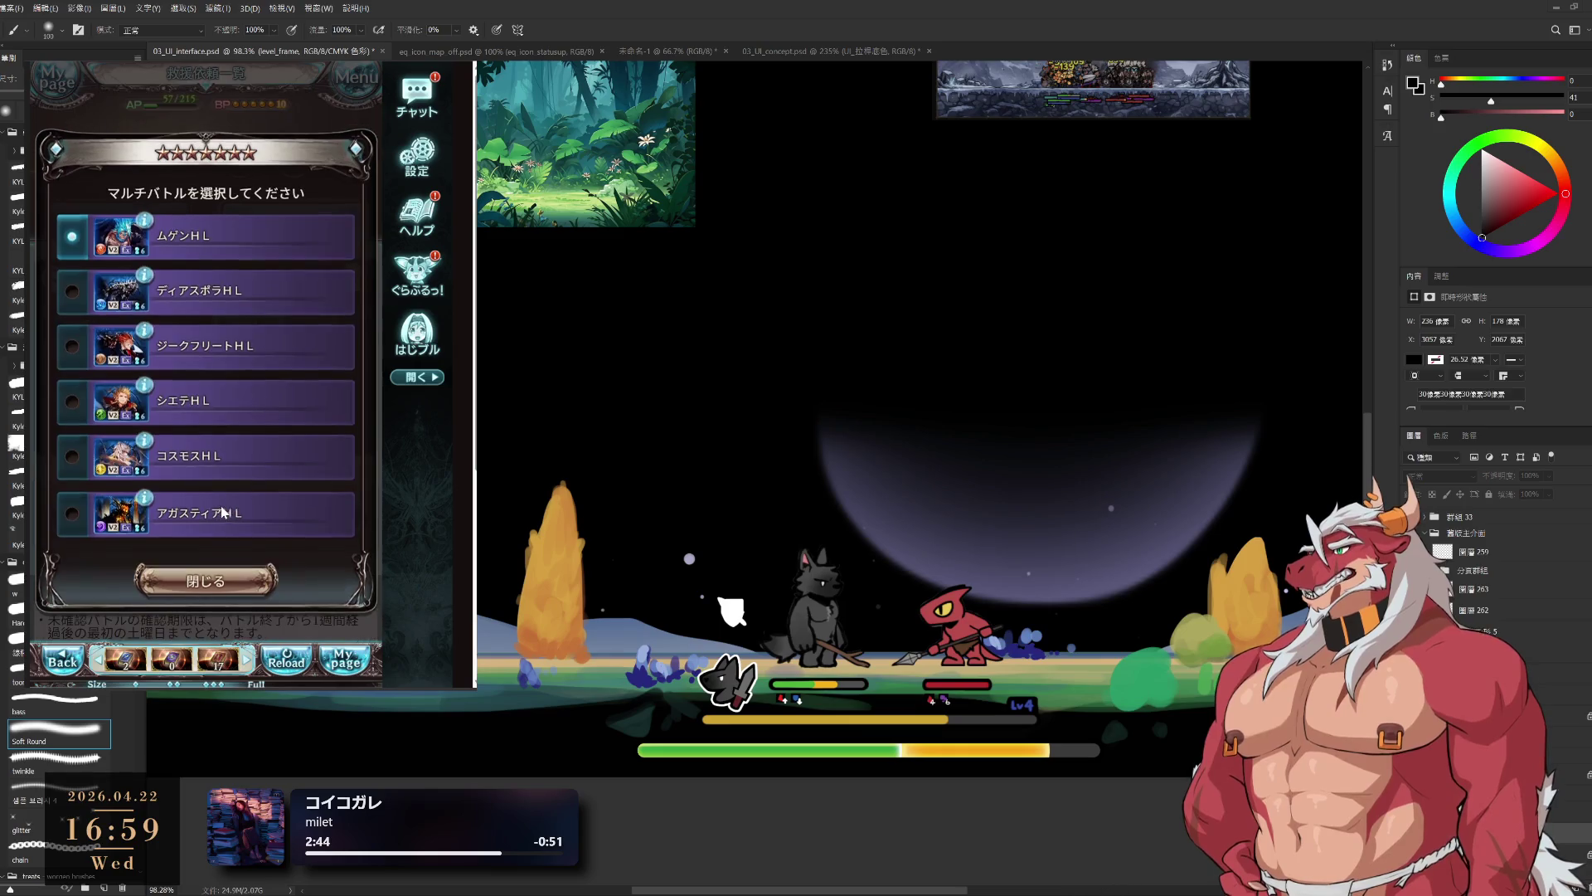
pyautogui.click(218, 461)
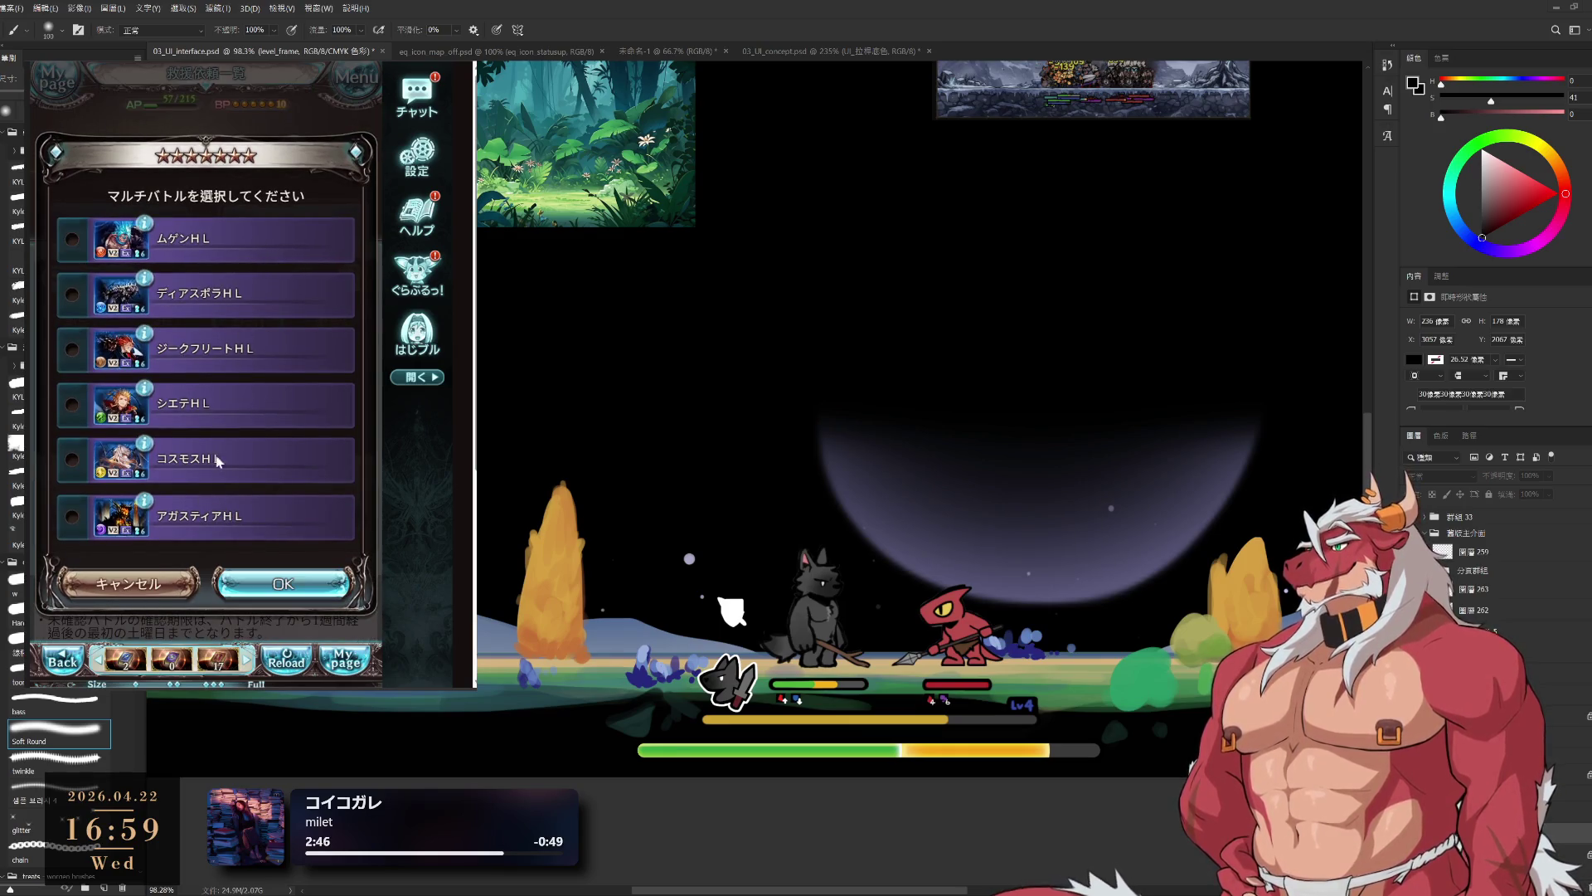
pyautogui.click(283, 584)
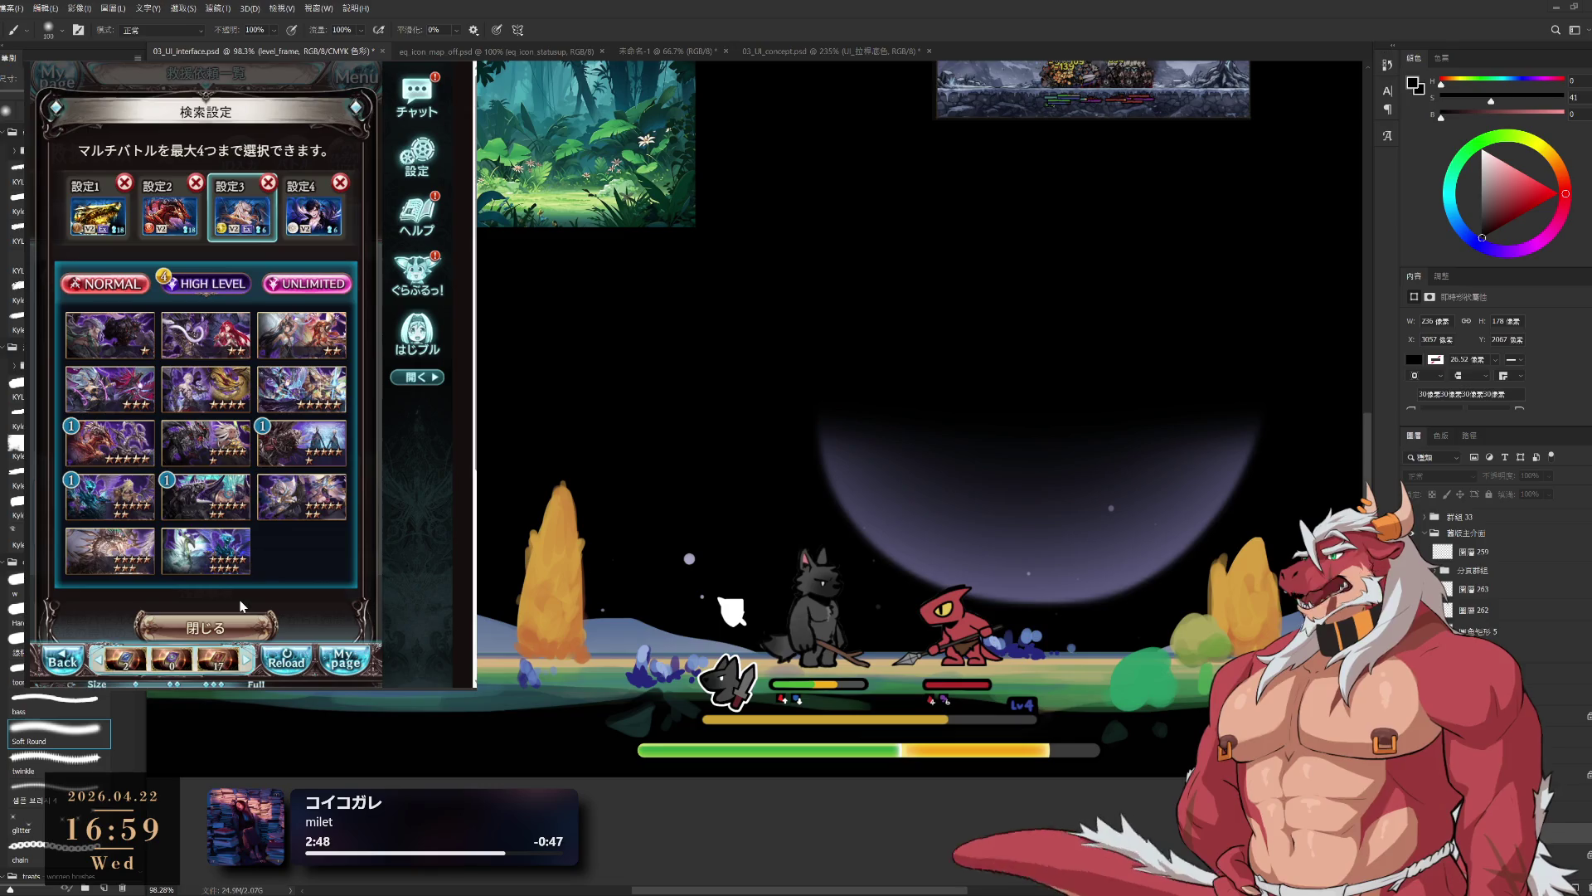
pyautogui.click(242, 621)
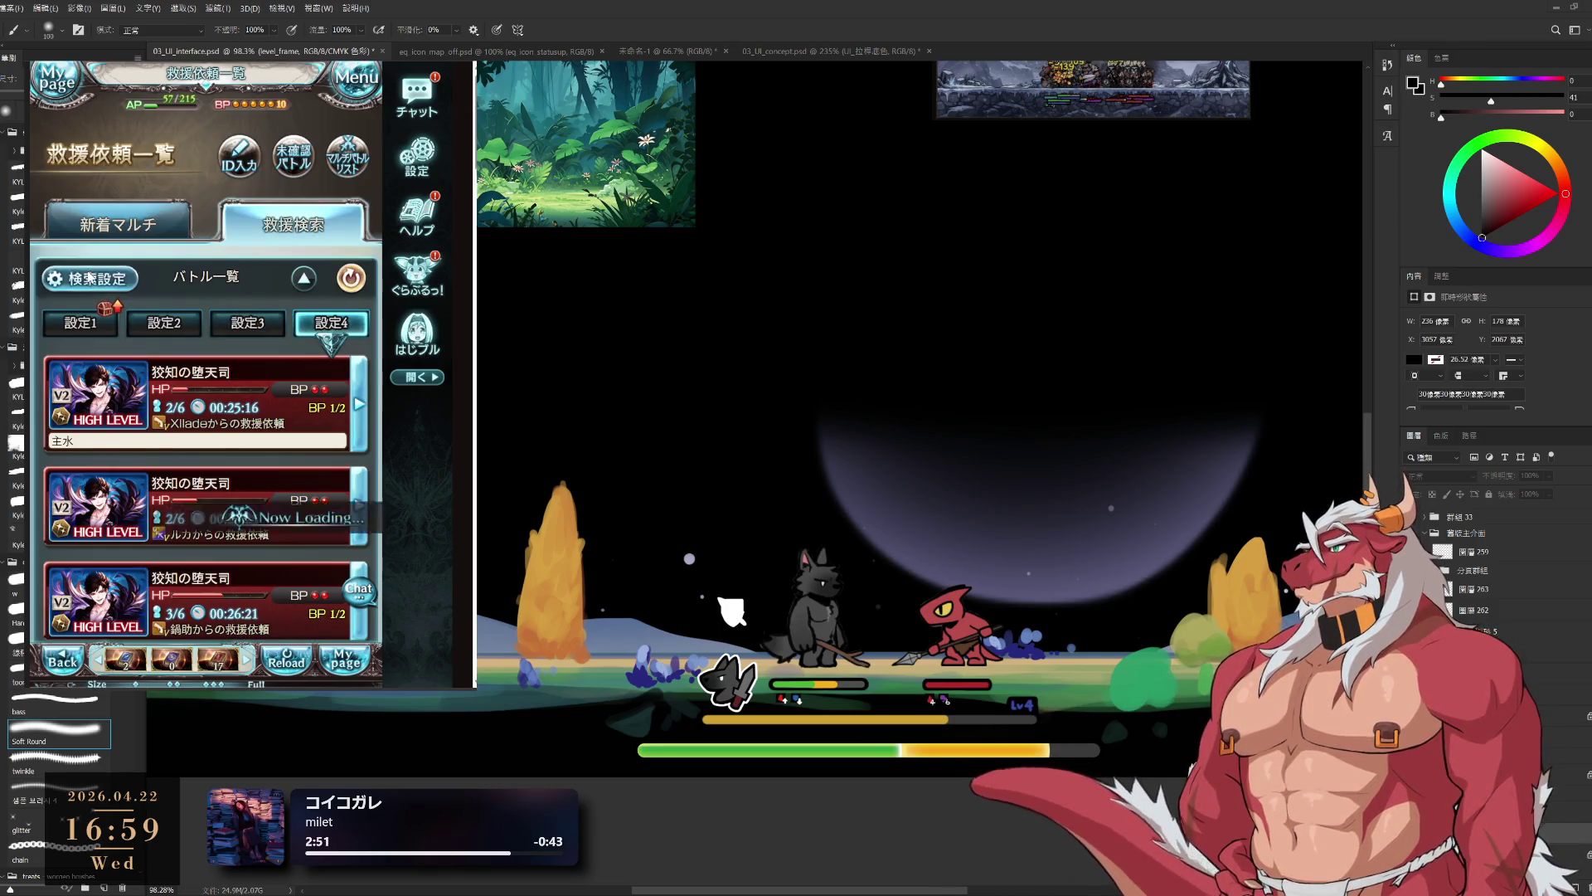
# - Set slot 設定4 to 玫知の熾天司 and join the first listed 玫知の熾天司 raid
pyautogui.click(92, 282)
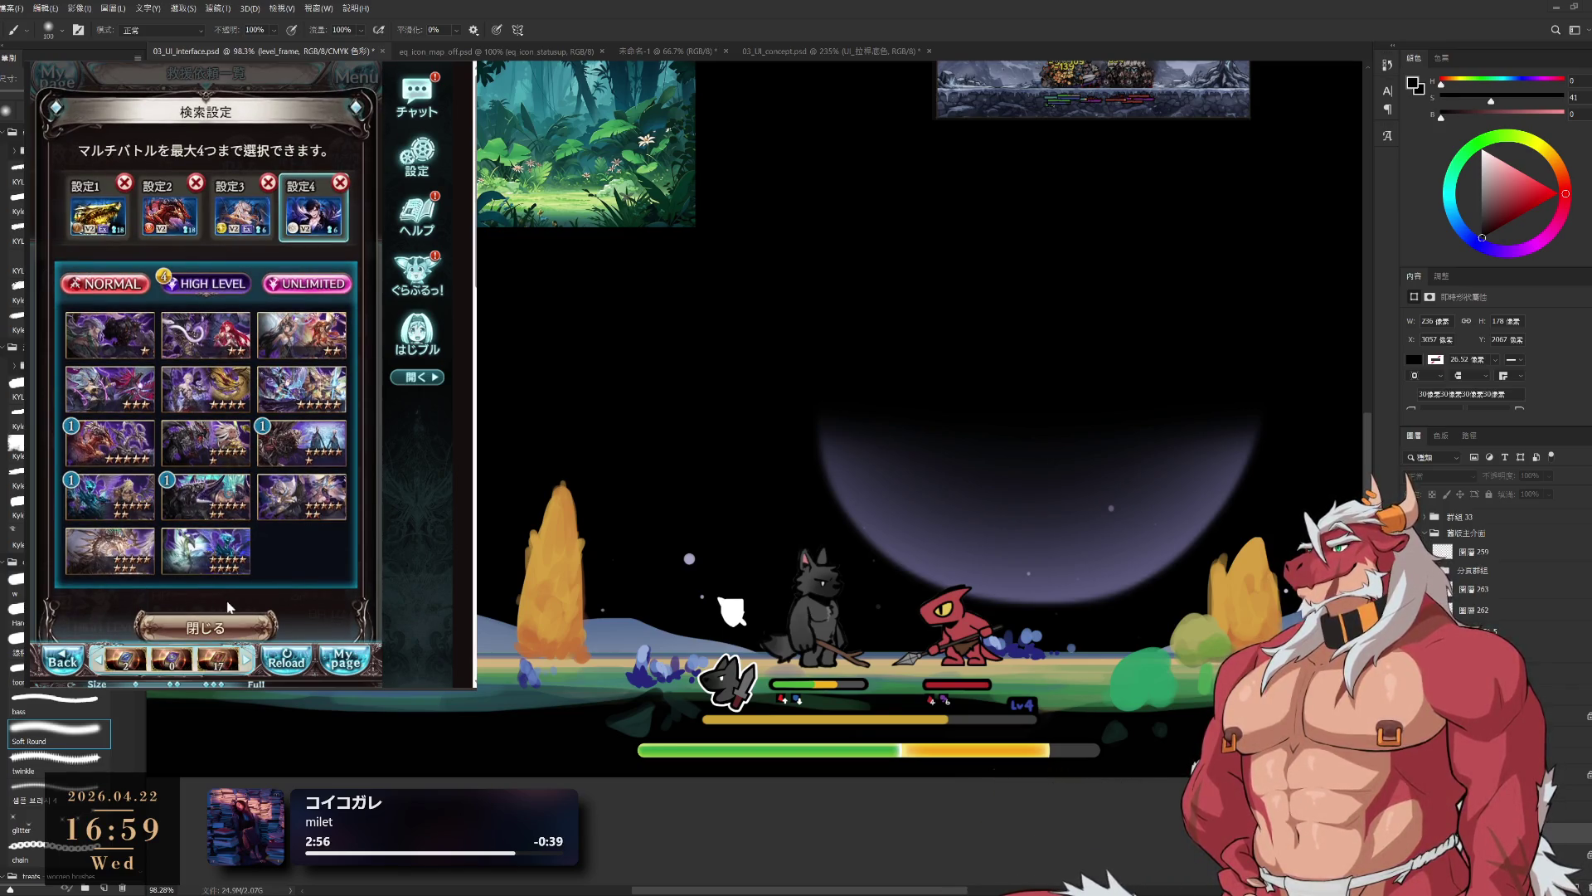
pyautogui.click(183, 511)
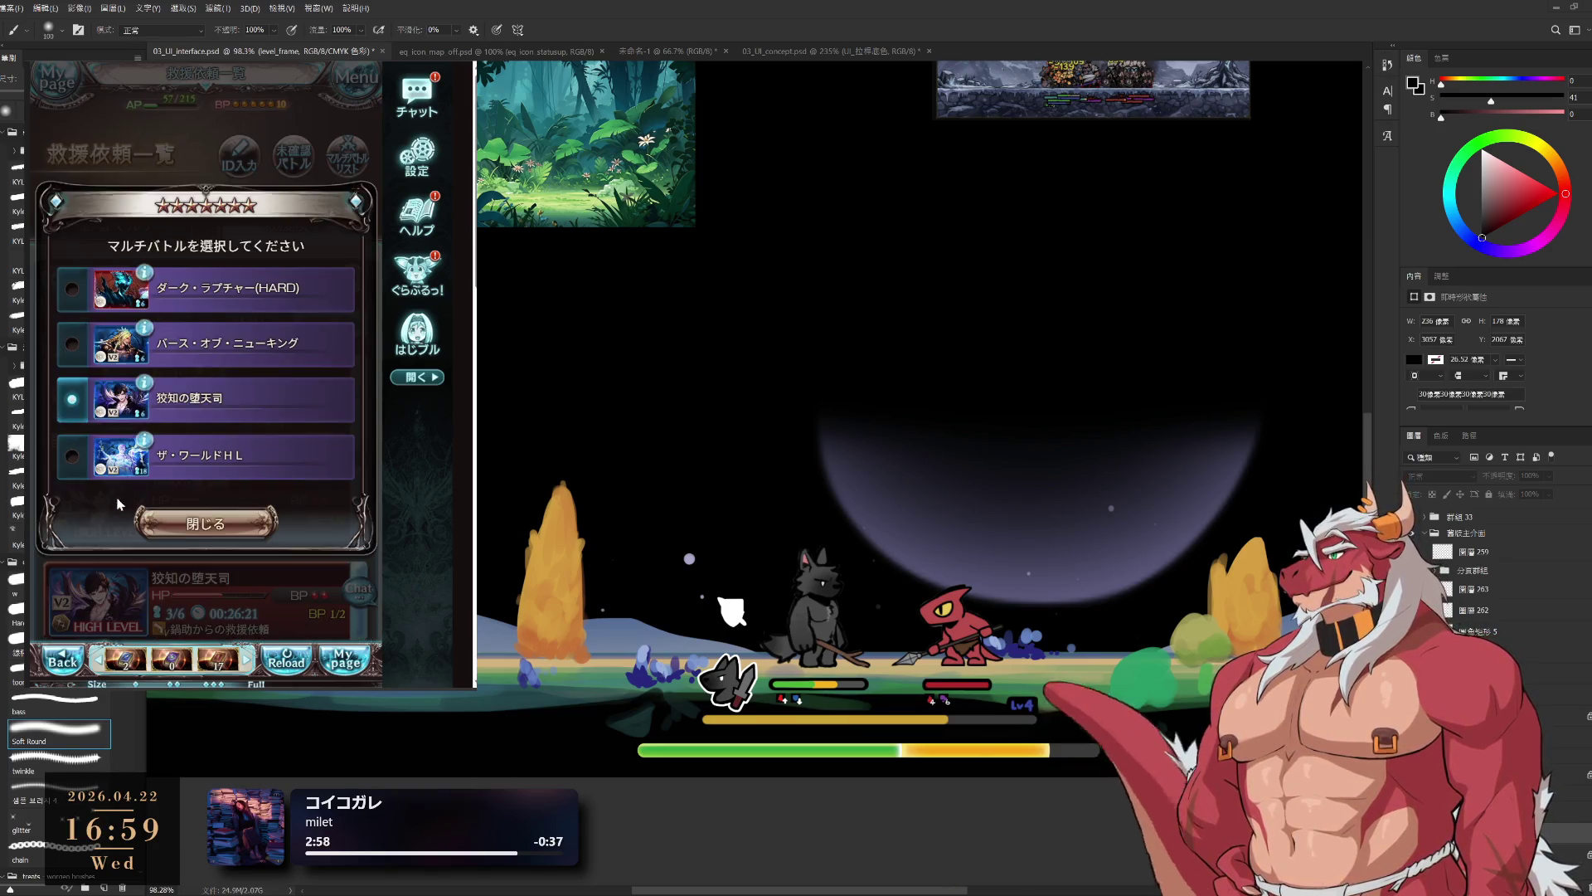
pyautogui.click(273, 532)
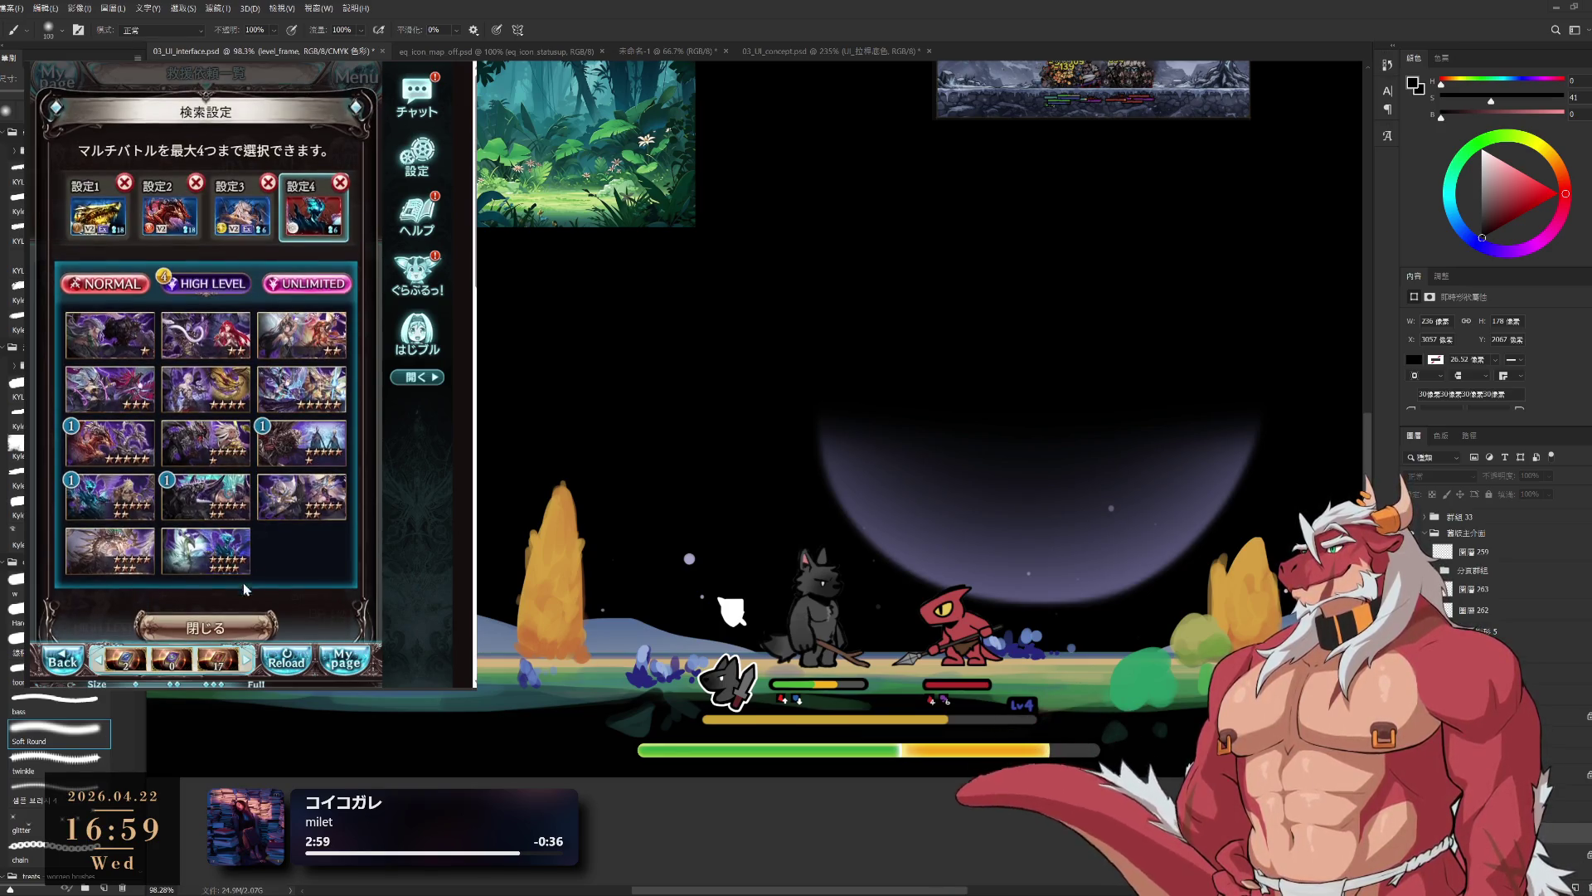
pyautogui.click(244, 620)
pyautogui.click(256, 415)
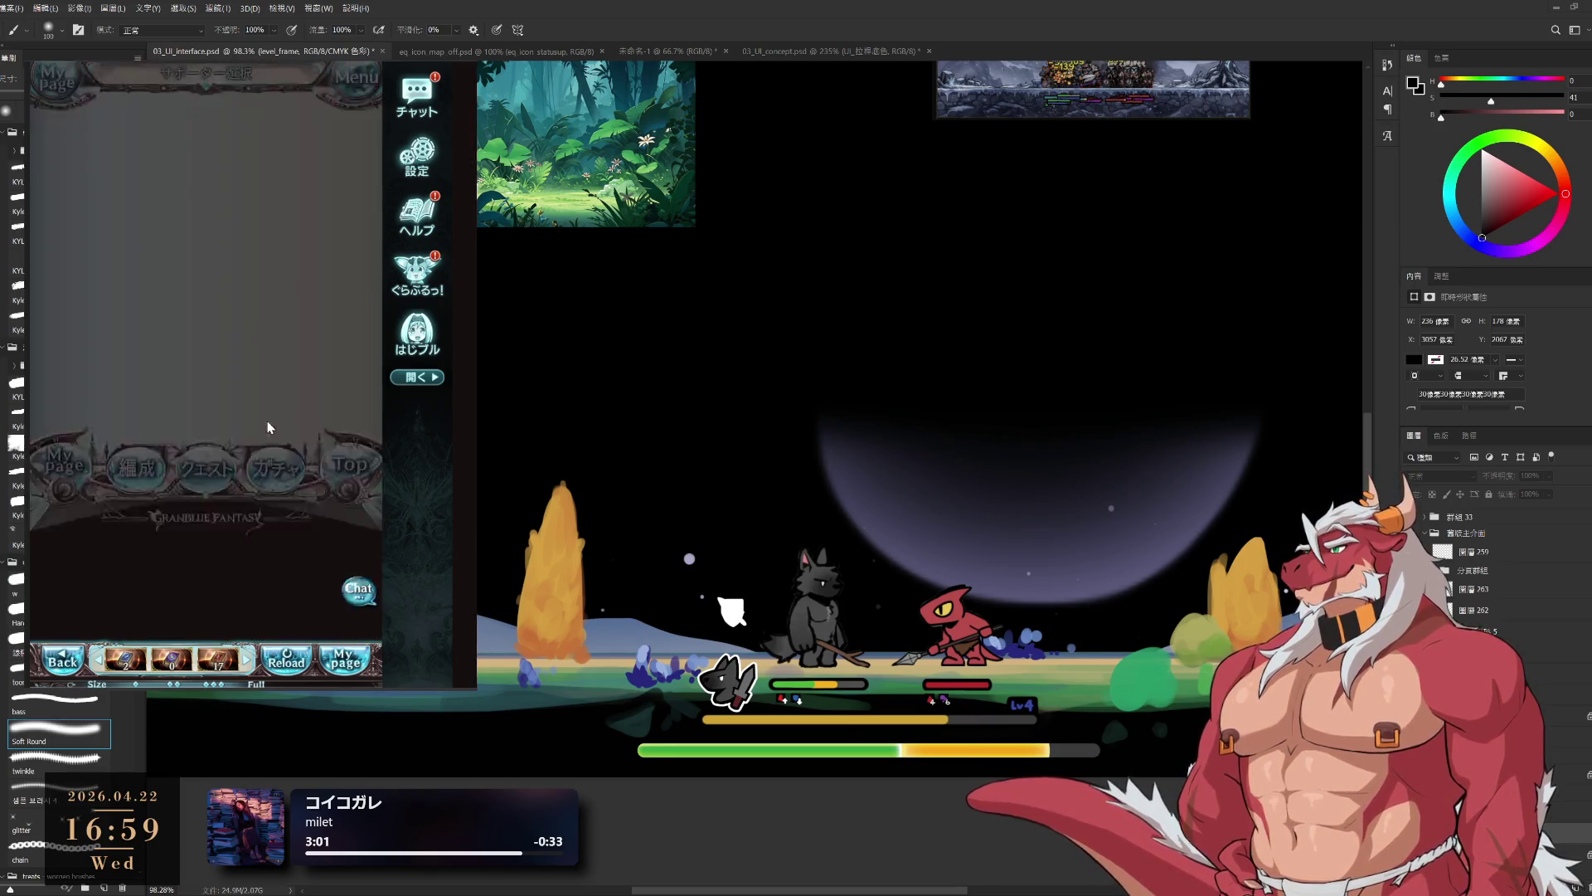
# - Confirm the party, launch the first attack turn, and inspect the third and second characters' abilities
pyautogui.click(274, 620)
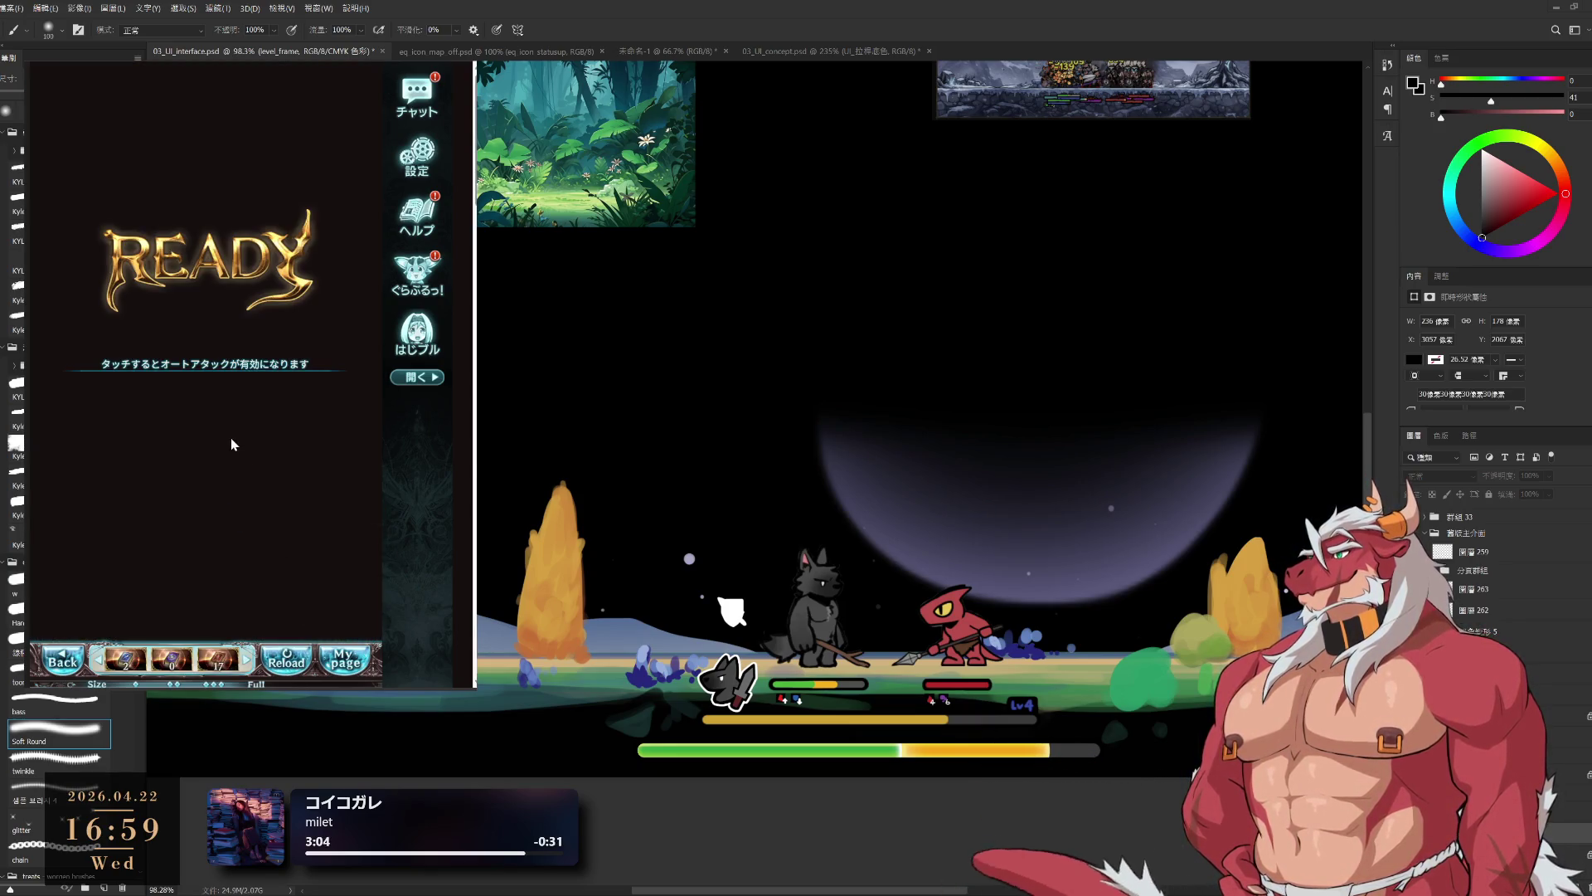
pyautogui.click(201, 538)
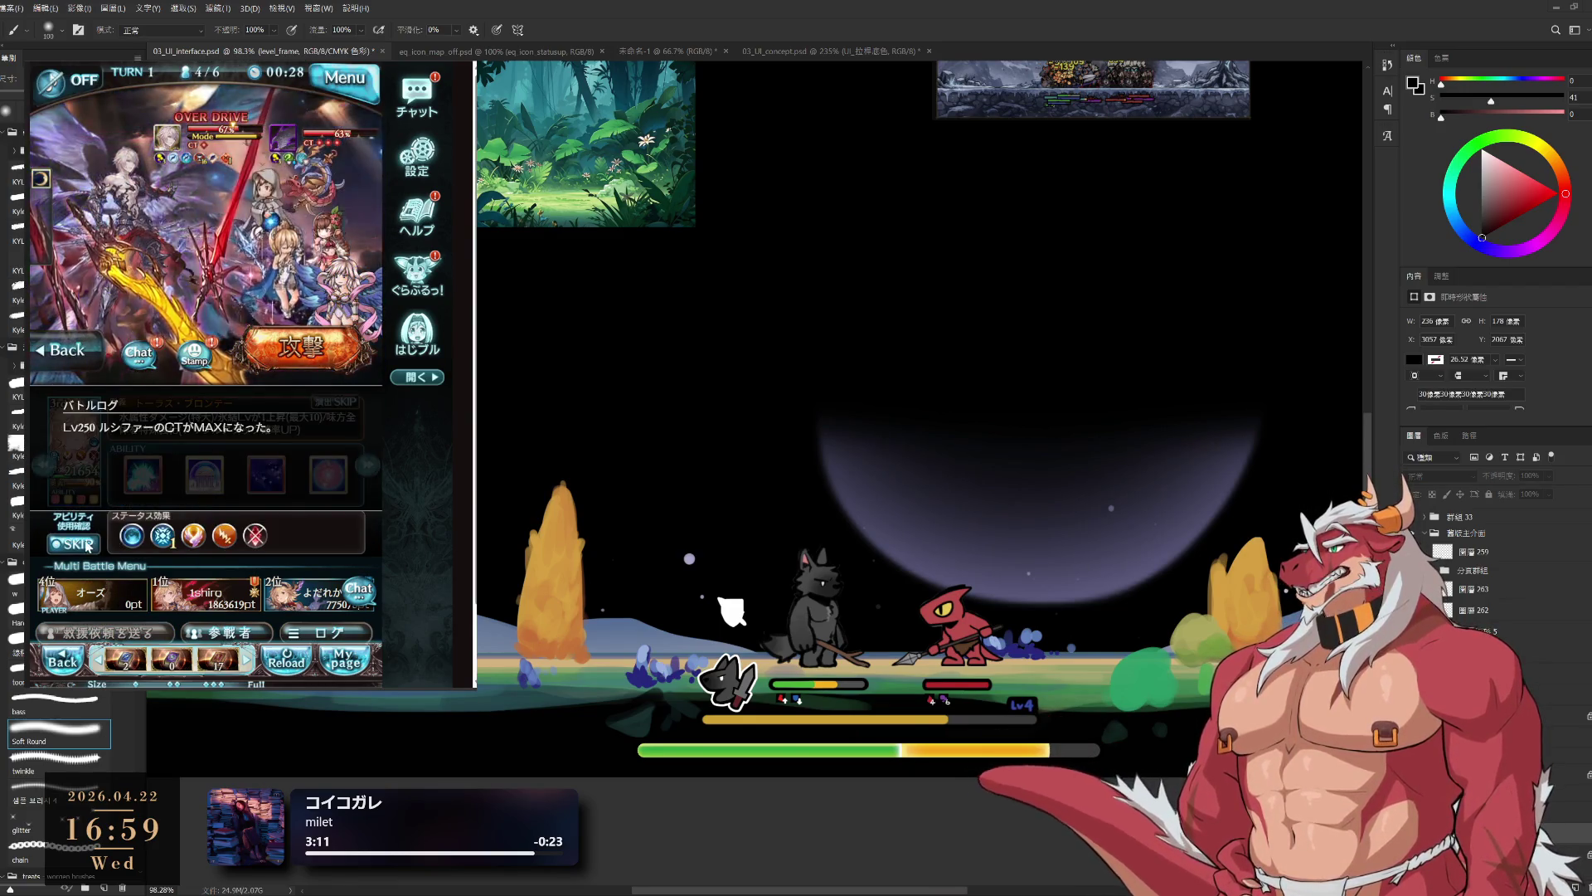
pyautogui.click(205, 474)
pyautogui.click(148, 445)
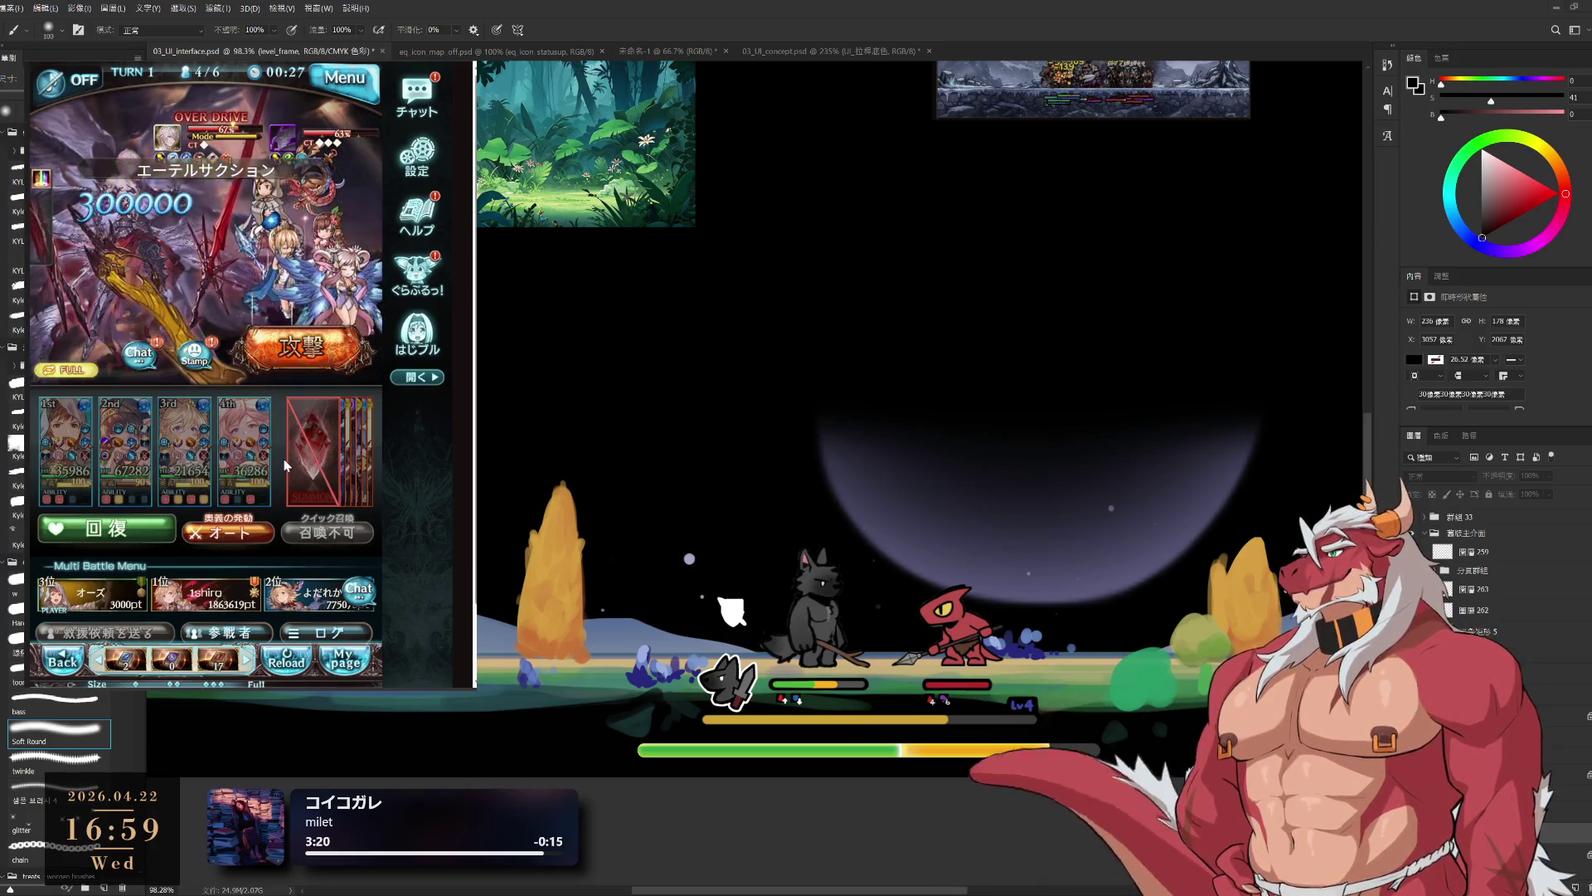
pyautogui.click(184, 451)
pyautogui.click(61, 354)
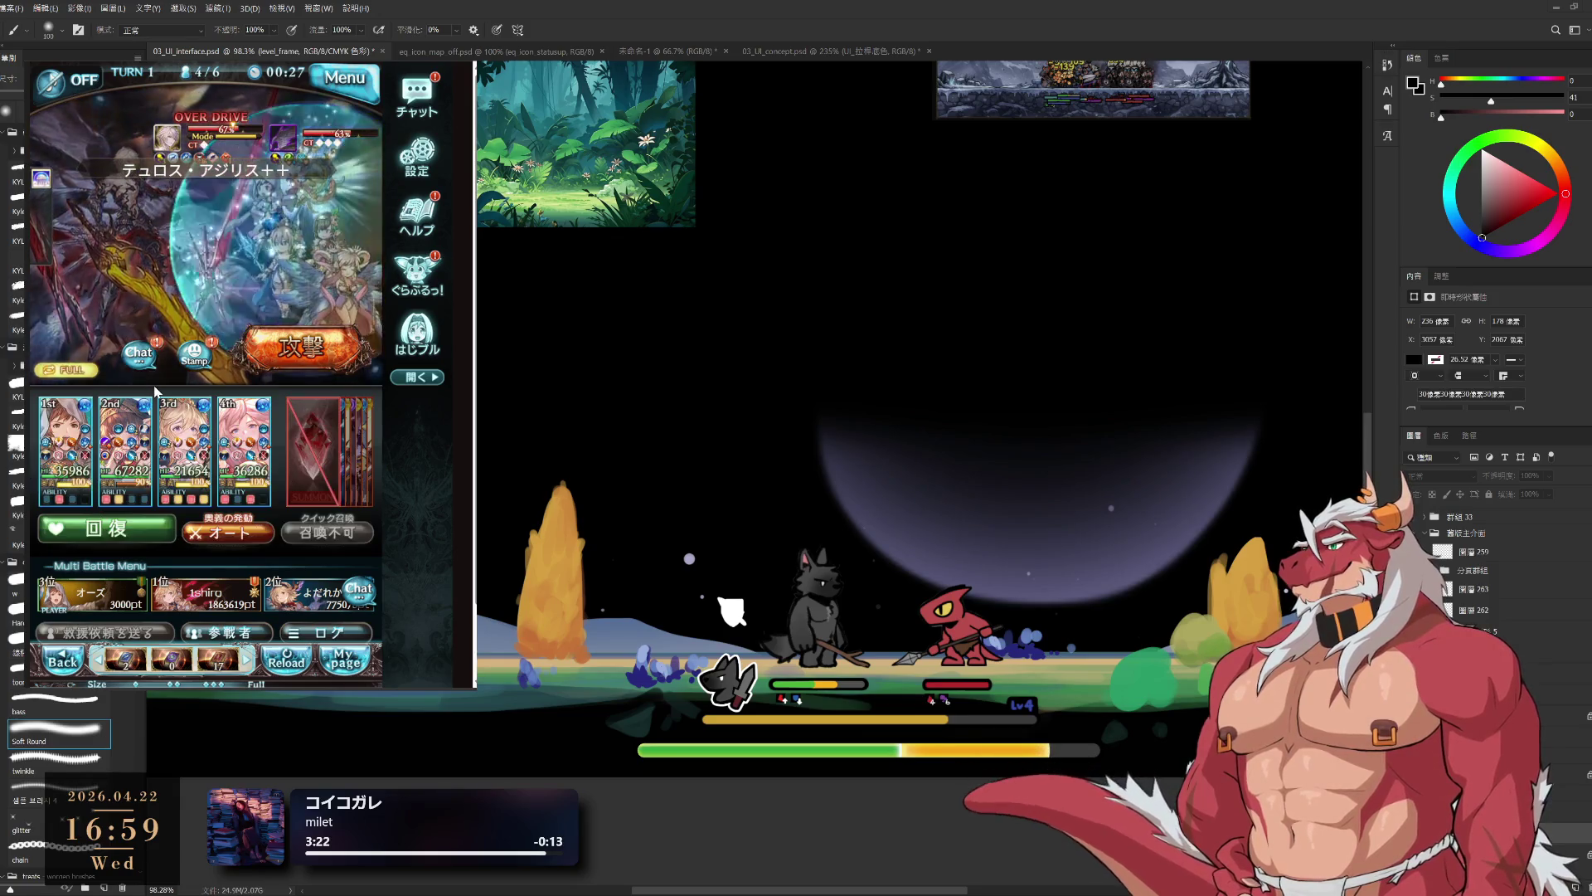
pyautogui.click(130, 488)
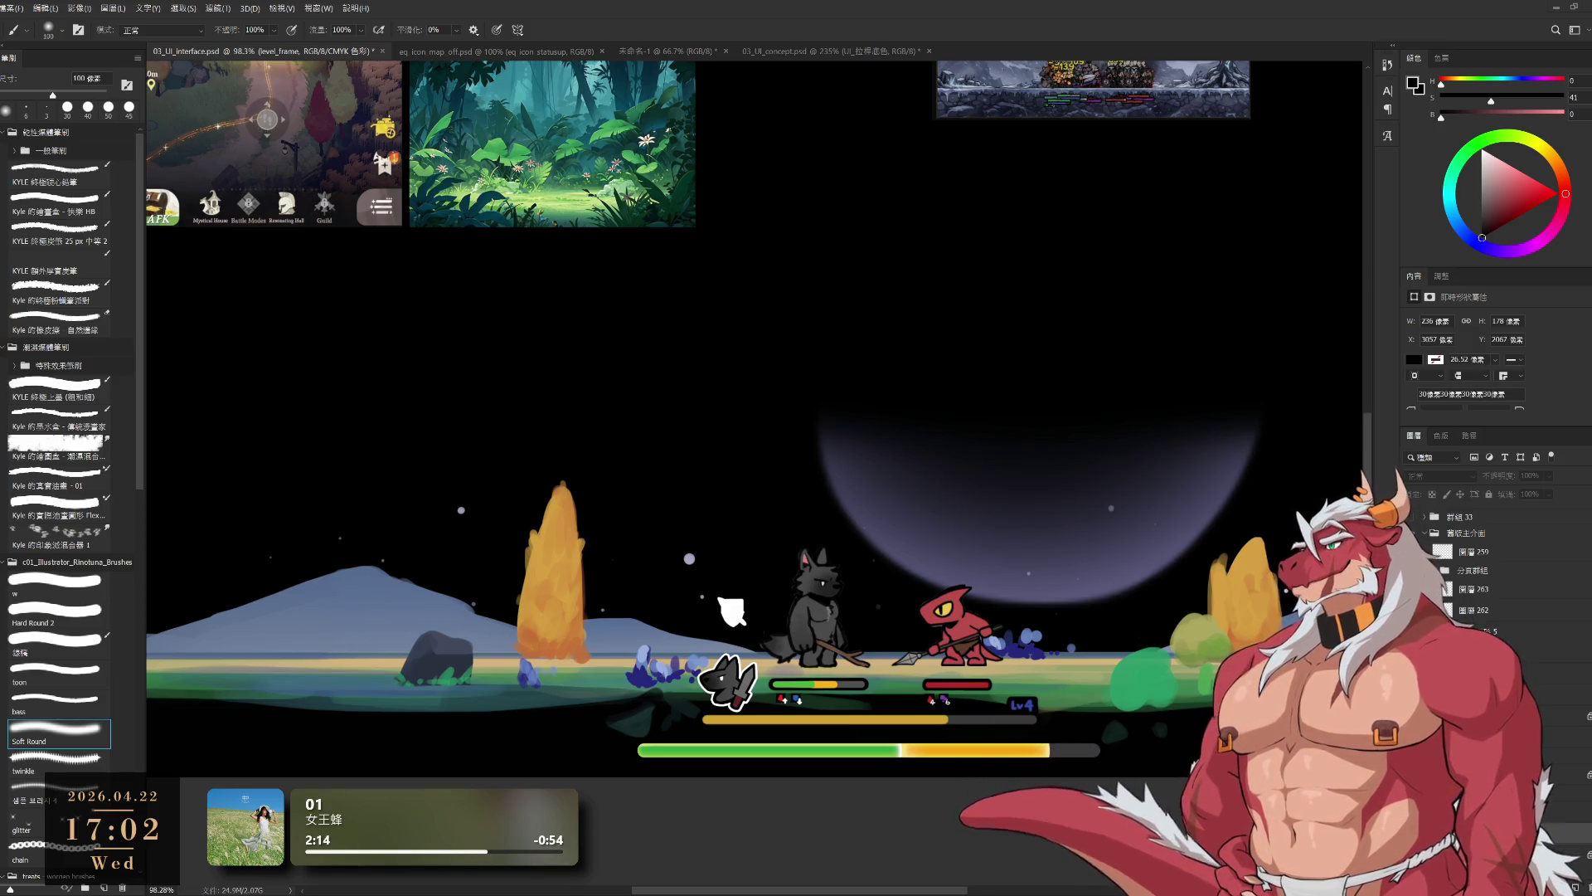
pyautogui.scroll(-4, 1026, 652)
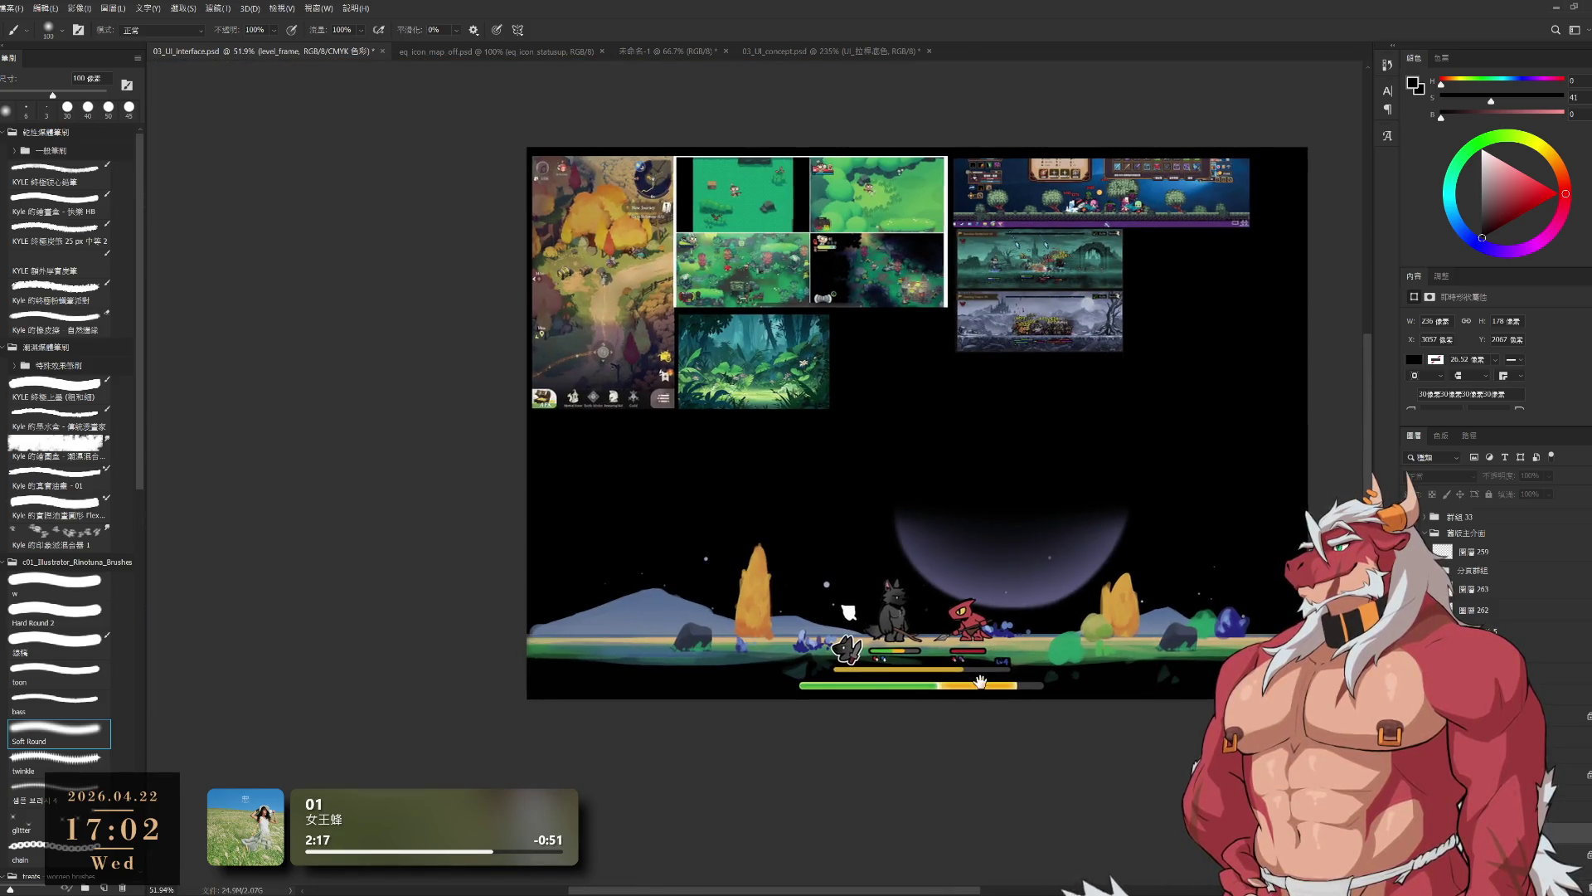
pyautogui.scroll(3, 993, 653)
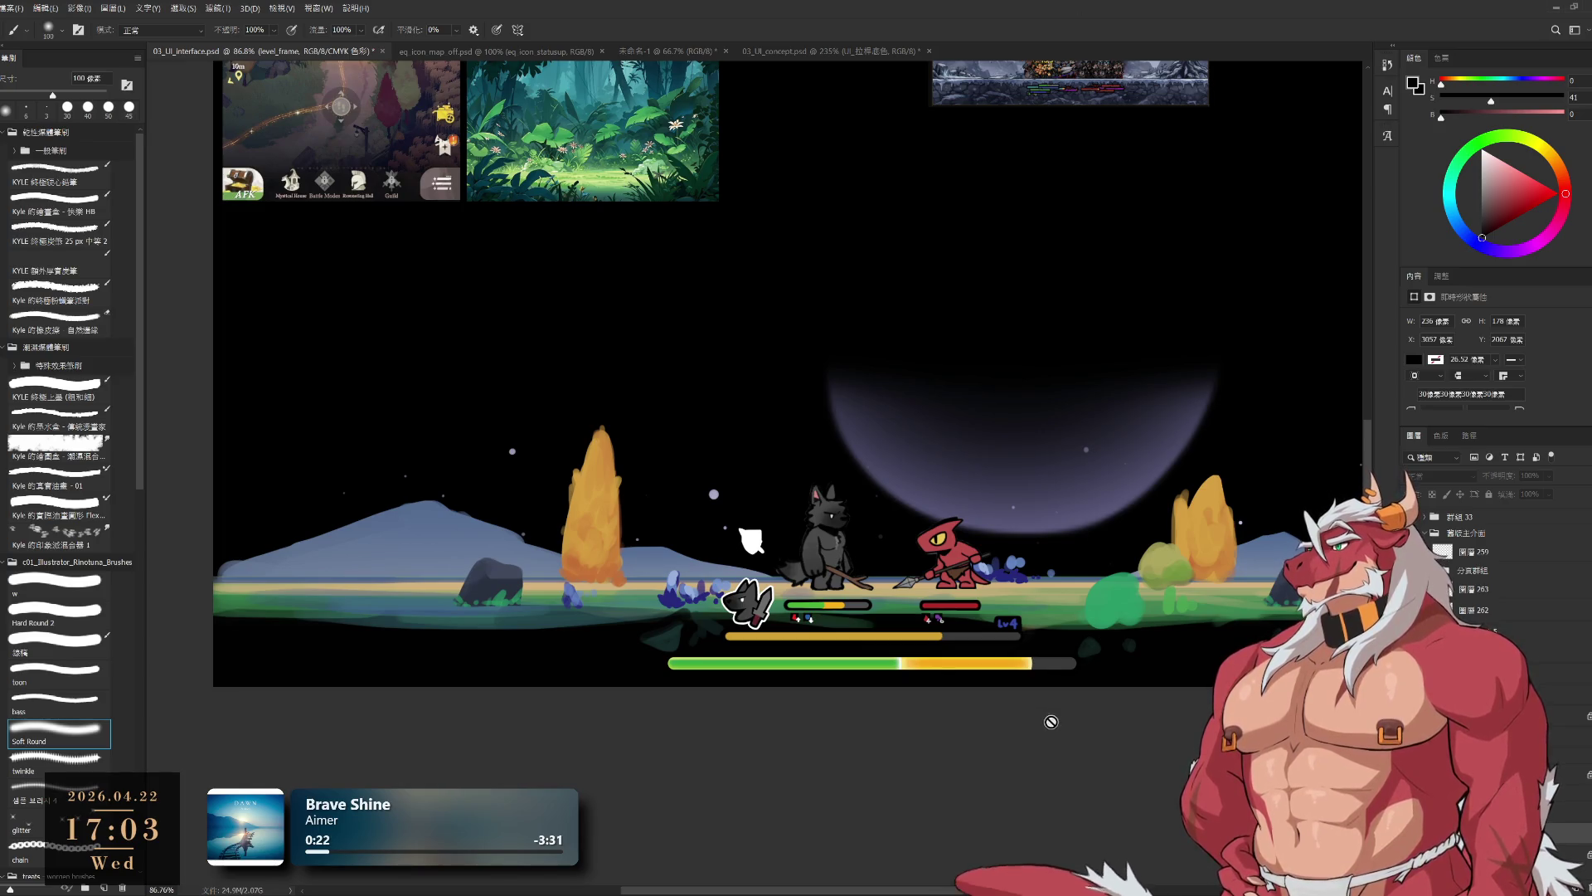
# - Select layer 263 in the Layers panel while reframing the battle scene view
pyautogui.moveTo(767, 541); pyautogui.dragTo(710, 584)
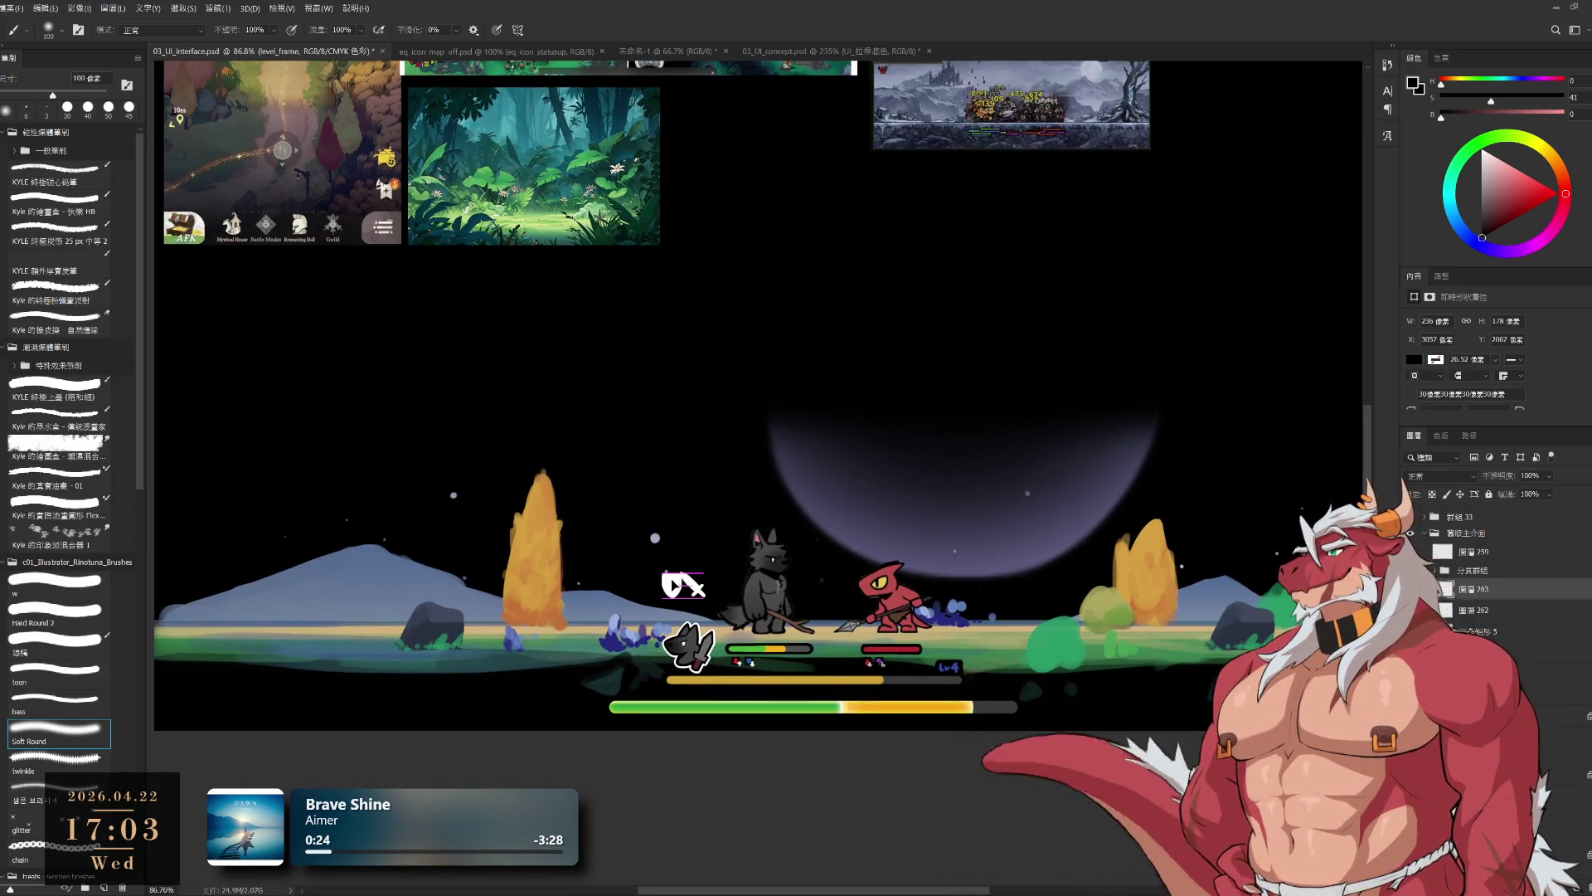
pyautogui.keyDown('ctrl'); pyautogui.click(693, 585); pyautogui.keyUp('ctrl')
pyautogui.moveTo(955, 638); pyautogui.dragTo(937, 655)
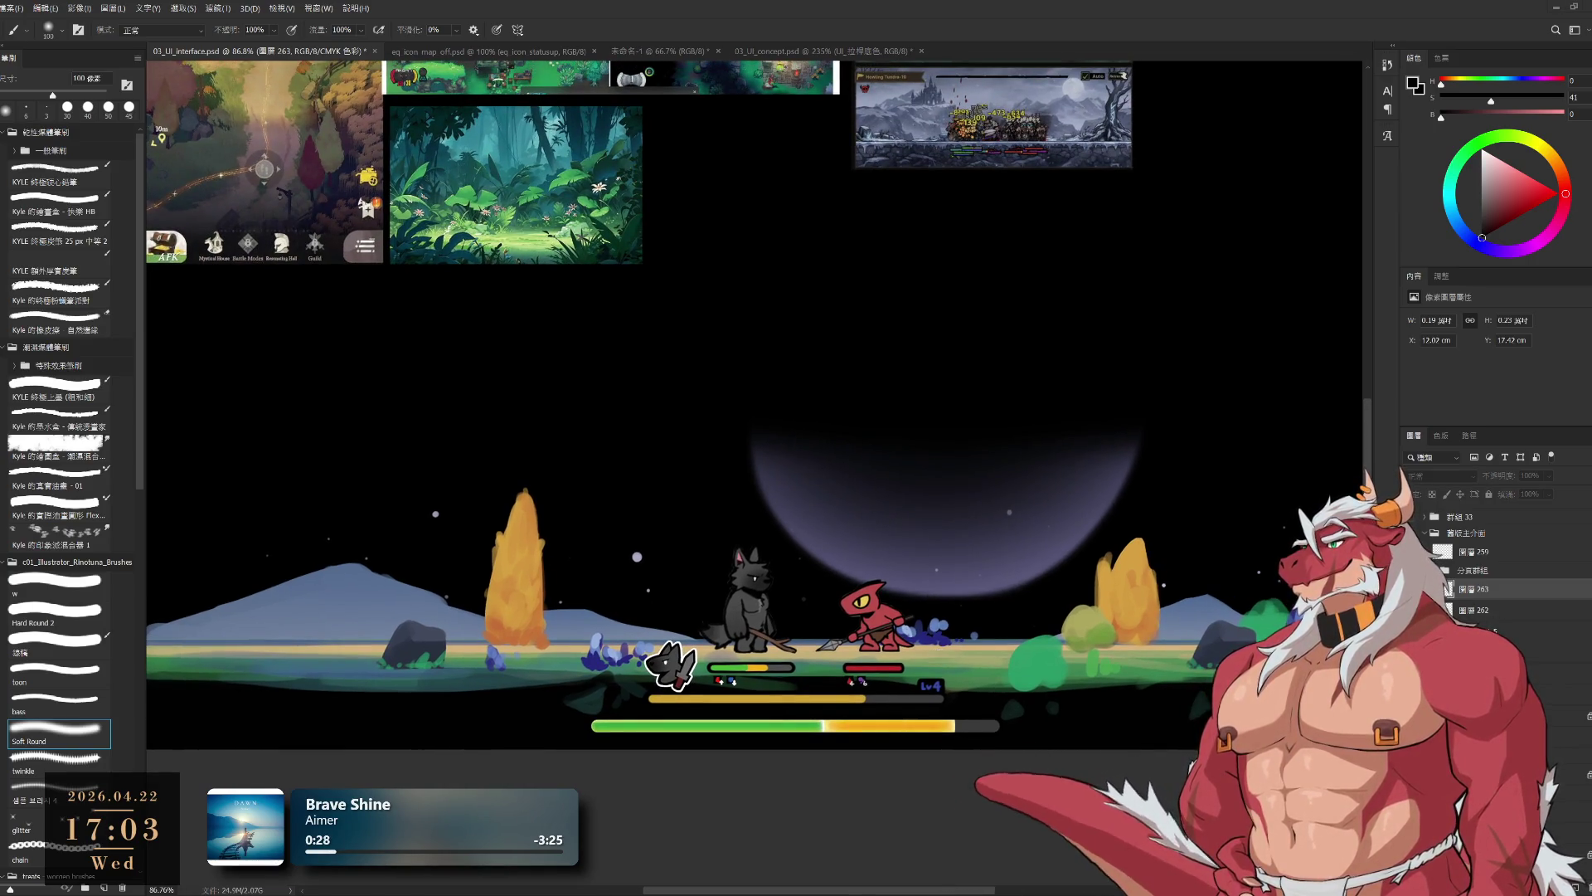